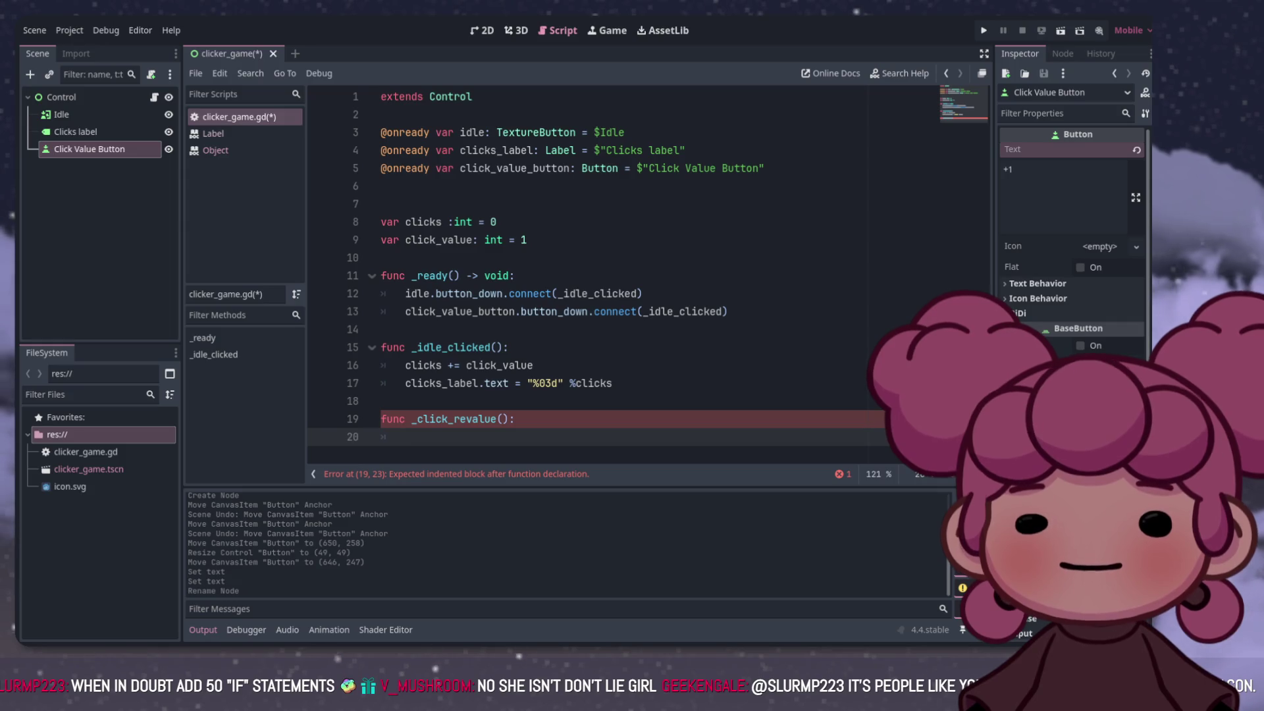
# Step: Write click_value += 1 into the empty _click_revalue function body
pyautogui.doubleClick(499, 365)
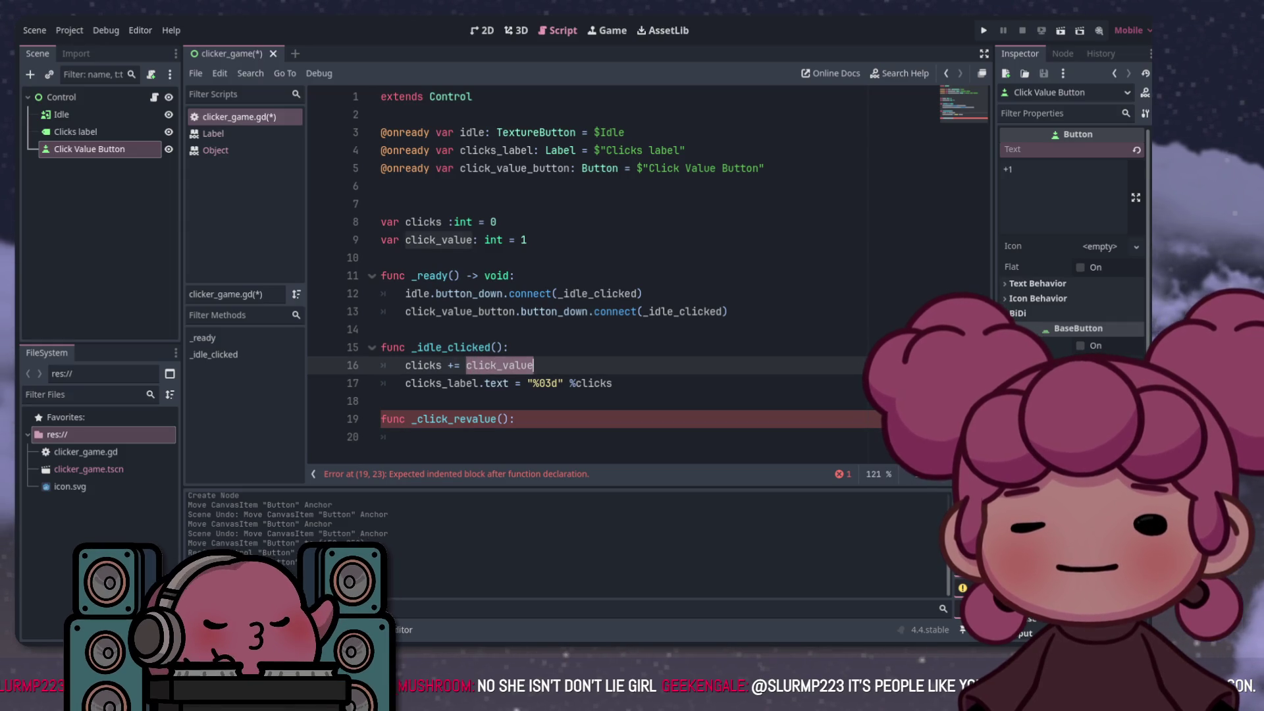
pyautogui.hotkey('ctrl', 'c')
pyautogui.click(406, 437)
pyautogui.hotkey('ctrl', 'v')
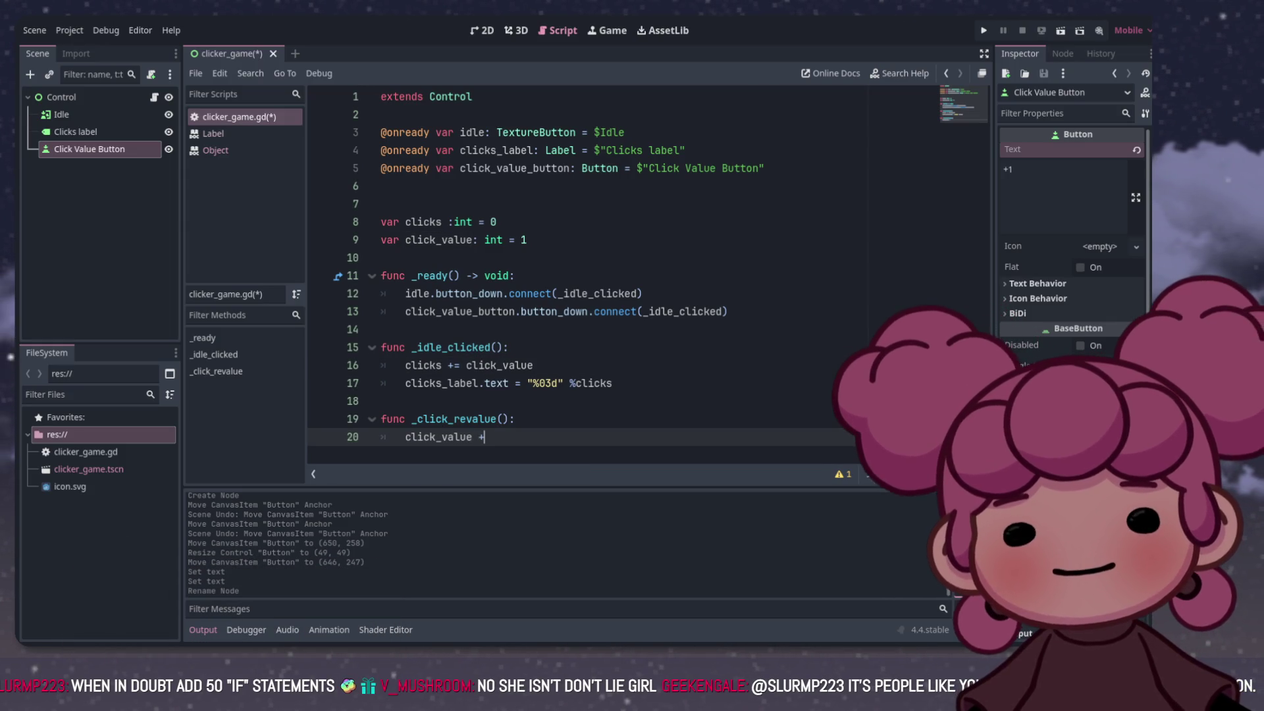
pyautogui.write('= 5')
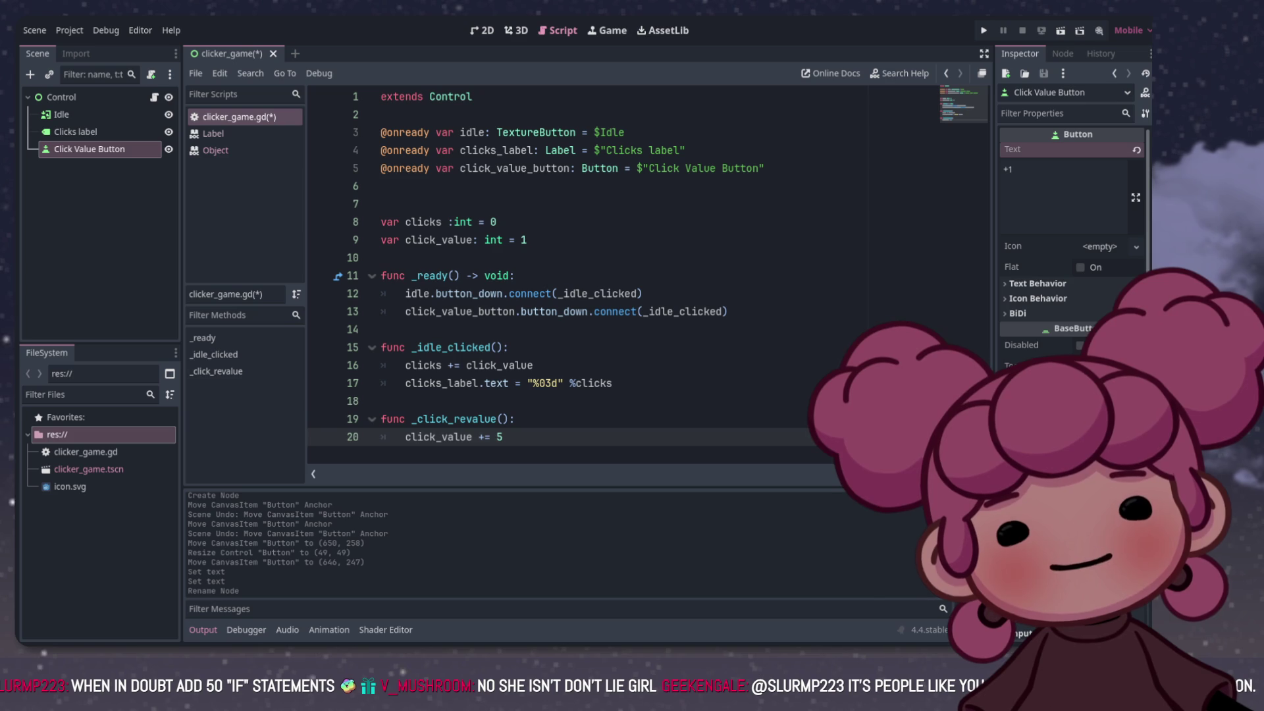
pyautogui.click(381, 401)
pyautogui.click(515, 419)
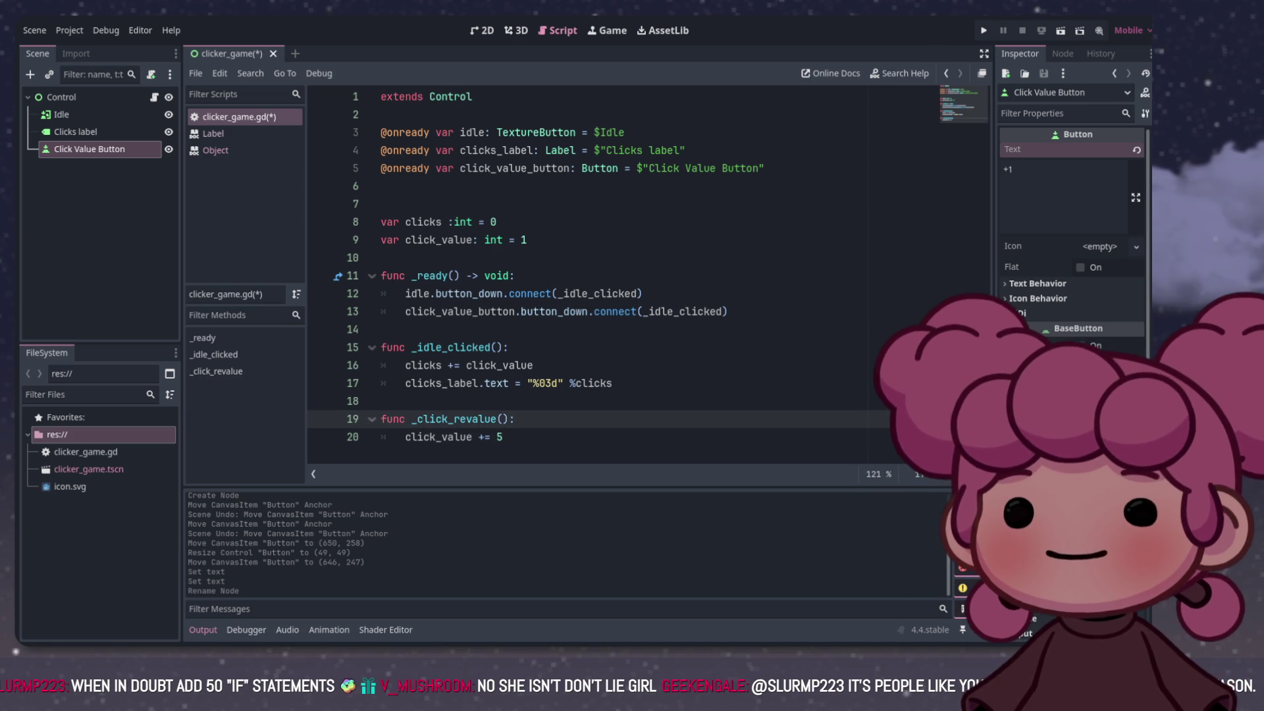
pyautogui.click(503, 437)
pyautogui.click(381, 401)
pyautogui.click(503, 437)
pyautogui.click(514, 419)
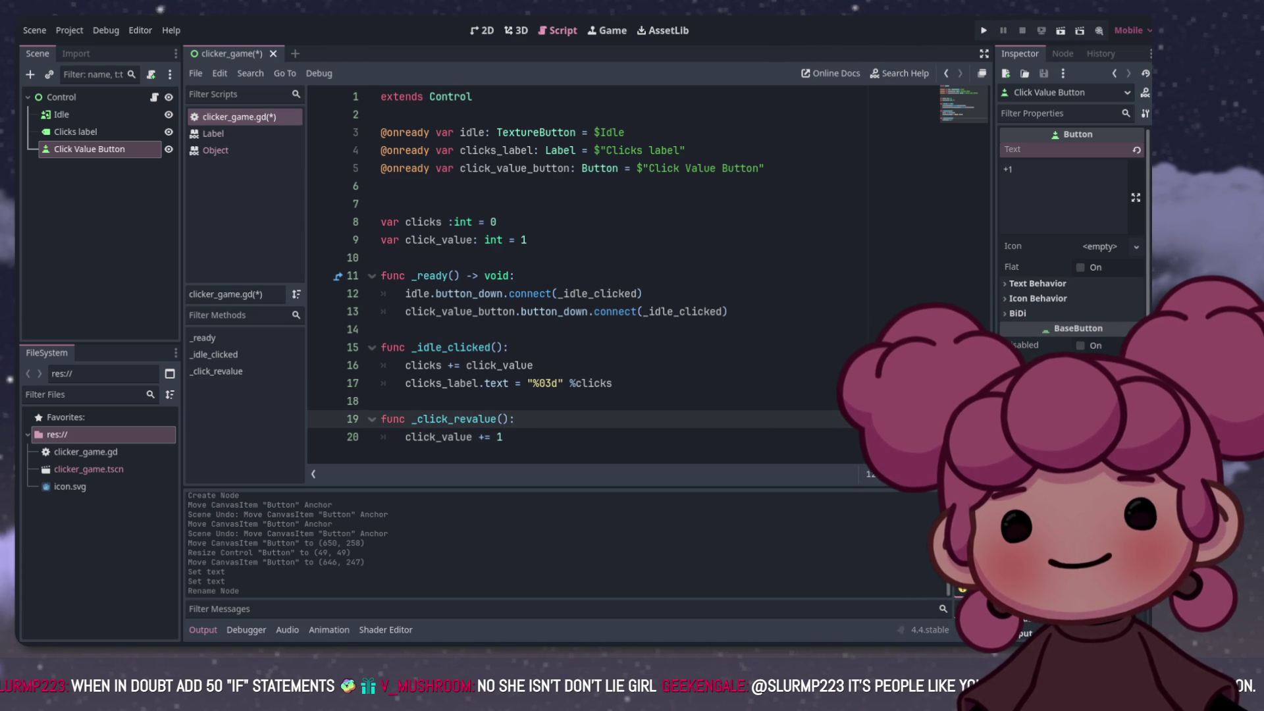
# Step: Point line 13's button_down connect call at _click_revalue and save the script
pyautogui.doubleClick(454, 418)
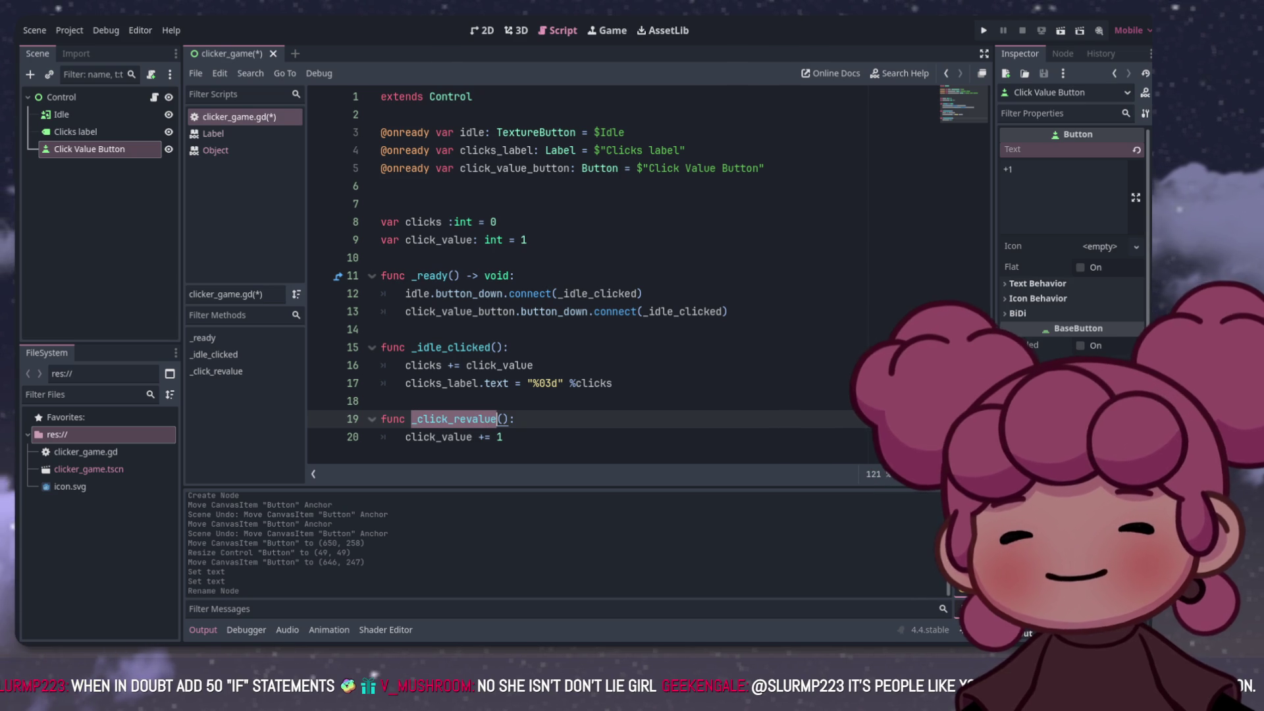
pyautogui.moveTo(643, 311); pyautogui.dragTo(722, 312)
pyautogui.hotkey('ctrl', 'v')
pyautogui.click(508, 347)
pyautogui.click(520, 364)
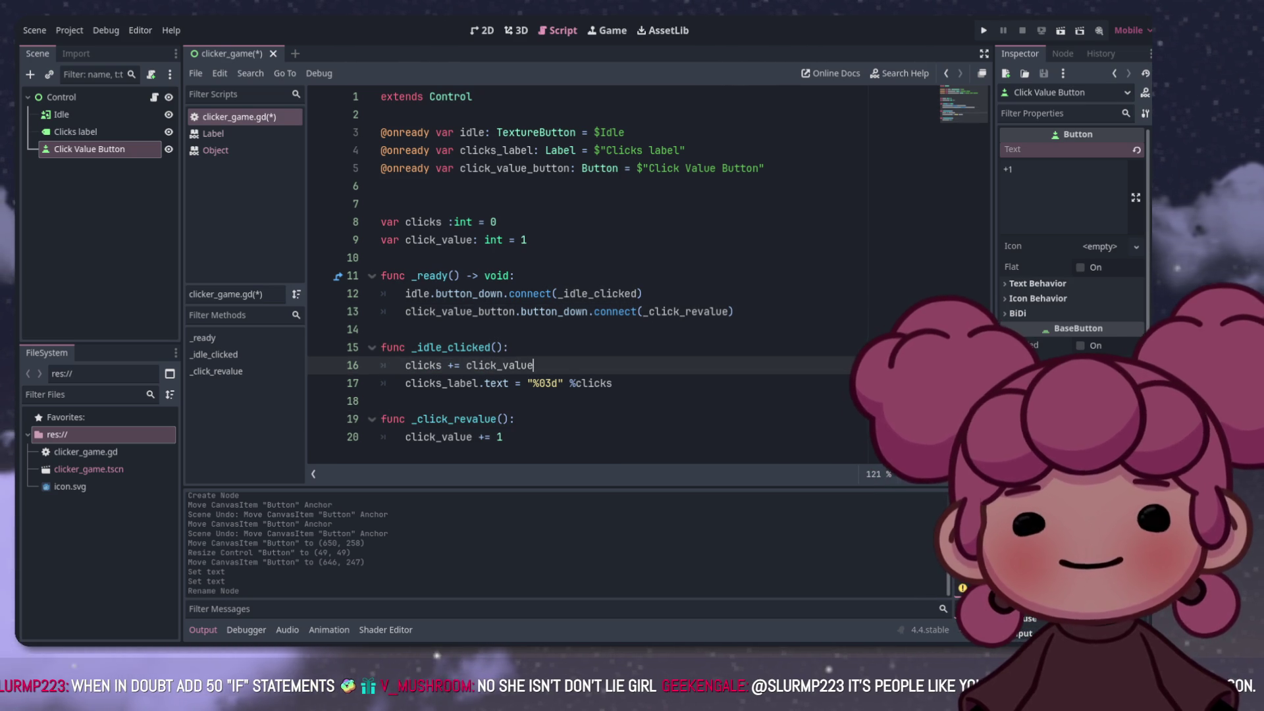
pyautogui.hotkey('ctrl', 's')
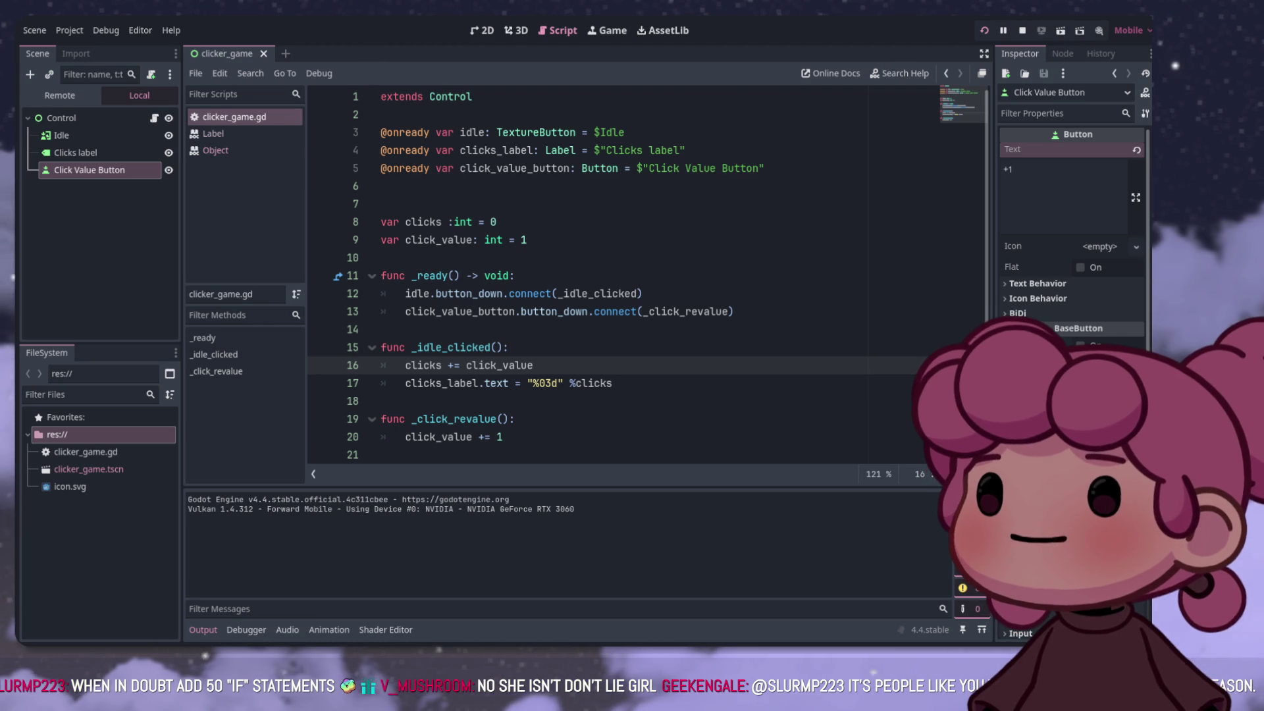
# Step: Run the game with F5 and click the magenta square repeatedly to raise the counter
pyautogui.press('F5')
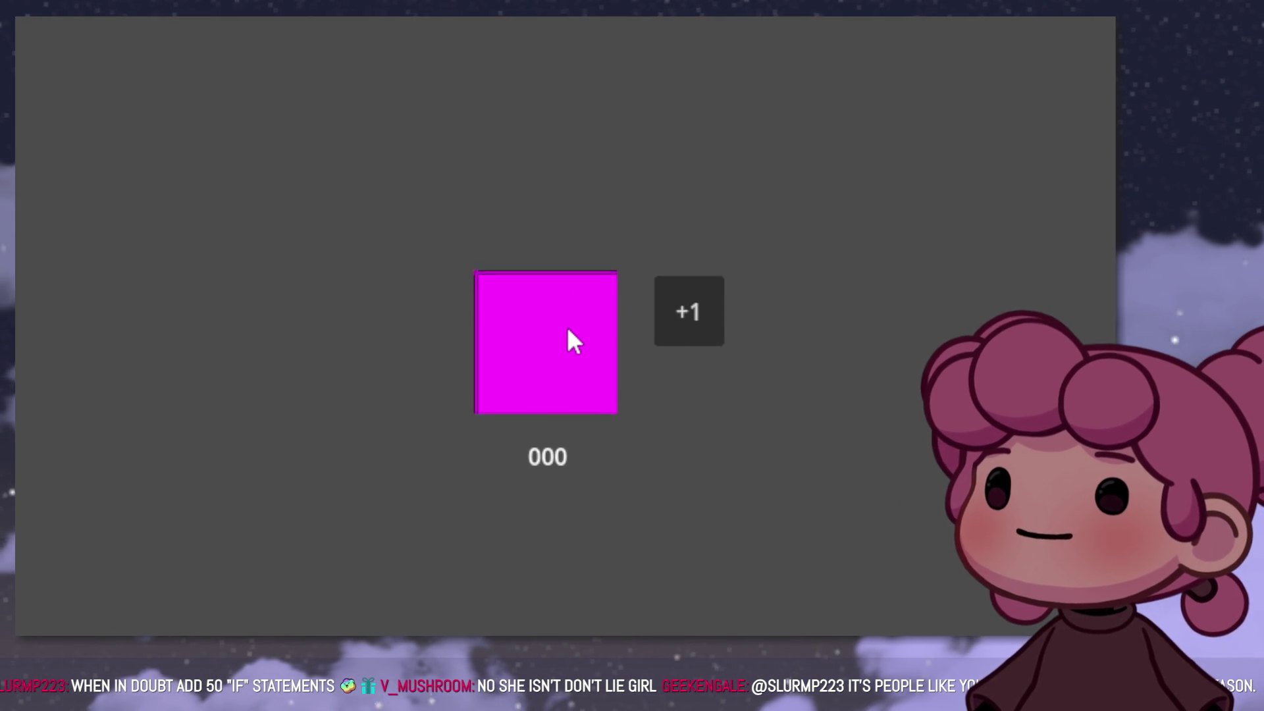
pyautogui.click(570, 324)
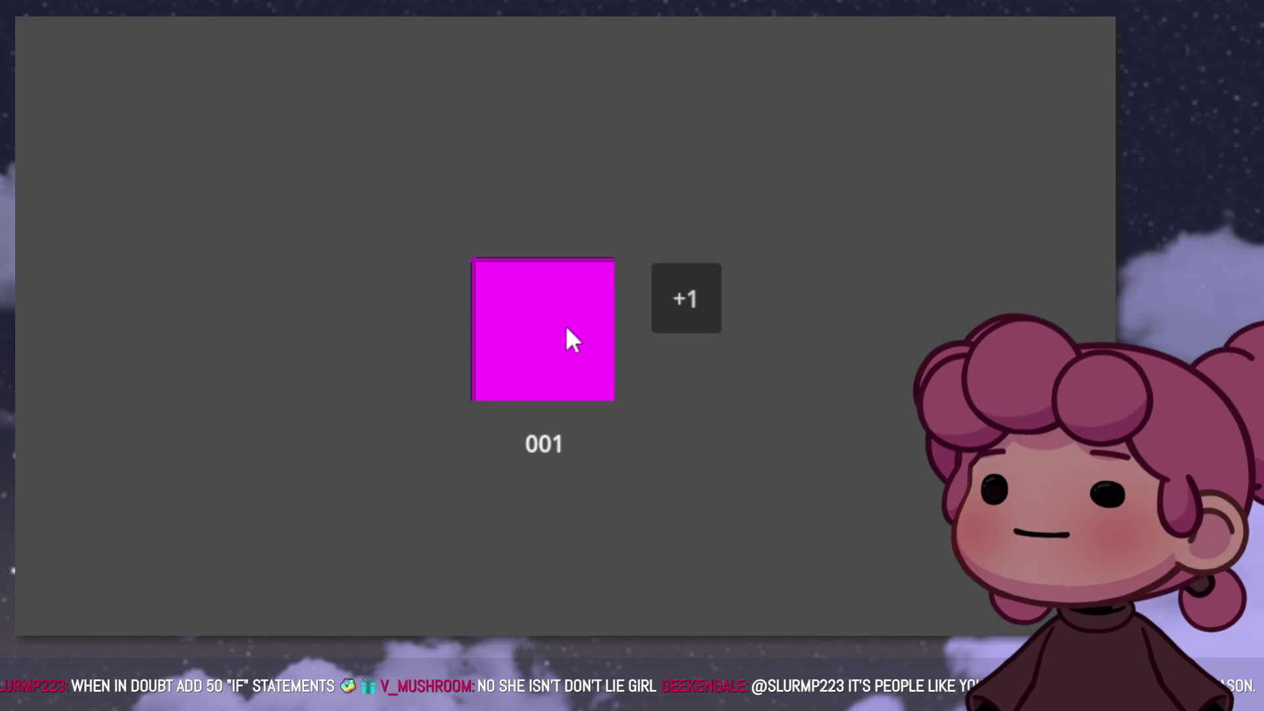
pyautogui.click(570, 327)
pyautogui.click(567, 328)
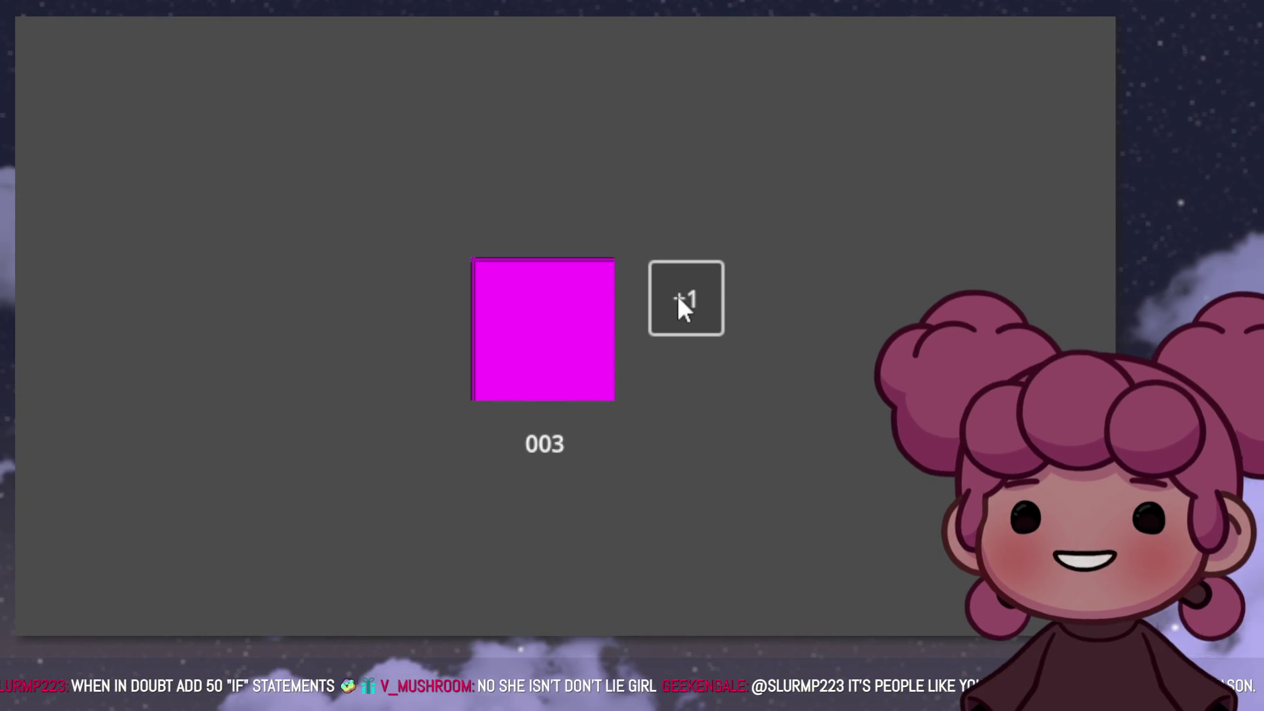
pyautogui.doubleClick(568, 329)
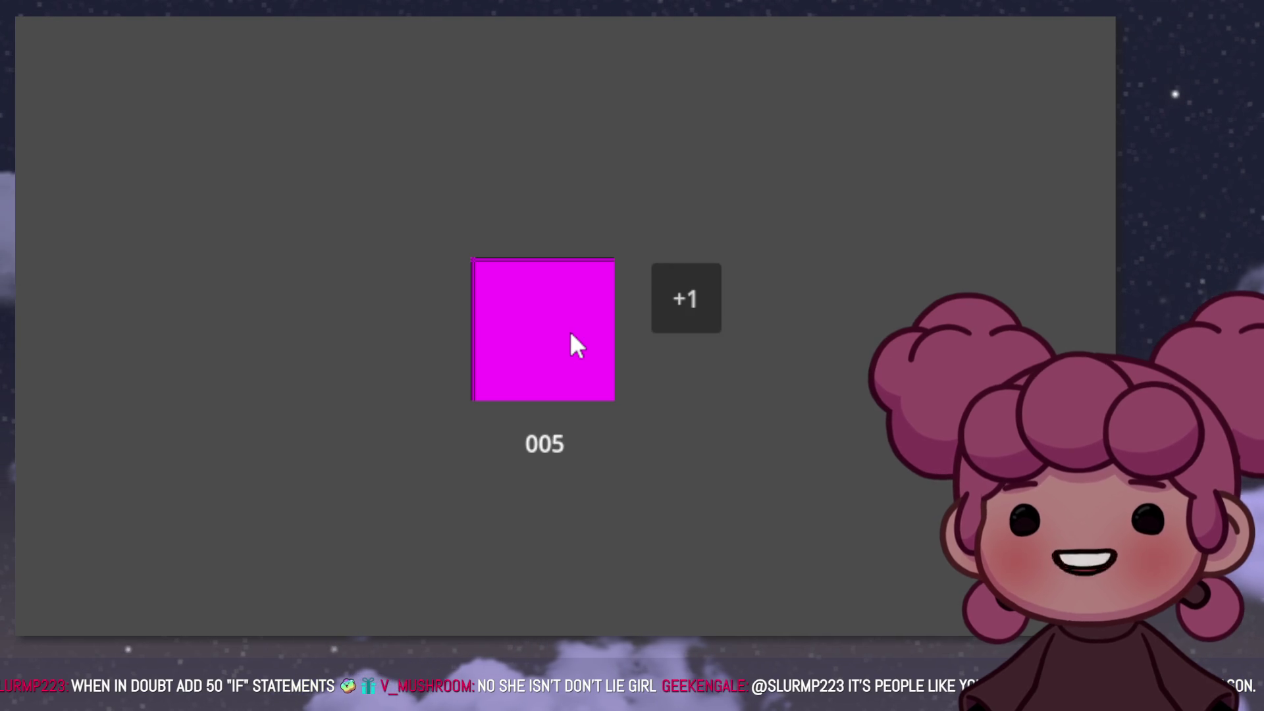
pyautogui.doubleClick(570, 334)
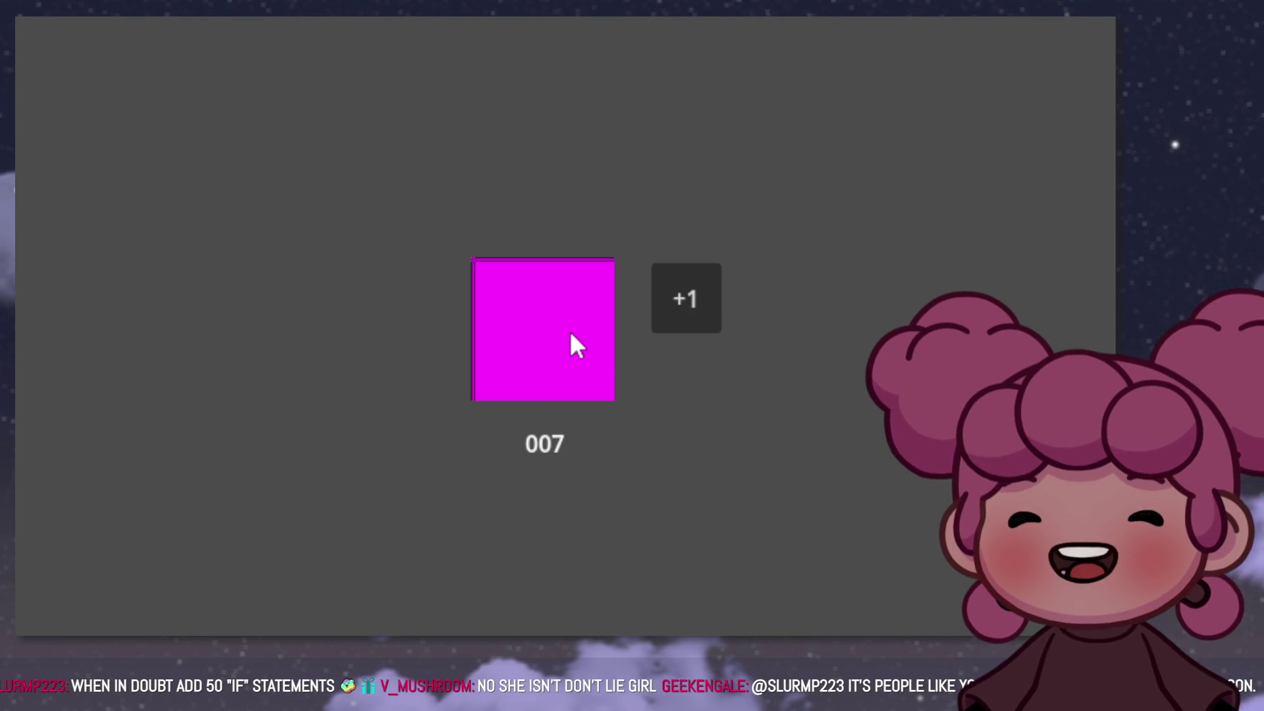
pyautogui.tripleClick(513, 322)
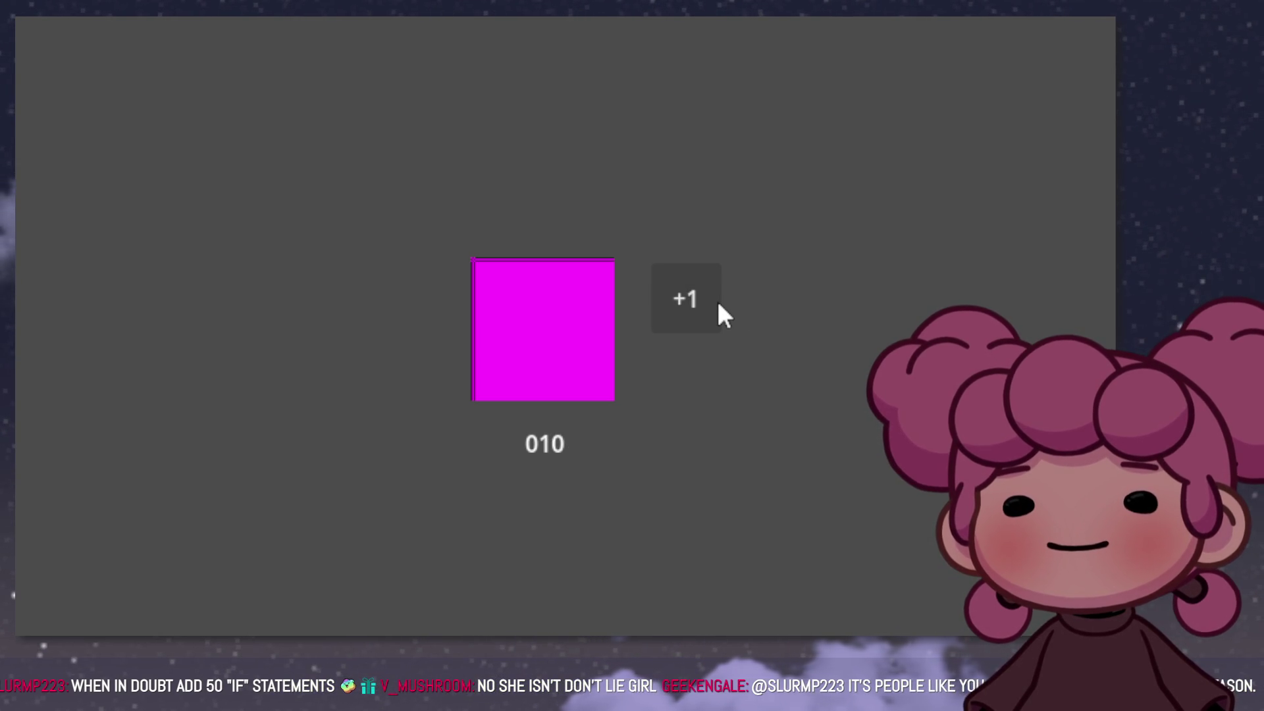
pyautogui.tripleClick(558, 336)
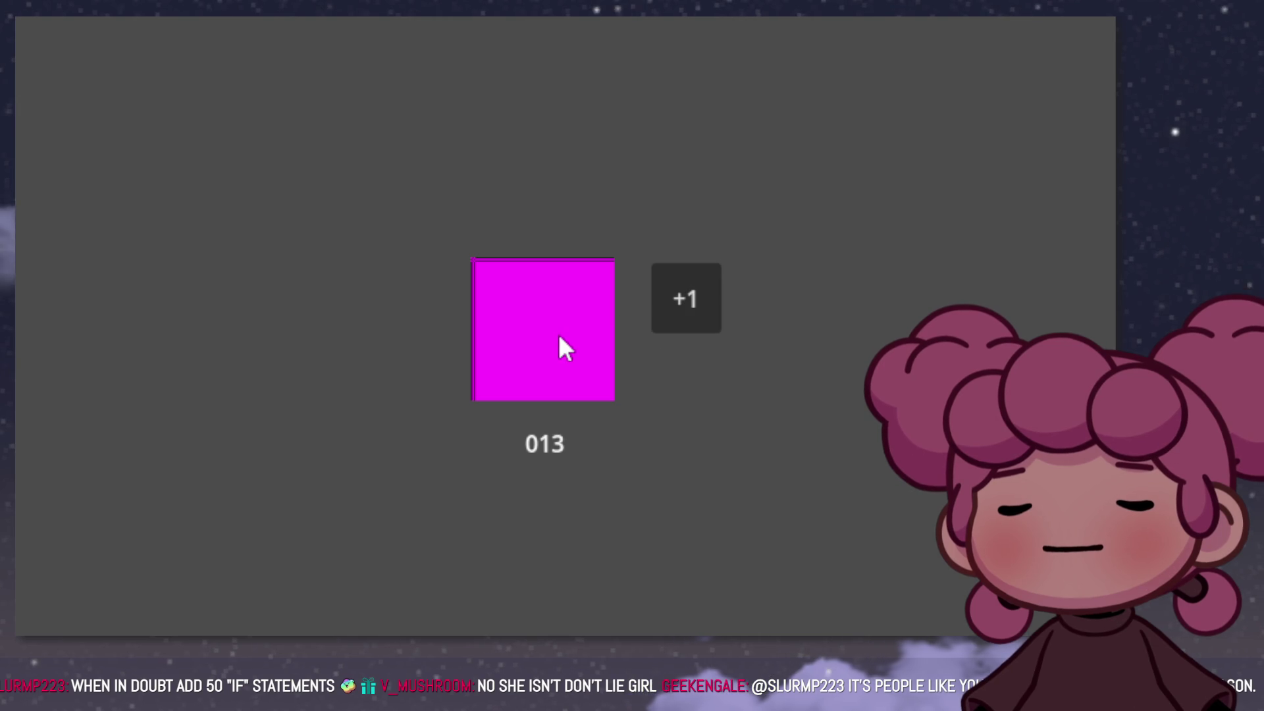
# Step: Buy several +1 click-value upgrades between clicks, pushing the counter past 100
pyautogui.click(672, 305)
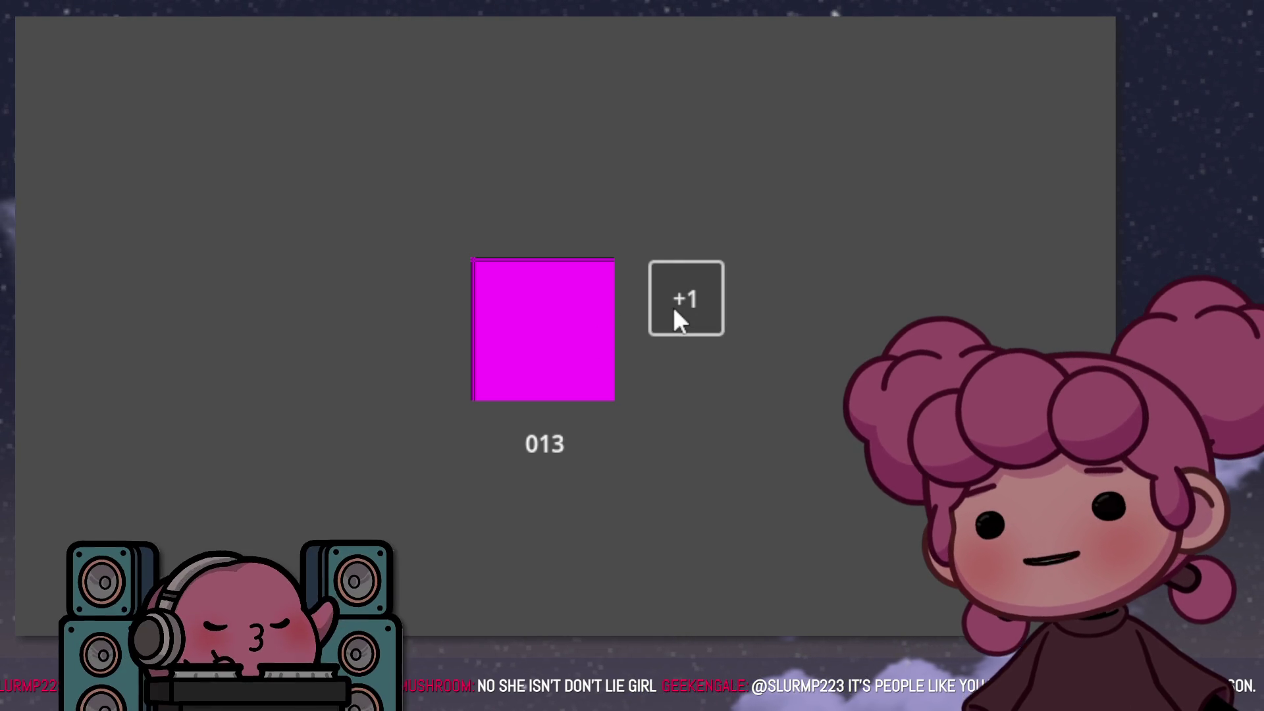
pyautogui.doubleClick(502, 341)
pyautogui.doubleClick(502, 341)
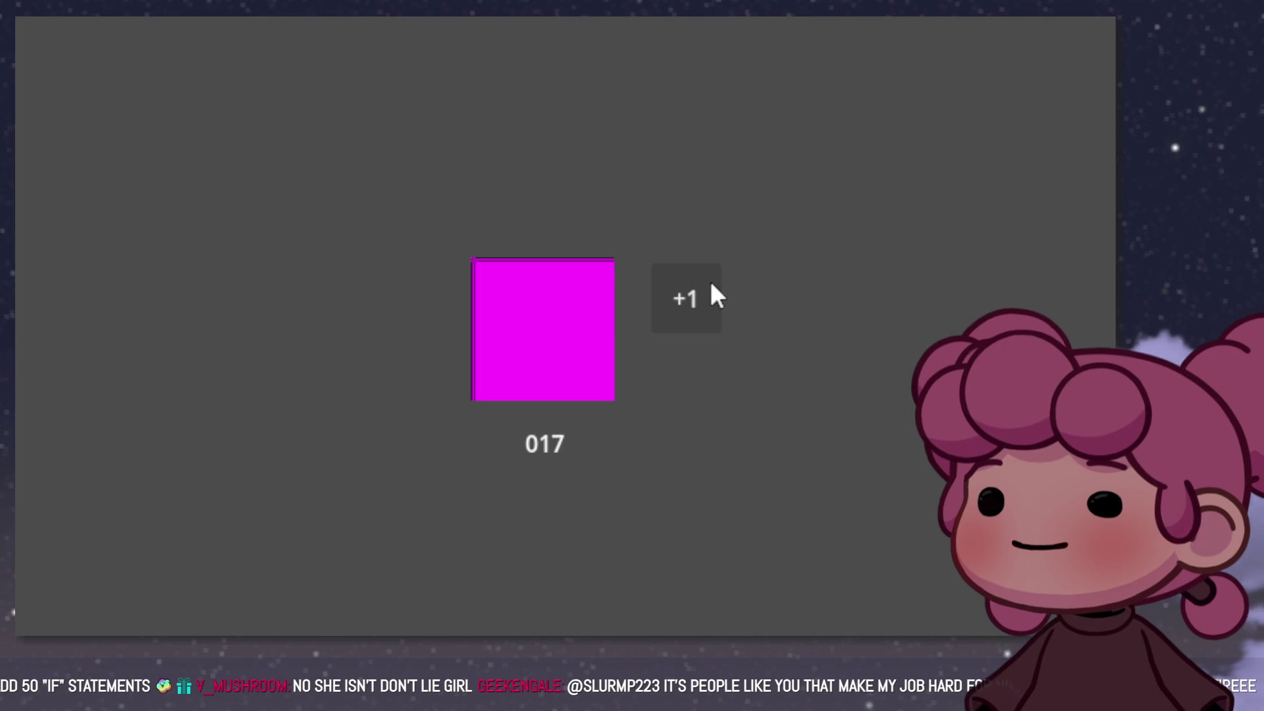
pyautogui.click(566, 350)
pyautogui.click(566, 350)
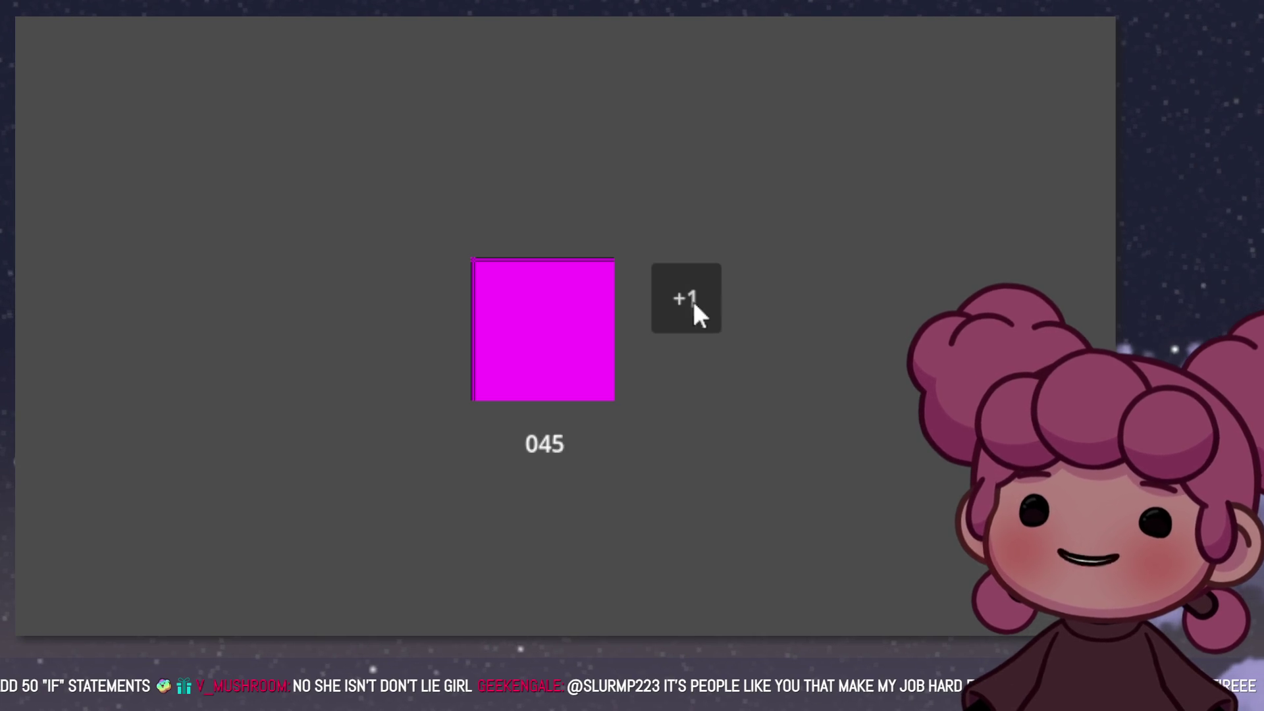
pyautogui.click(693, 302)
pyautogui.click(543, 330)
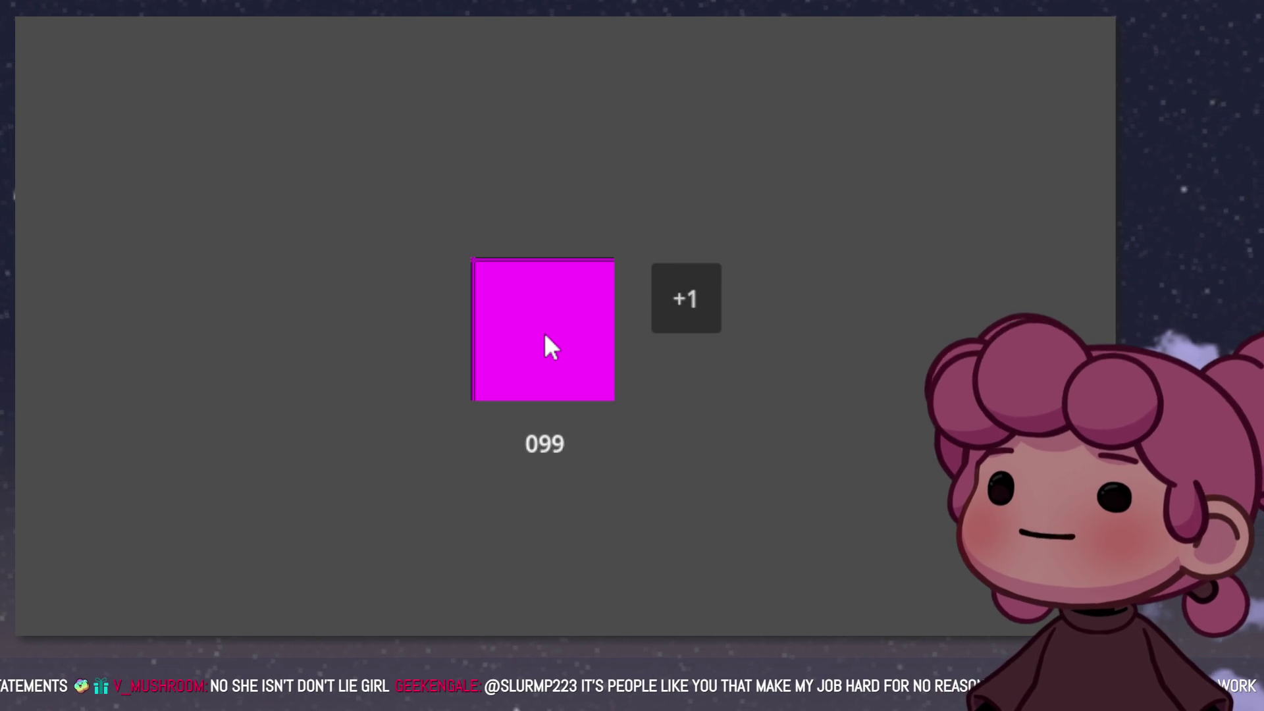
pyautogui.click(681, 292)
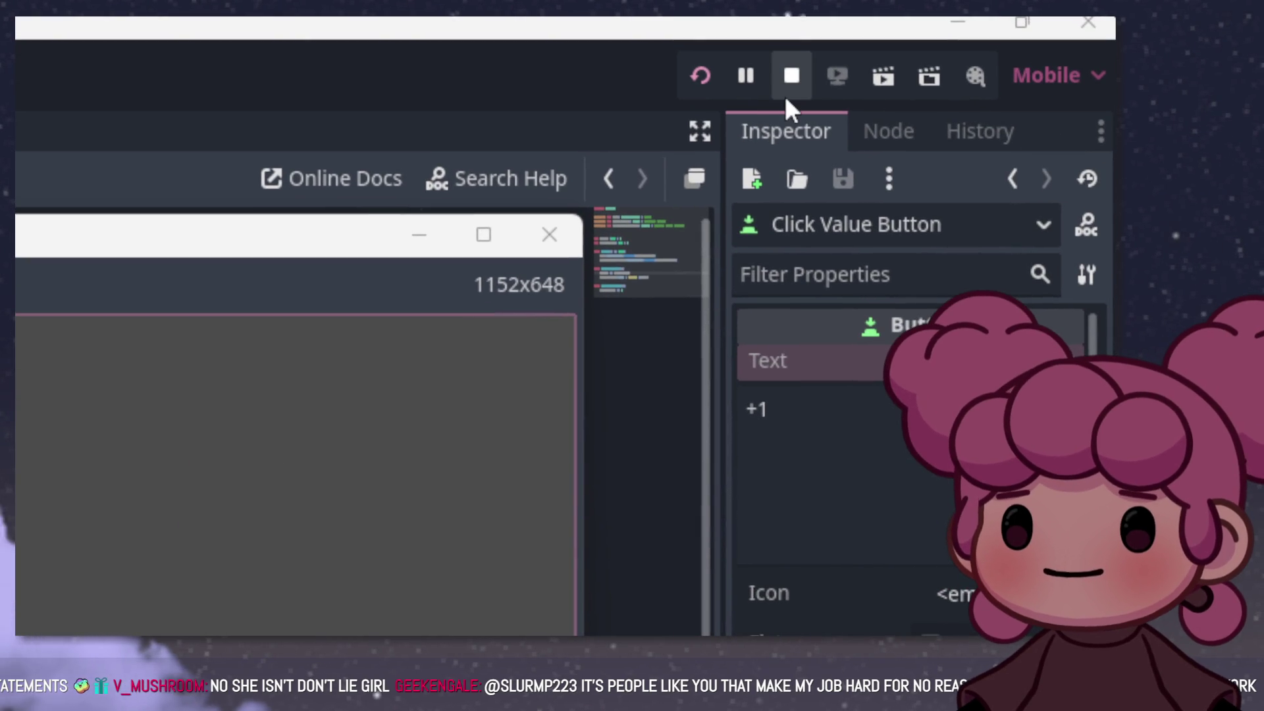
# Step: Stop the game, look up the String class documentation, then return to clicker_game.gd
pyautogui.click(787, 96)
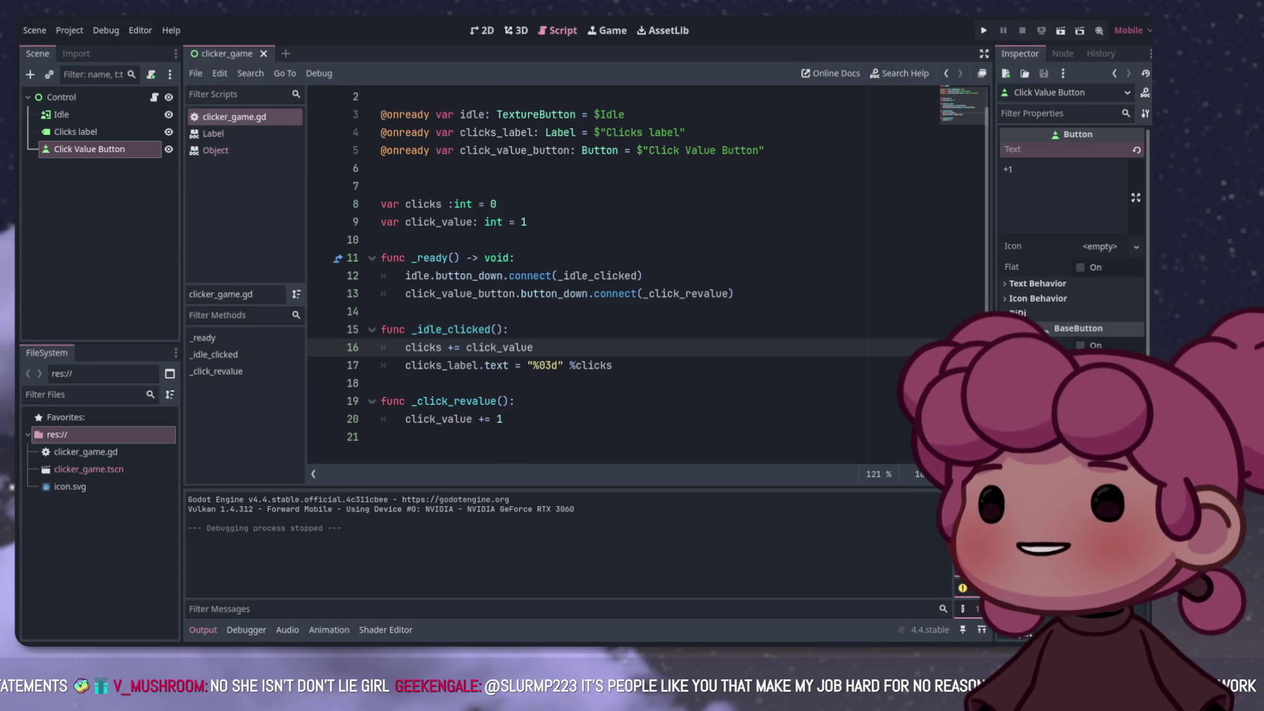
pyautogui.click(503, 419)
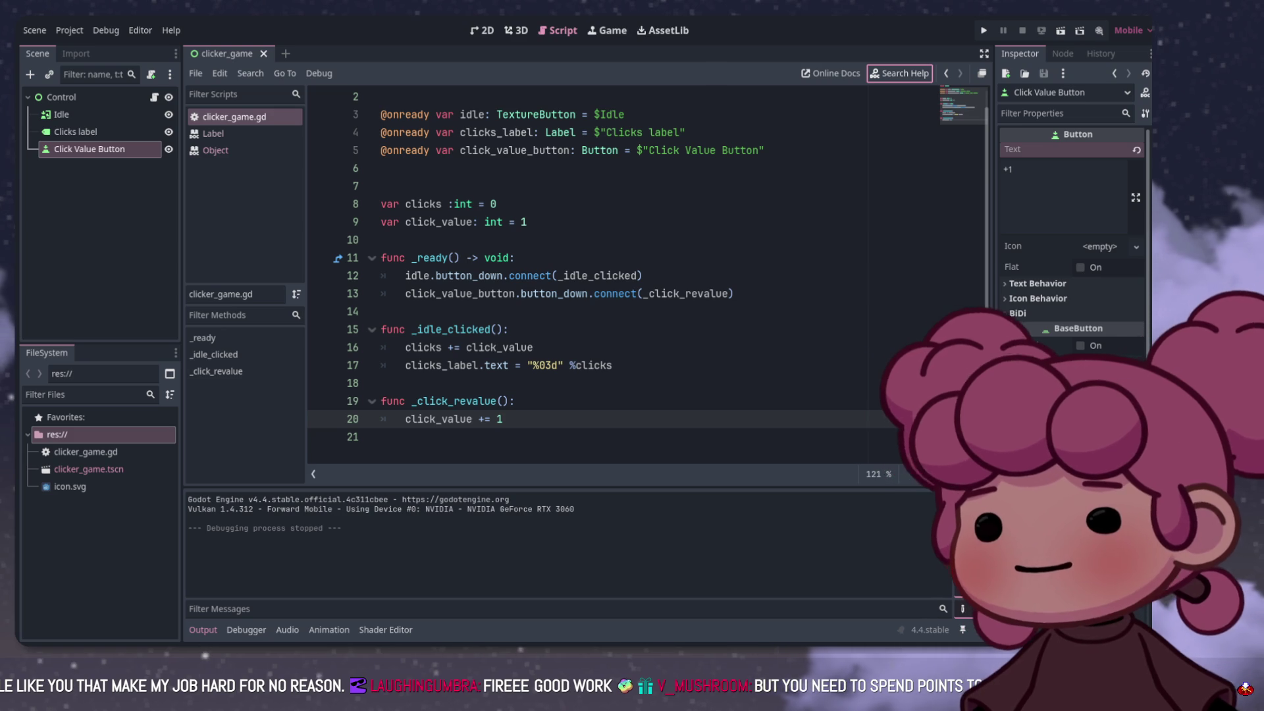
pyautogui.press('Return')
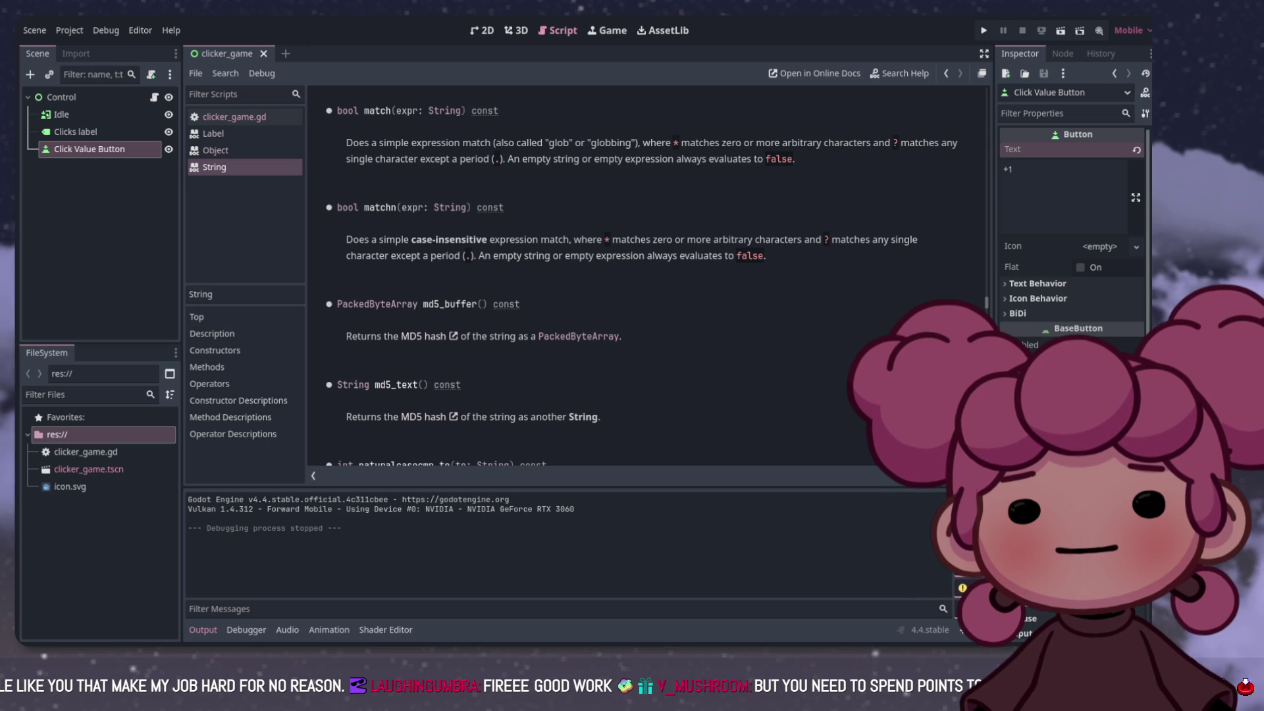
pyautogui.click(234, 117)
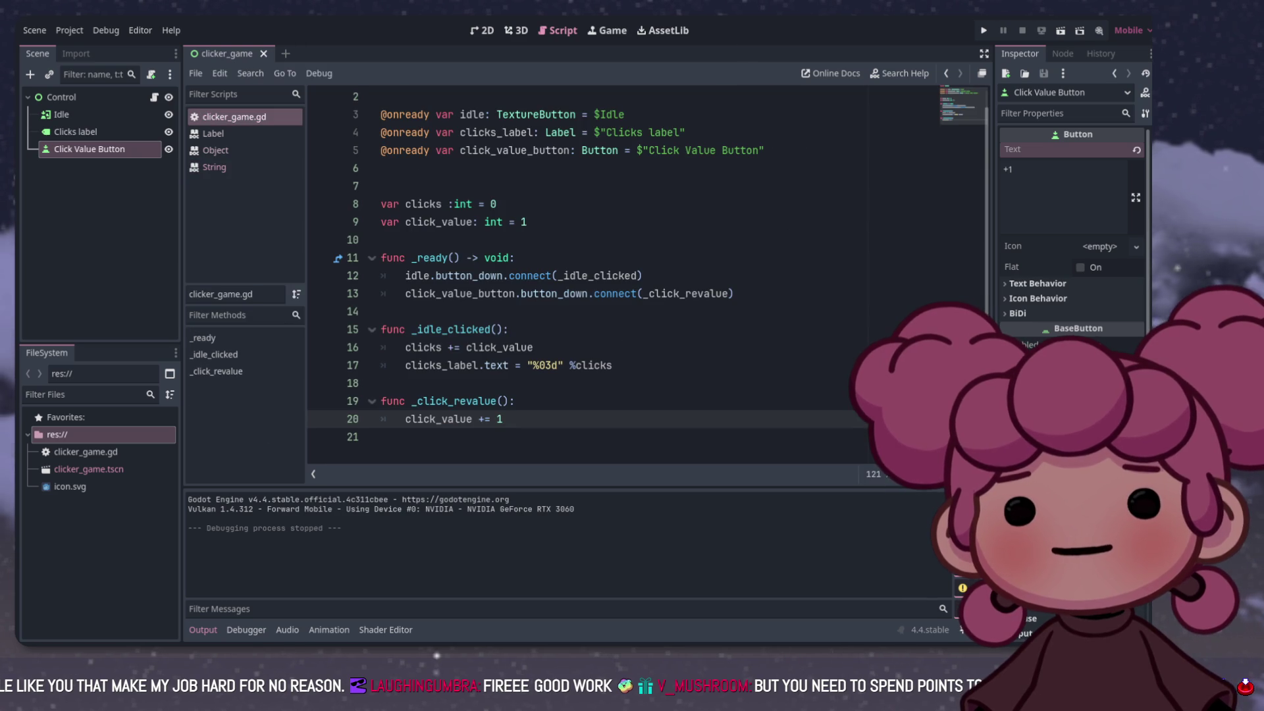
pyautogui.click(514, 401)
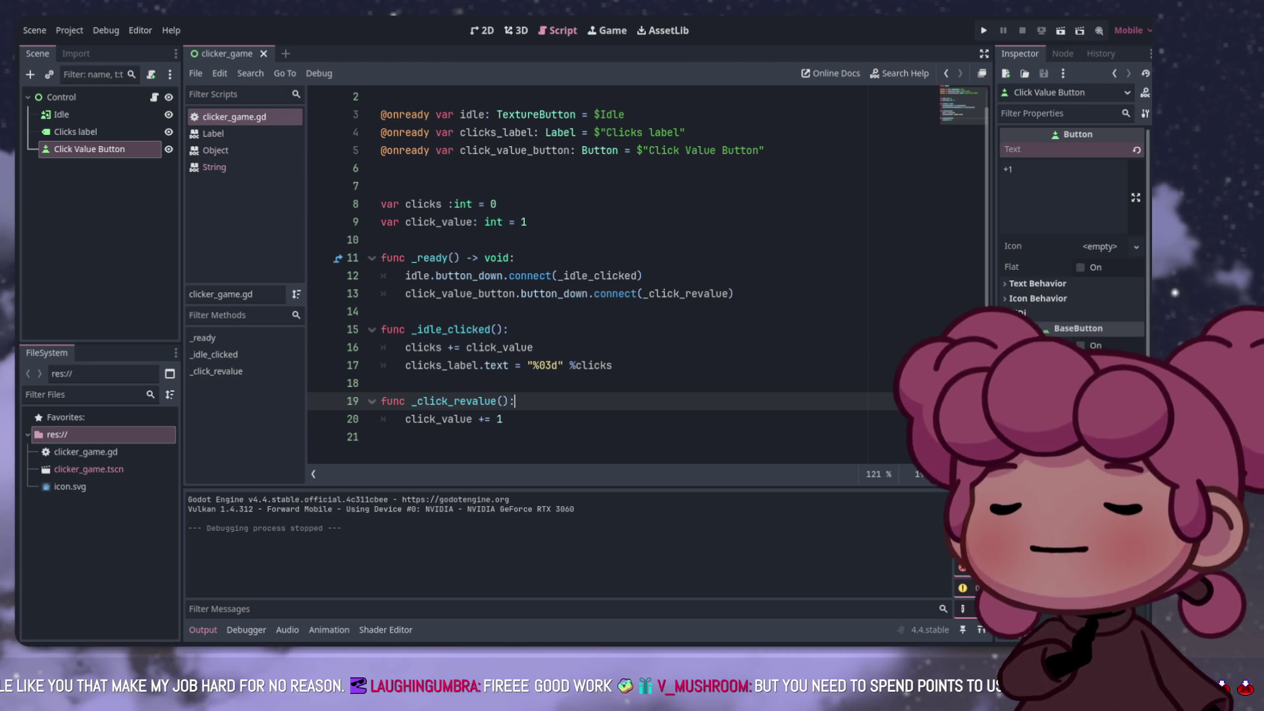
pyautogui.click(503, 419)
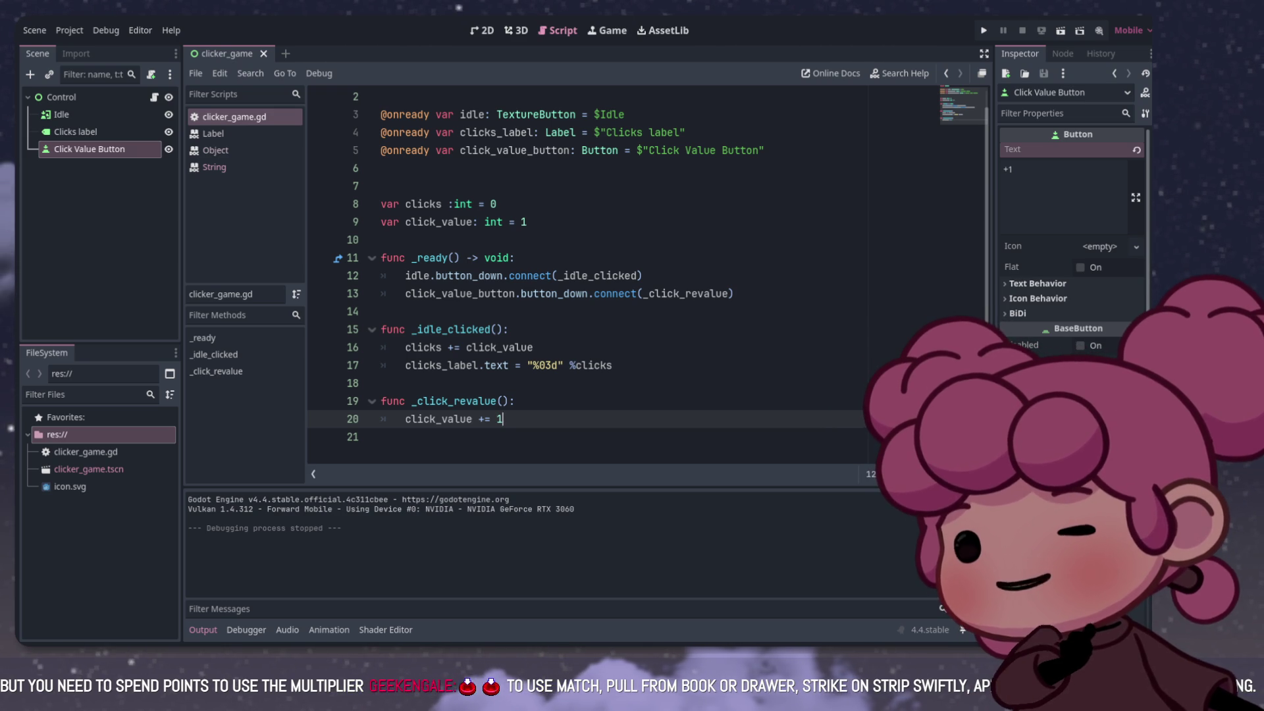
pyautogui.click(495, 401)
pyautogui.click(502, 418)
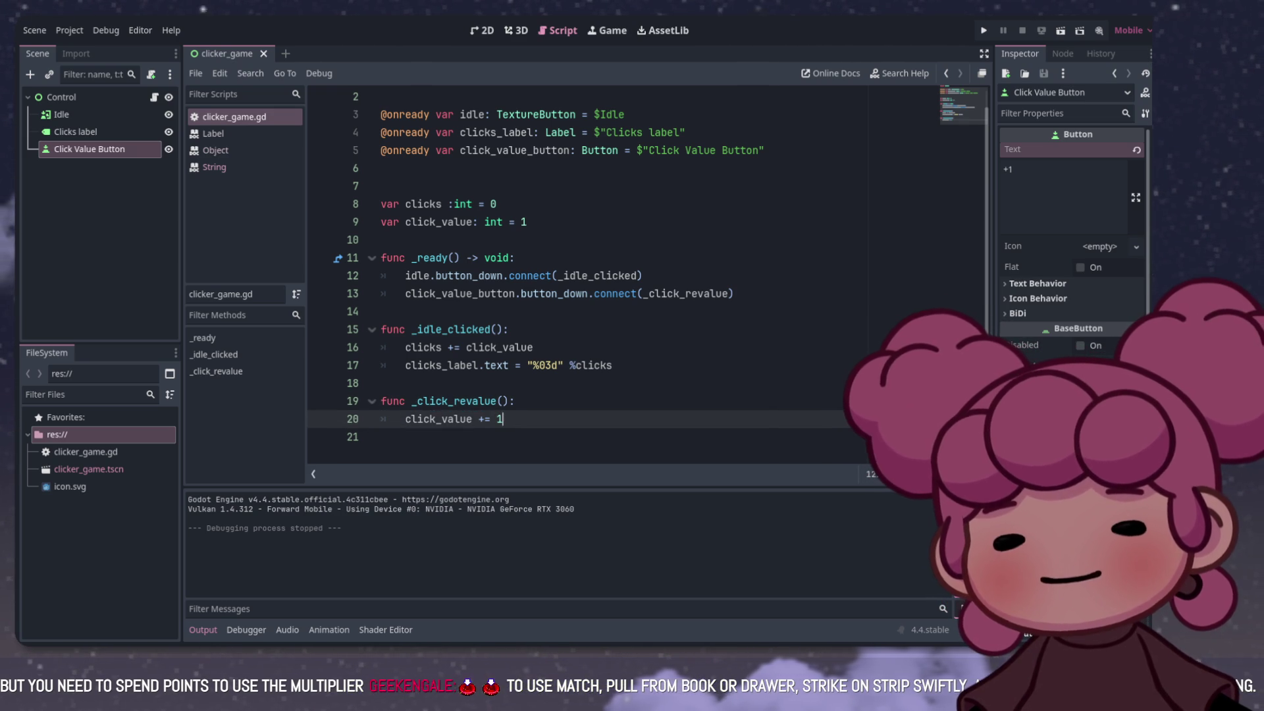
pyautogui.click(514, 401)
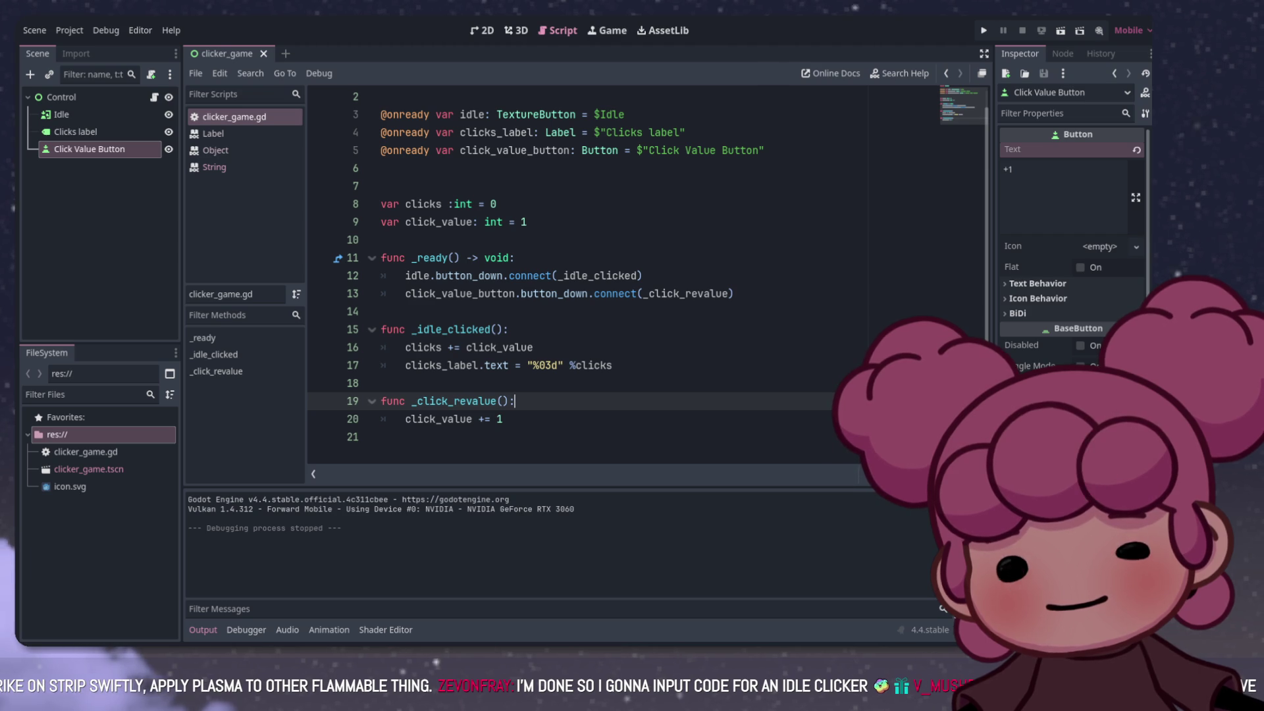
pyautogui.press('Return')
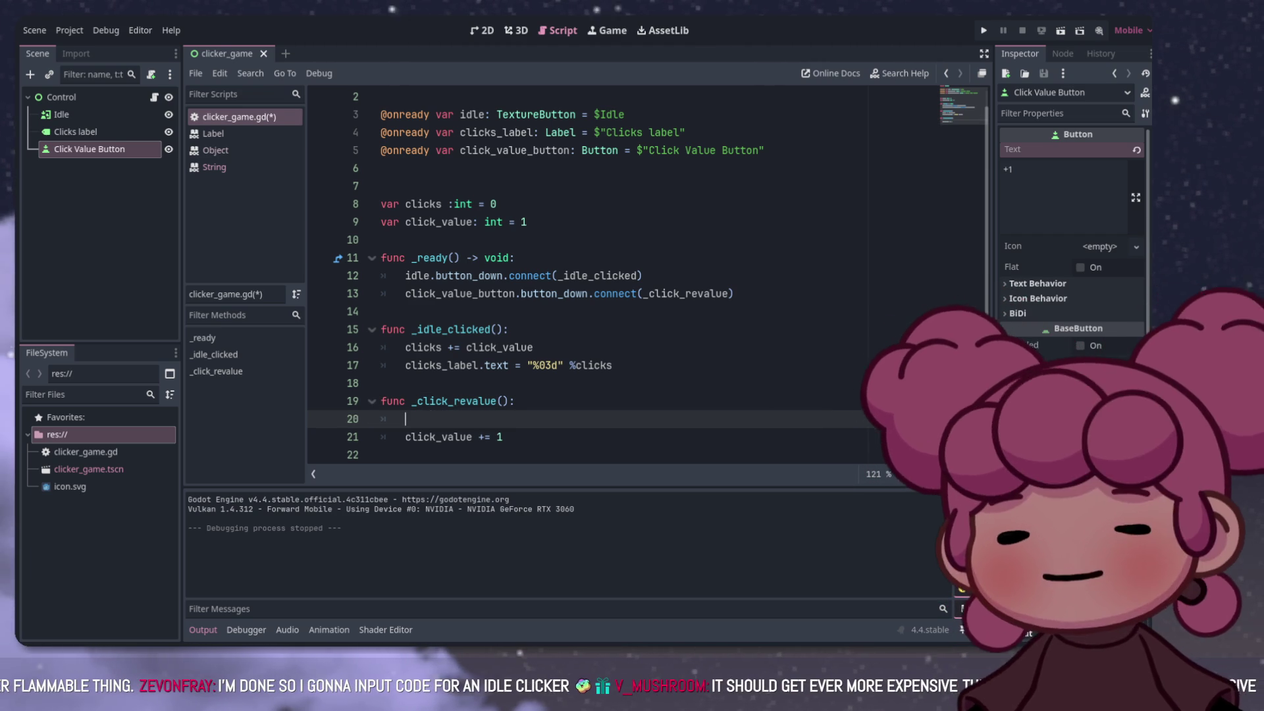
# Step: Type the condition 'if clicks >= 10:' on line 20 of _click_revalue
pyautogui.write('if ')
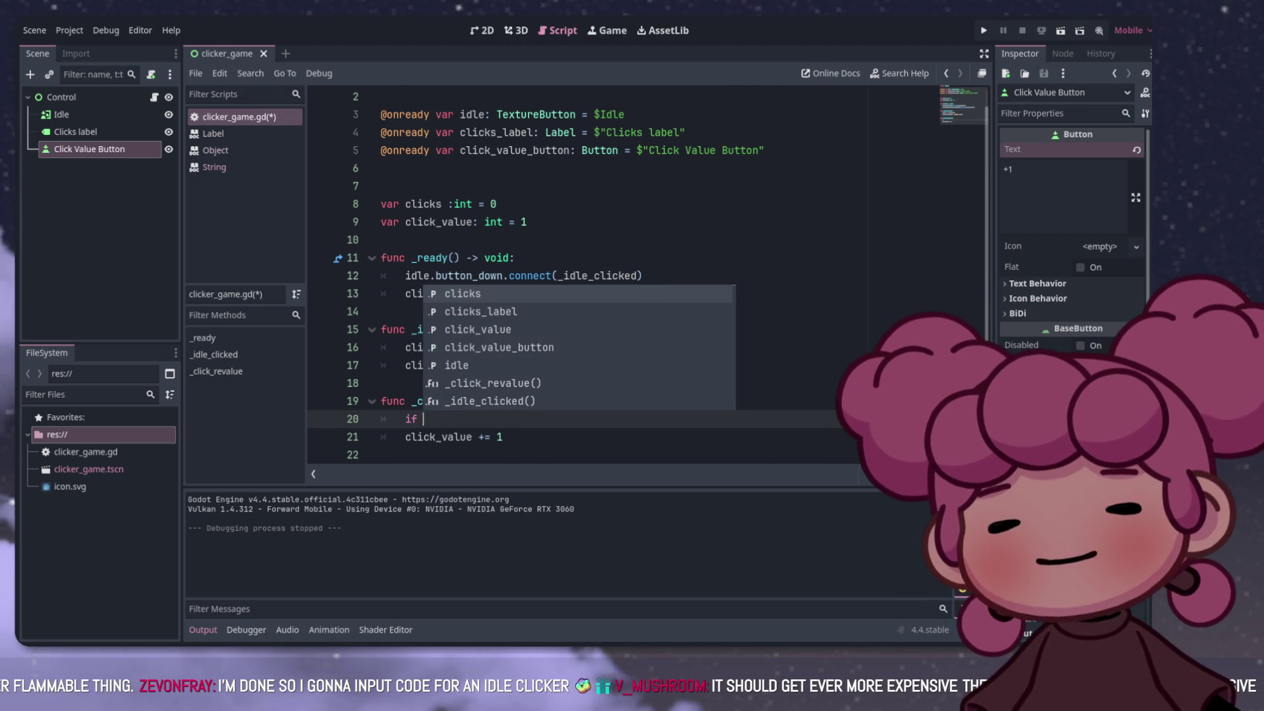
pyautogui.write('ckc')
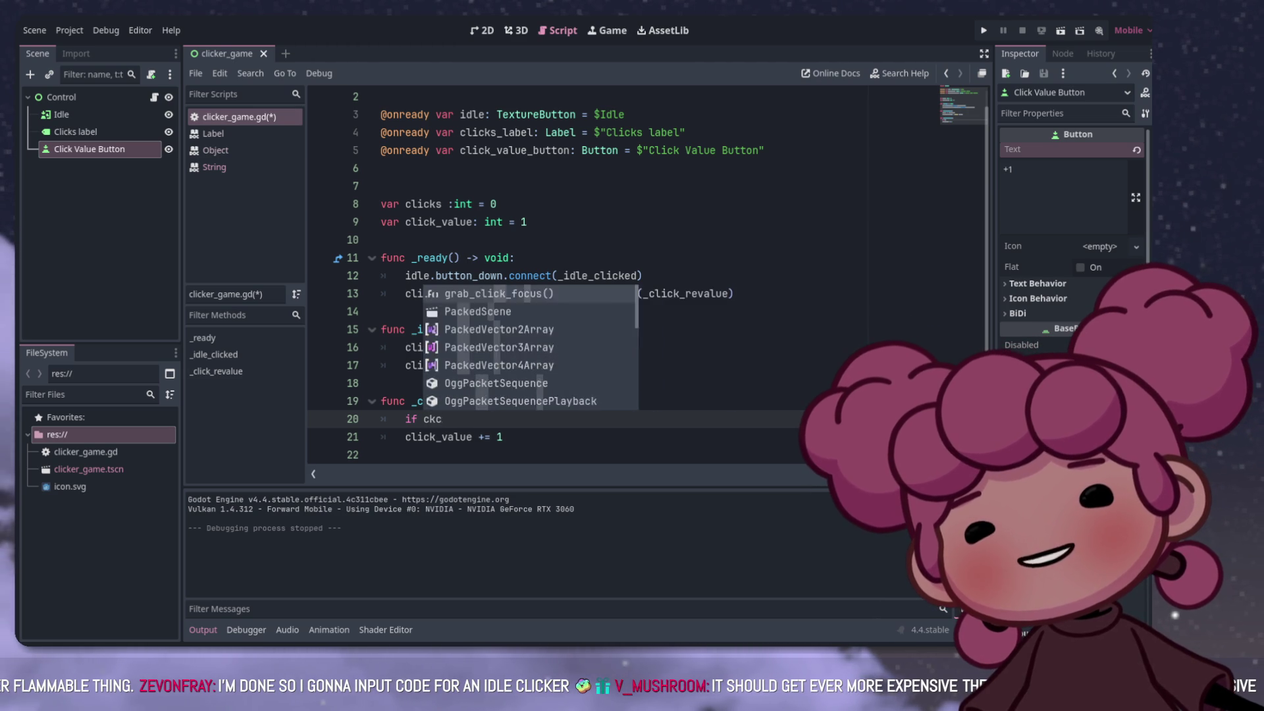
pyautogui.press('BackSpace')
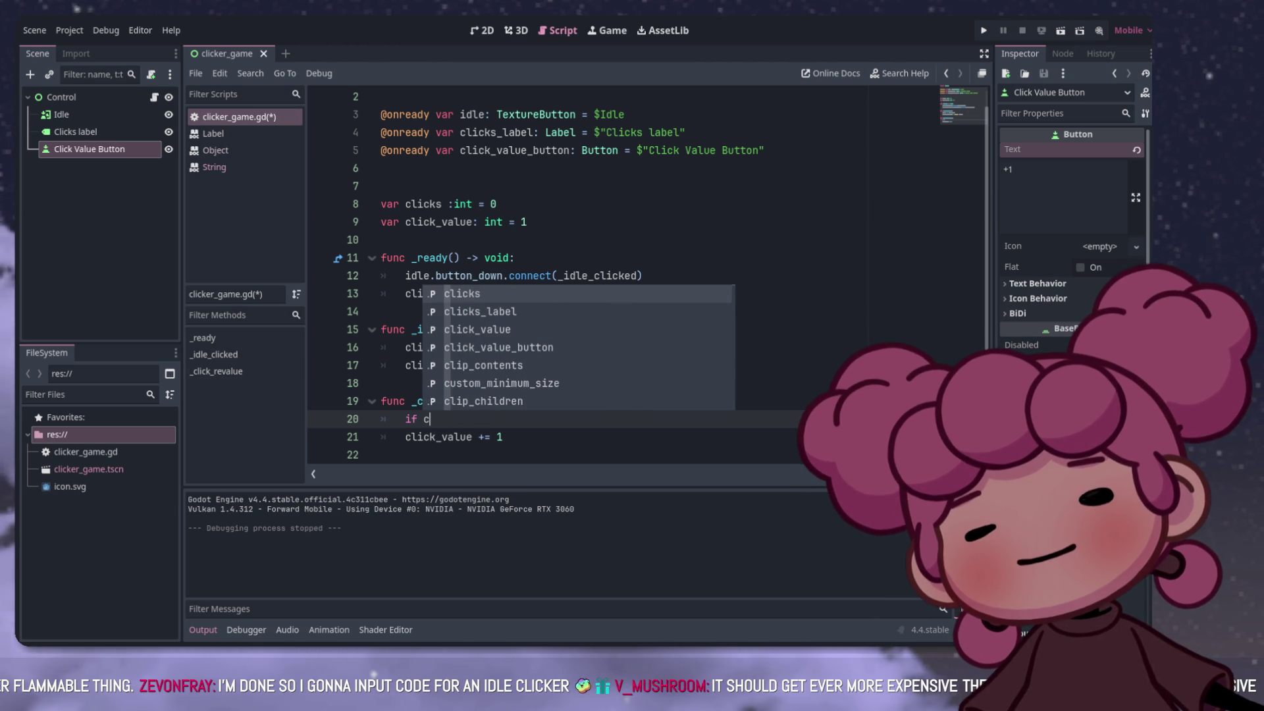
pyautogui.write('lick')
pyautogui.press('Escape')
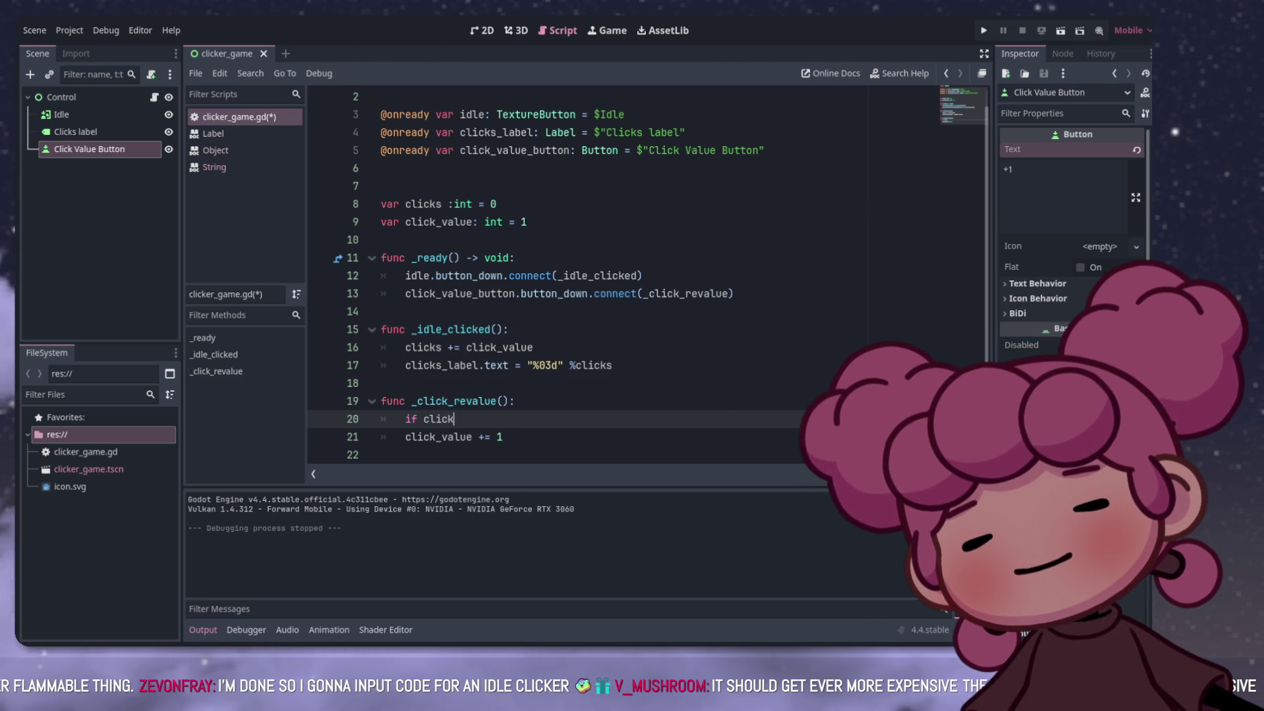
pyautogui.write('_')
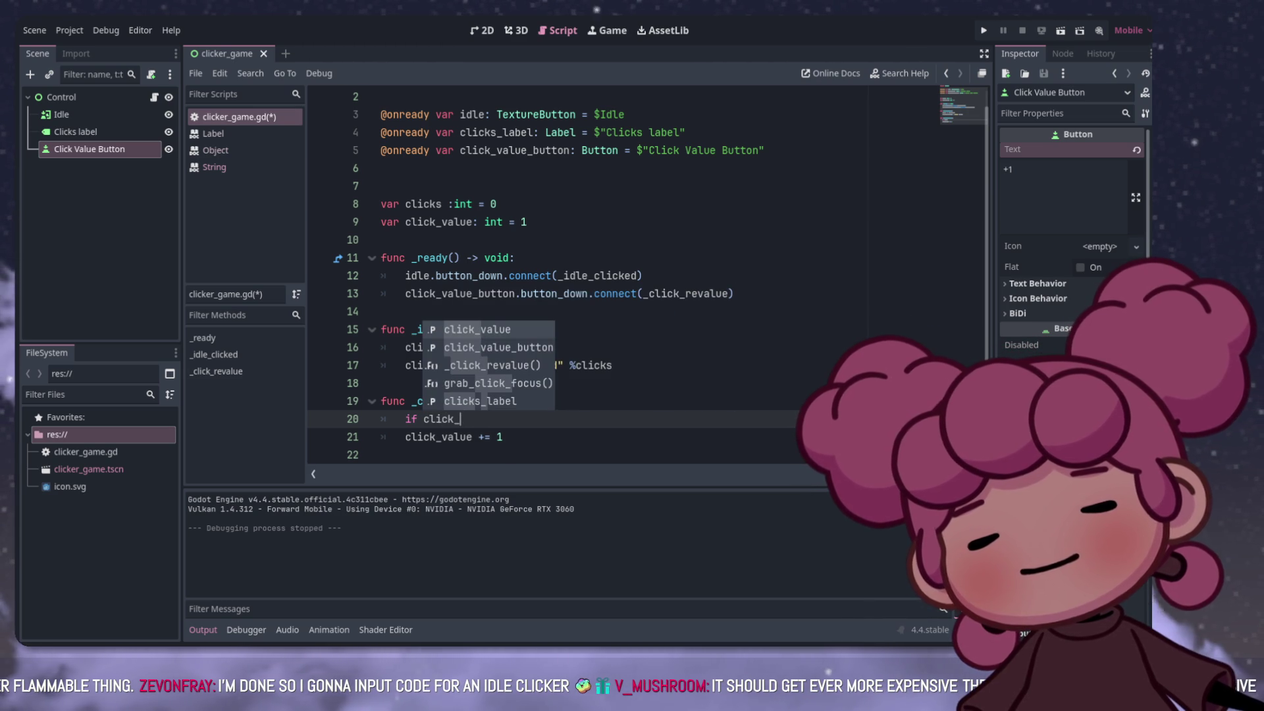
pyautogui.press('BackSpace')
pyautogui.write('s')
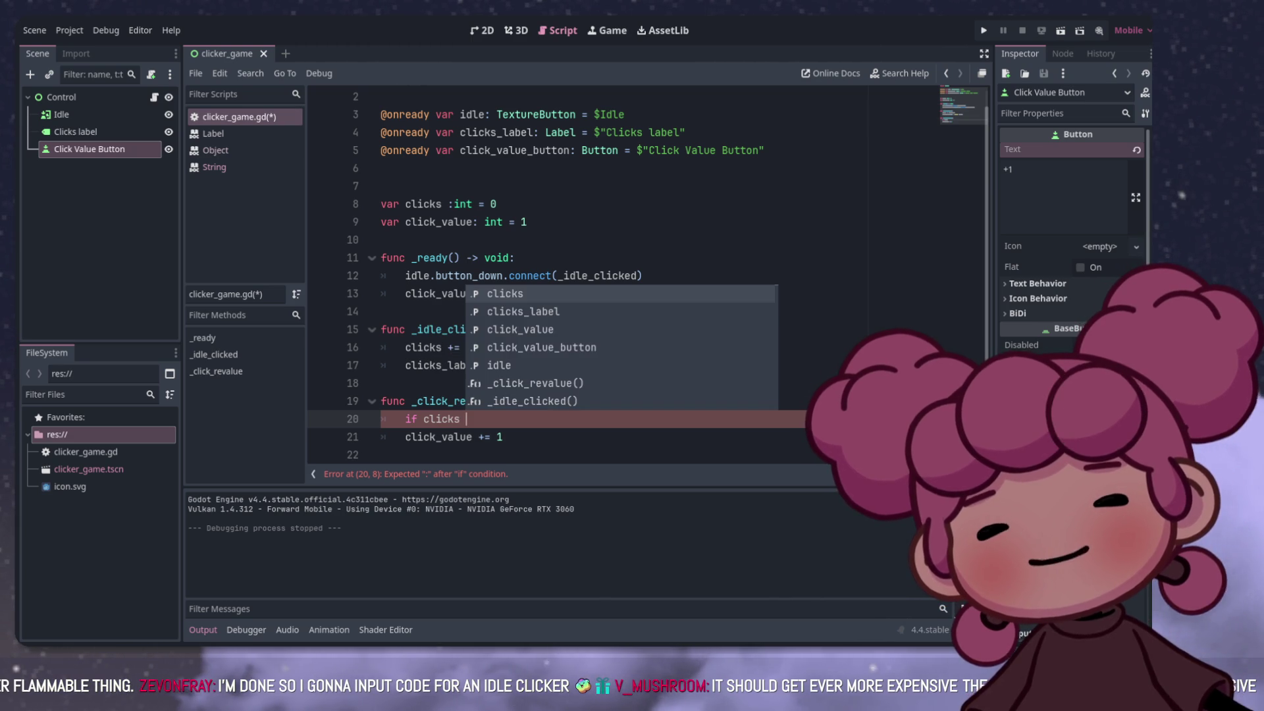
pyautogui.write(' >')
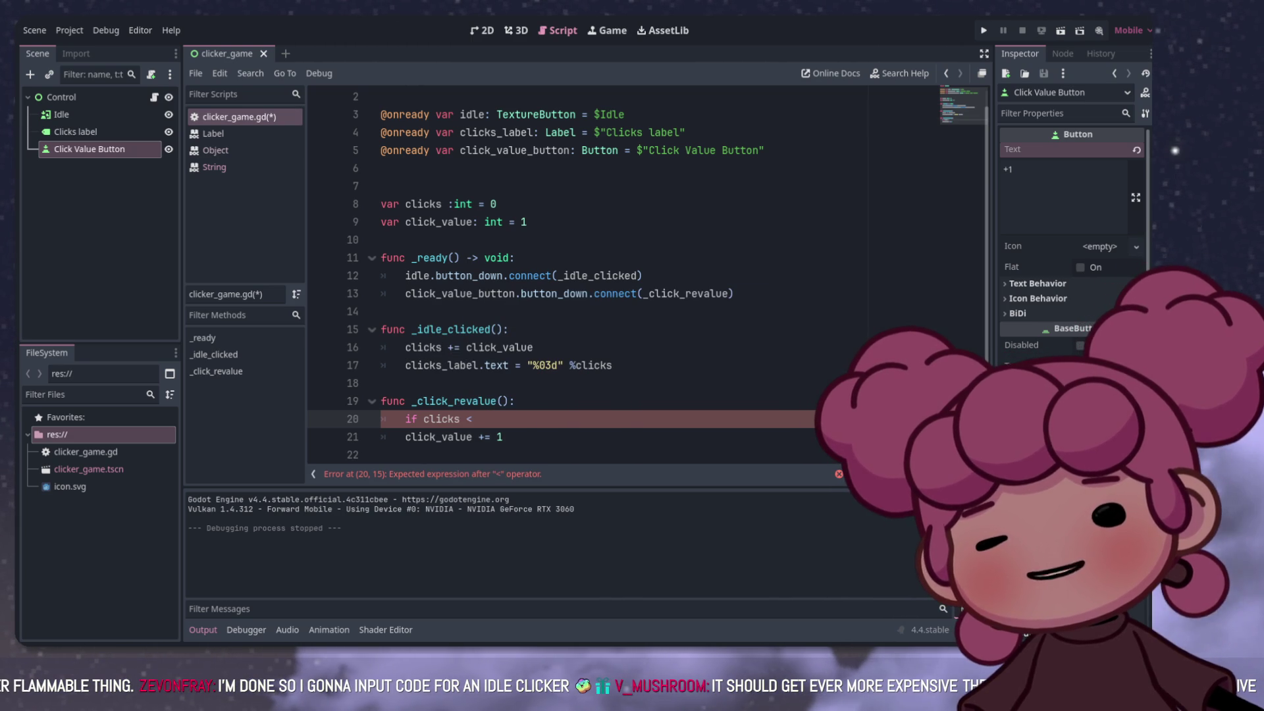
pyautogui.write('10')
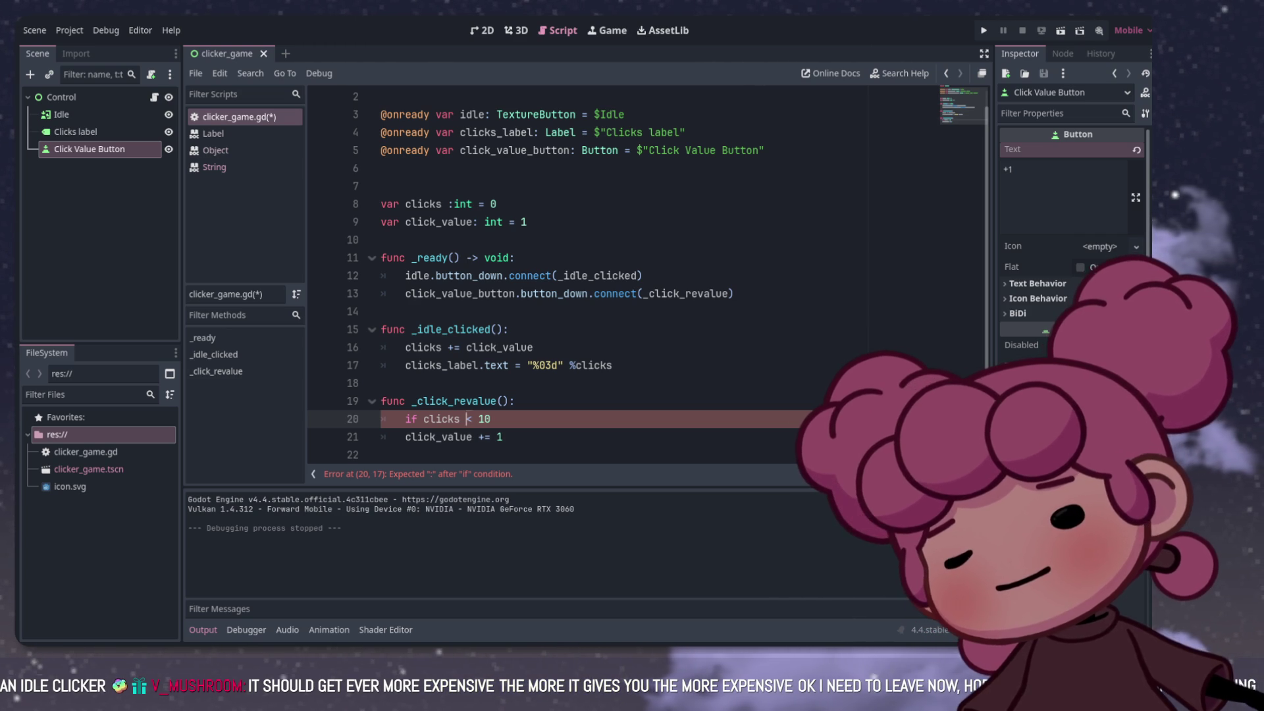
pyautogui.write('=>')
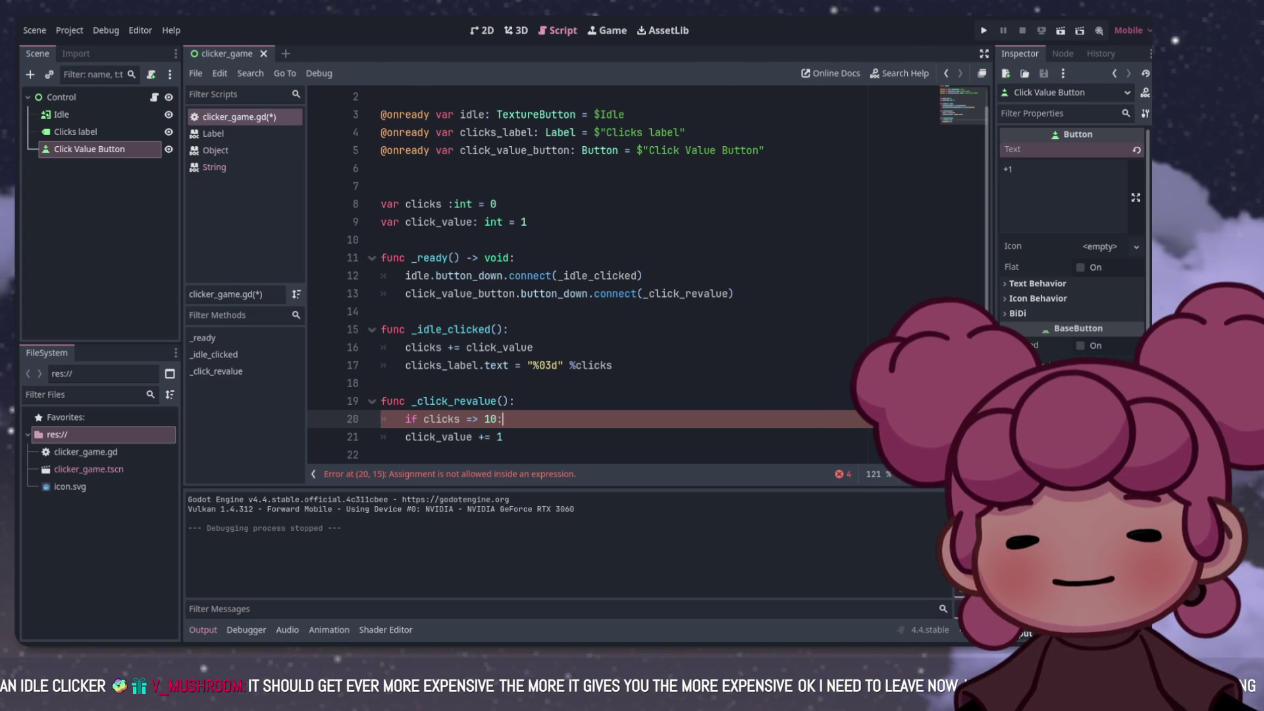
pyautogui.press('Return')
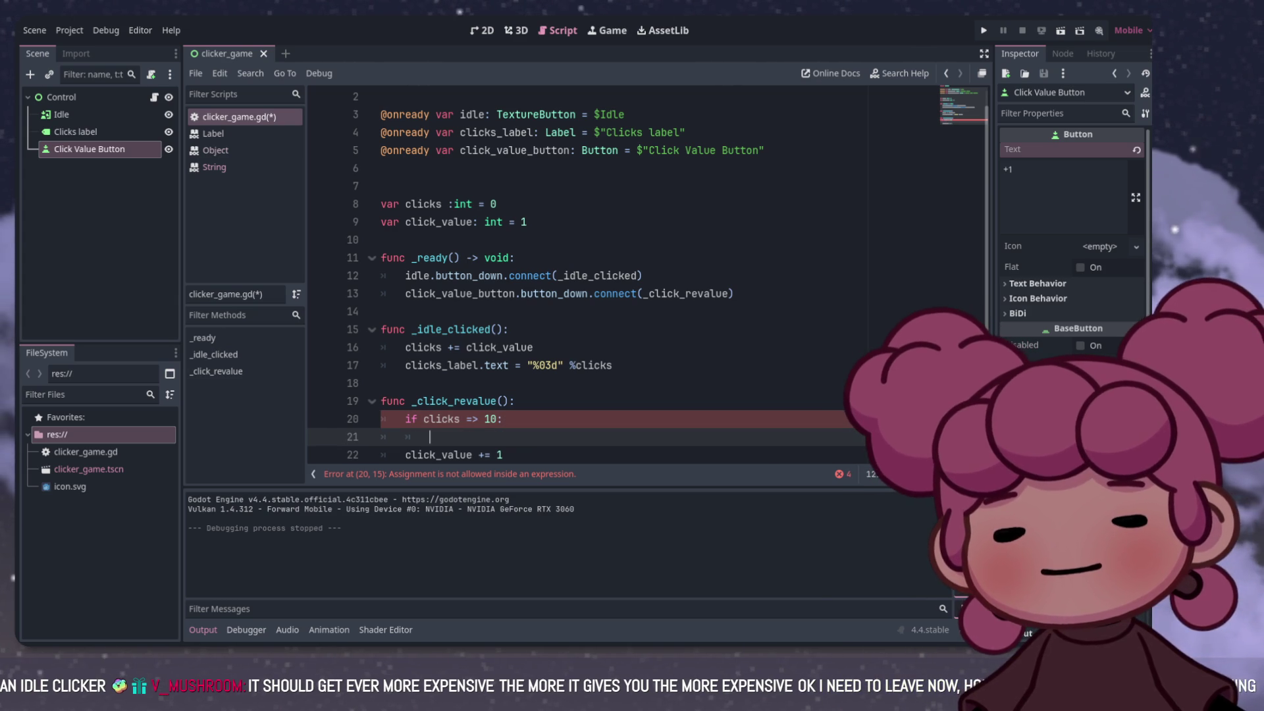
# Step: Indent click_value += 1 under the if and remove the stray = from the comparison
pyautogui.press('Down')
pyautogui.hotkey('shift', 'ctrl', 'Left')
pyautogui.hotkey('shift', 'ctrl', 'Left')
pyautogui.hotkey('shift', 'ctrl', 'Left')
pyautogui.press('BackSpace')
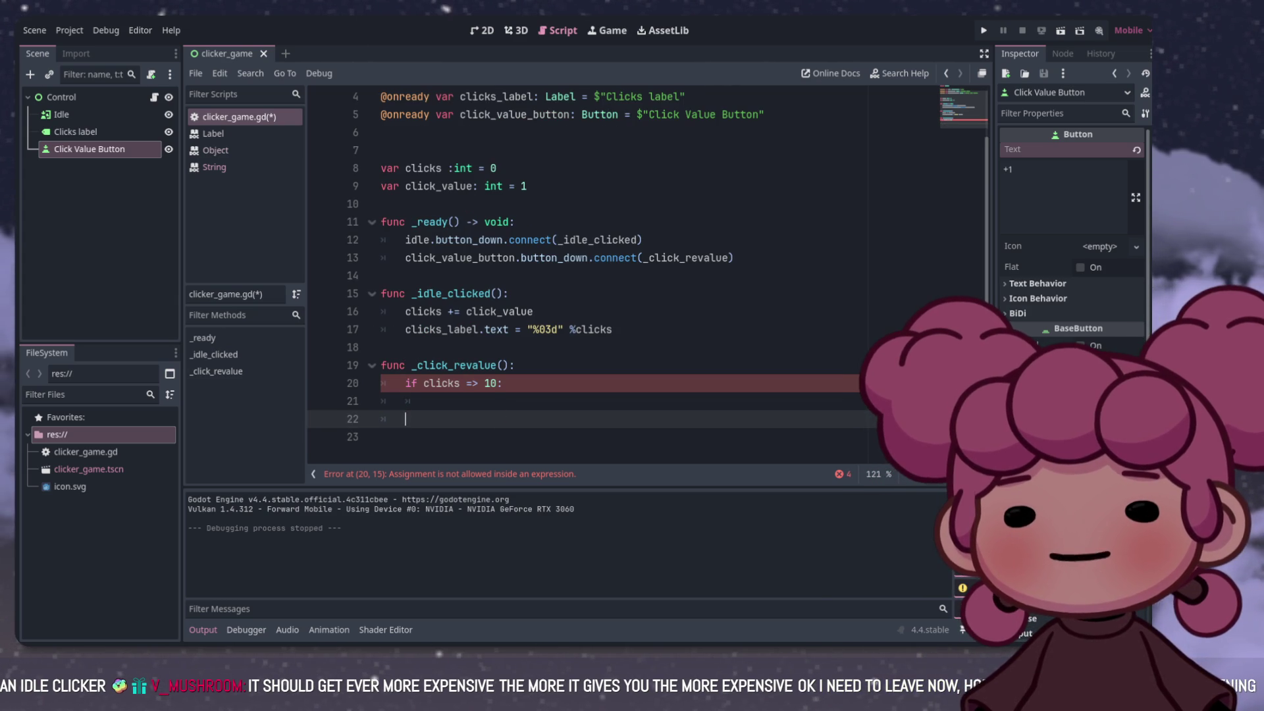
pyautogui.press('Up')
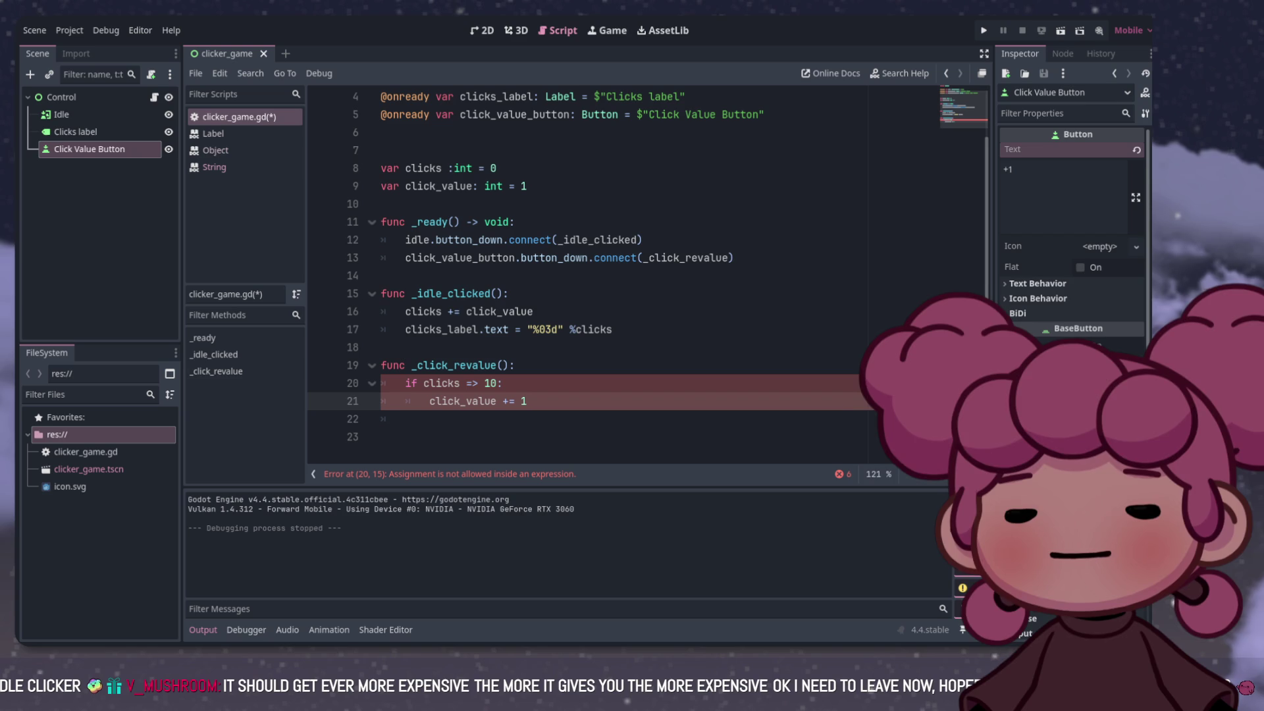
pyautogui.press('Down')
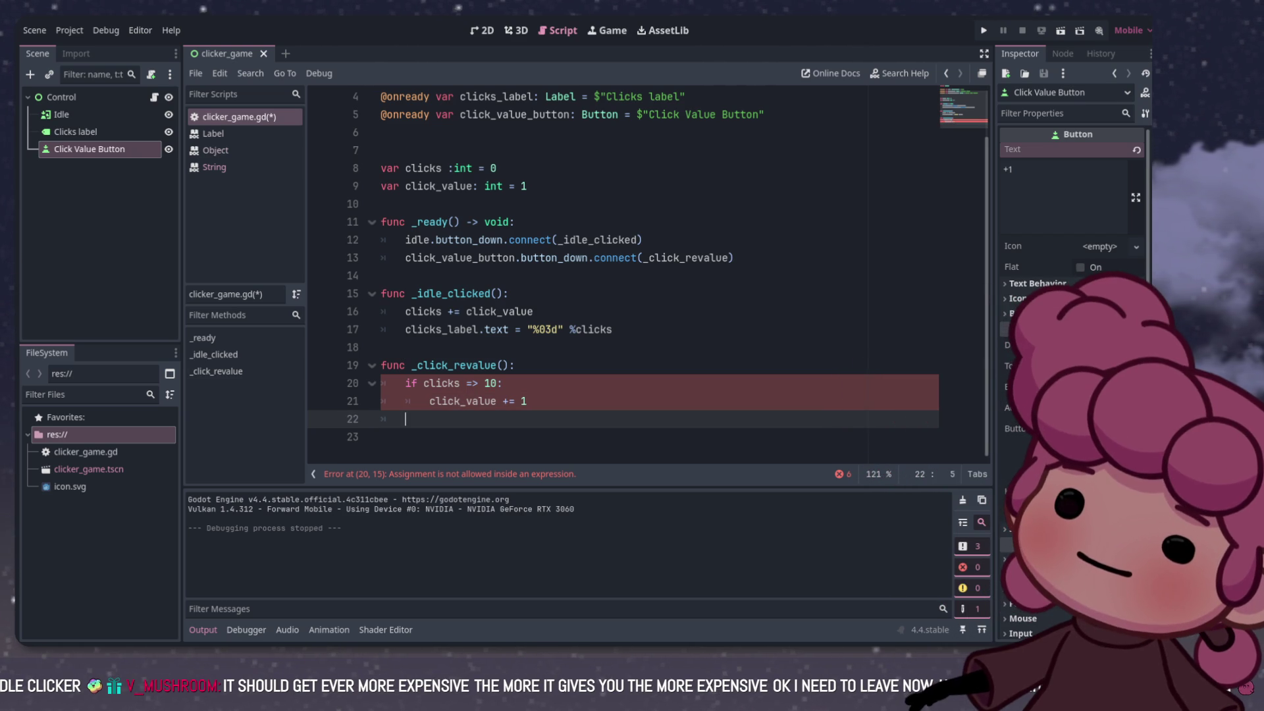
pyautogui.click(429, 401)
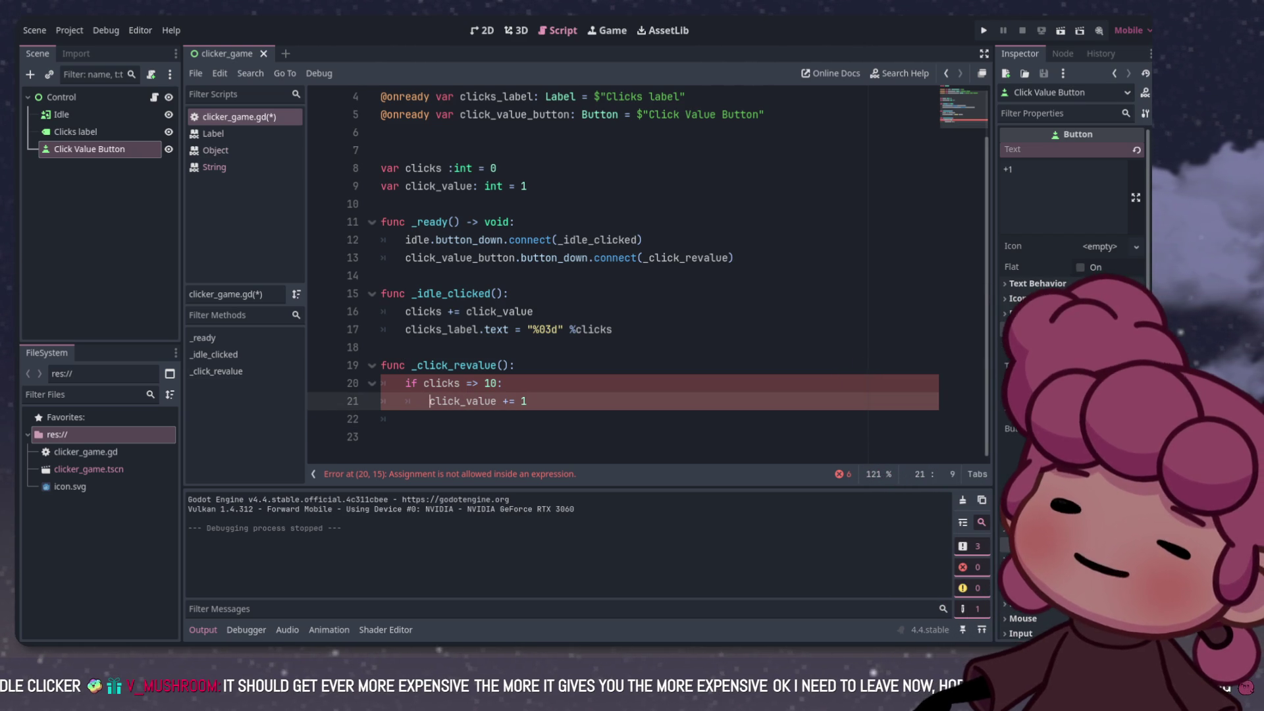
pyautogui.press('BackSpace')
pyautogui.press('BackSpace')
pyautogui.press('BackSpace')
pyautogui.hotkey('ctrl', 'z')
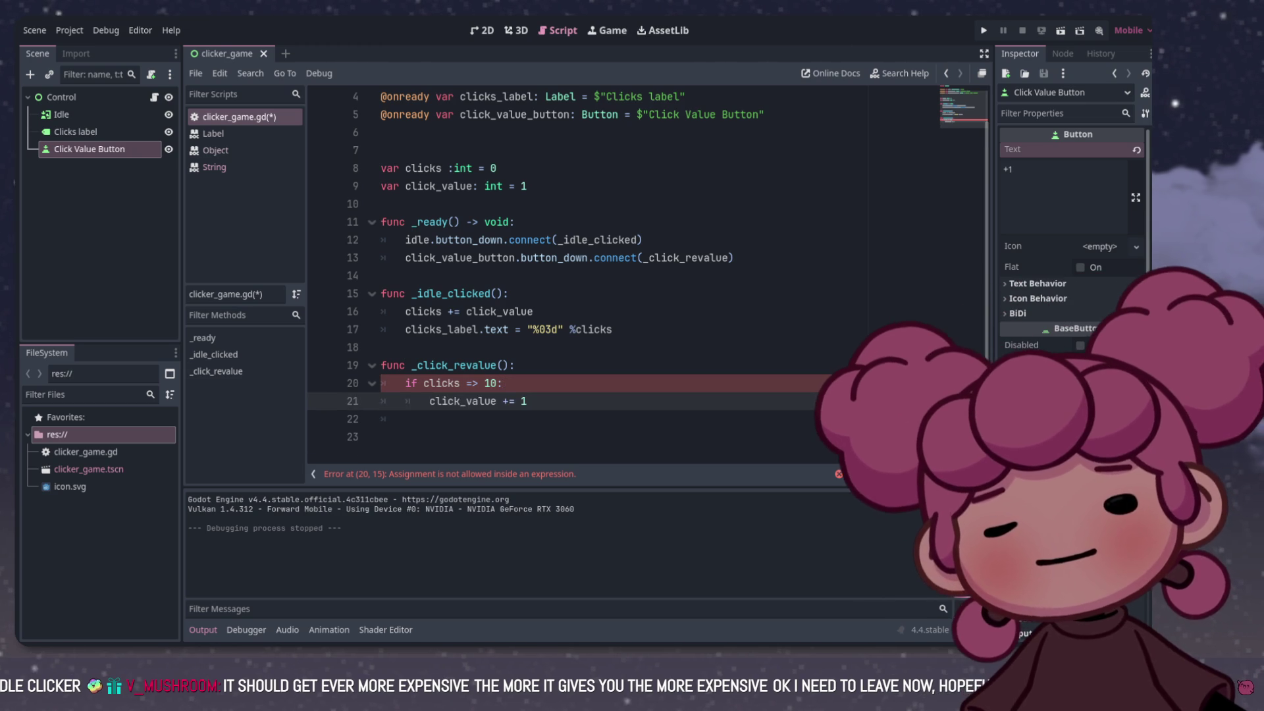
pyautogui.click(503, 383)
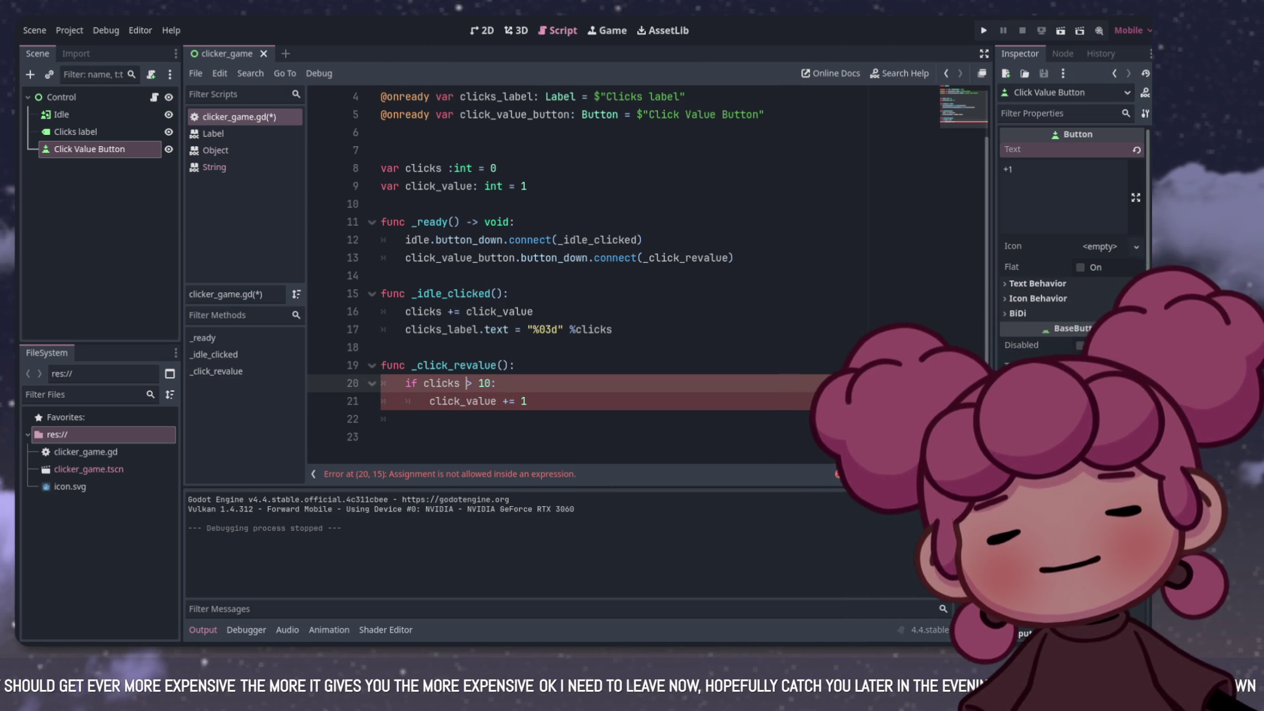
pyautogui.press('Delete')
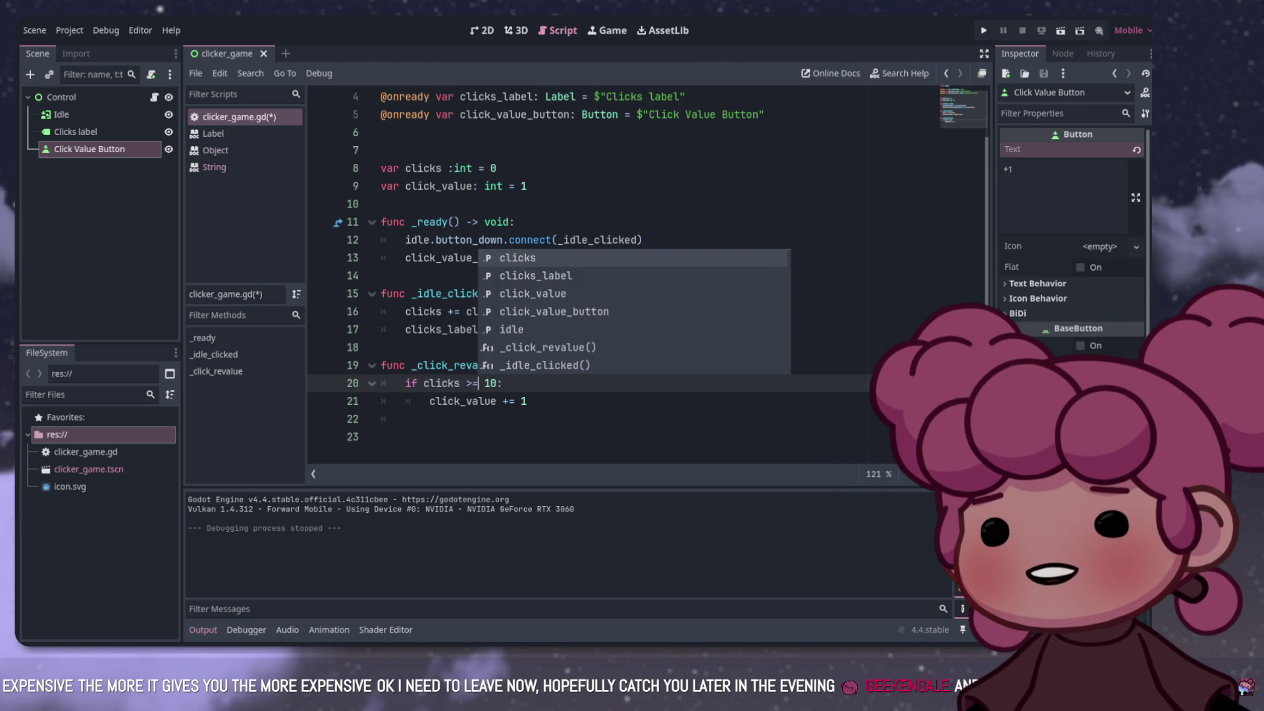
# Step: Fix the comparison to >=, check the 2D scene, and open a new line in the if block
pyautogui.write('=')
pyautogui.click(527, 401)
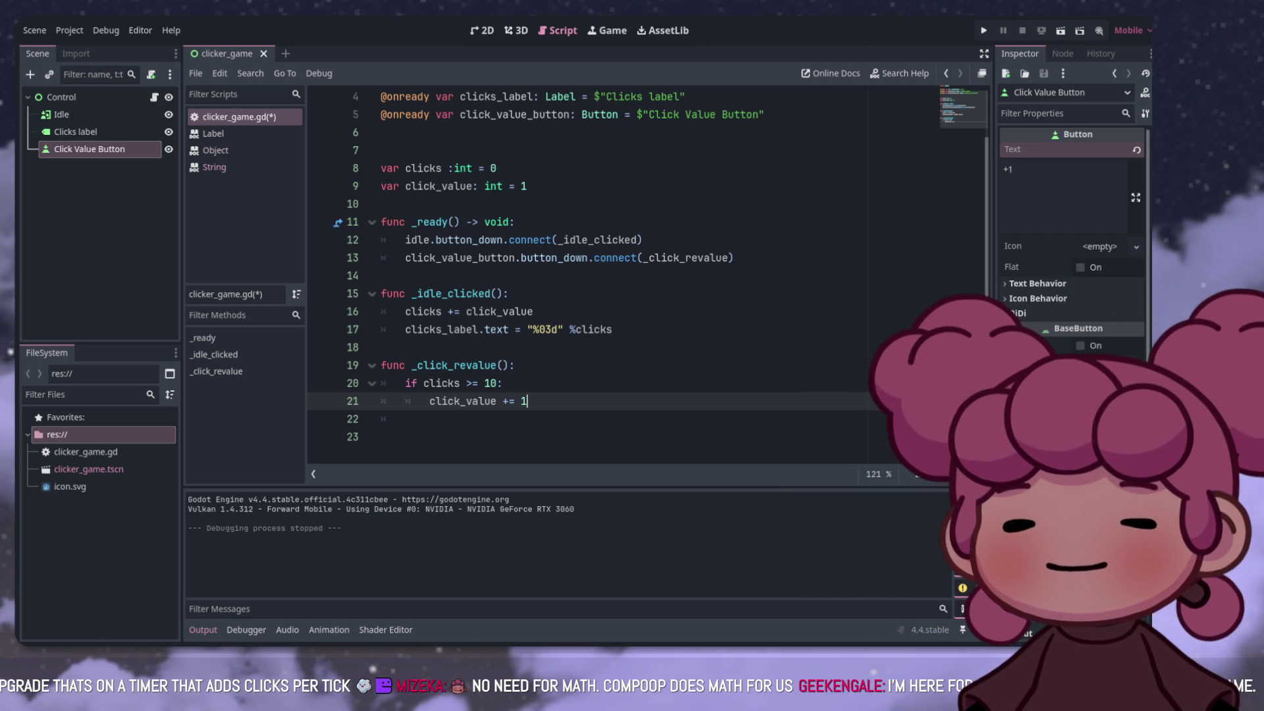
pyautogui.click(483, 30)
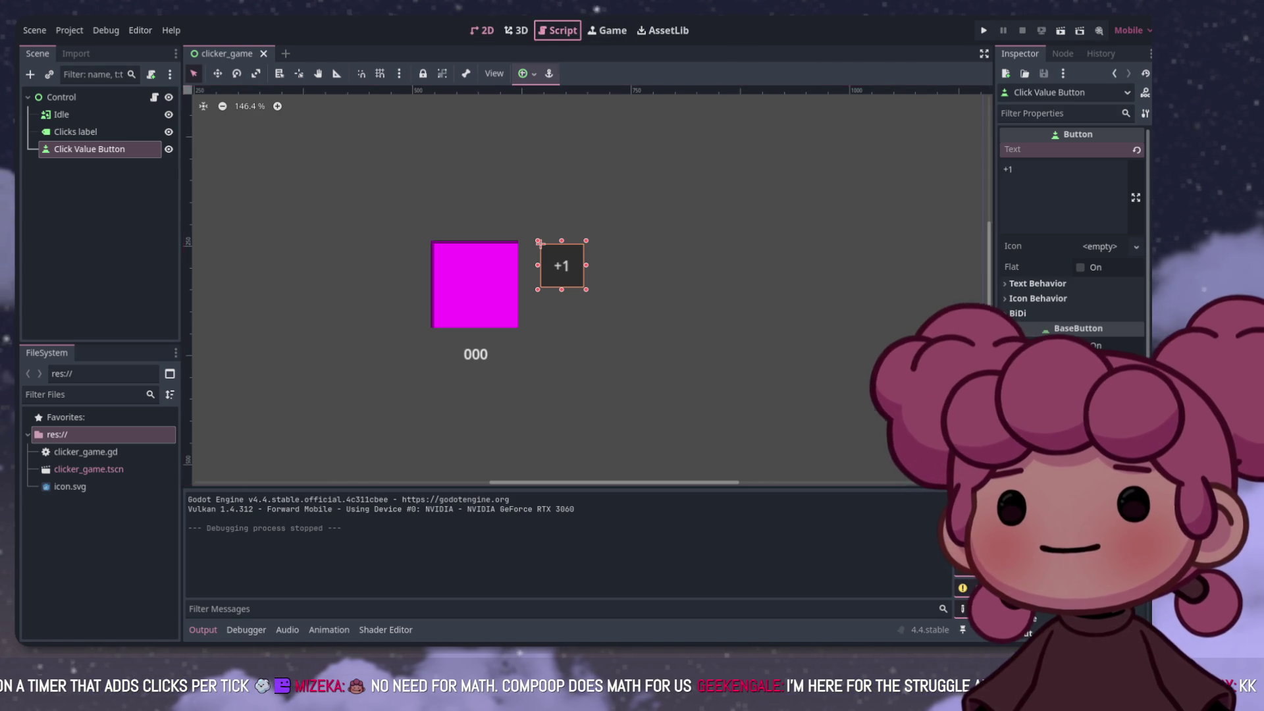
pyautogui.click(558, 31)
pyautogui.click(406, 418)
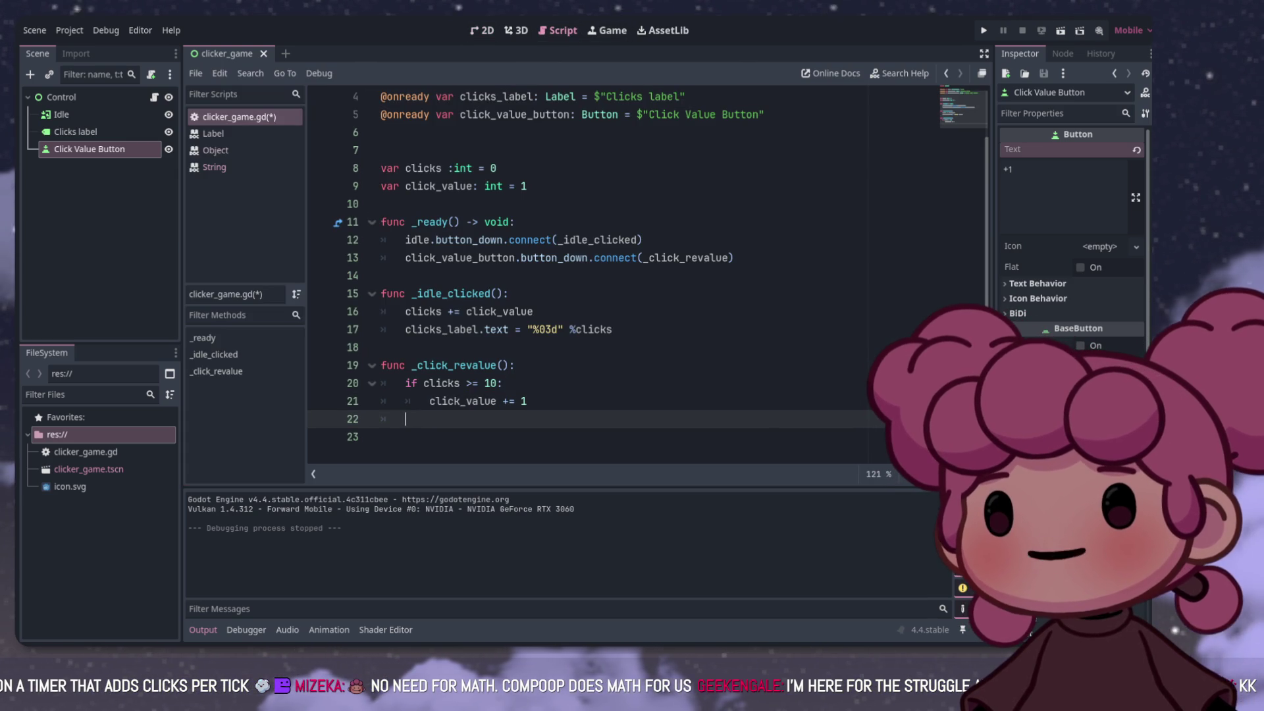
pyautogui.click(527, 400)
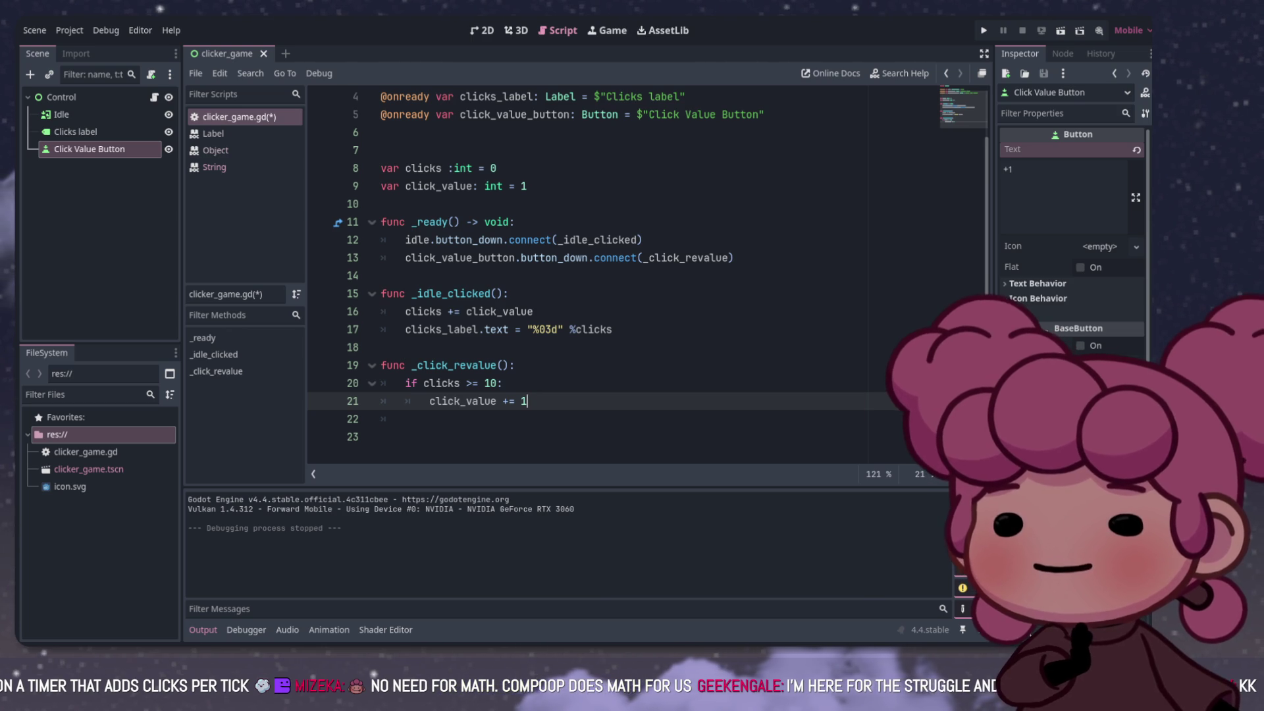
pyautogui.press('Return')
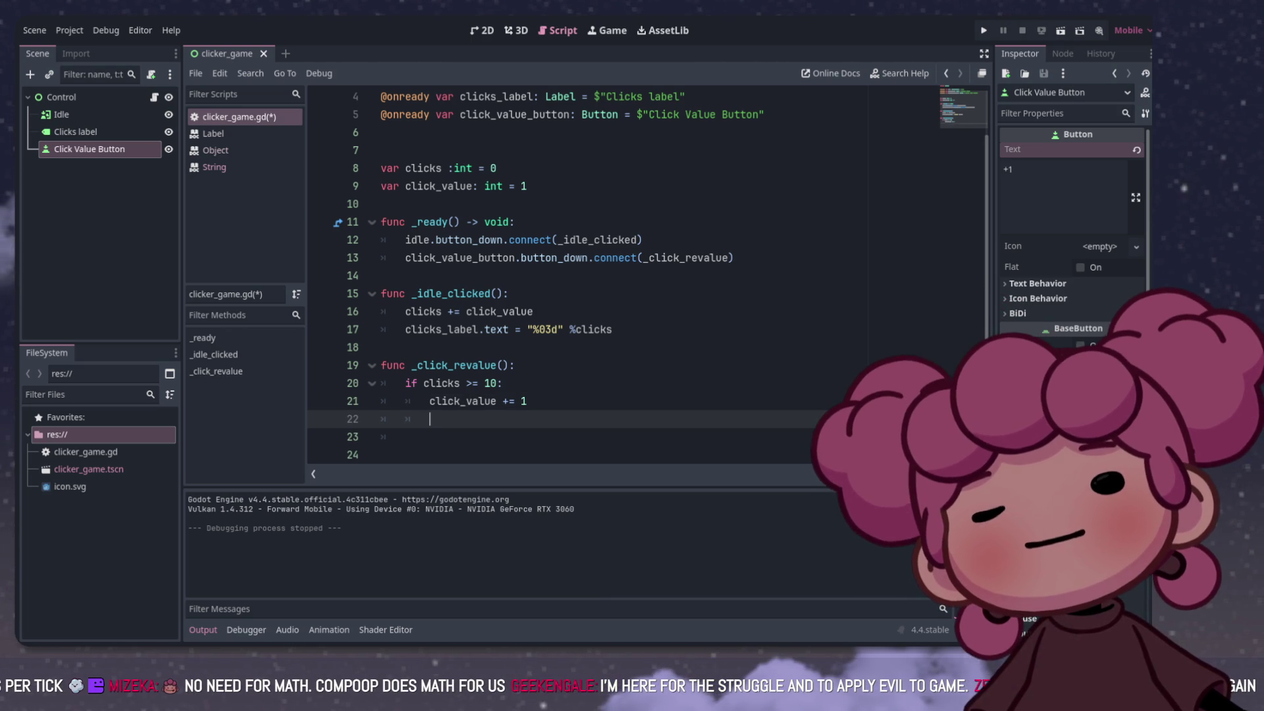
# Step: Add clicks -= 10 below click_value += 1, correcting the name, then save and run with F5
pyautogui.write('click -=')
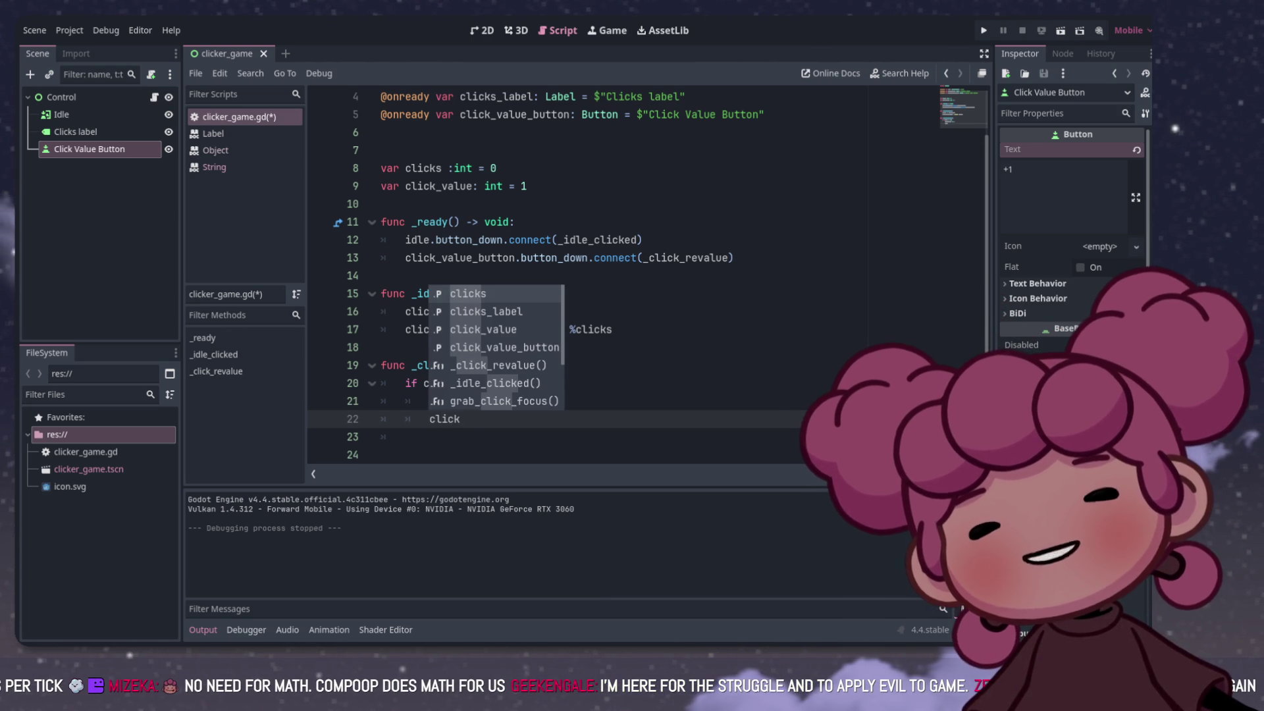
pyautogui.write(' 10')
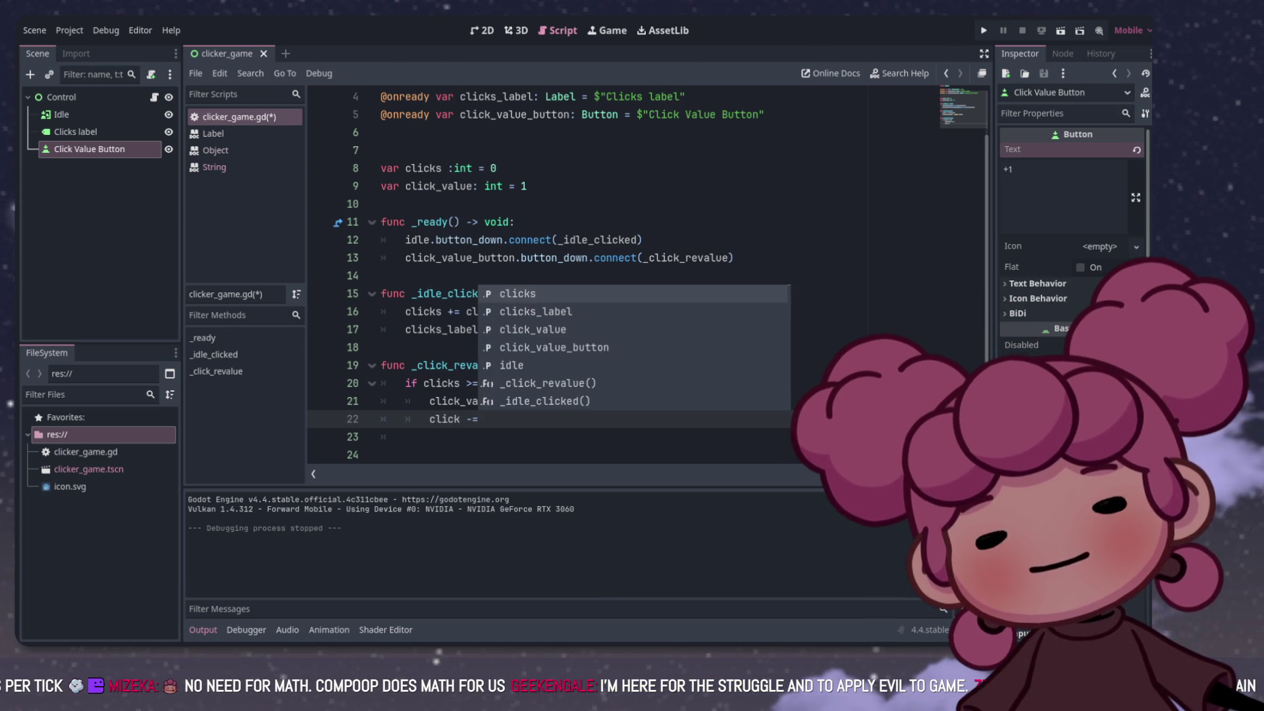
pyautogui.click(503, 383)
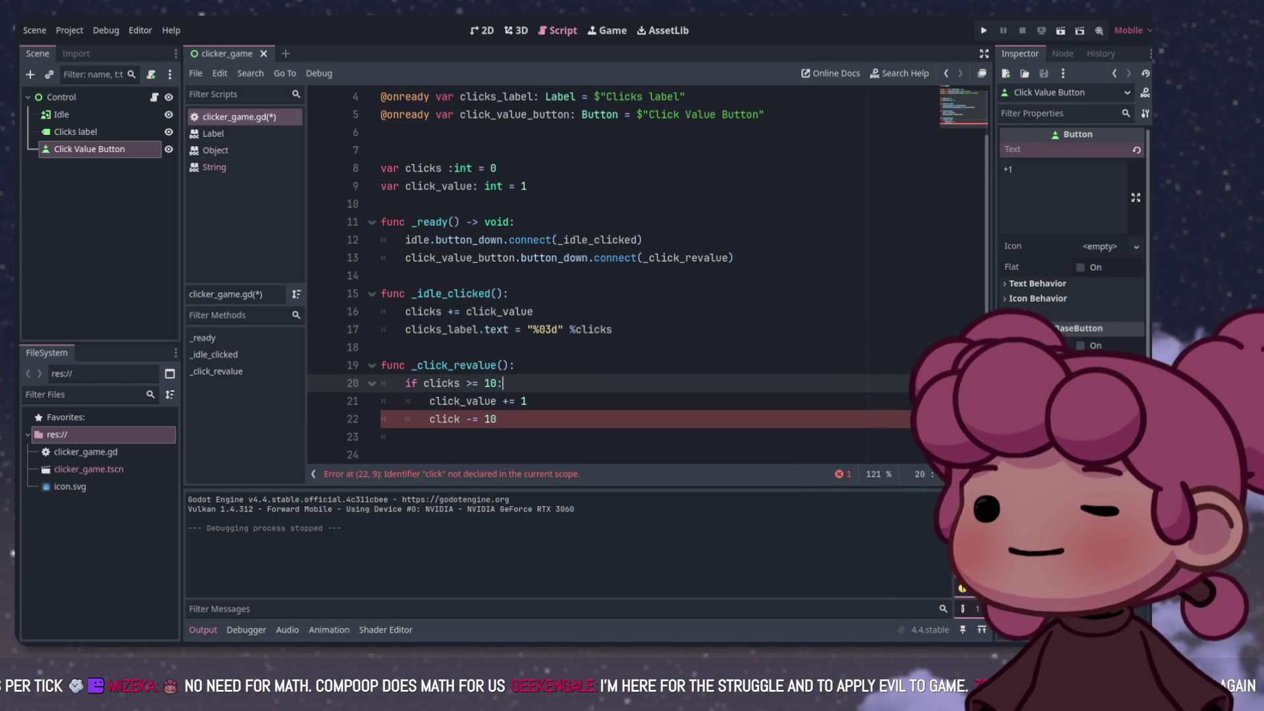
pyautogui.click(497, 419)
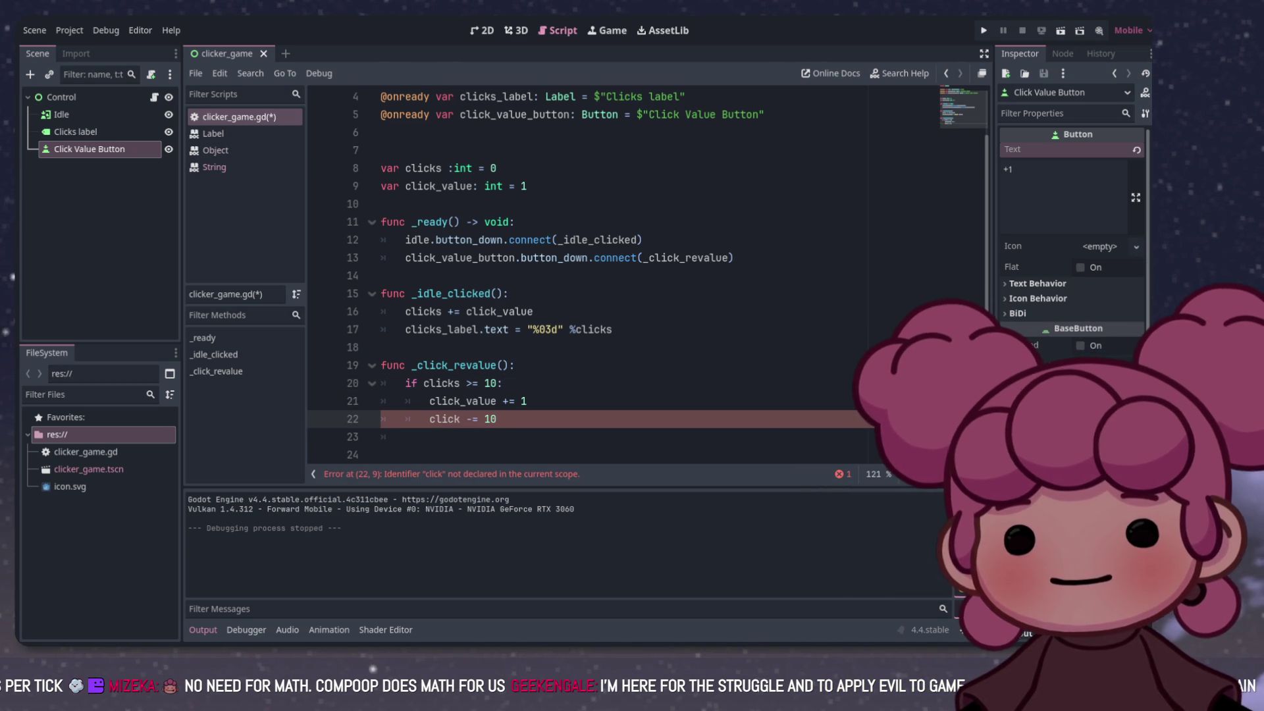
pyautogui.write('s')
pyautogui.click(502, 383)
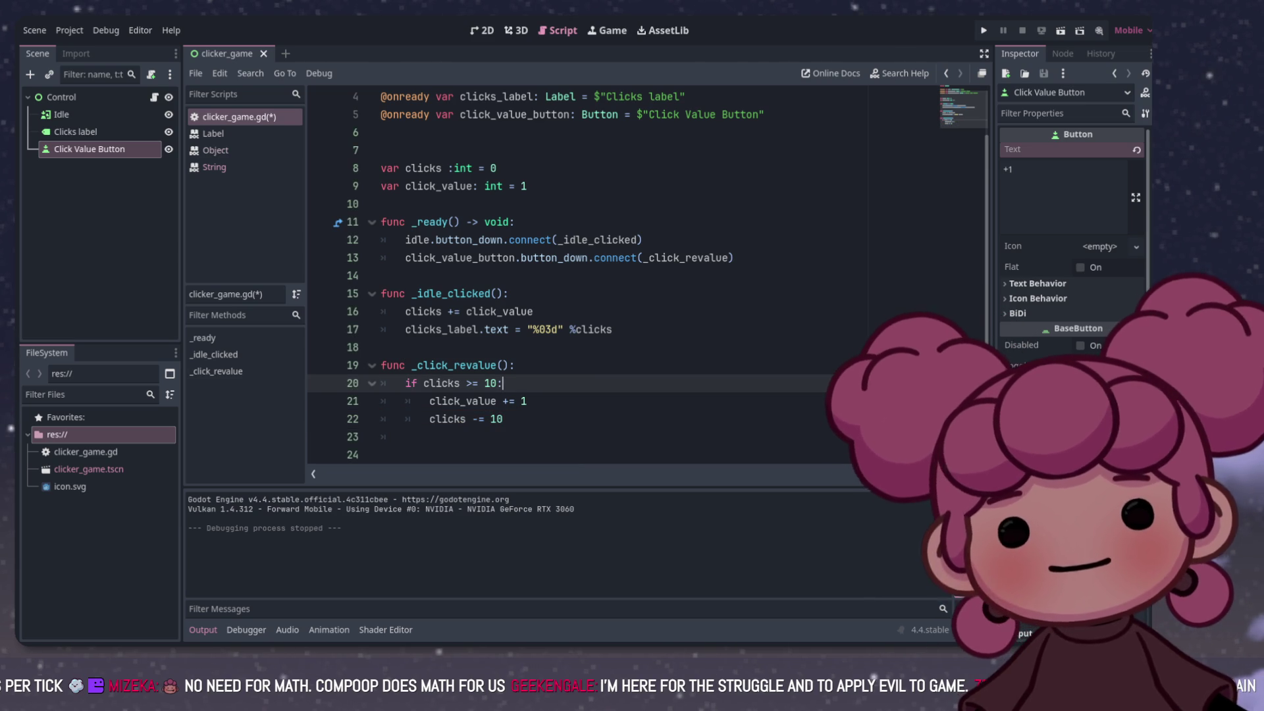
pyautogui.click(502, 420)
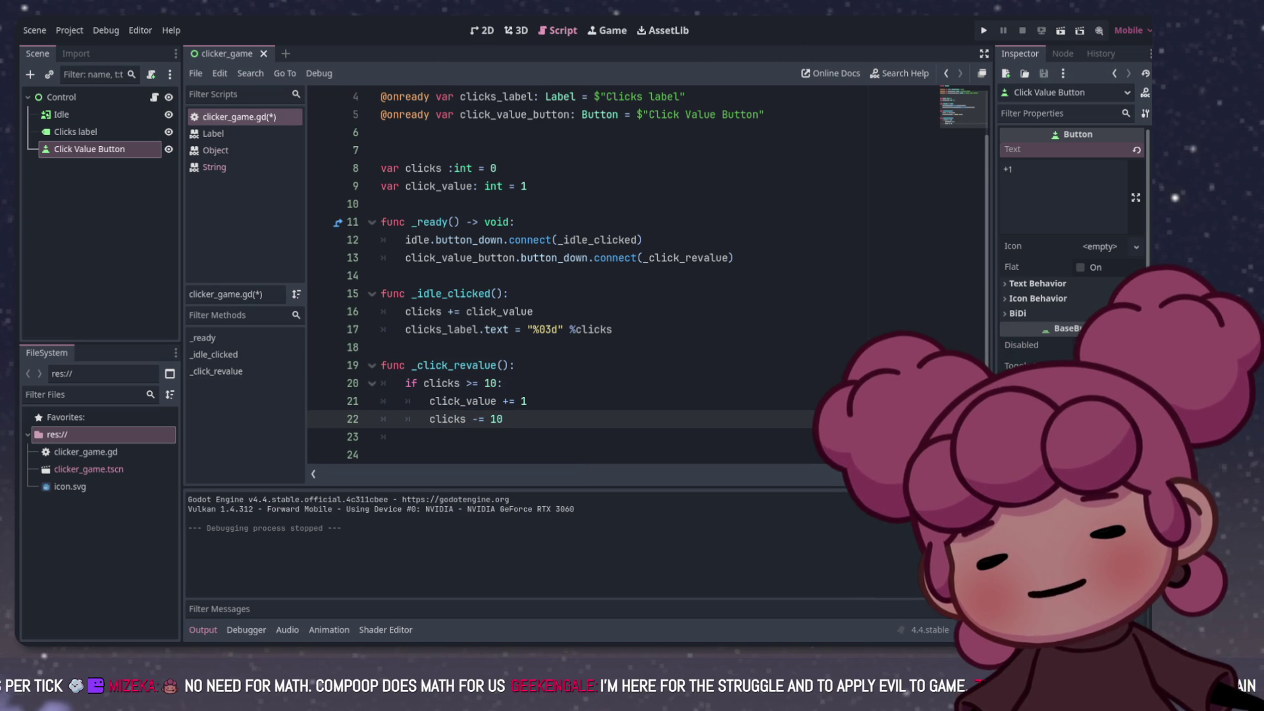
pyautogui.press('F5')
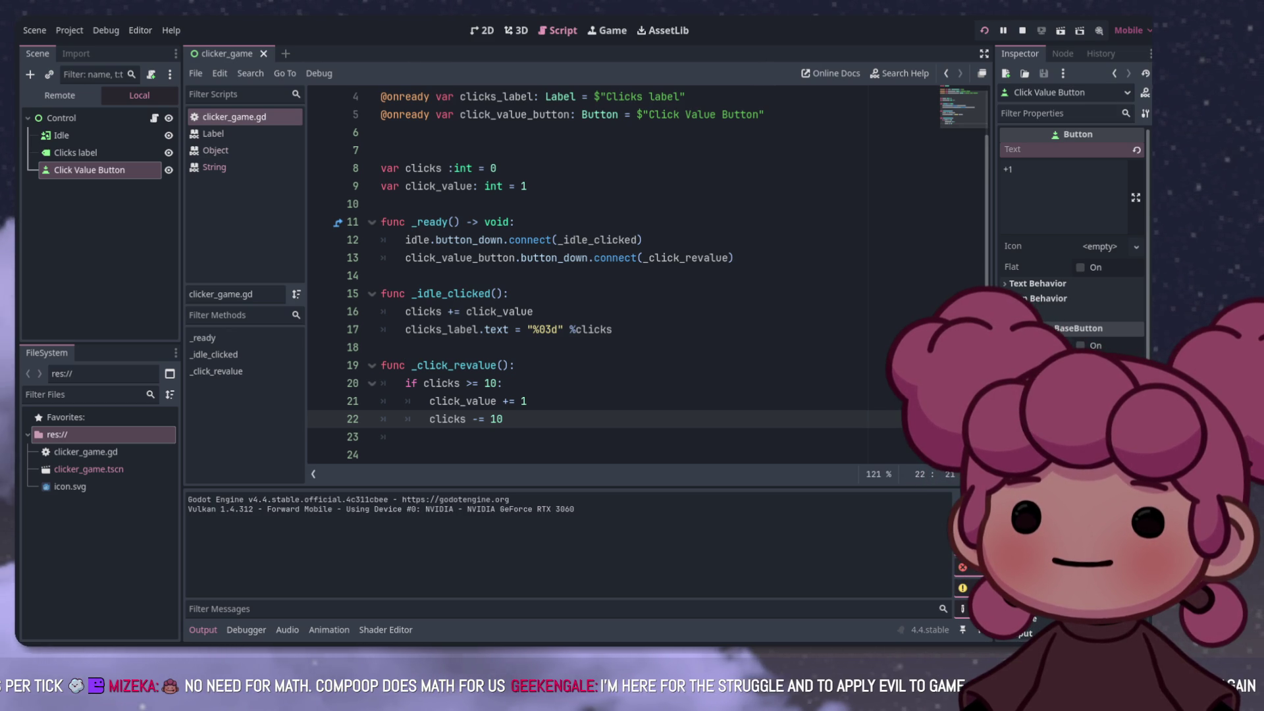
pyautogui.hotkey('alt', 'Tab')
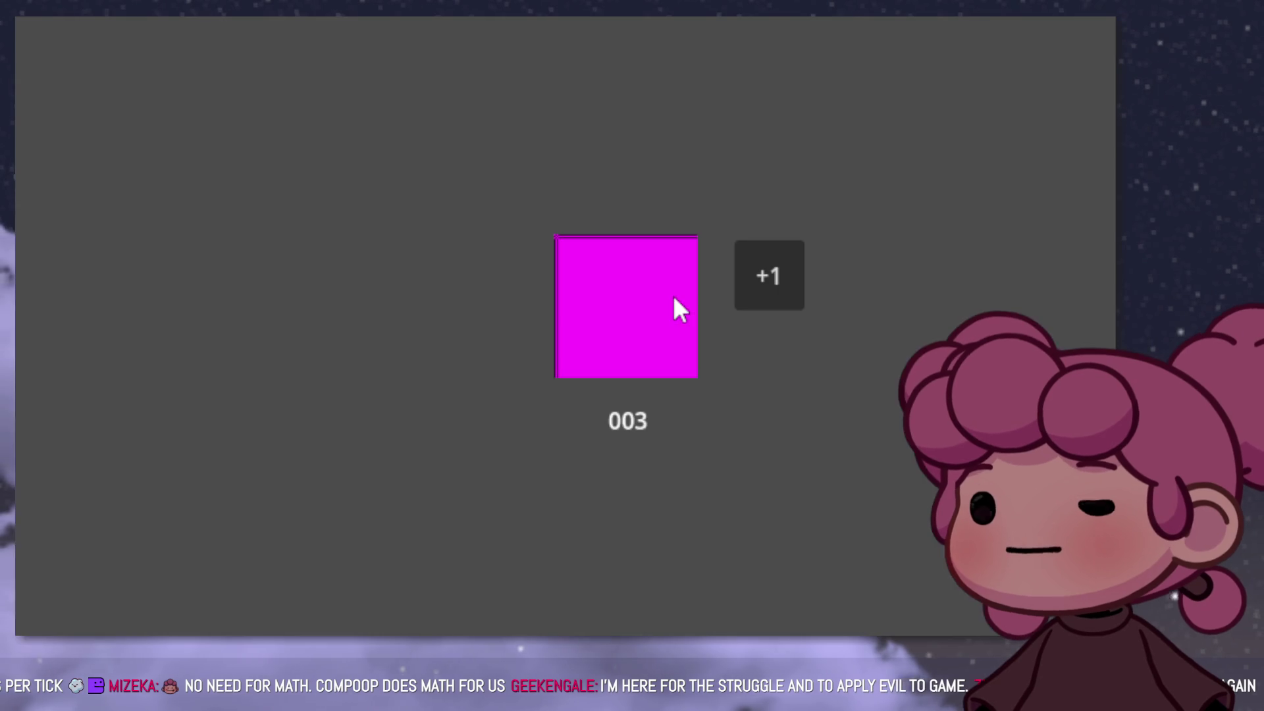
pyautogui.click(637, 298)
pyautogui.click(637, 298)
pyautogui.click(637, 298)
pyautogui.click(637, 298)
pyautogui.click(637, 298)
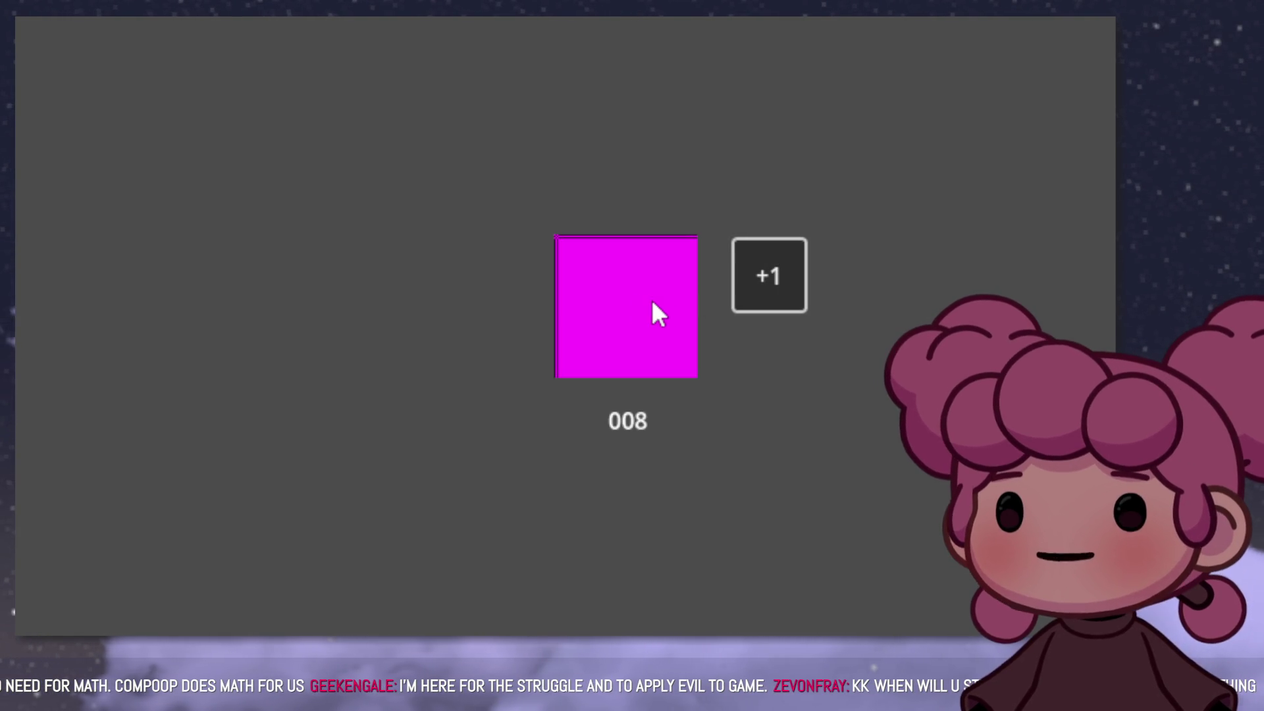
pyautogui.click(655, 306)
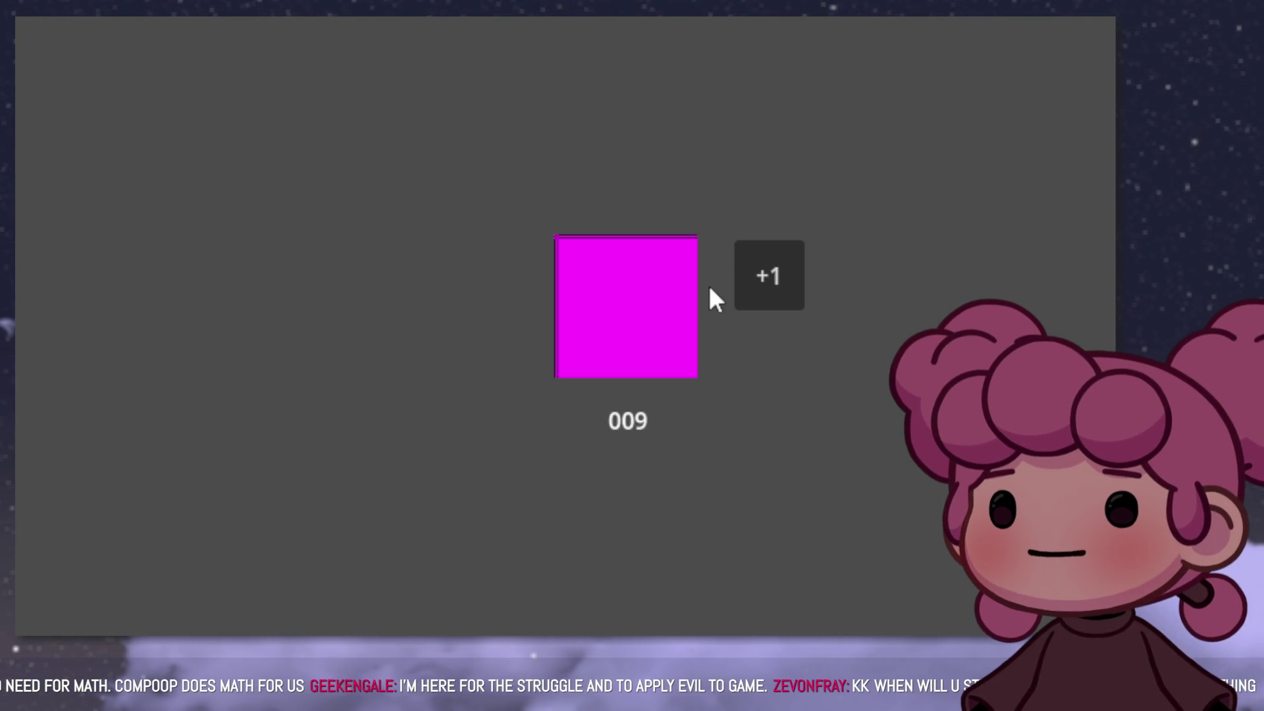
pyautogui.click(652, 296)
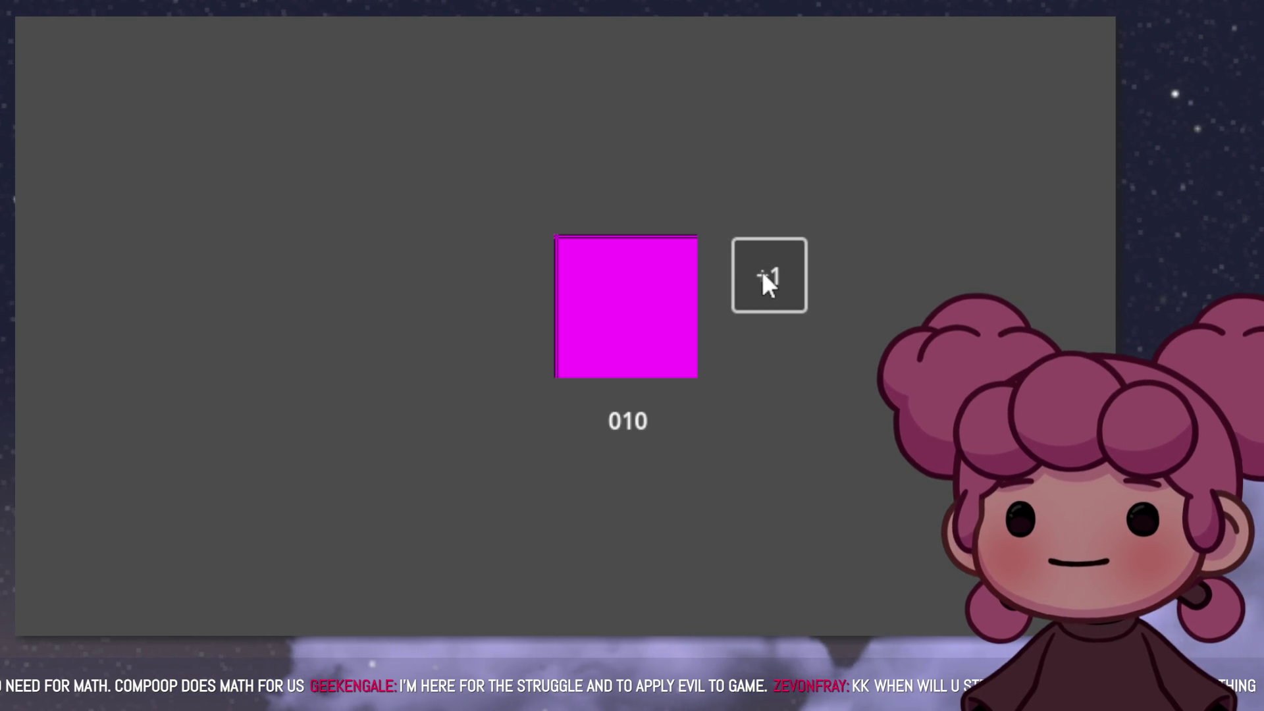
pyautogui.click(765, 280)
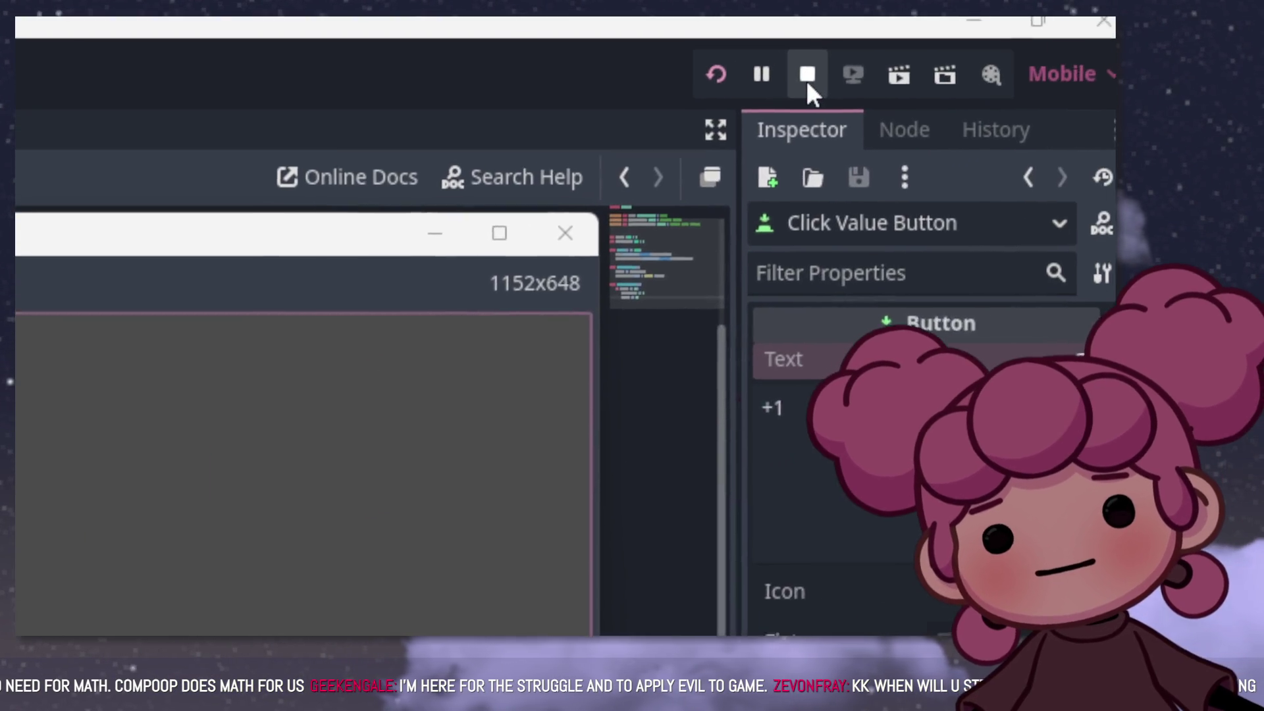
pyautogui.click(806, 78)
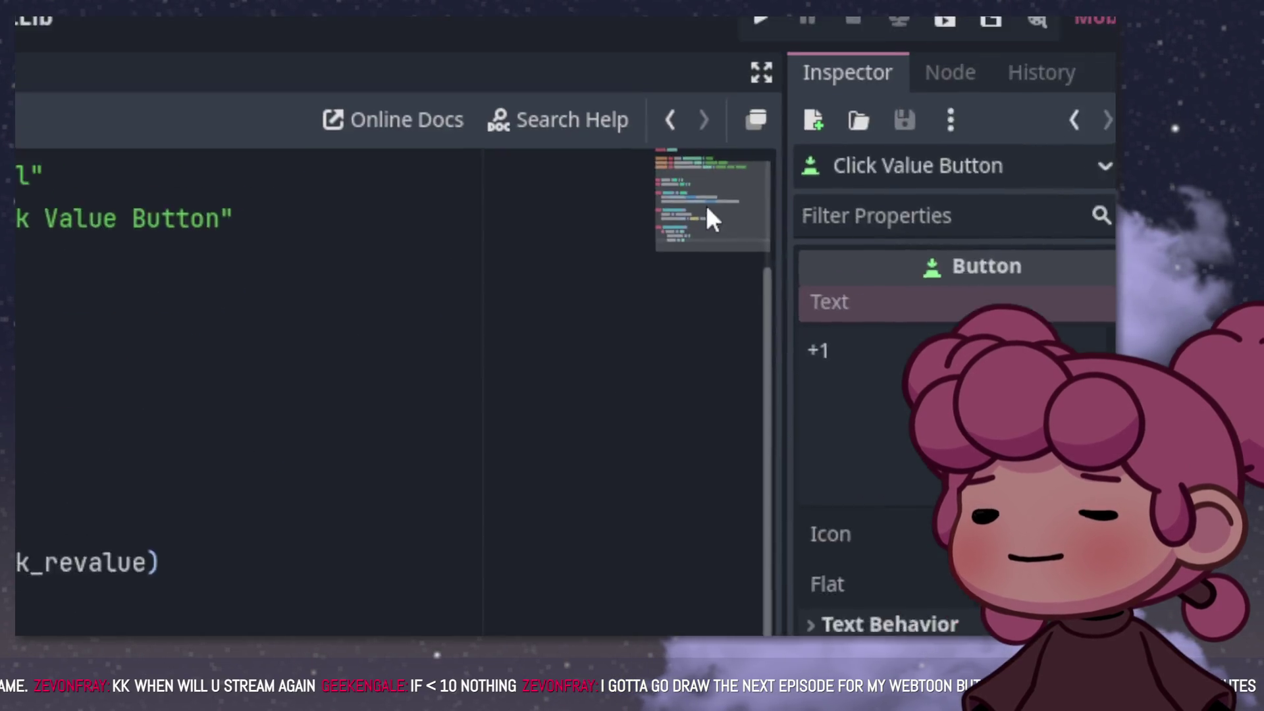
pyautogui.click(701, 74)
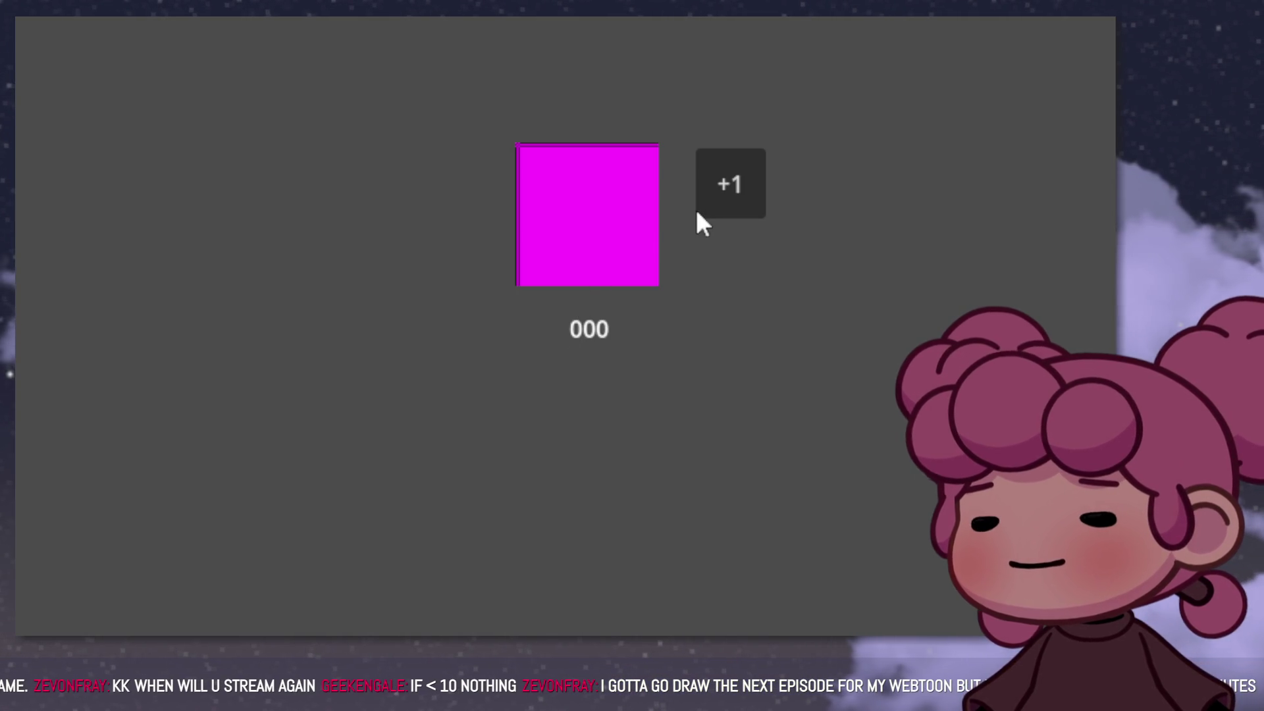
pyautogui.doubleClick(616, 225)
pyautogui.tripleClick(616, 224)
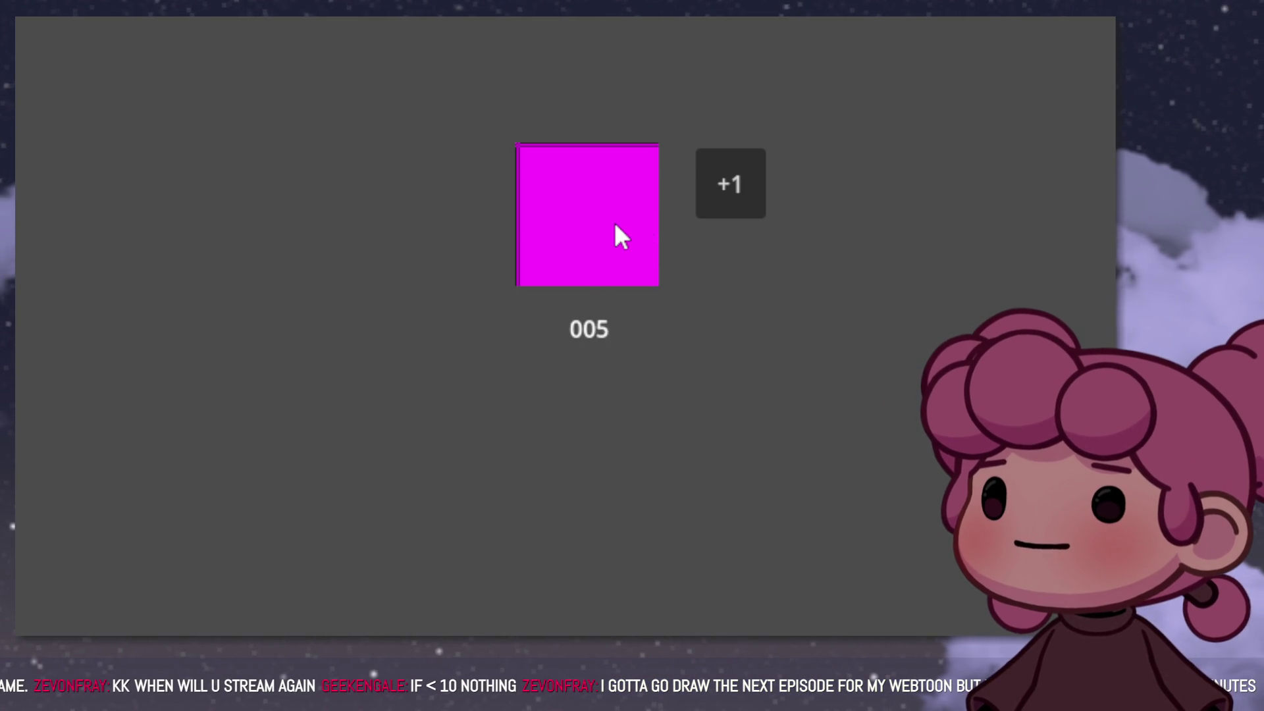
pyautogui.click(616, 225)
pyautogui.doubleClick(615, 225)
pyautogui.click(616, 227)
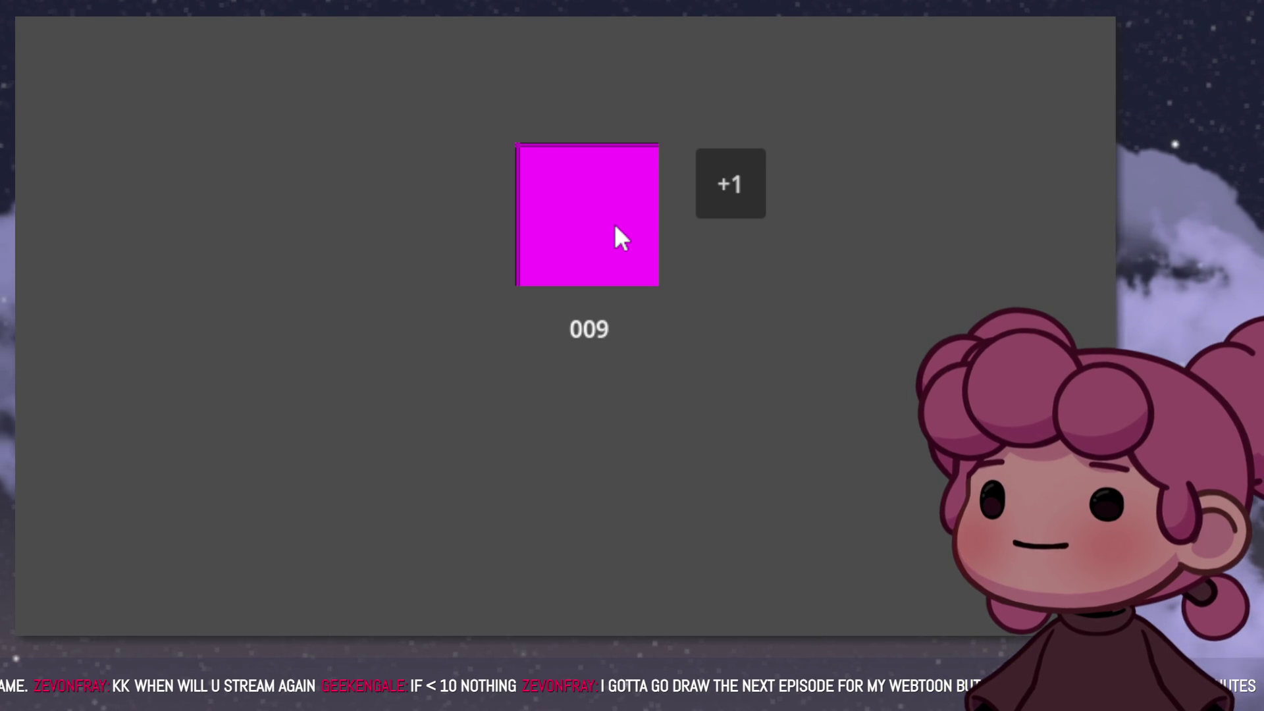
pyautogui.click(733, 196)
pyautogui.click(731, 192)
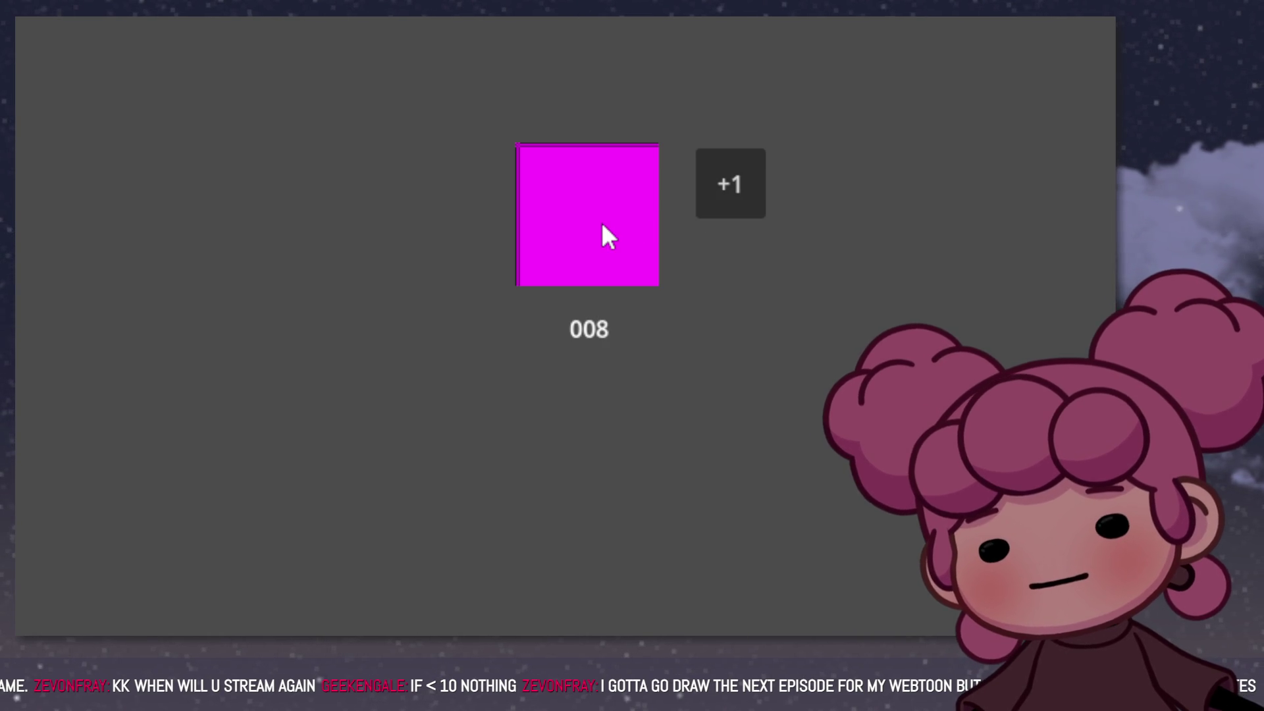
pyautogui.click(724, 183)
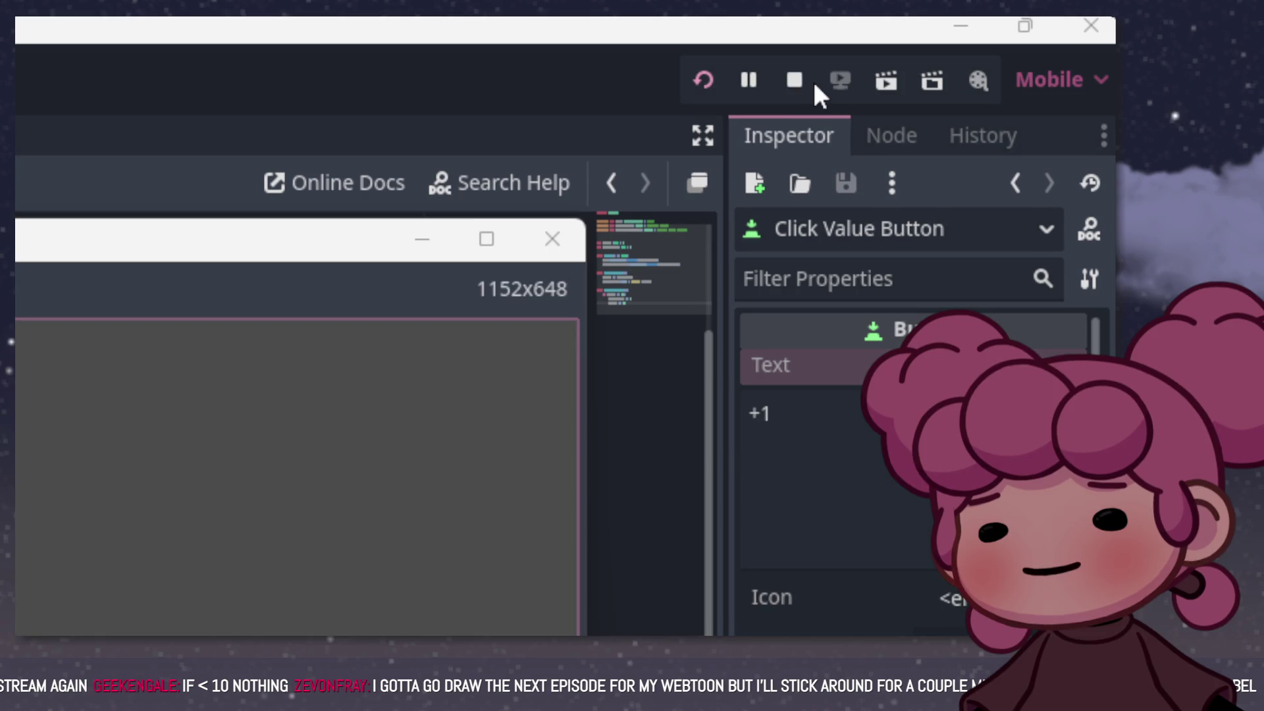
pyautogui.click(803, 80)
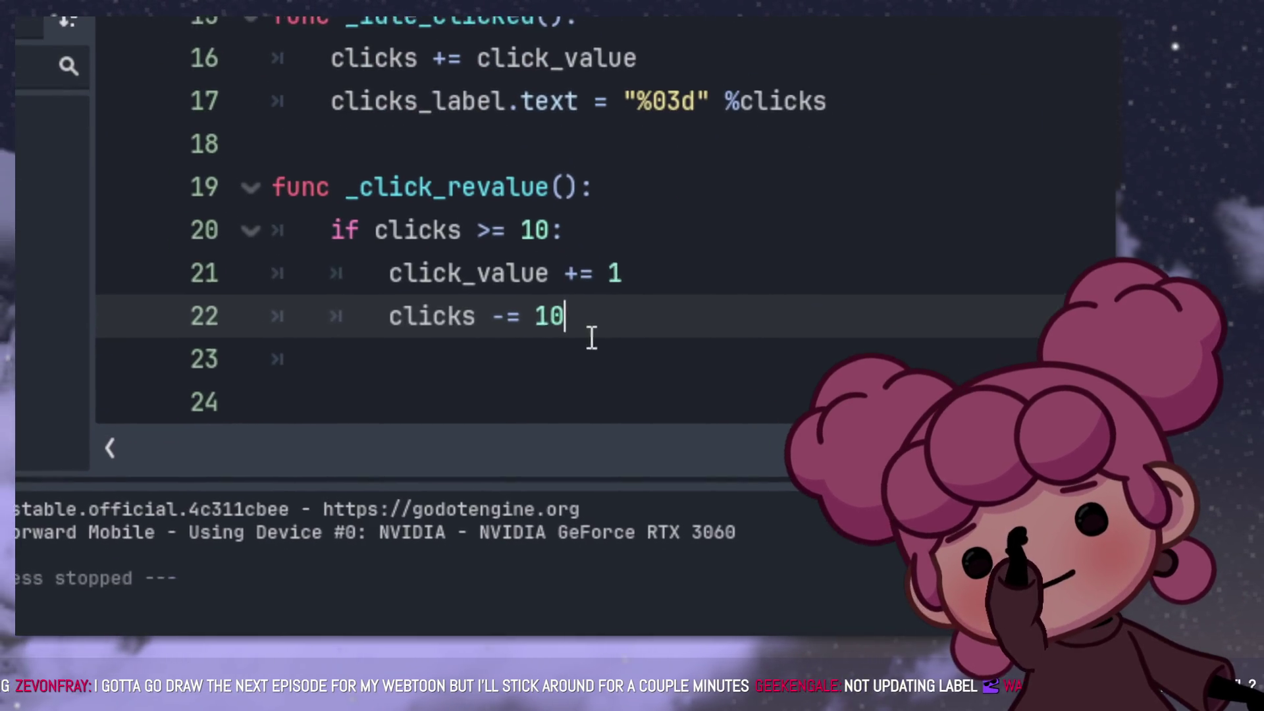
# Step: Copy the clicks_label.text = "%03d" %clicks line and move to the end of the if block
pyautogui.moveTo(506, 395); pyautogui.dragTo(405, 352)
pyautogui.moveTo(419, 231)
pyautogui.mouseDown()
pyautogui.moveTo(349, 180)
pyautogui.moveTo(344, 220)
pyautogui.moveTo(456, 254)
pyautogui.mouseUp()
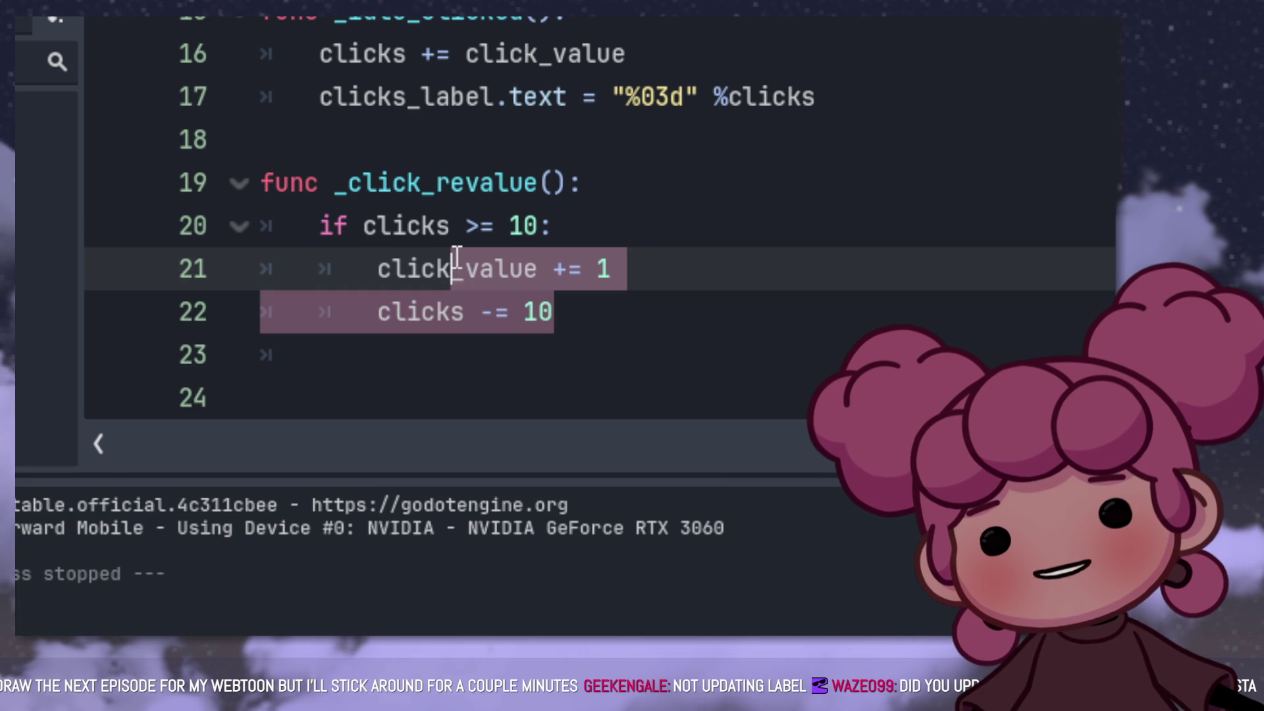
pyautogui.click(578, 274)
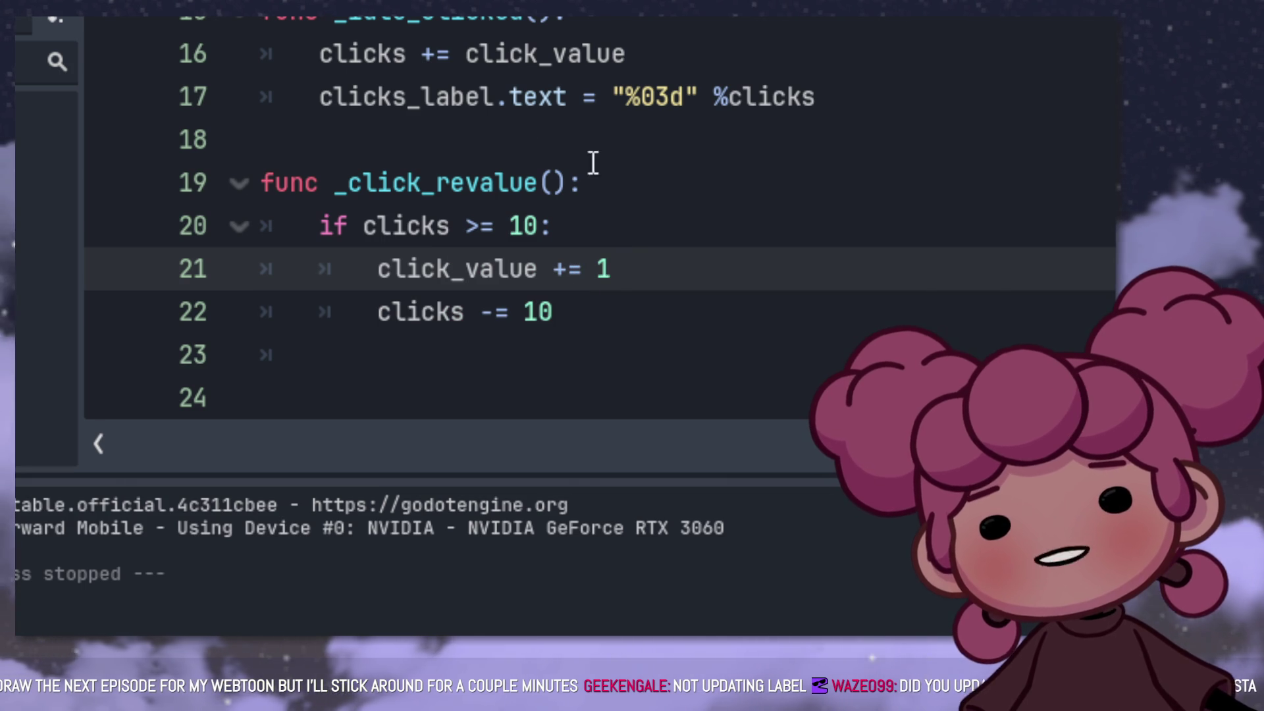
pyautogui.click(264, 148)
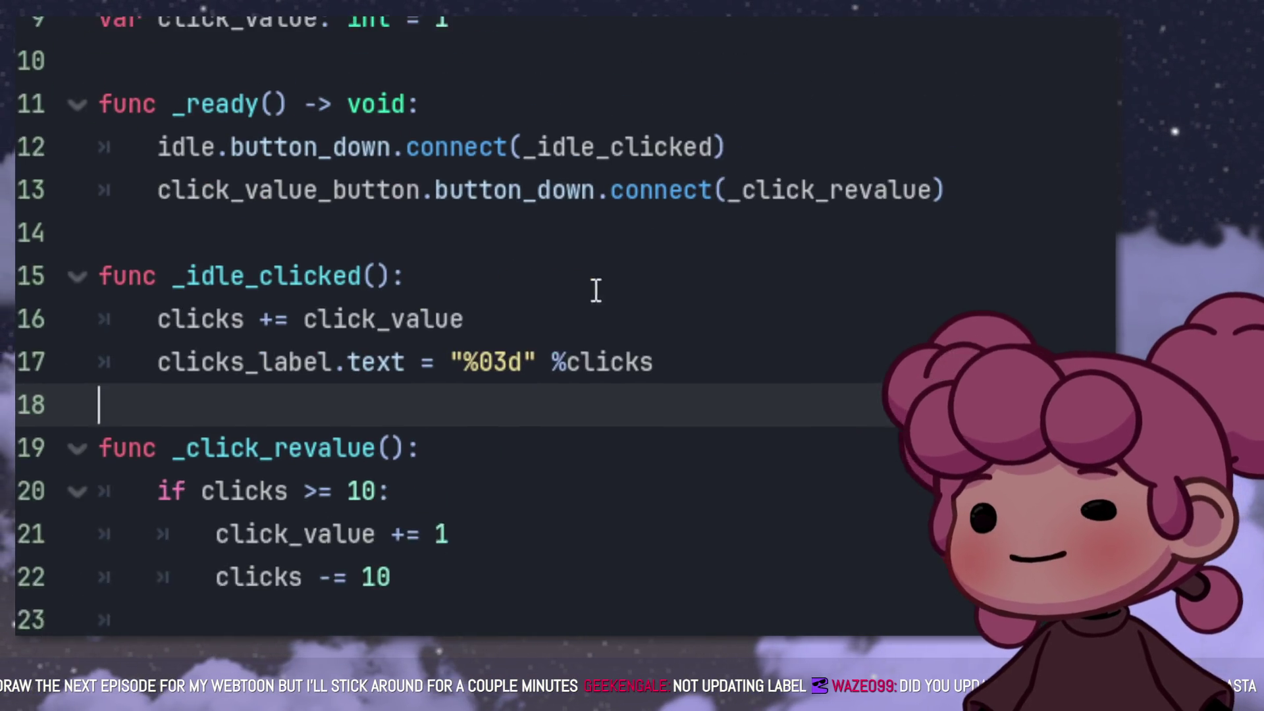
pyautogui.moveTo(635, 383); pyautogui.dragTo(150, 382)
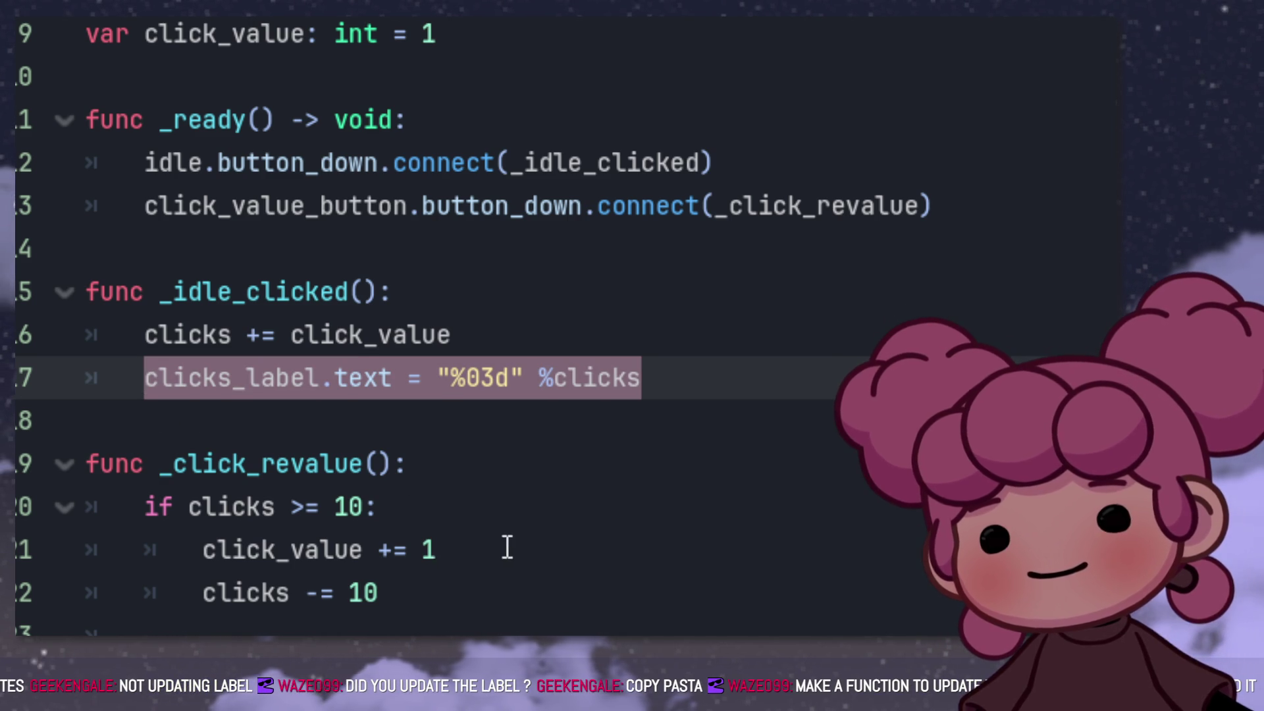
pyautogui.click(507, 547)
pyautogui.press('Down')
pyautogui.press('Down')
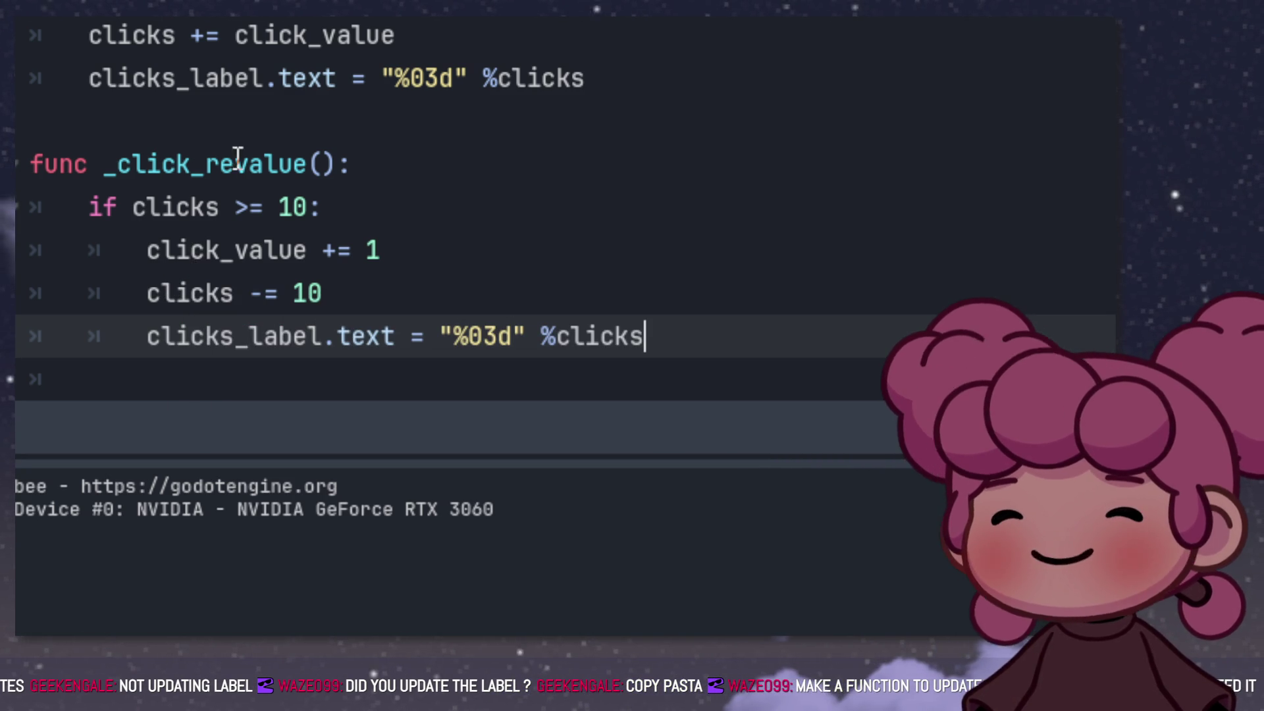
# Step: Tidy the blank lines between the functions, leaving one empty line for new code
pyautogui.click(228, 117)
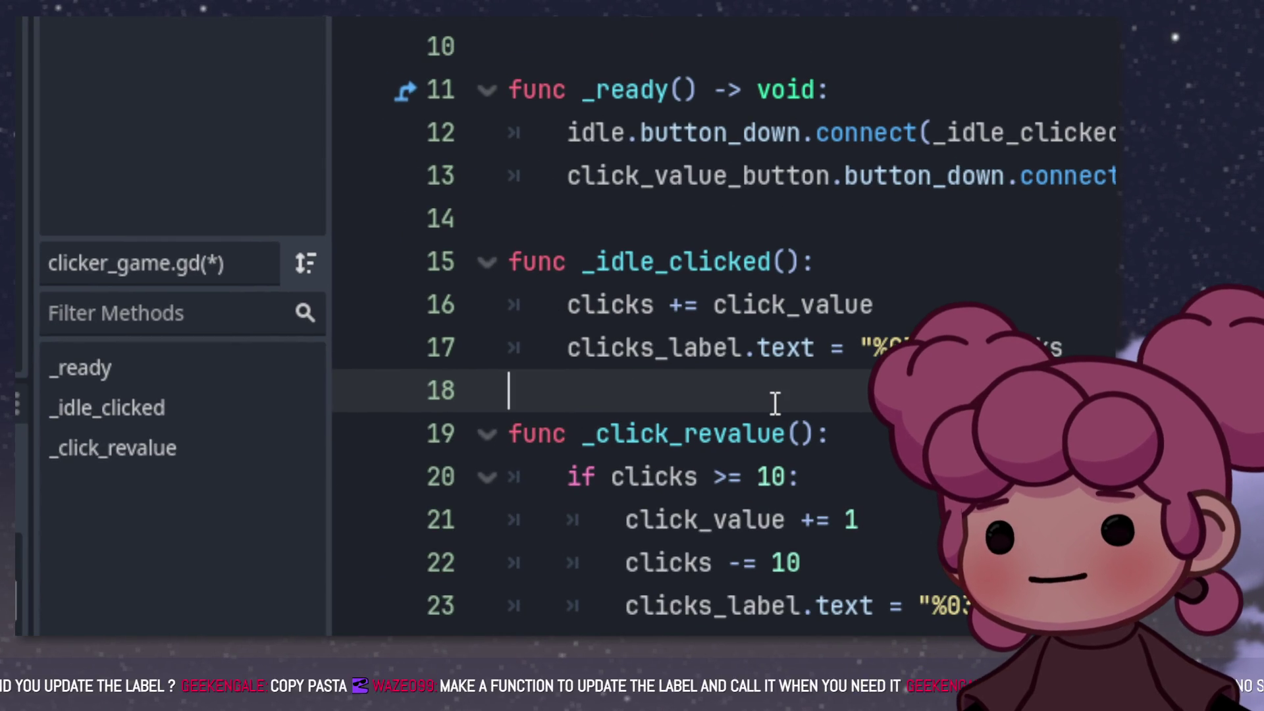
pyautogui.press('Return')
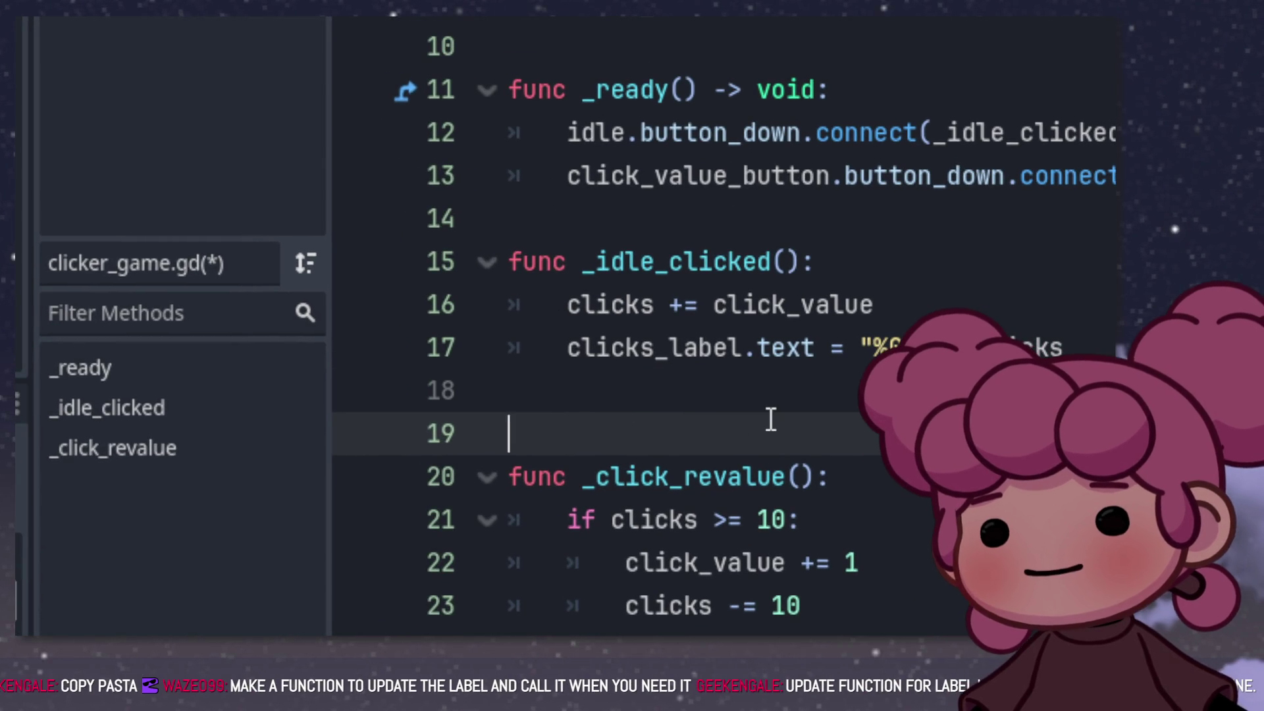
pyautogui.press('Up')
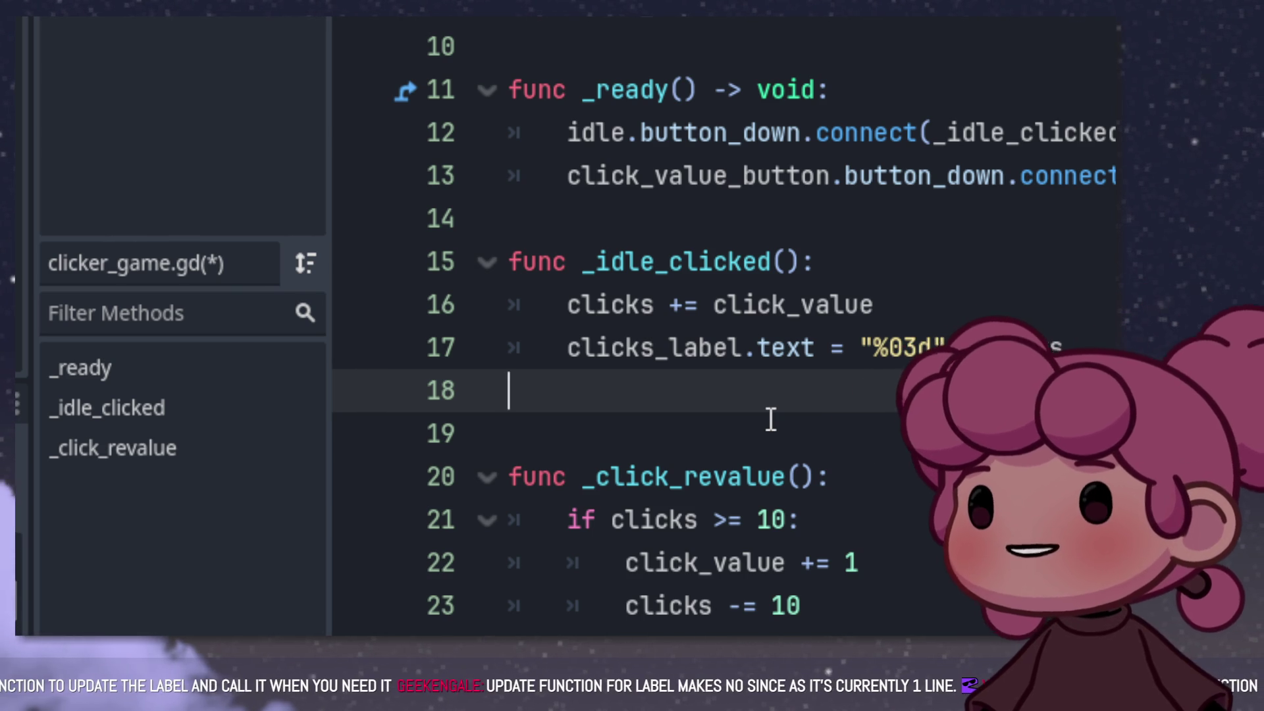
pyautogui.press('Delete')
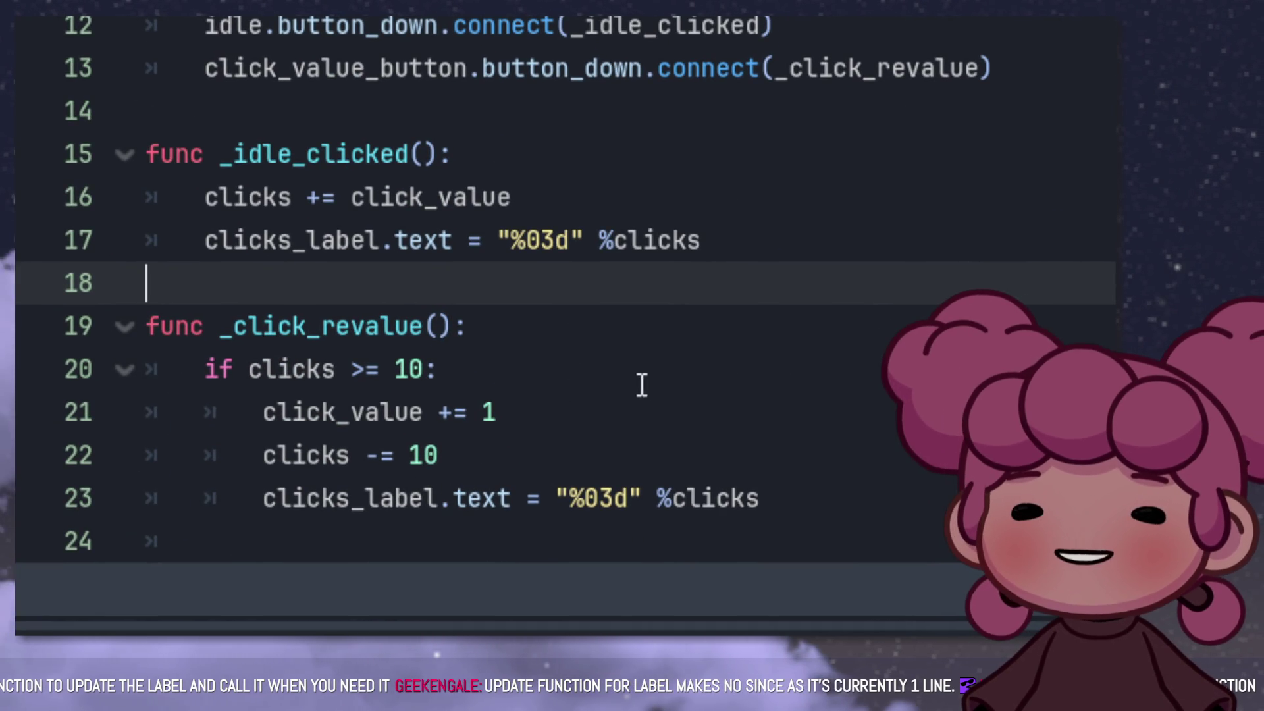
pyautogui.click(598, 398)
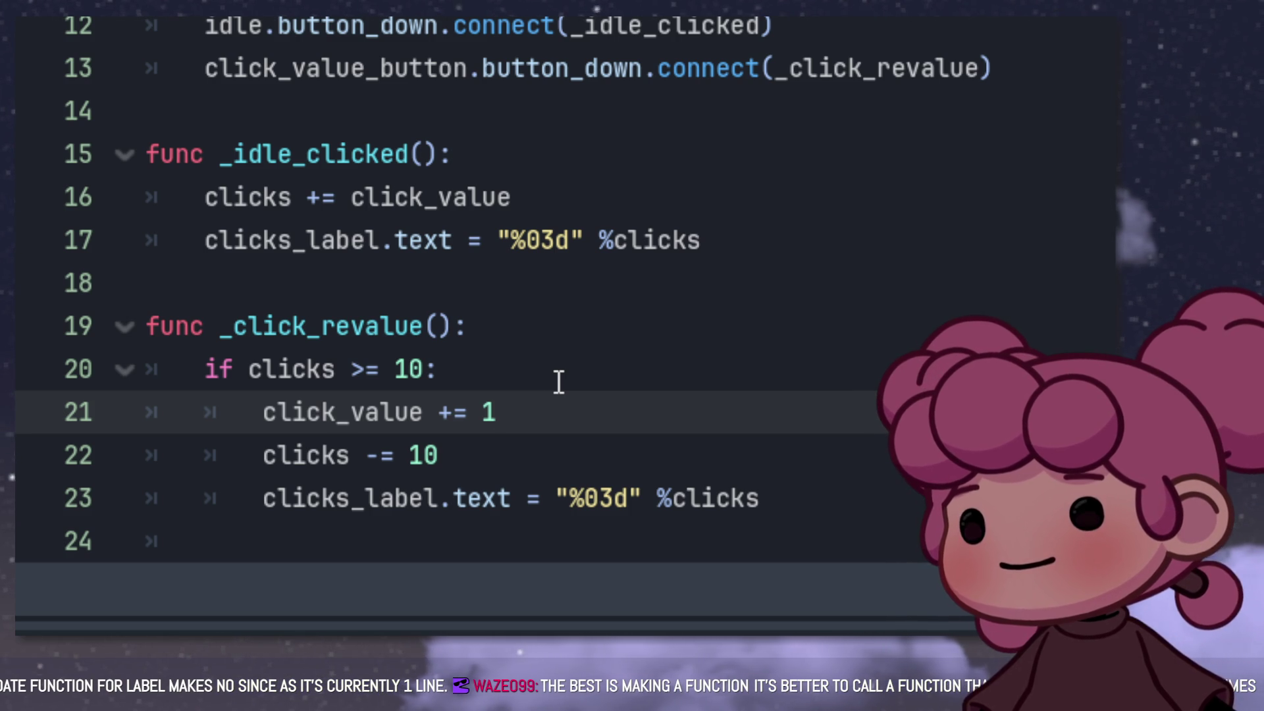
pyautogui.click(426, 302)
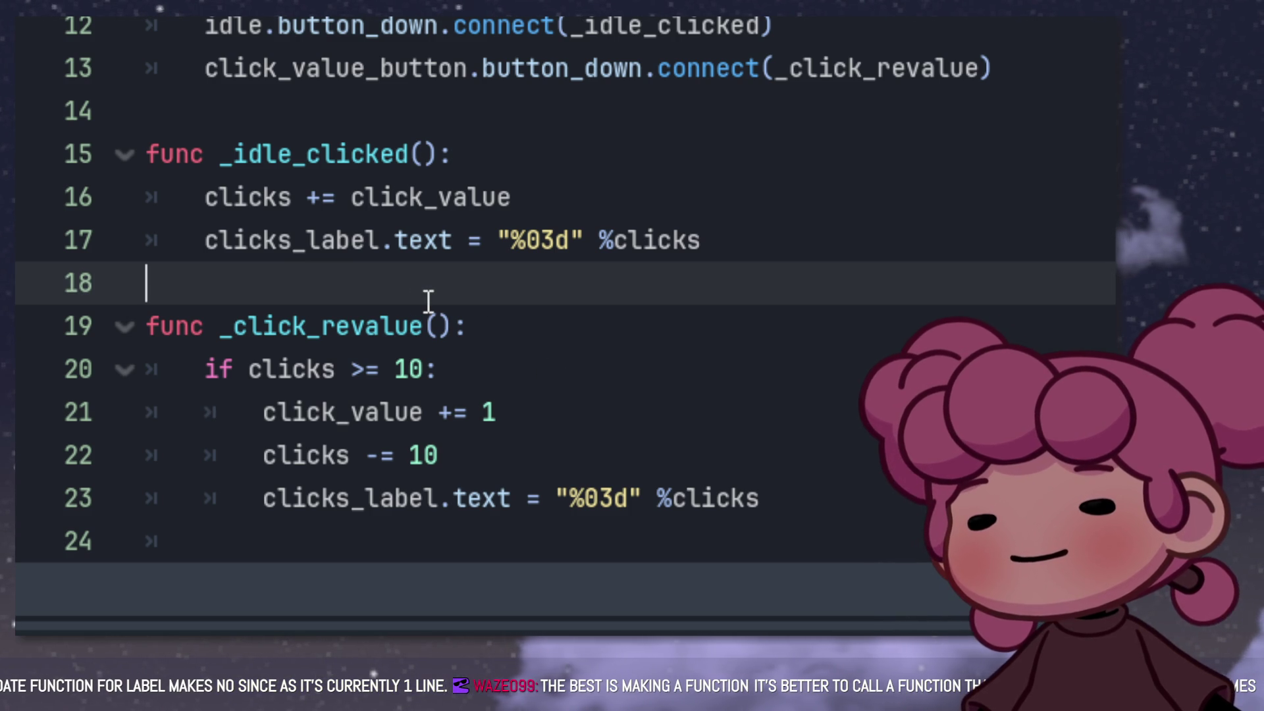
# Step: Create func reload_label() holding the clicks_label.text update cut from _idle_clicked
pyautogui.press('Return')
pyautogui.press('Return')
pyautogui.press('Up')
pyautogui.write('func')
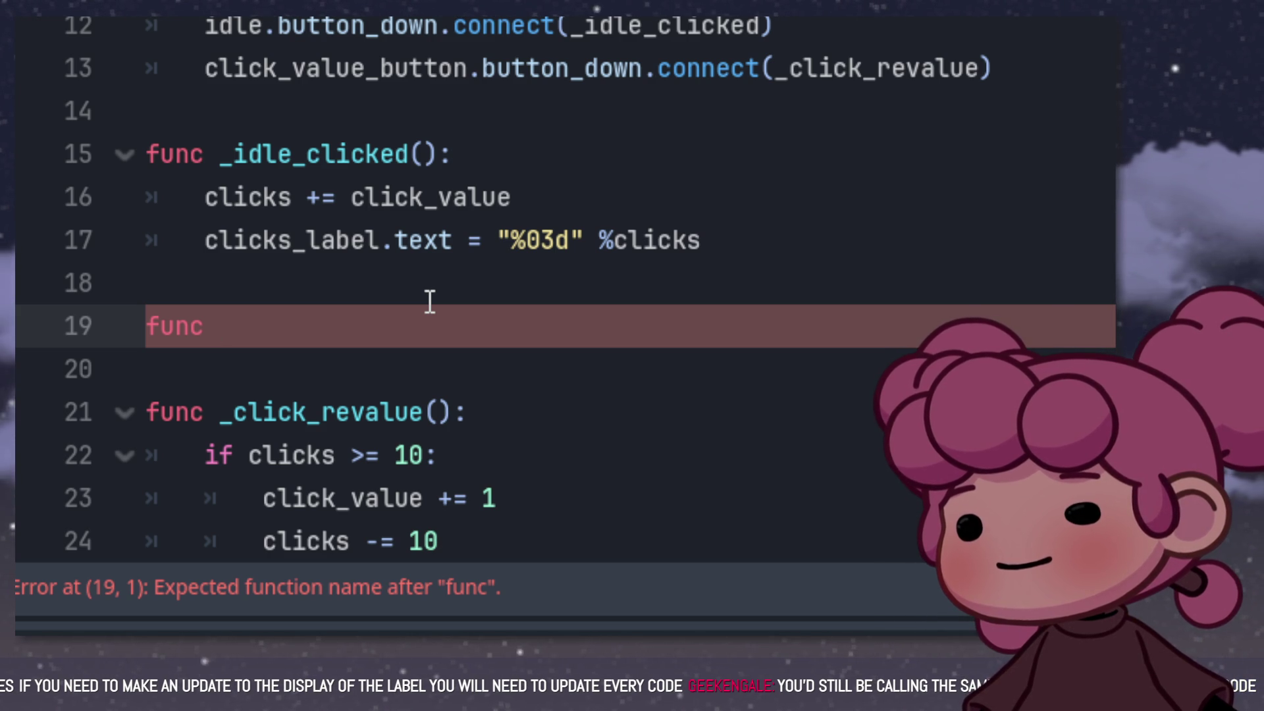
pyautogui.scroll(-2, 435, 323)
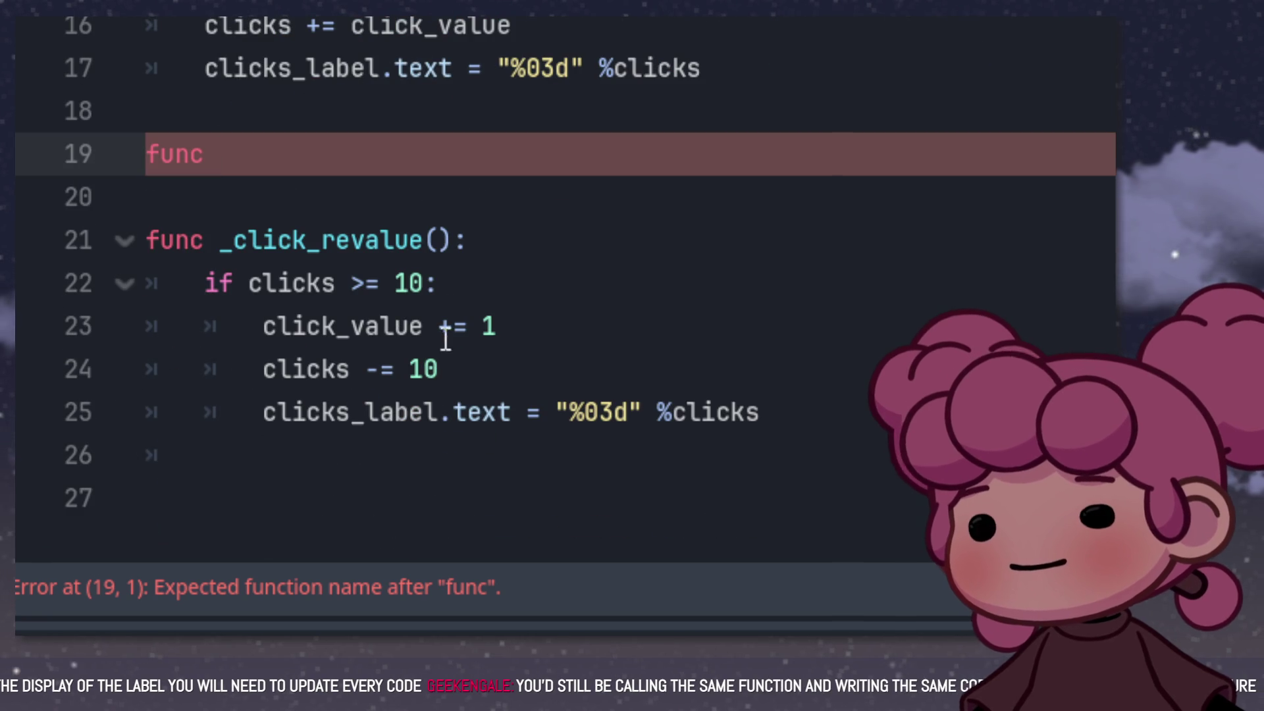
pyautogui.scroll(2, 454, 257)
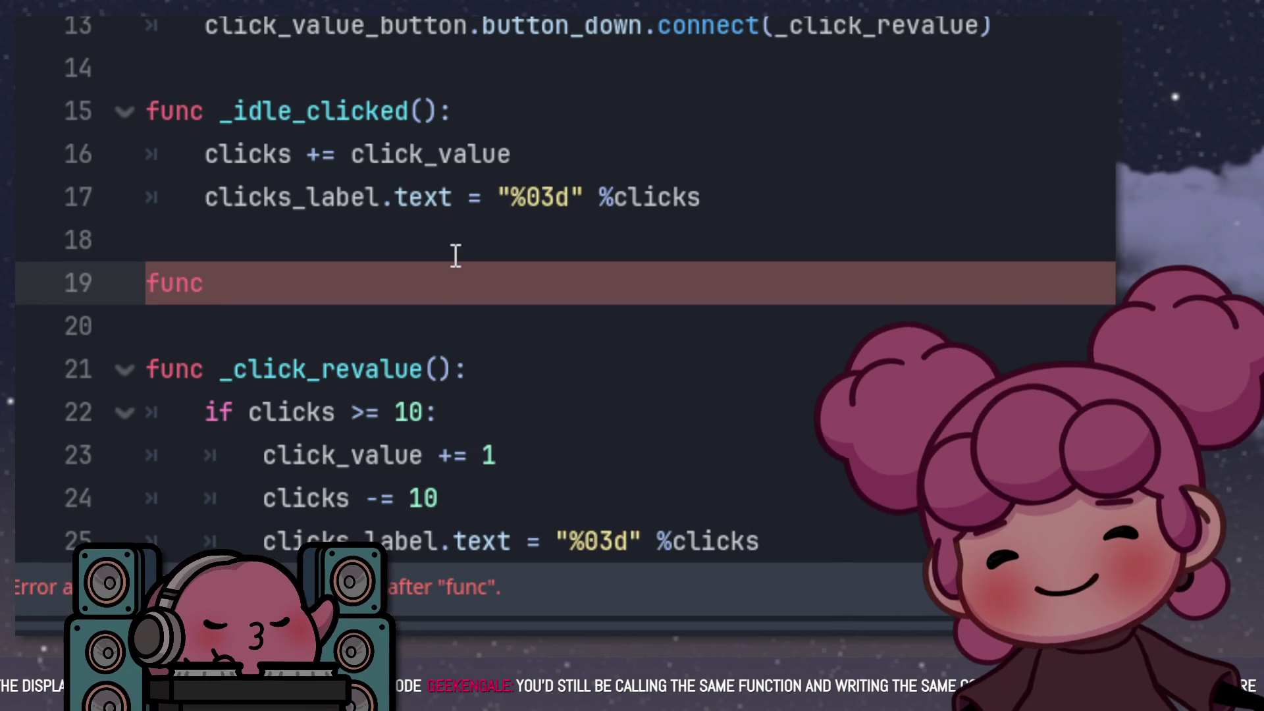
pyautogui.write('re')
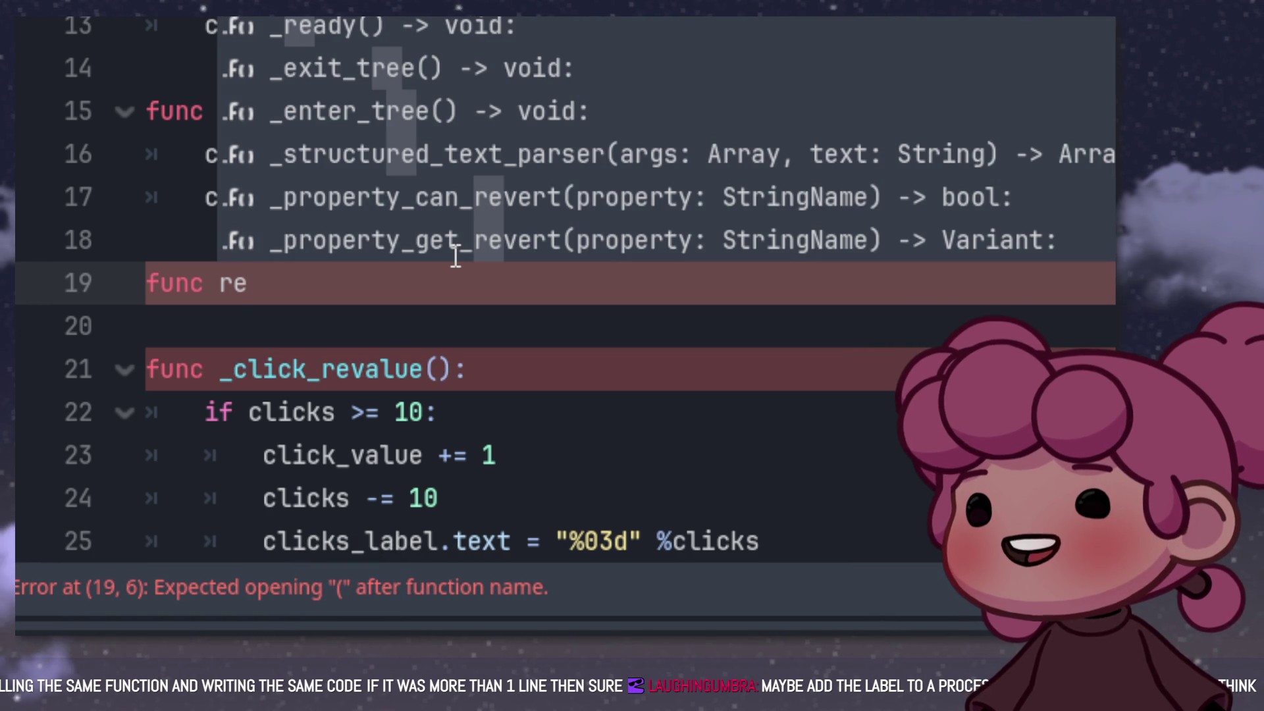
pyautogui.write('l')
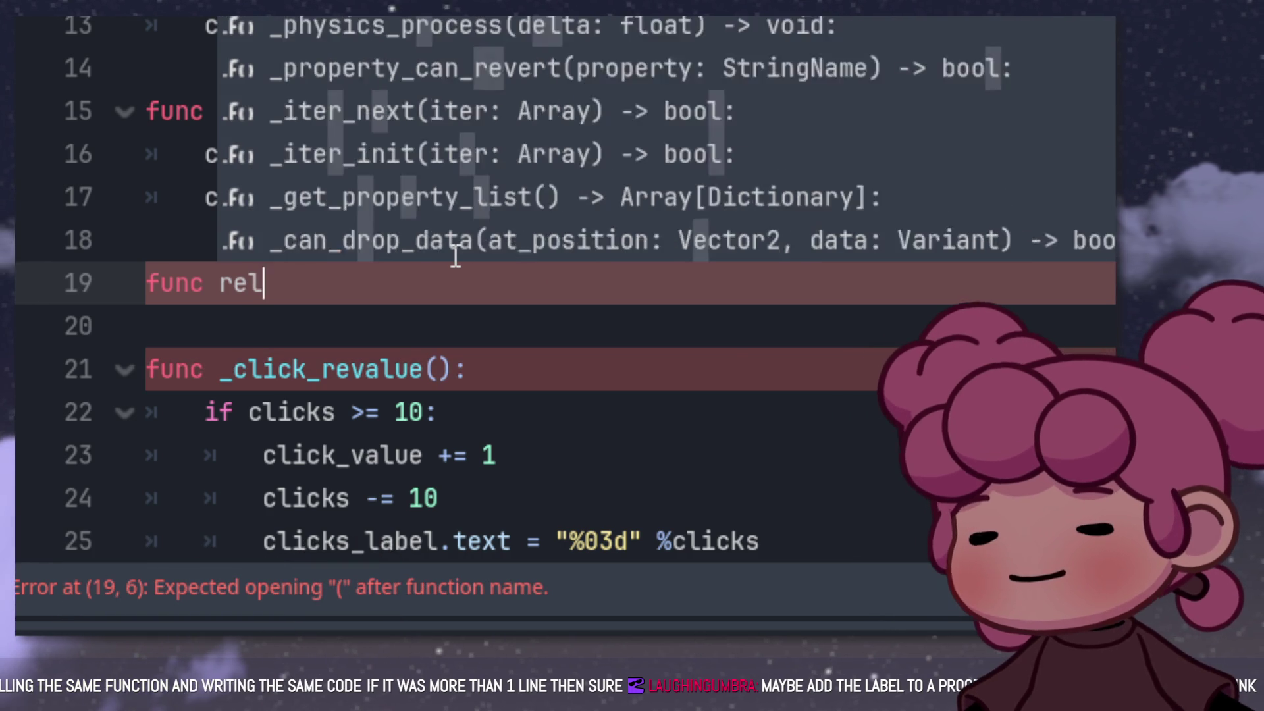
pyautogui.write('oad_')
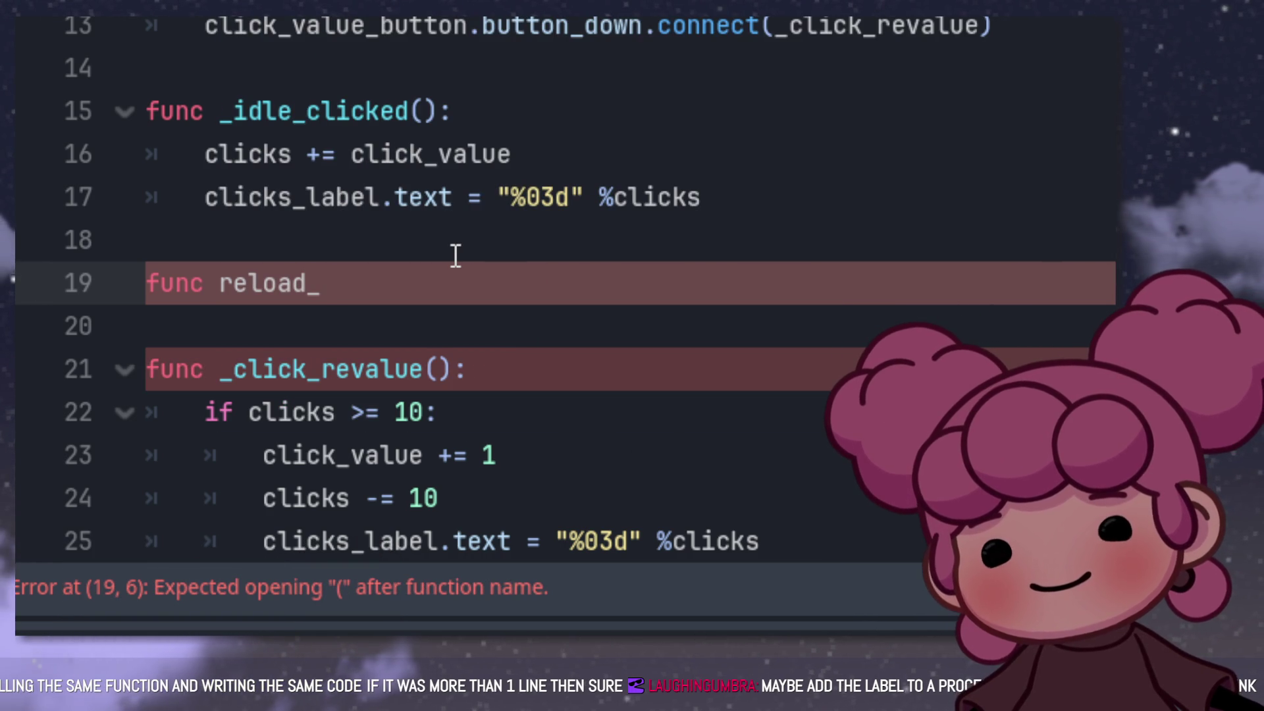
pyautogui.write('label')
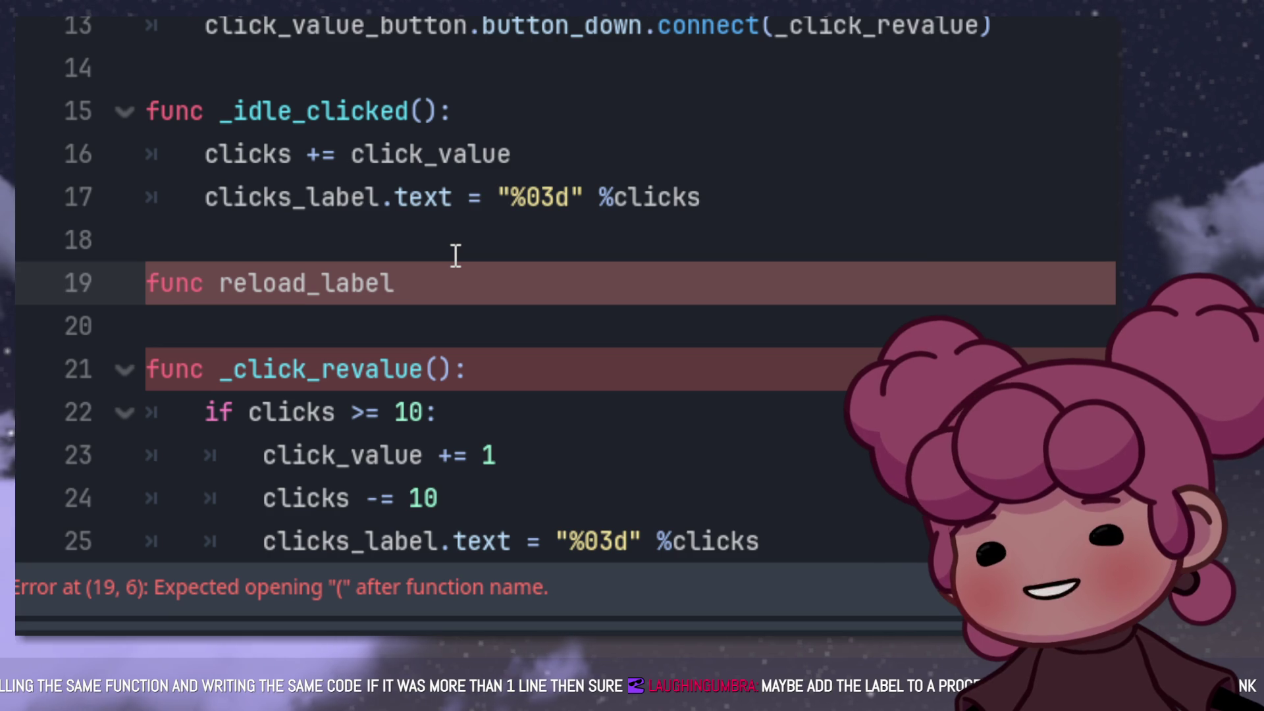
pyautogui.write('(')
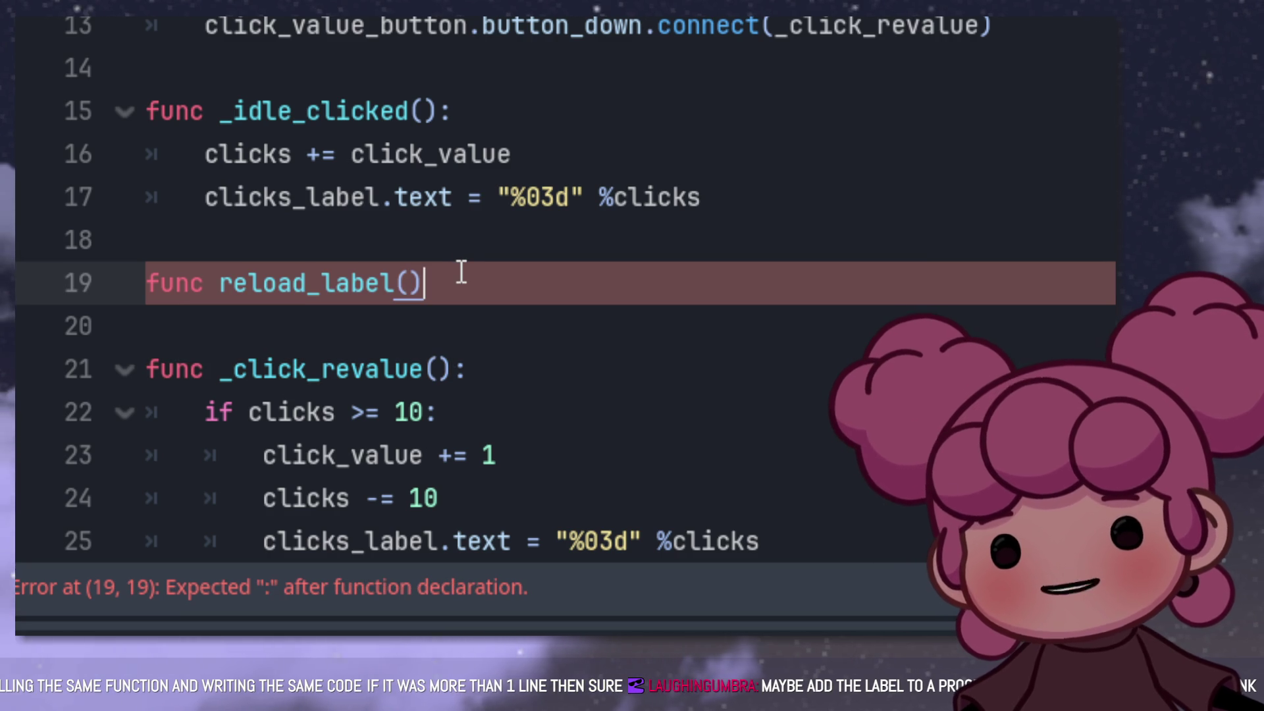
pyautogui.write('):')
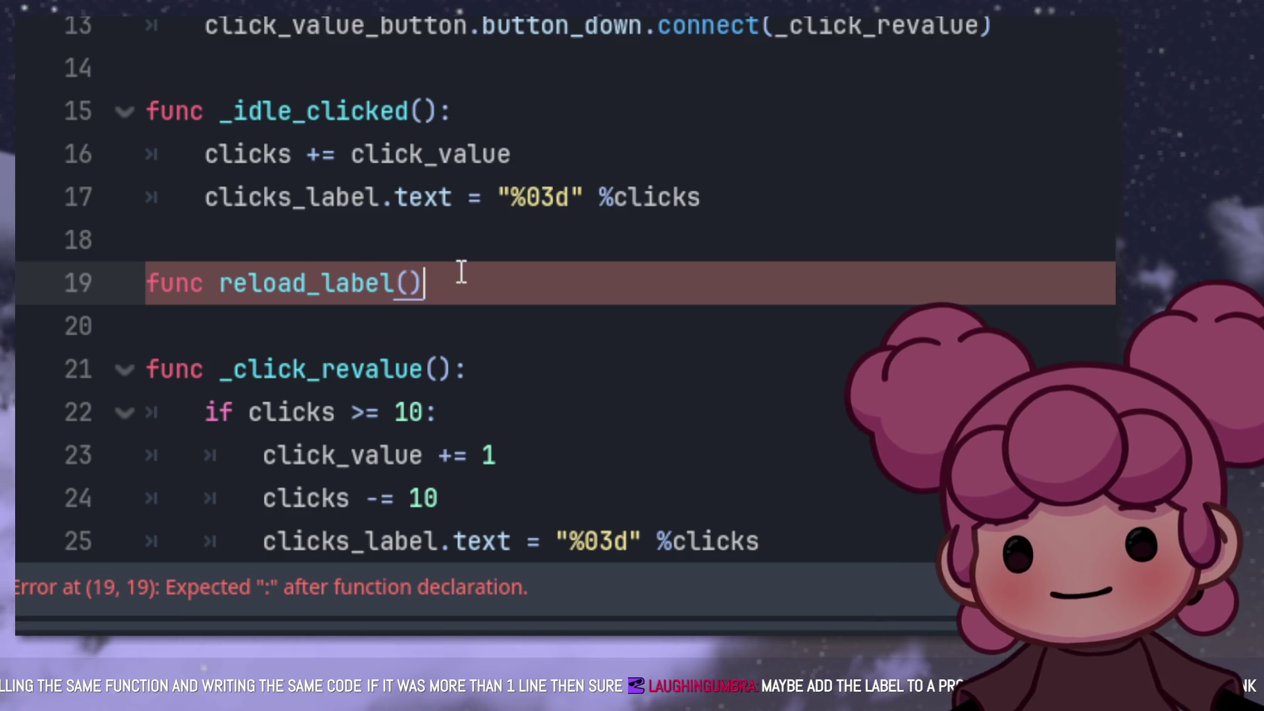
pyautogui.press('Return')
pyautogui.moveTo(205, 196); pyautogui.dragTo(742, 195)
pyautogui.hotkey('ctrl', 'x')
pyautogui.click(297, 316)
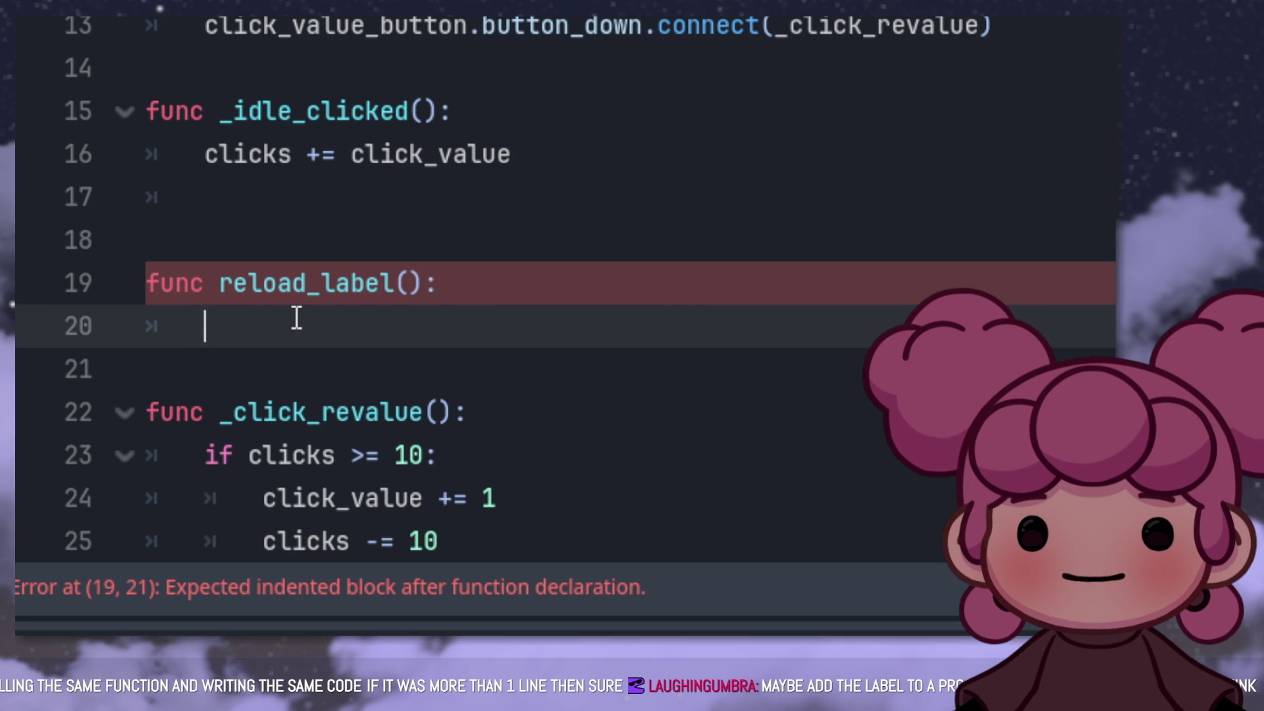
pyautogui.hotkey('ctrl', 'v')
# Step: Call reload_label() in _idle_clicked and in place of _click_revalue's label line, then run the game
pyautogui.scroll(-2, 340, 307)
pyautogui.moveTo(224, 112); pyautogui.dragTo(424, 110)
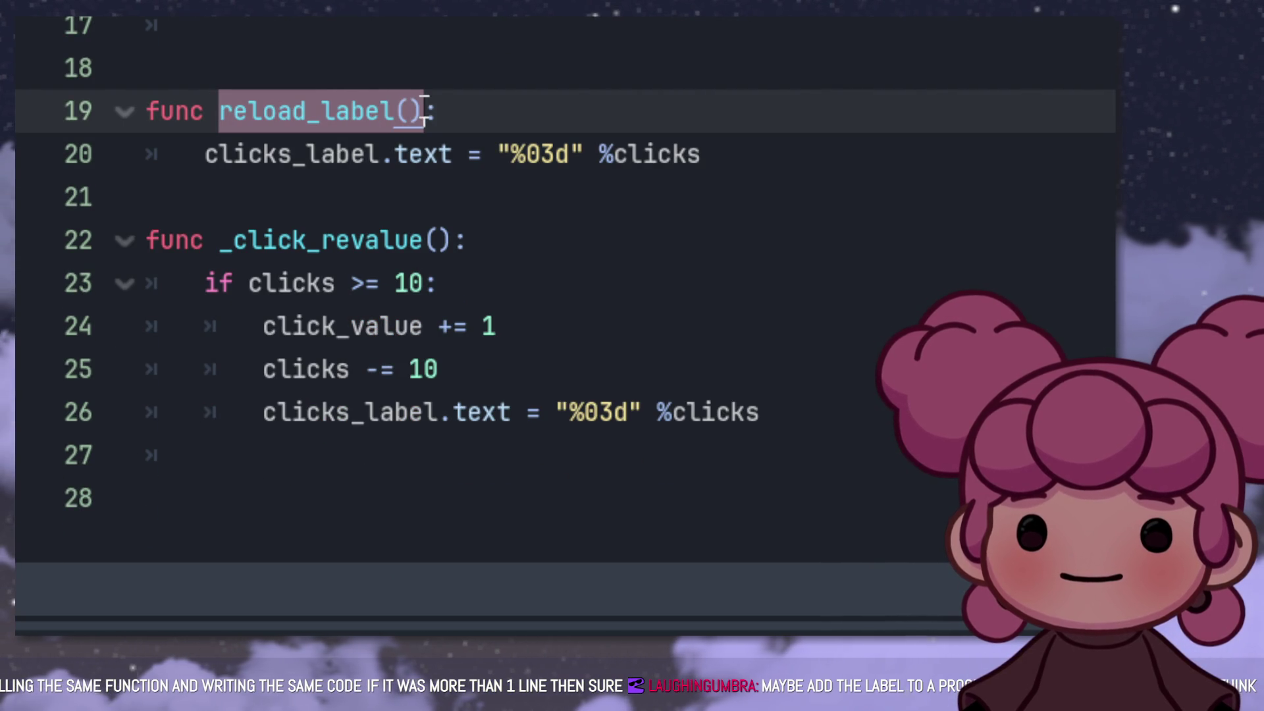
pyautogui.hotkey('ctrl', 'c')
pyautogui.click(535, 25)
pyautogui.hotkey('ctrl', 'v')
pyautogui.moveTo(765, 473); pyautogui.dragTo(268, 474)
pyautogui.hotkey('ctrl', 'v')
pyautogui.click(895, 232)
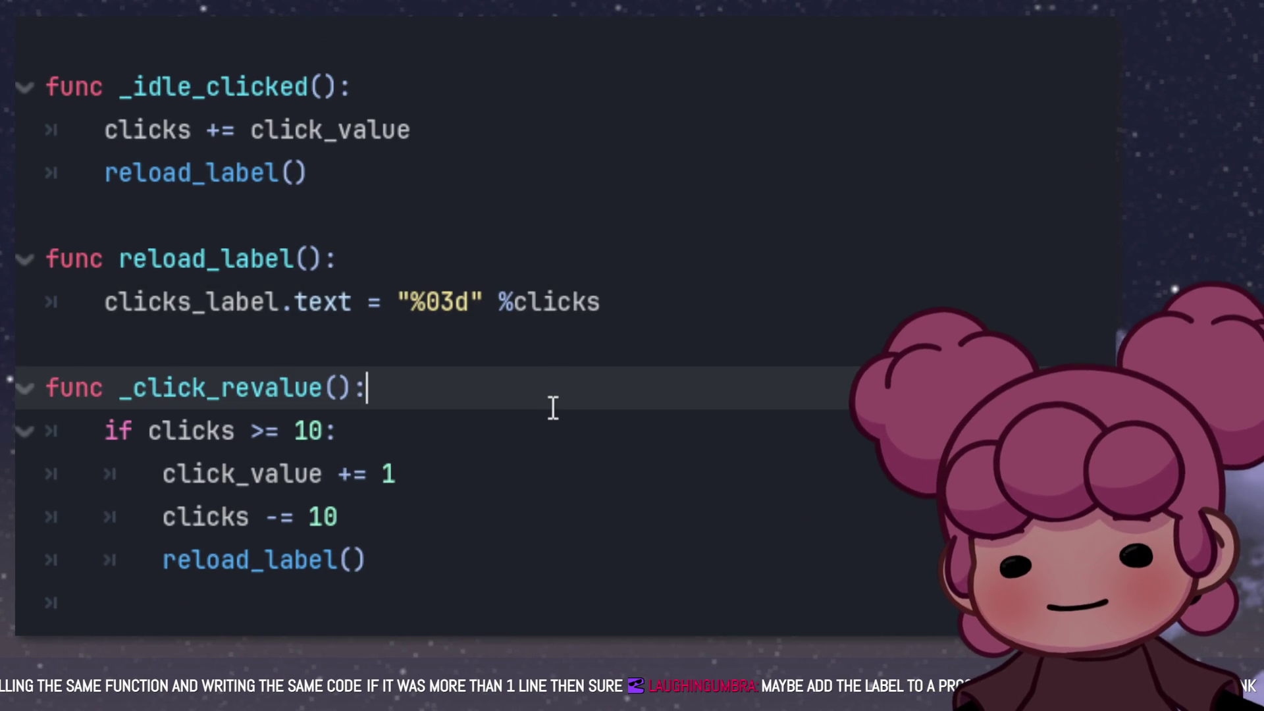
pyautogui.click(710, 84)
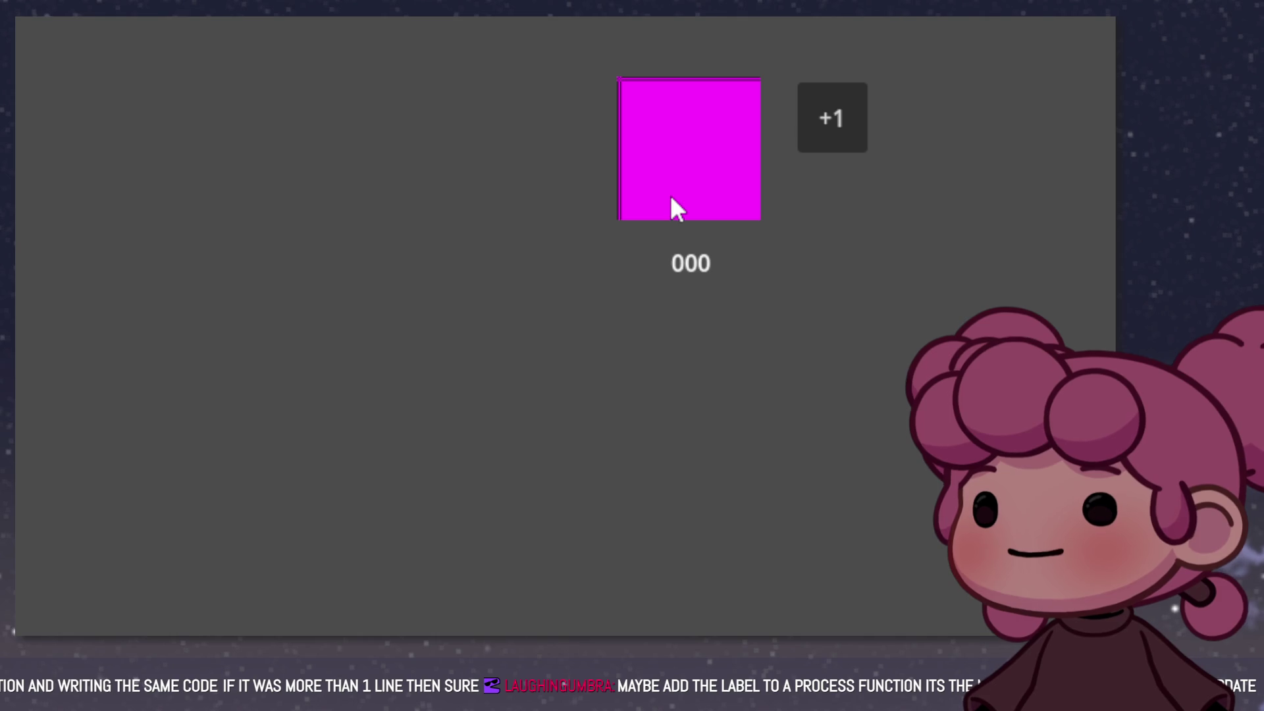
# Step: Click the pink square a dozen times to build up the counter
pyautogui.click(672, 198)
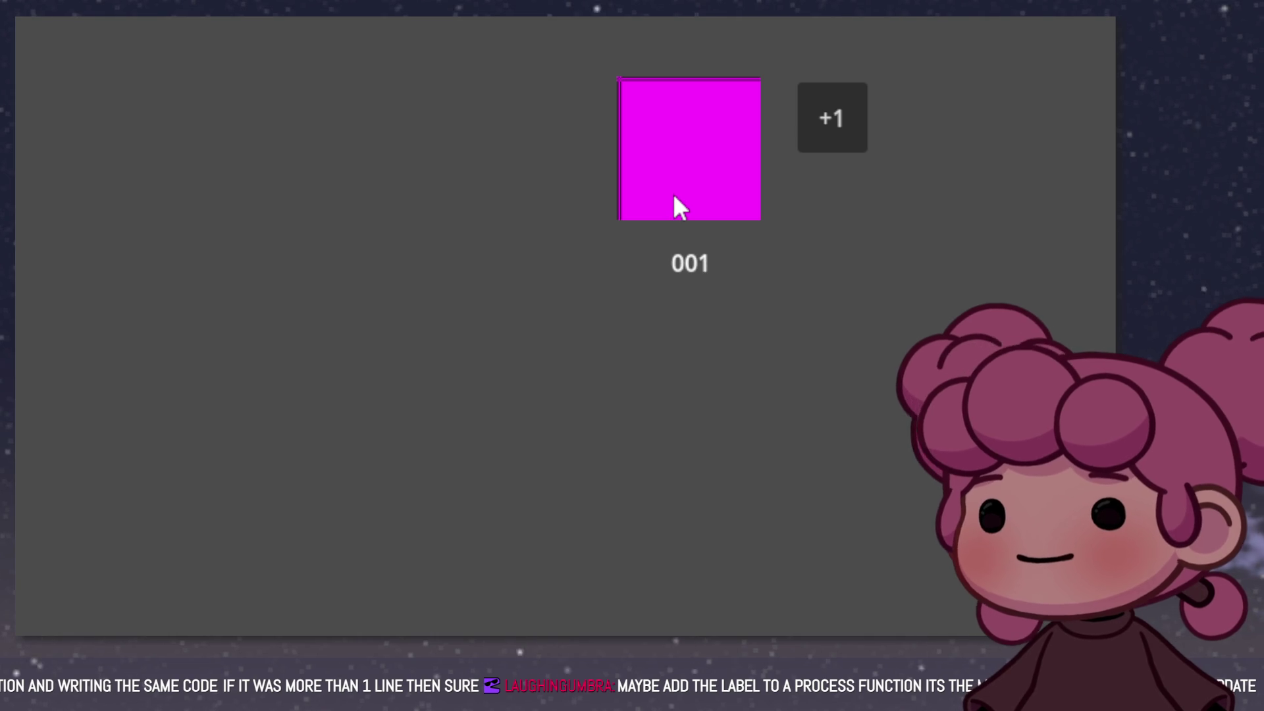
pyautogui.click(674, 198)
pyautogui.click(676, 197)
pyautogui.click(677, 195)
pyautogui.click(679, 190)
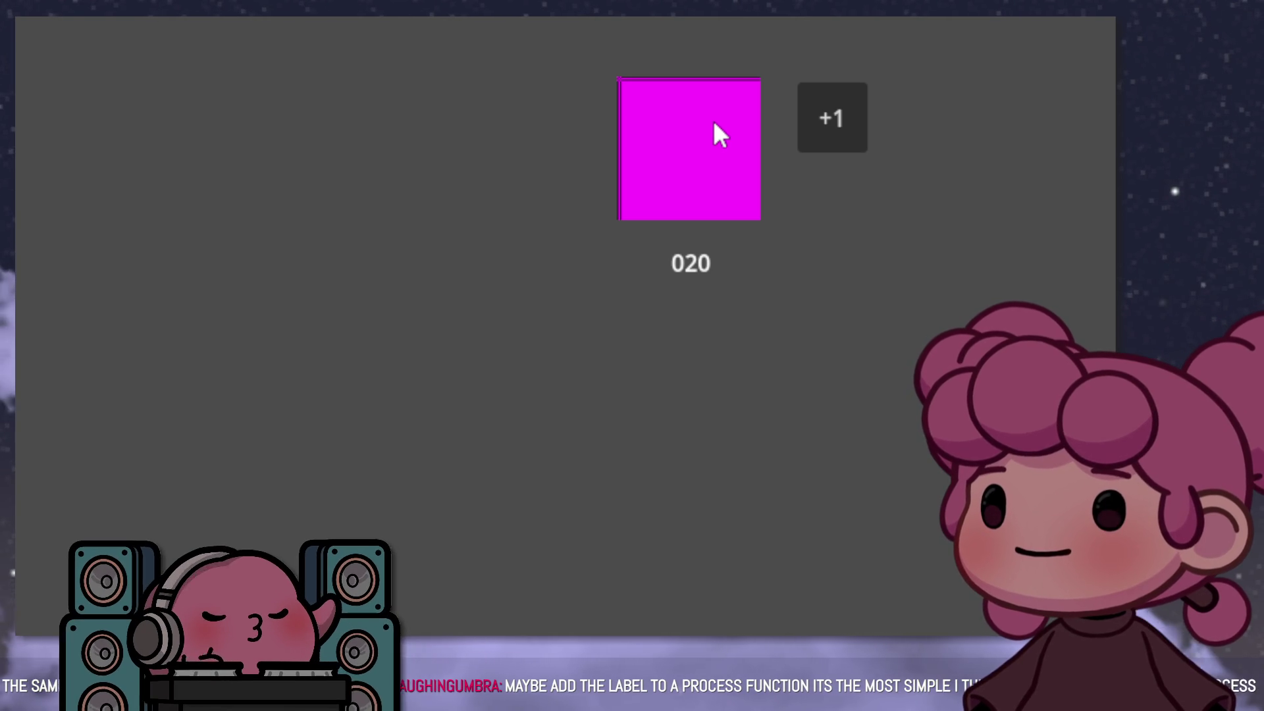
pyautogui.click(713, 123)
pyautogui.click(714, 122)
pyautogui.click(715, 122)
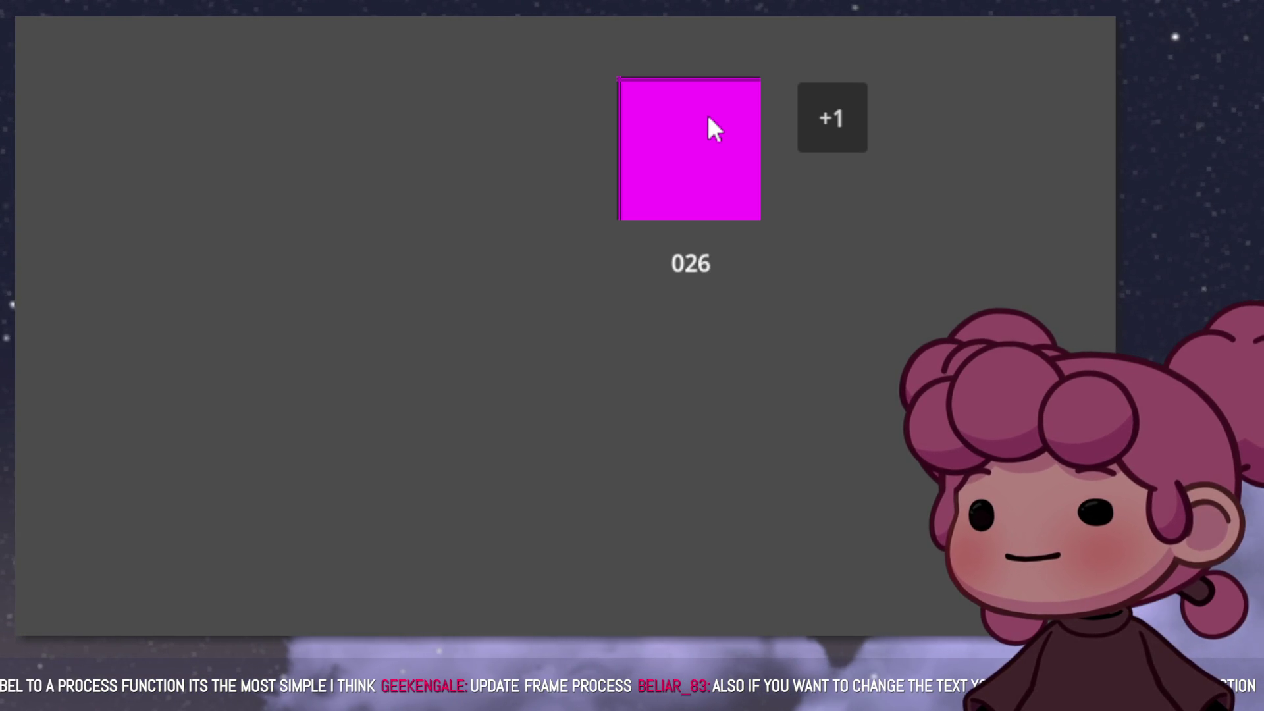
pyautogui.click(709, 119)
pyautogui.click(709, 119)
pyautogui.click(709, 118)
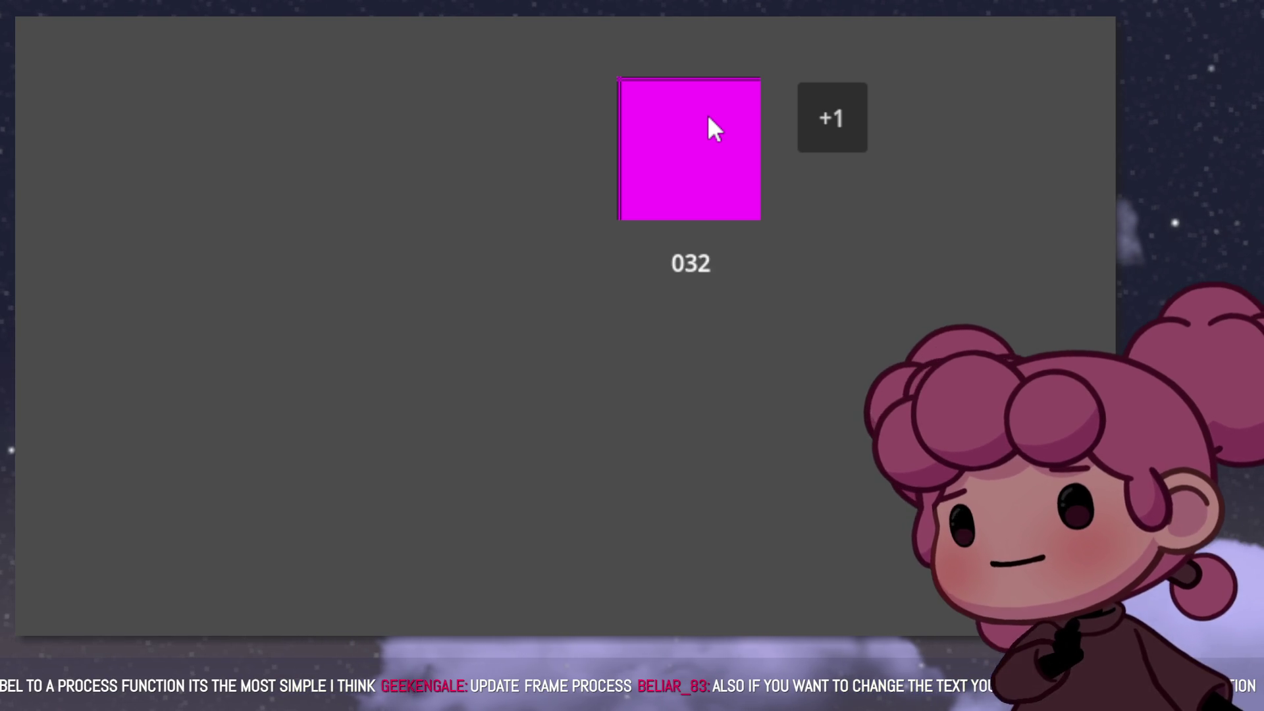
pyautogui.click(708, 118)
pyautogui.click(708, 118)
pyautogui.click(708, 118)
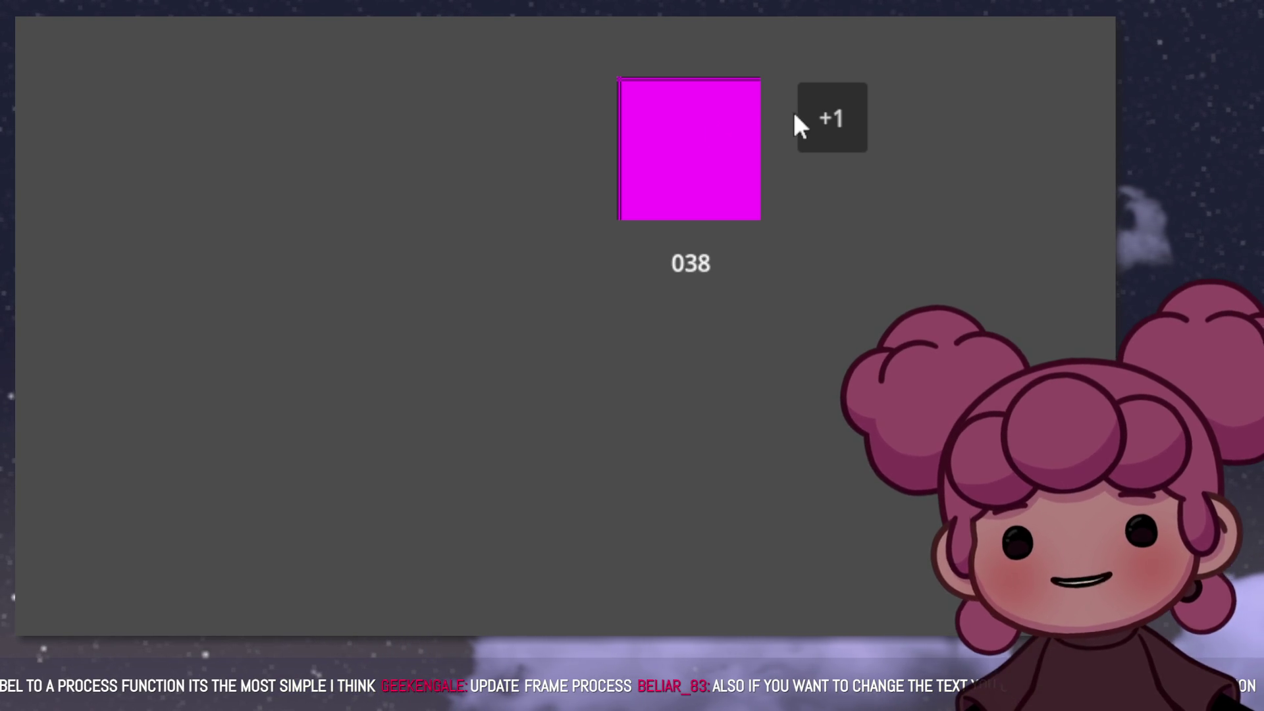
# Step: Buy several +1 upgrades, each dropping the counter by 10, then stop the game
pyautogui.click(814, 112)
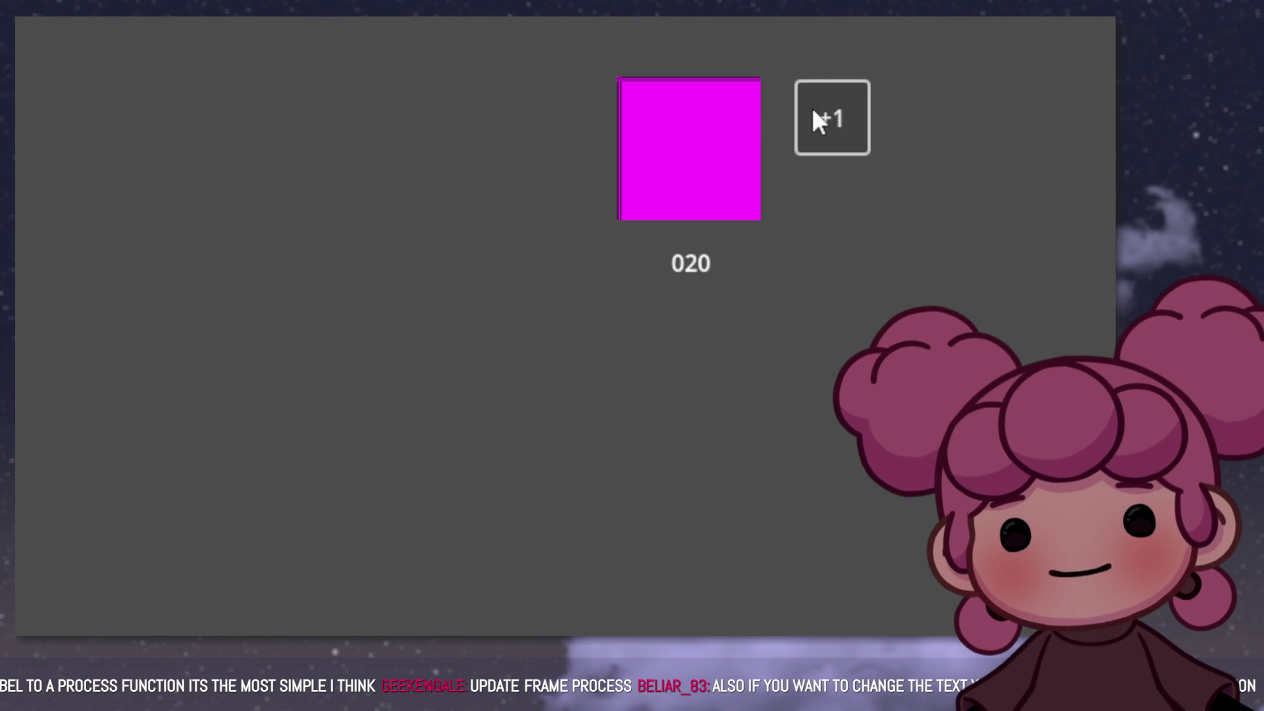
pyautogui.click(812, 108)
pyautogui.click(811, 108)
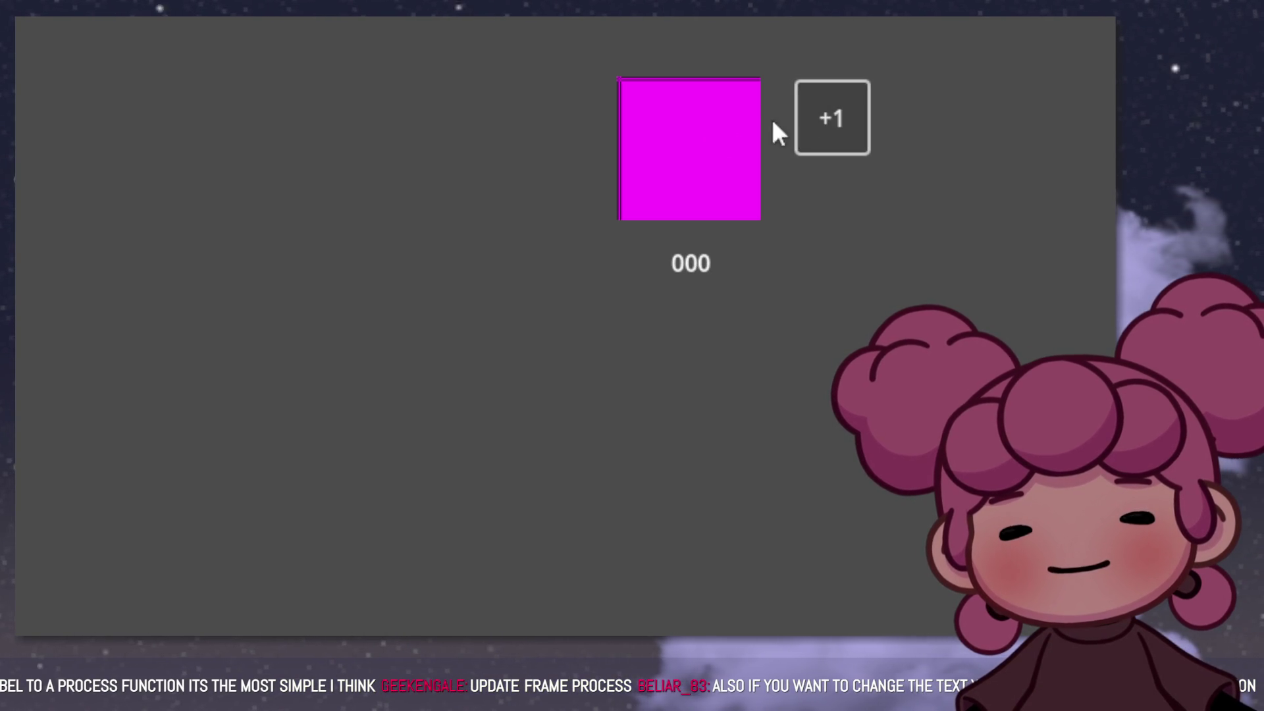
pyautogui.click(811, 108)
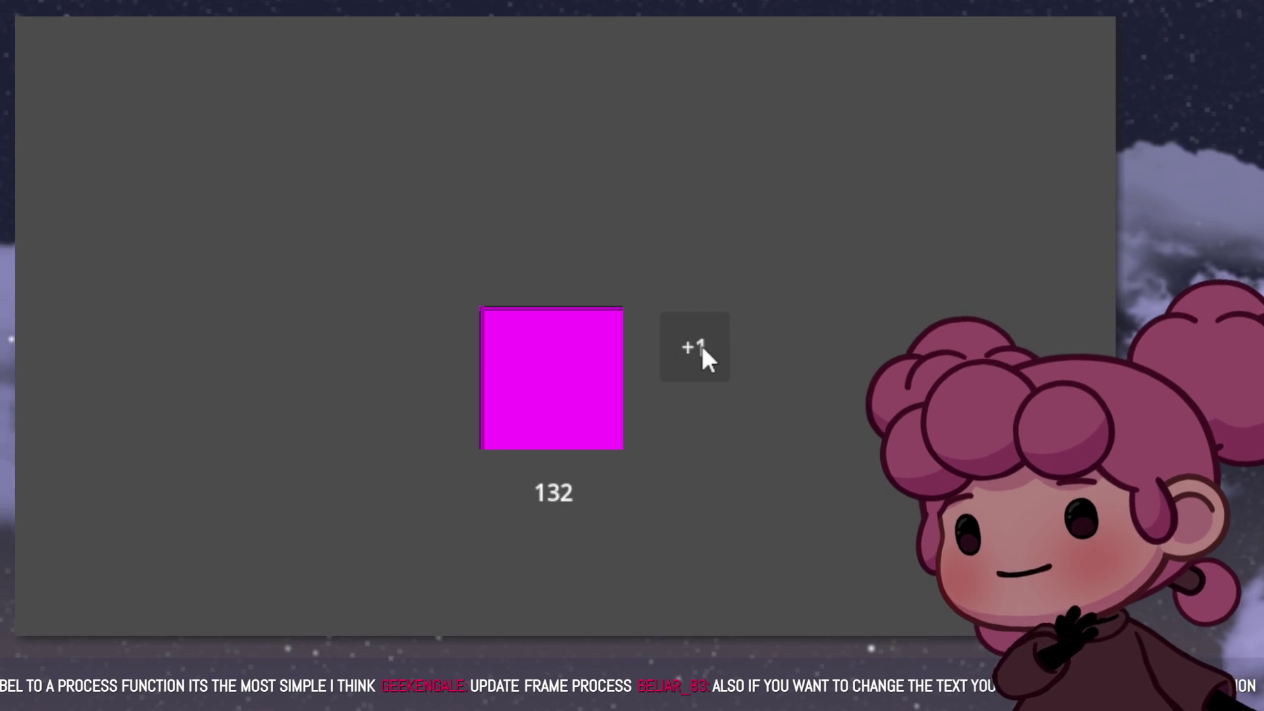
pyautogui.click(720, 342)
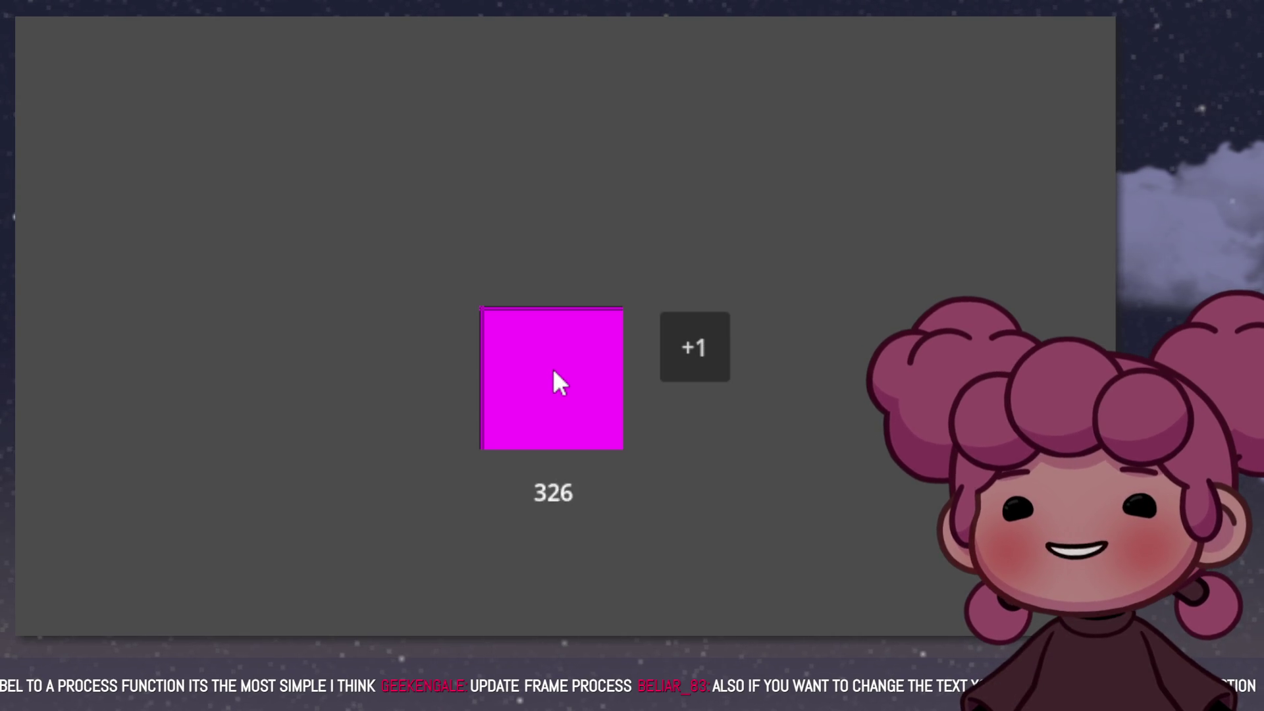
pyautogui.click(688, 344)
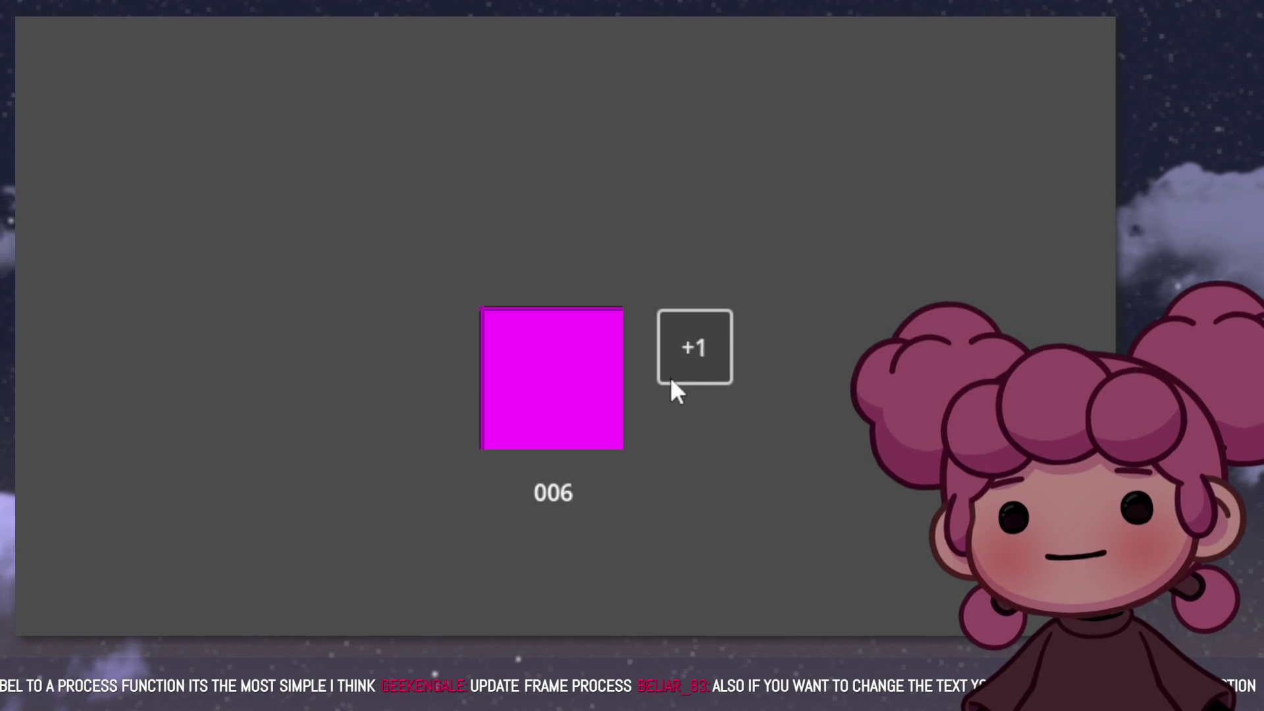
pyautogui.click(689, 359)
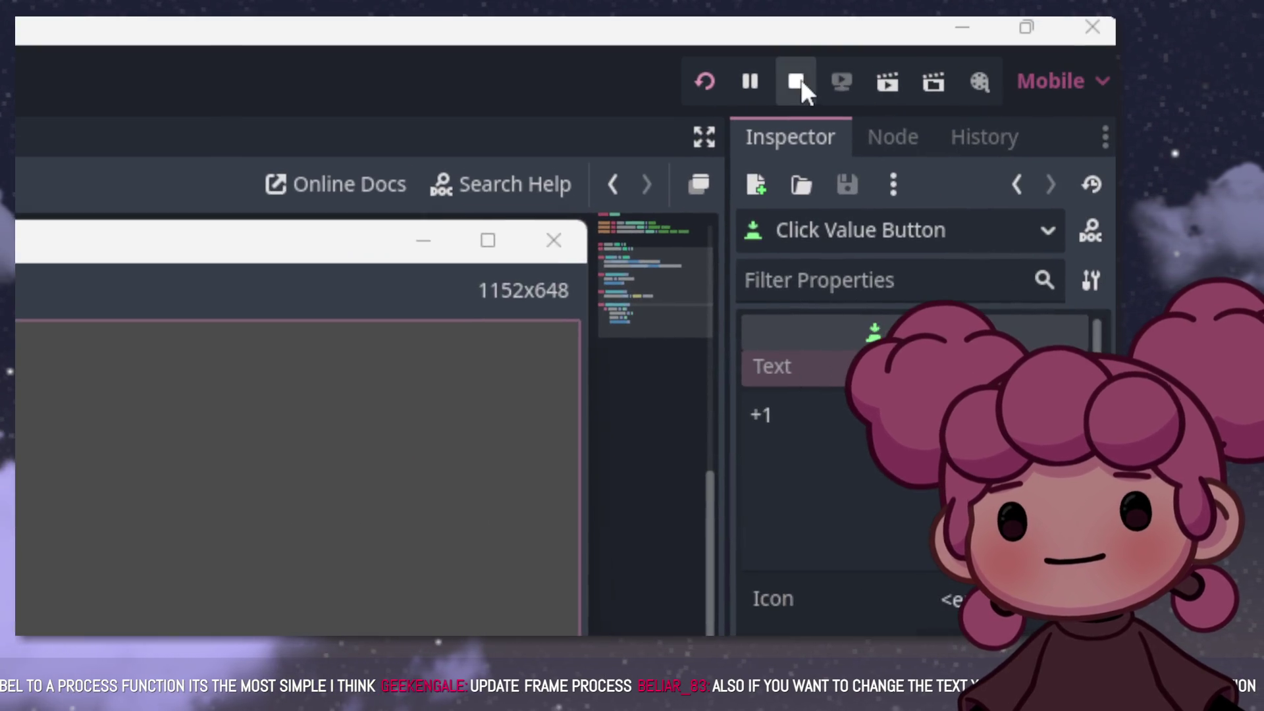
pyautogui.click(801, 82)
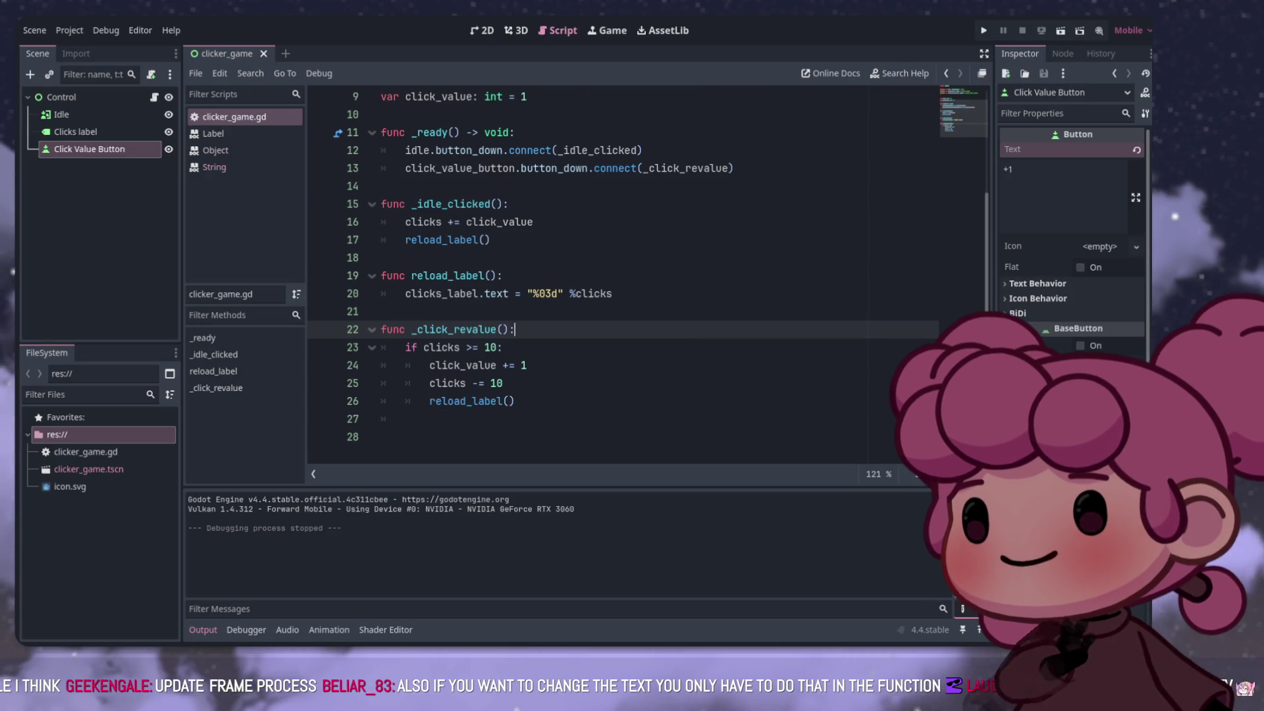
# Step: Select the click_value_button variable name to reuse it in the clicks check
pyautogui.click(526, 294)
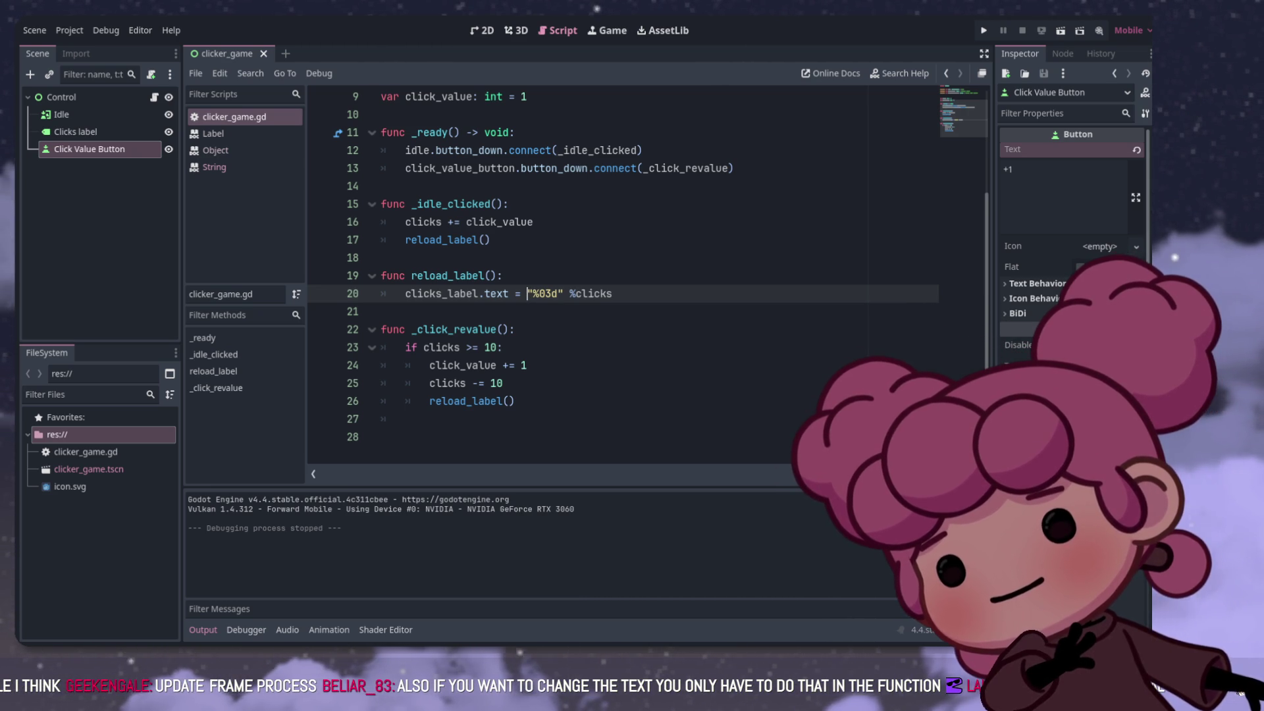
pyautogui.scroll(2, 622, 277)
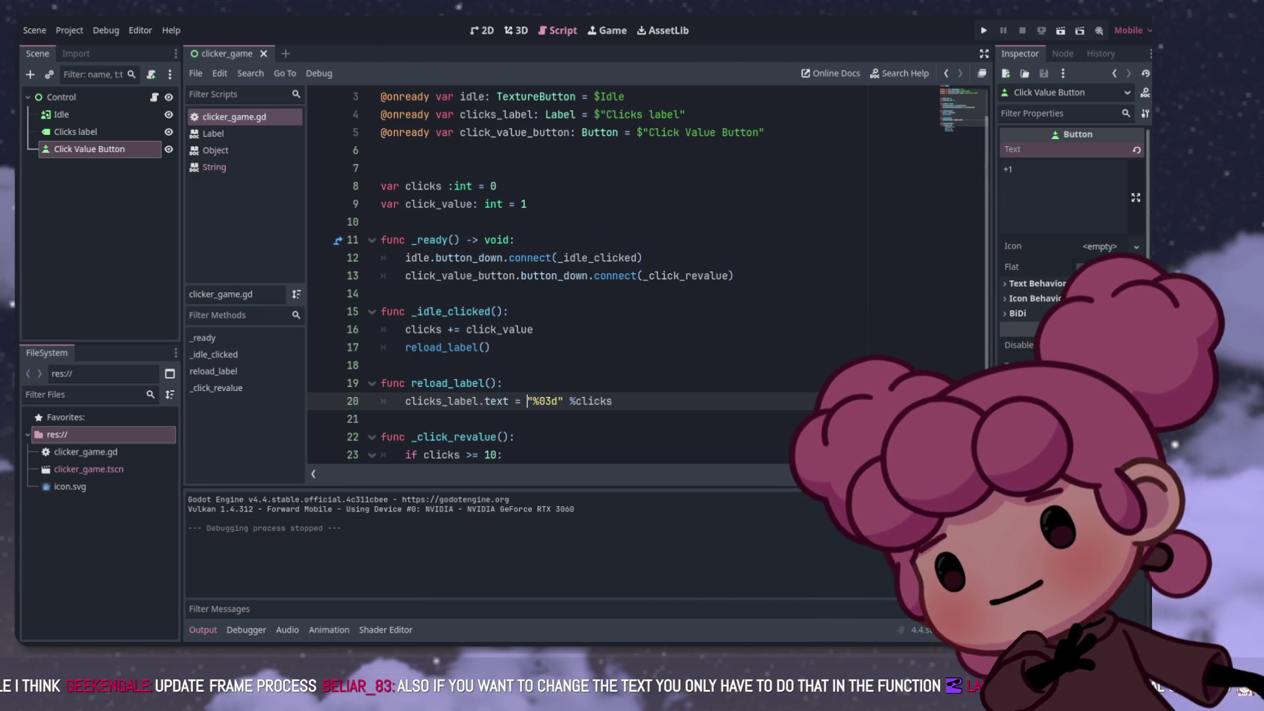
pyautogui.scroll(-2, 622, 276)
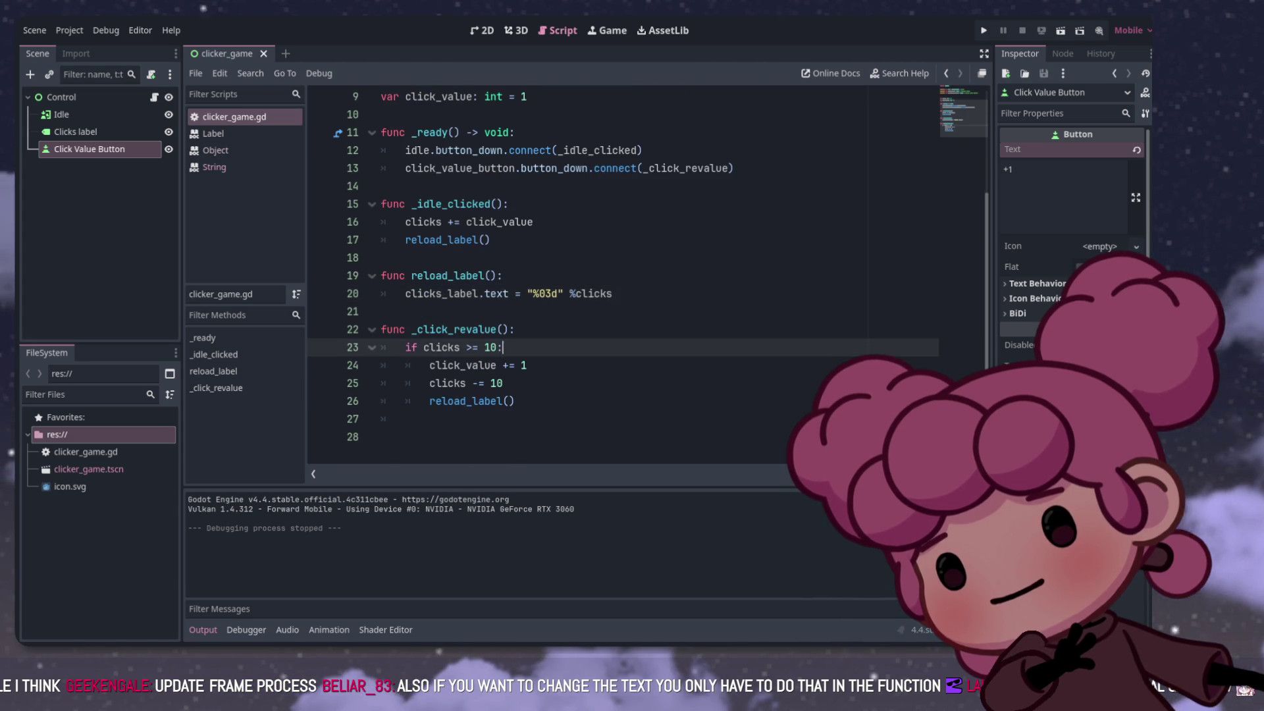
pyautogui.scroll(3, 622, 277)
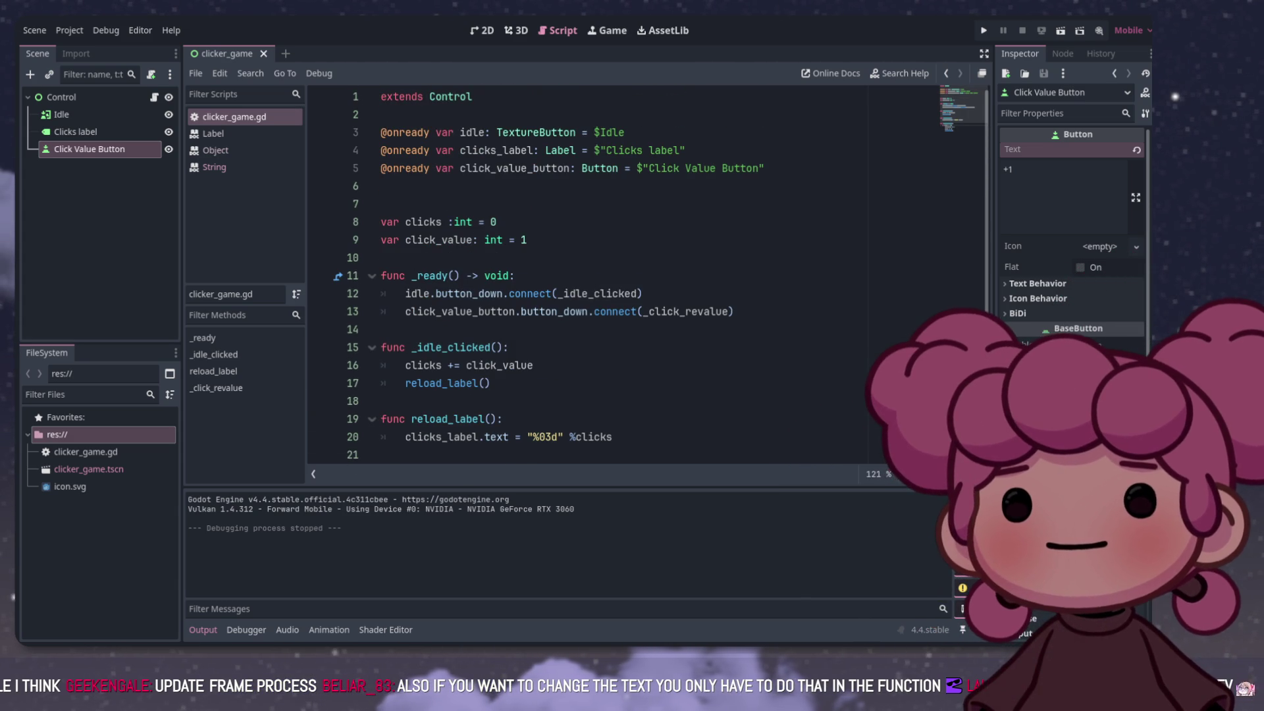
pyautogui.doubleClick(514, 168)
pyautogui.hotkey('ctrl', 'c')
pyautogui.scroll(-3, 622, 277)
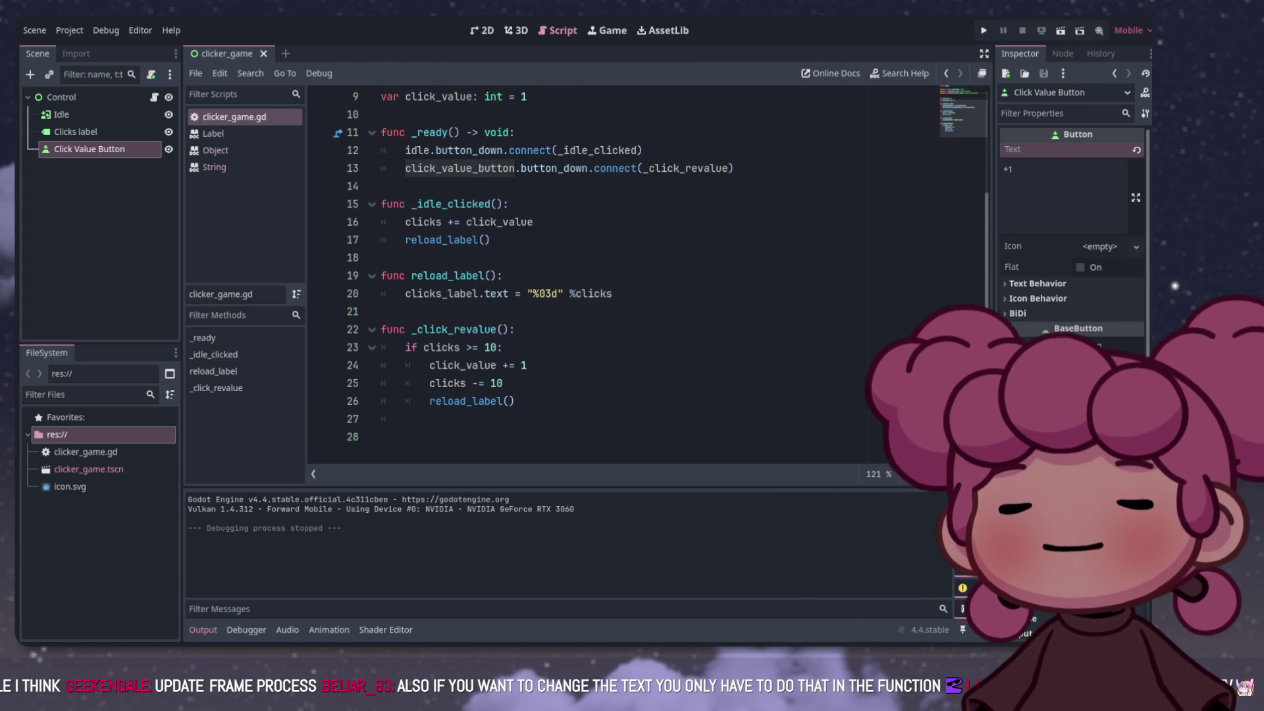
# Step: Add a line under the clicks >= 10 check setting click_value_button.text to a "%s" string
pyautogui.click(503, 347)
pyautogui.press('Return')
pyautogui.hotkey('ctrl', 'v')
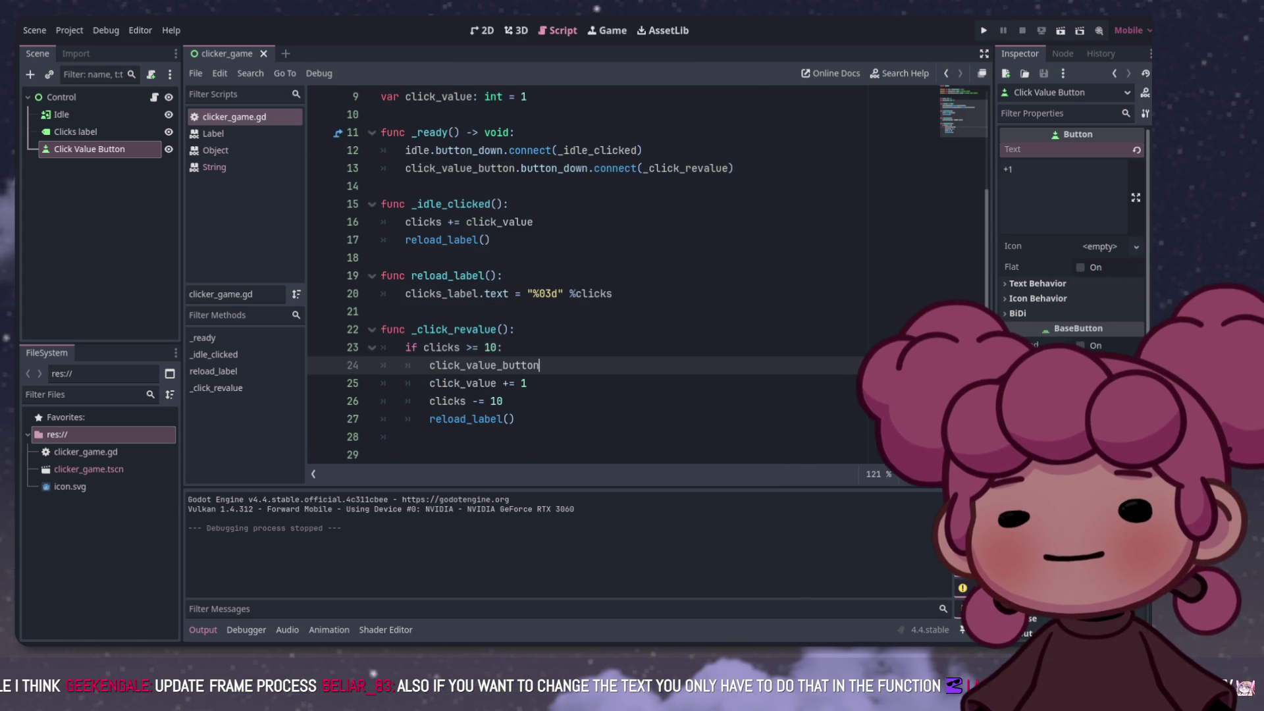
pyautogui.write('.te')
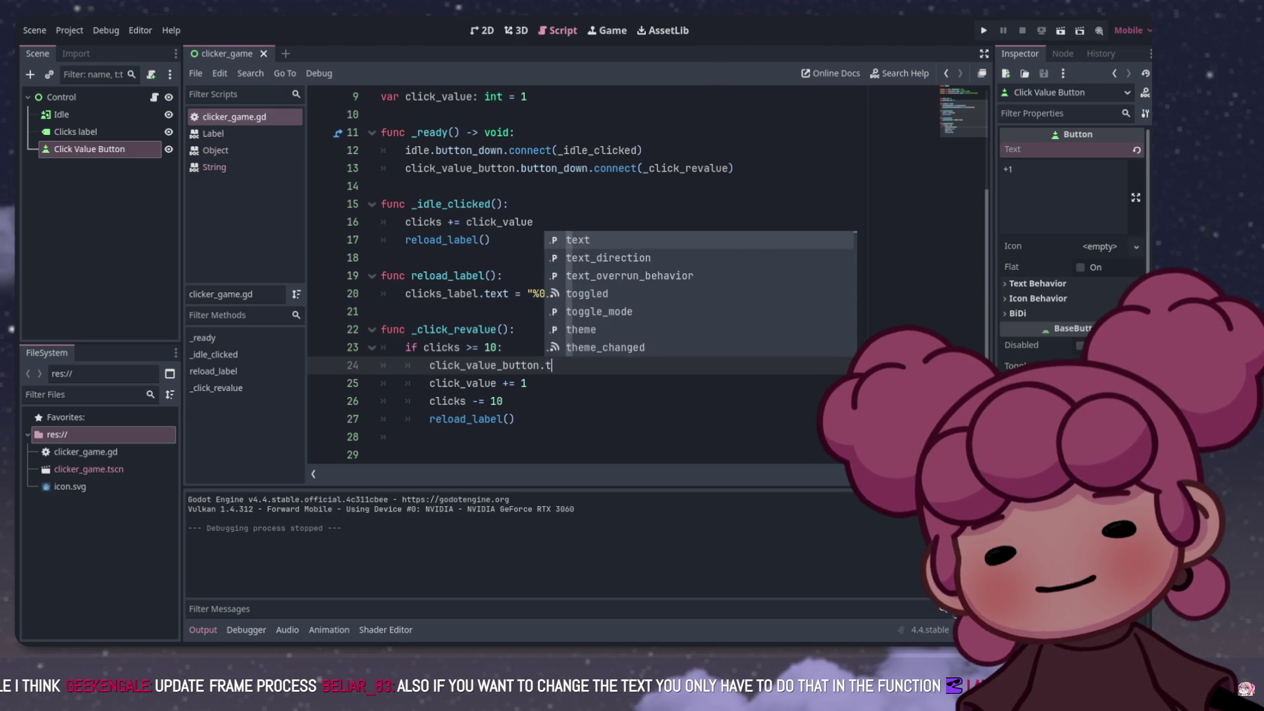
pyautogui.press('Return')
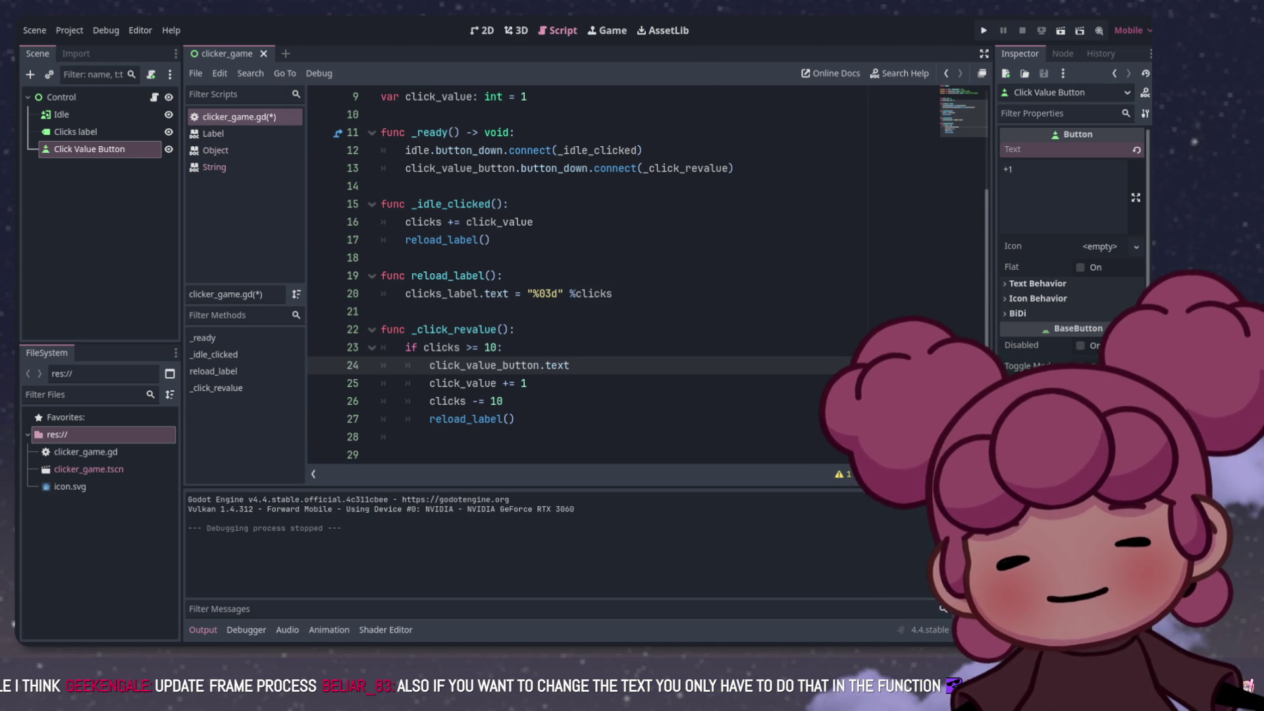
pyautogui.write(' = "+')
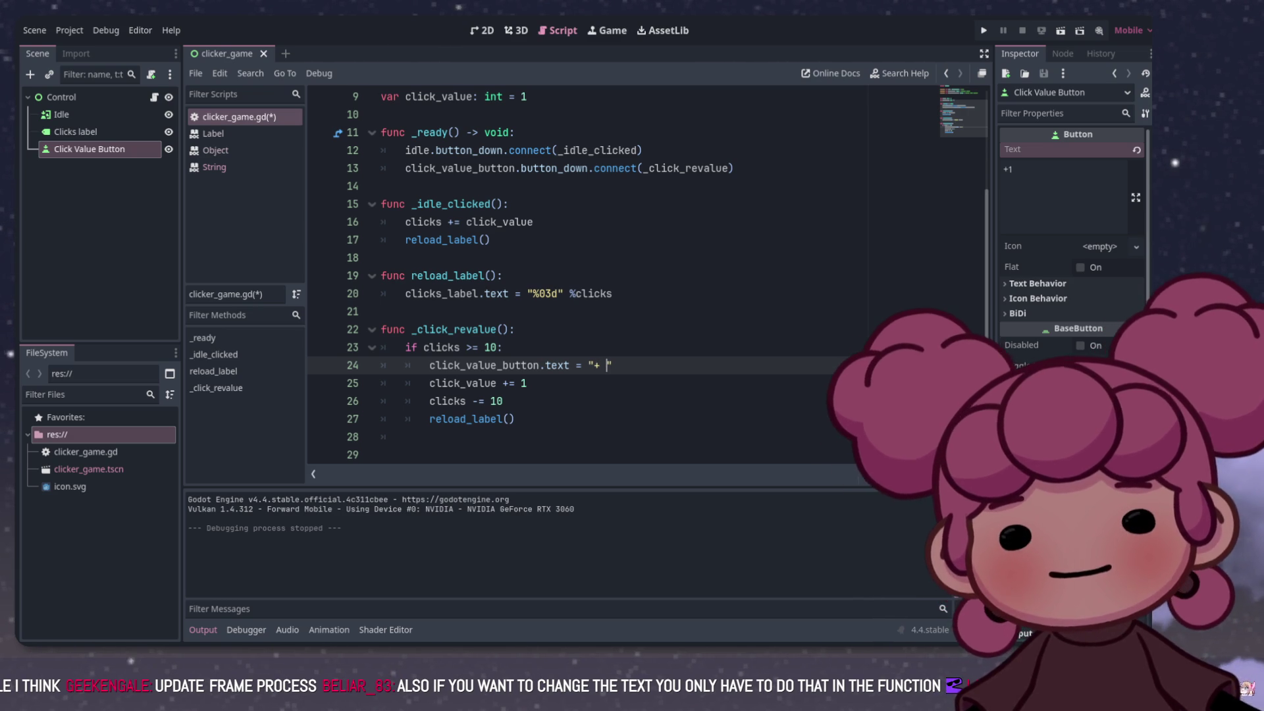
pyautogui.write('%')
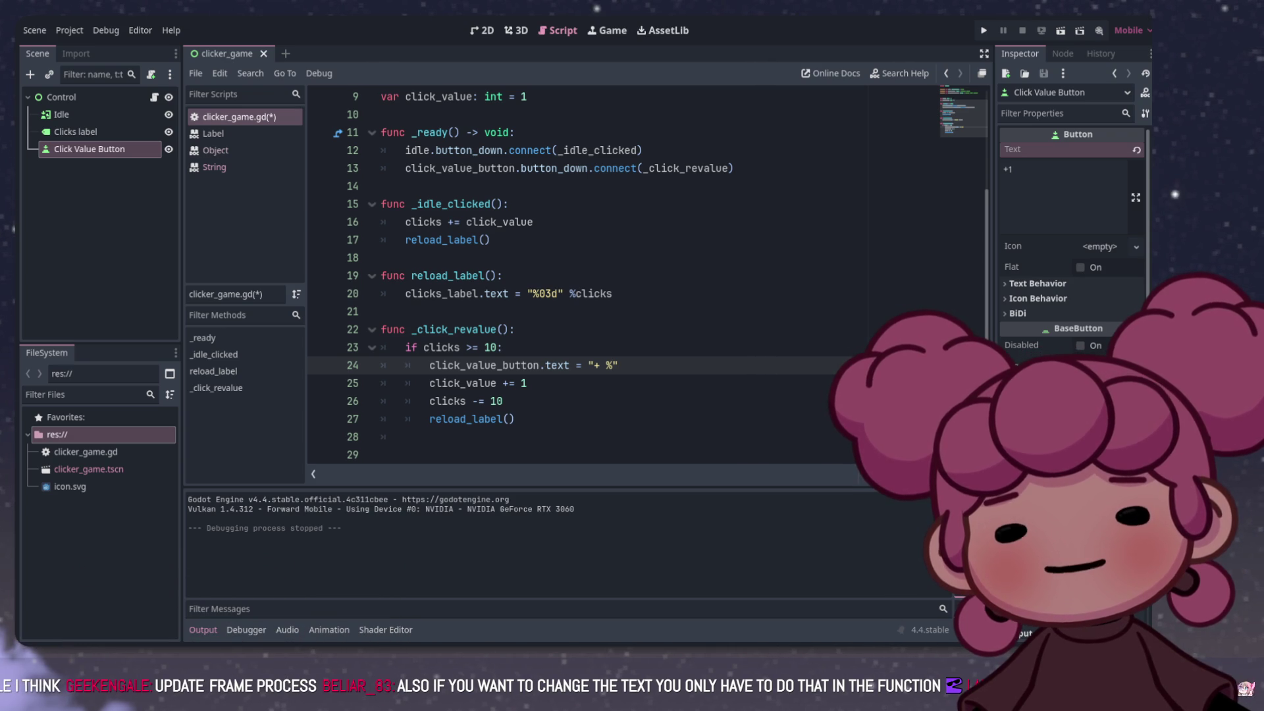
pyautogui.write('s')
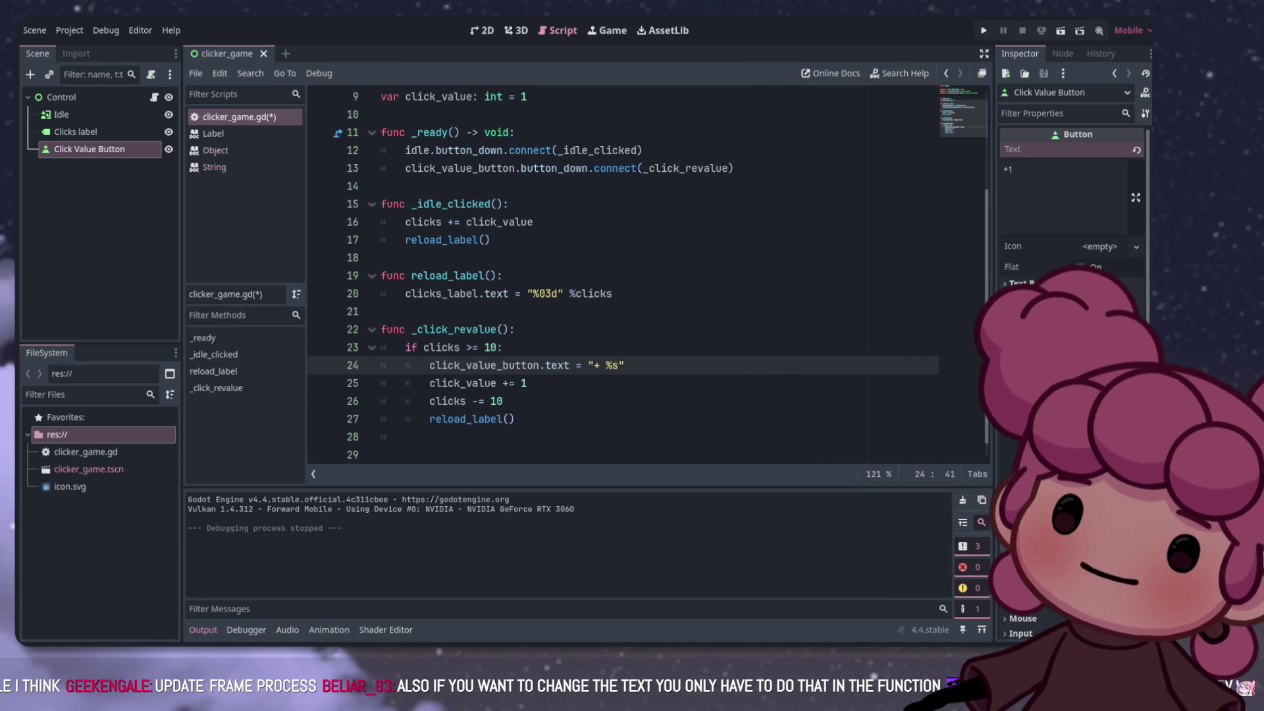
# Step: Format the button text with %click_value, making the line read "+ %s" %click_value
pyautogui.moveTo(569, 293); pyautogui.dragTo(612, 293)
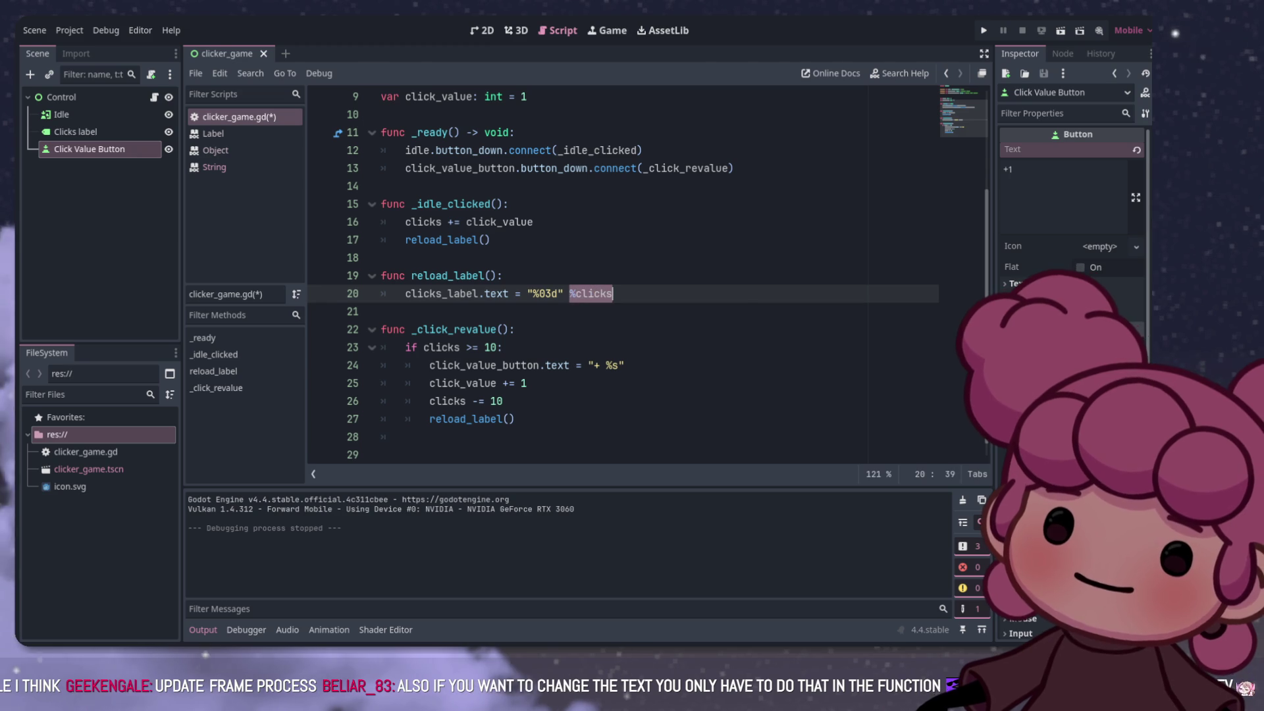
pyautogui.click(625, 364)
pyautogui.write('%clicks')
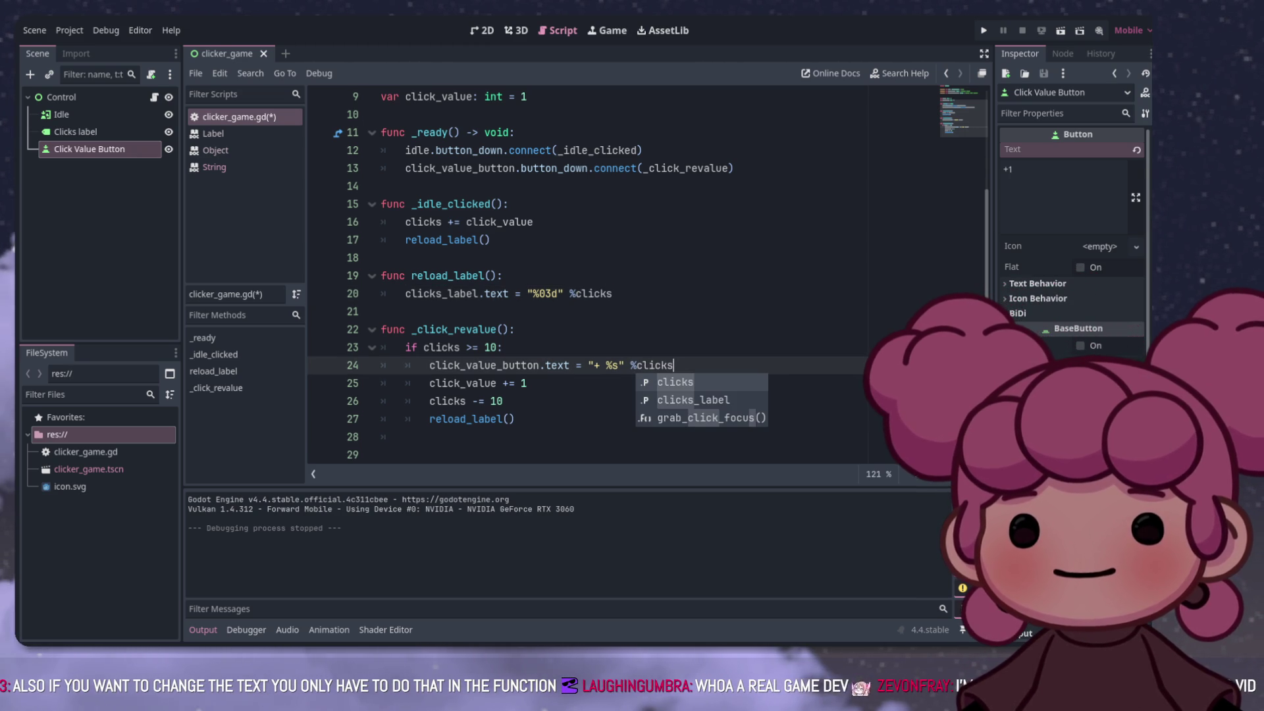
pyautogui.moveTo(435, 382); pyautogui.dragTo(497, 382)
pyautogui.doubleClick(463, 383)
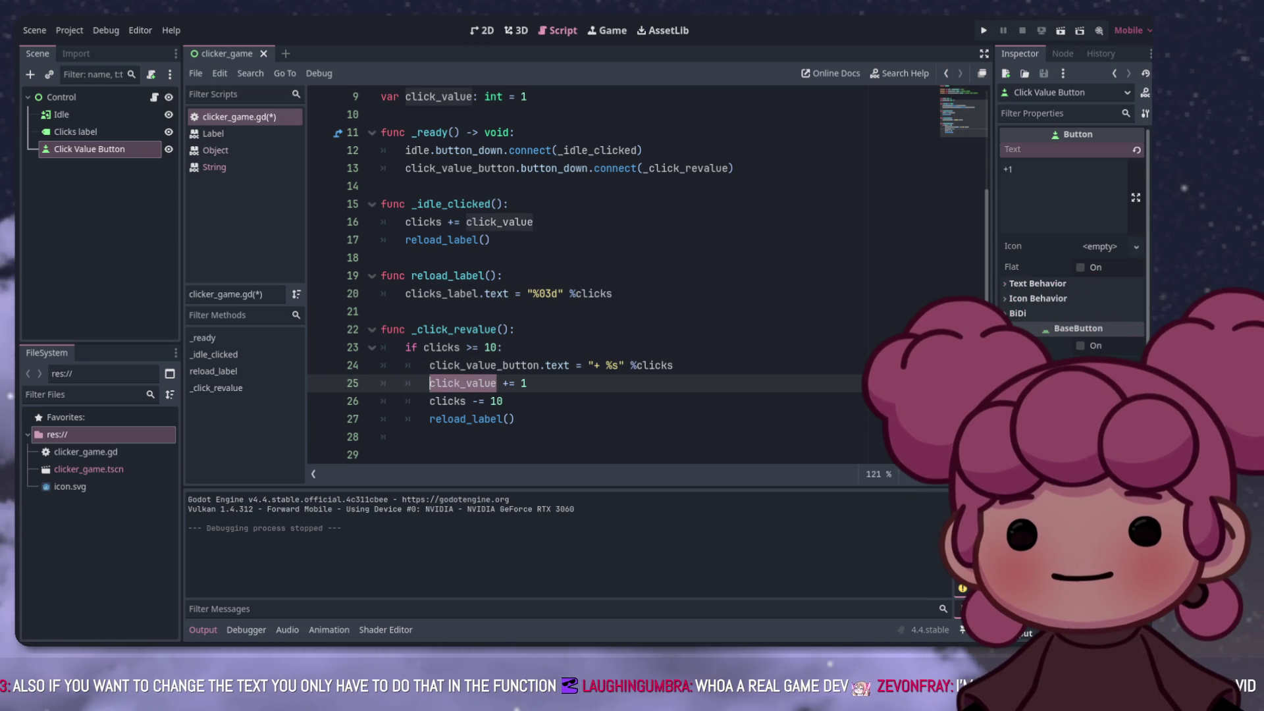
pyautogui.hotkey('ctrl', 'c')
pyautogui.doubleClick(652, 365)
pyautogui.hotkey('ctrl', 'v')
# Step: Move the button-text line to just below click_value += 1 and run the game
pyautogui.moveTo(703, 364); pyautogui.dragTo(429, 365)
pyautogui.hotkey('ctrl', 'x')
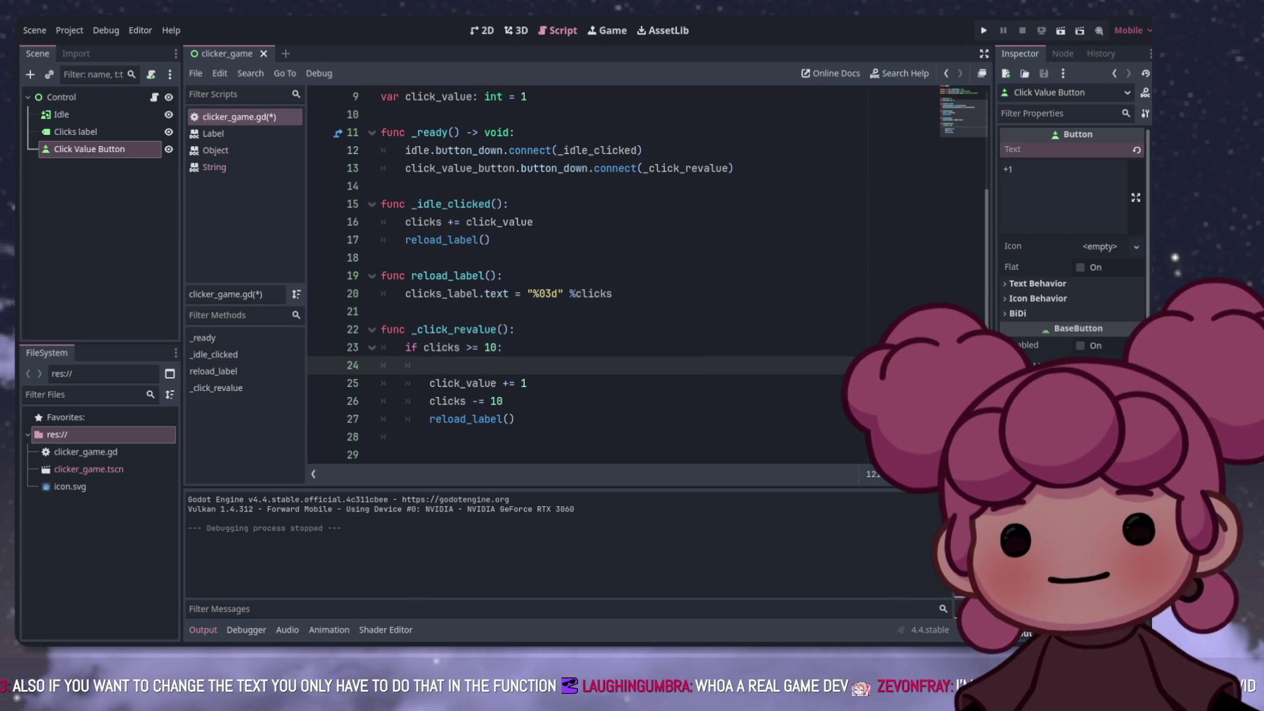
pyautogui.press('BackSpace')
pyautogui.press('BackSpace')
pyautogui.press('BackSpace')
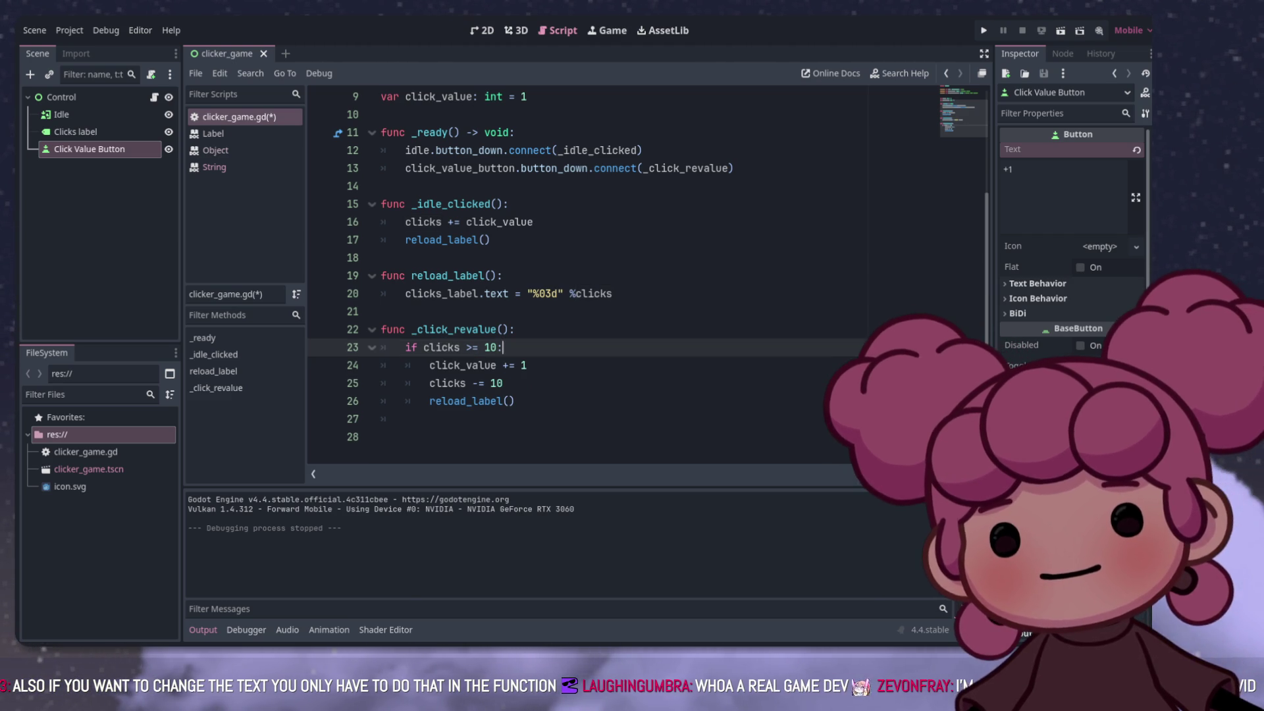
pyautogui.press('Down')
pyautogui.press('Return')
pyautogui.hotkey('ctrl', 'v')
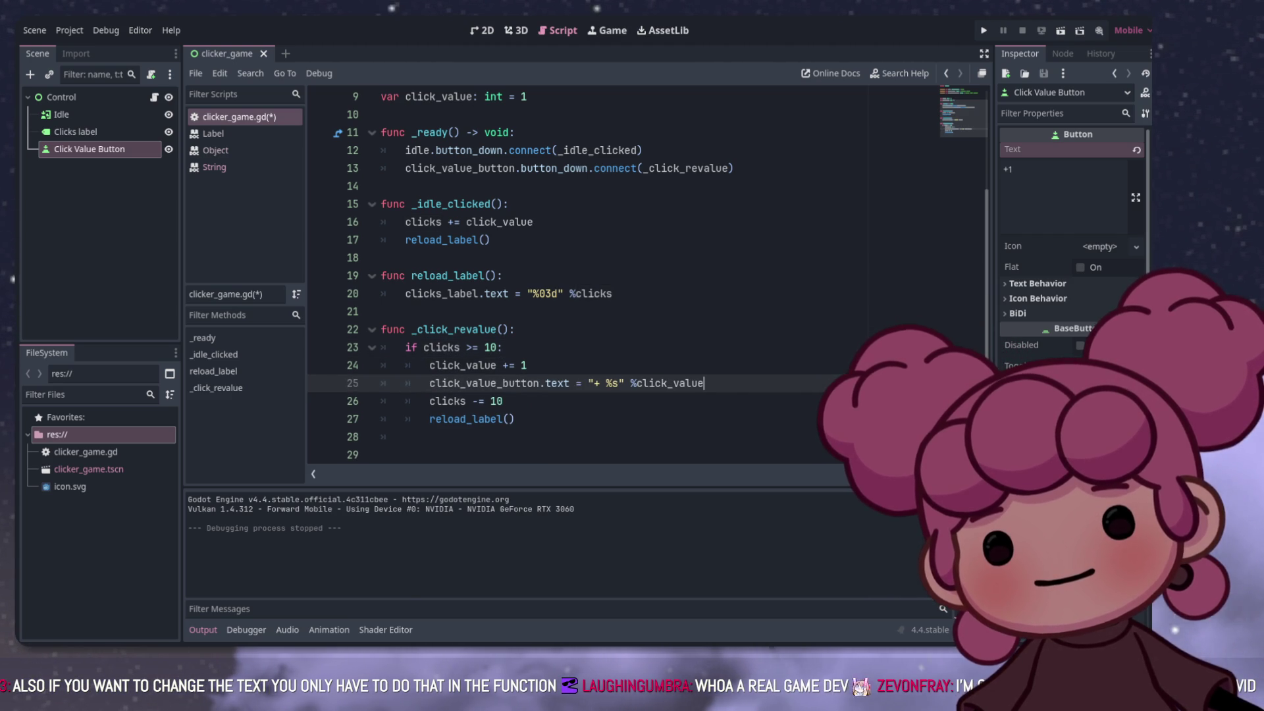
pyautogui.press('Down')
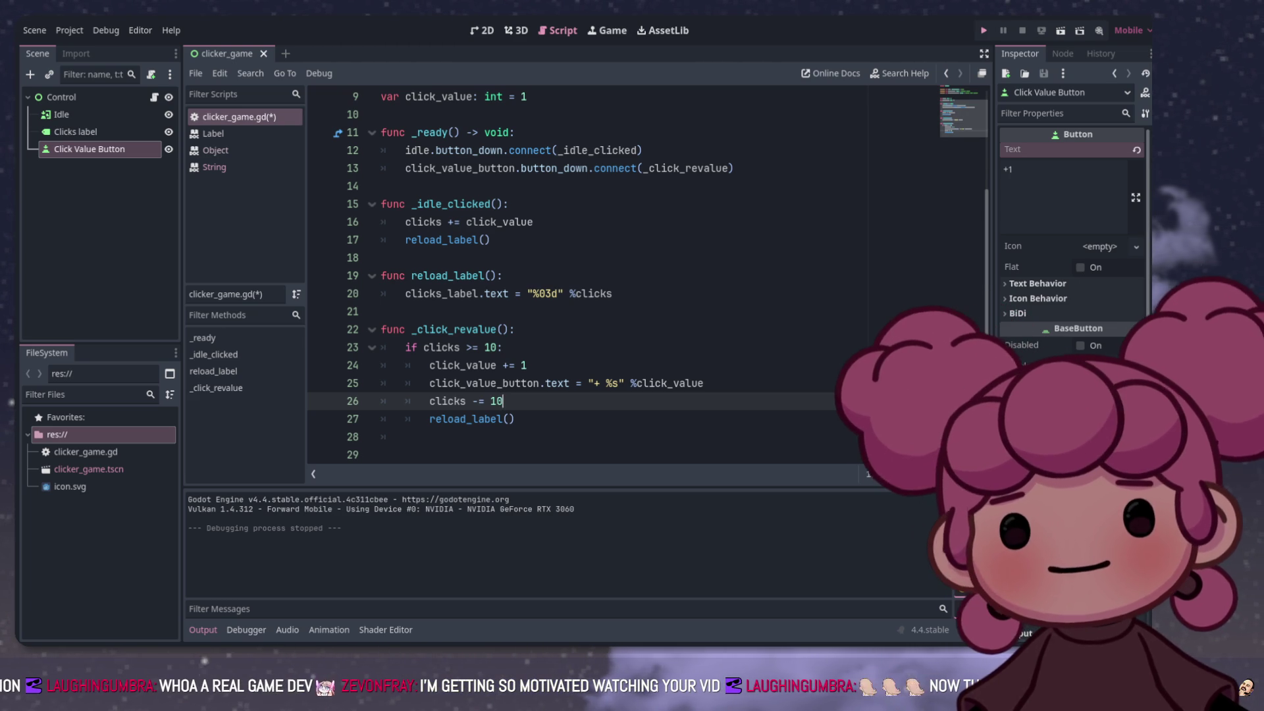
pyautogui.press('F5')
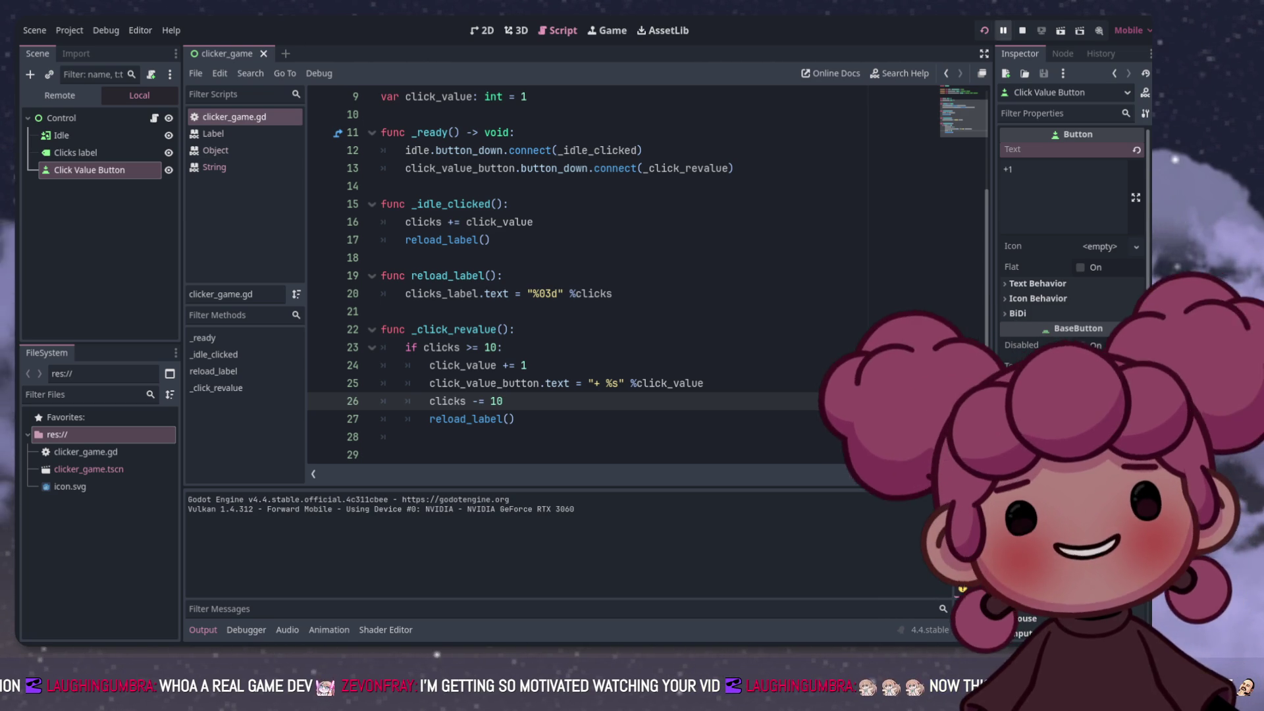
# Step: Stop the game, remove the space so the text format reads "+%s", and relaunch
pyautogui.press('F8')
pyautogui.click(607, 383)
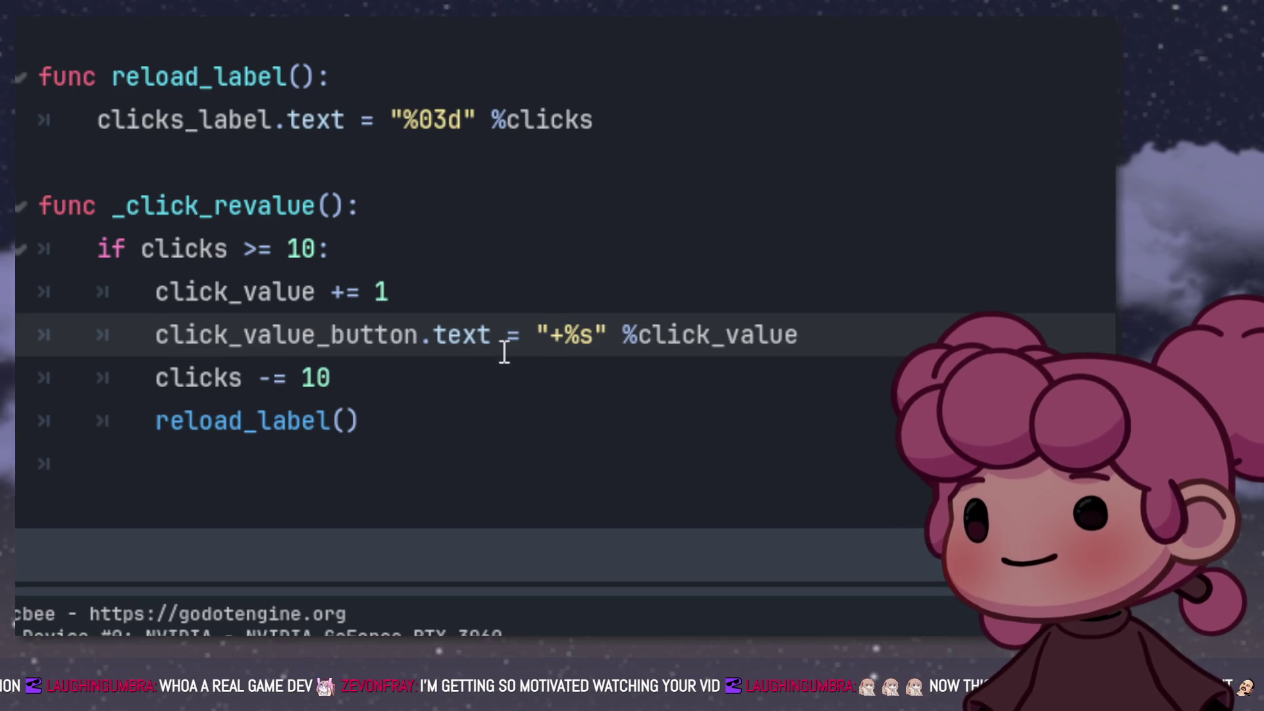
pyautogui.click(692, 76)
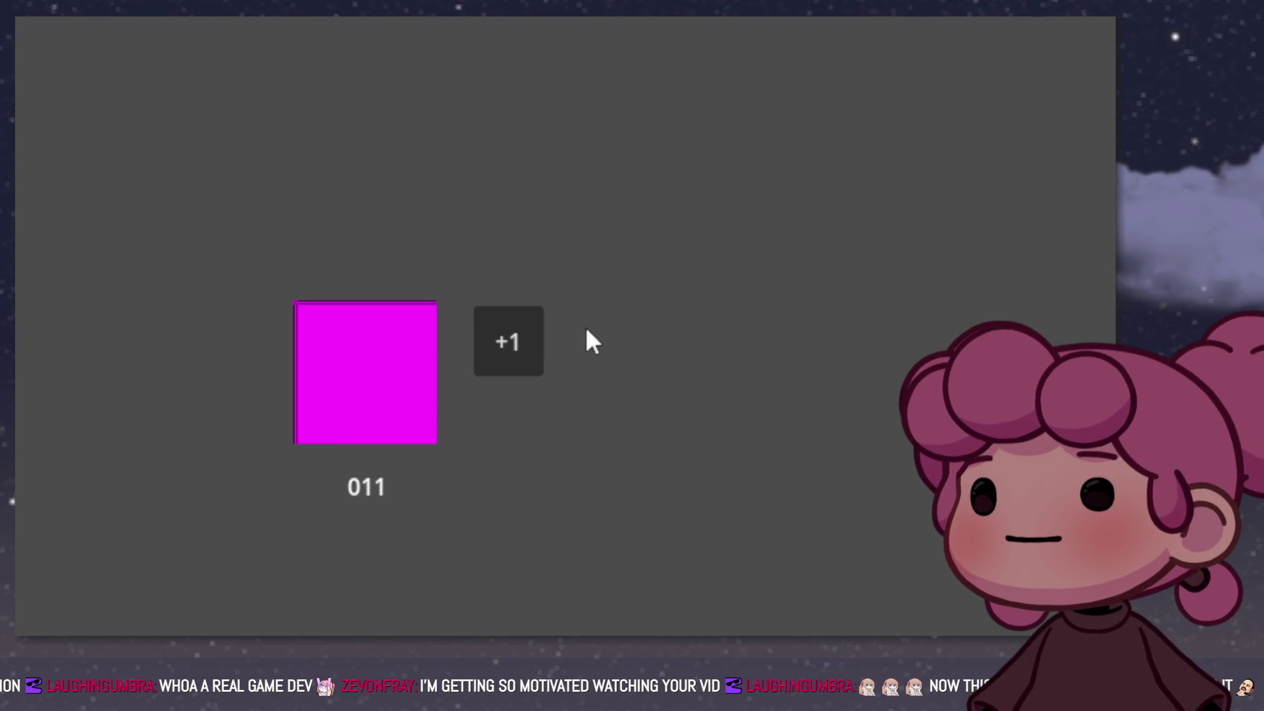
# Step: Buy the first click-value upgrades, raising each click to +2, +3, +4 and beyond
pyautogui.click(535, 335)
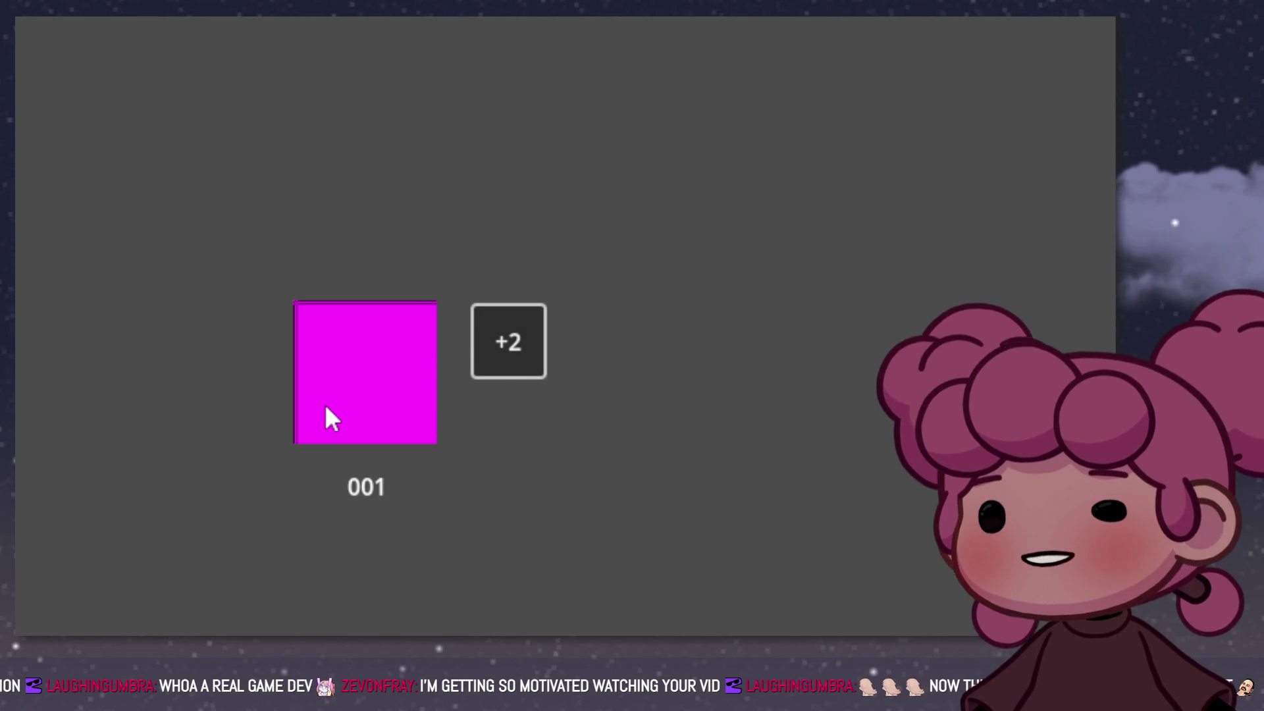
pyautogui.click(530, 349)
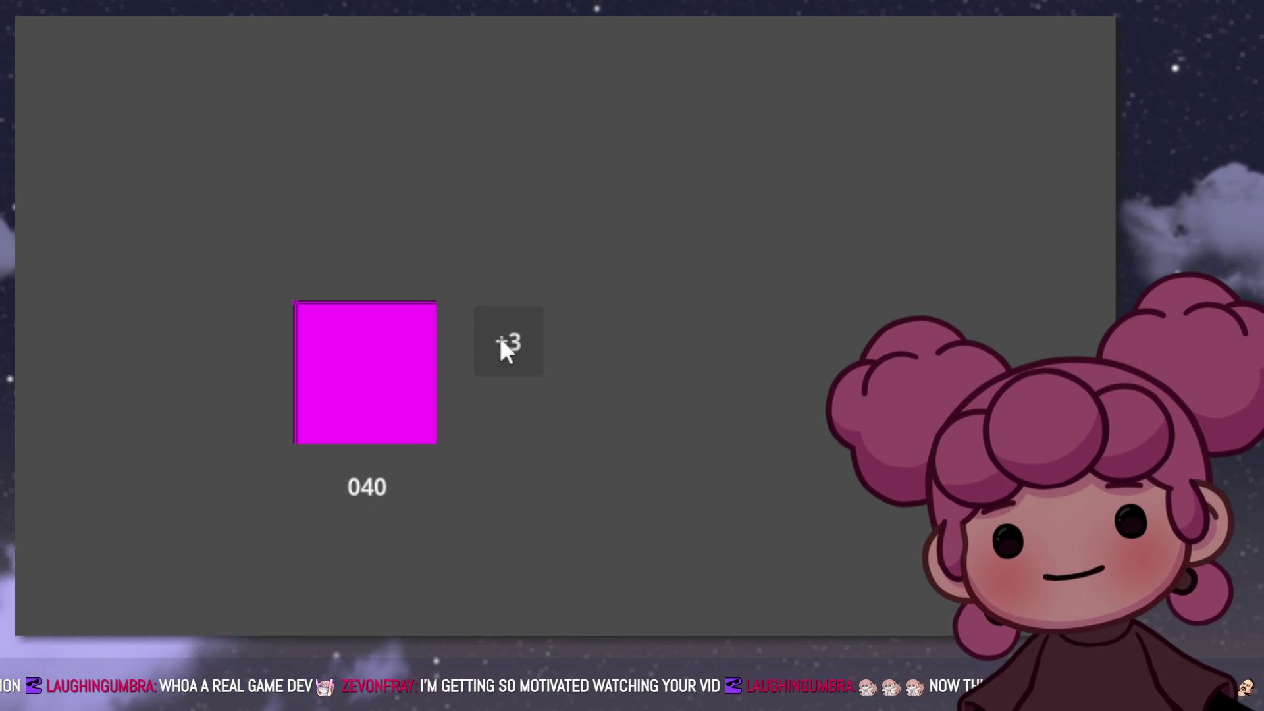
pyautogui.click(520, 339)
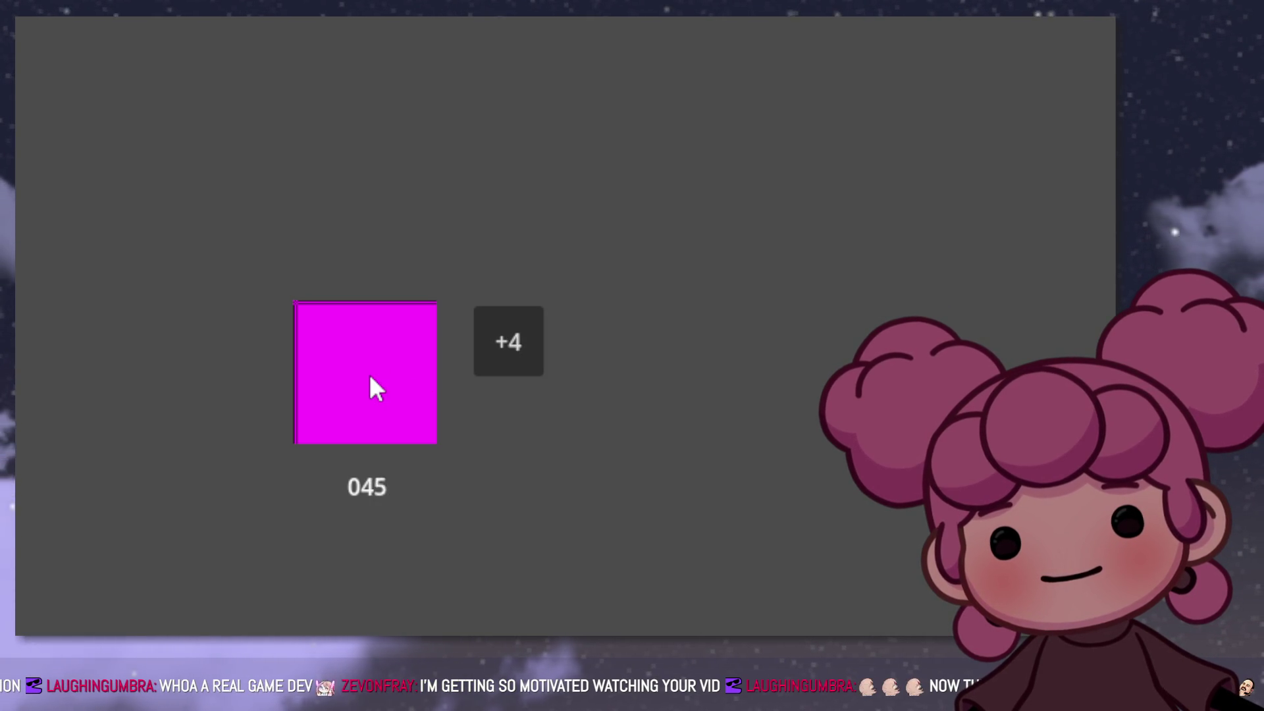
pyautogui.click(497, 342)
pyautogui.click(499, 342)
pyautogui.click(499, 342)
pyautogui.click(499, 342)
pyautogui.click(499, 342)
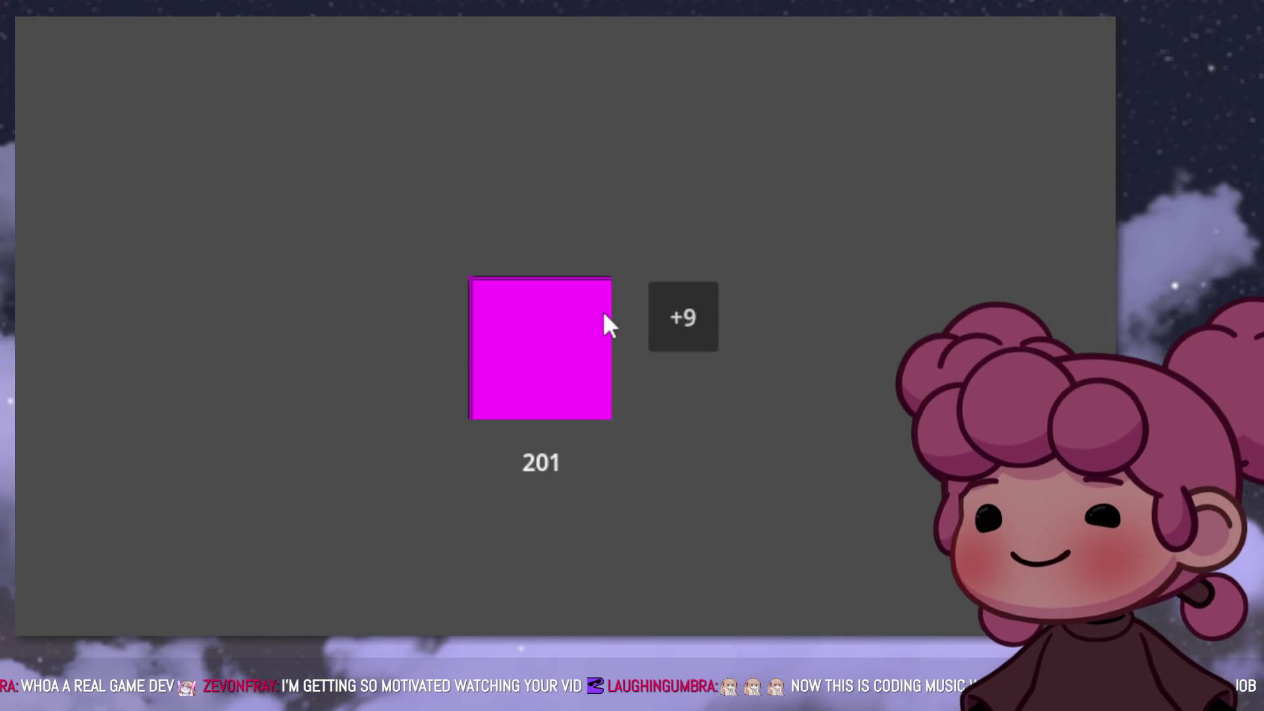
pyautogui.click(563, 338)
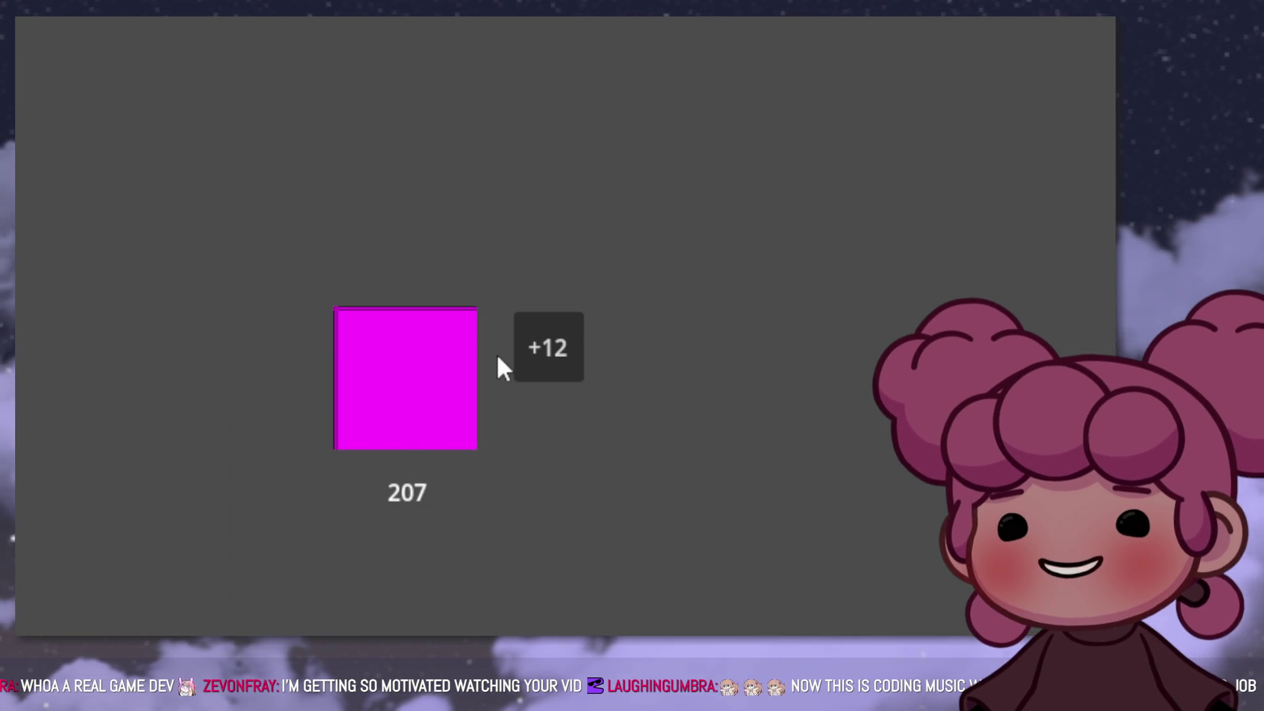
pyautogui.click(531, 362)
pyautogui.click(532, 362)
pyautogui.click(527, 351)
pyautogui.click(438, 382)
pyautogui.click(437, 382)
pyautogui.click(438, 381)
pyautogui.click(438, 381)
pyautogui.click(437, 382)
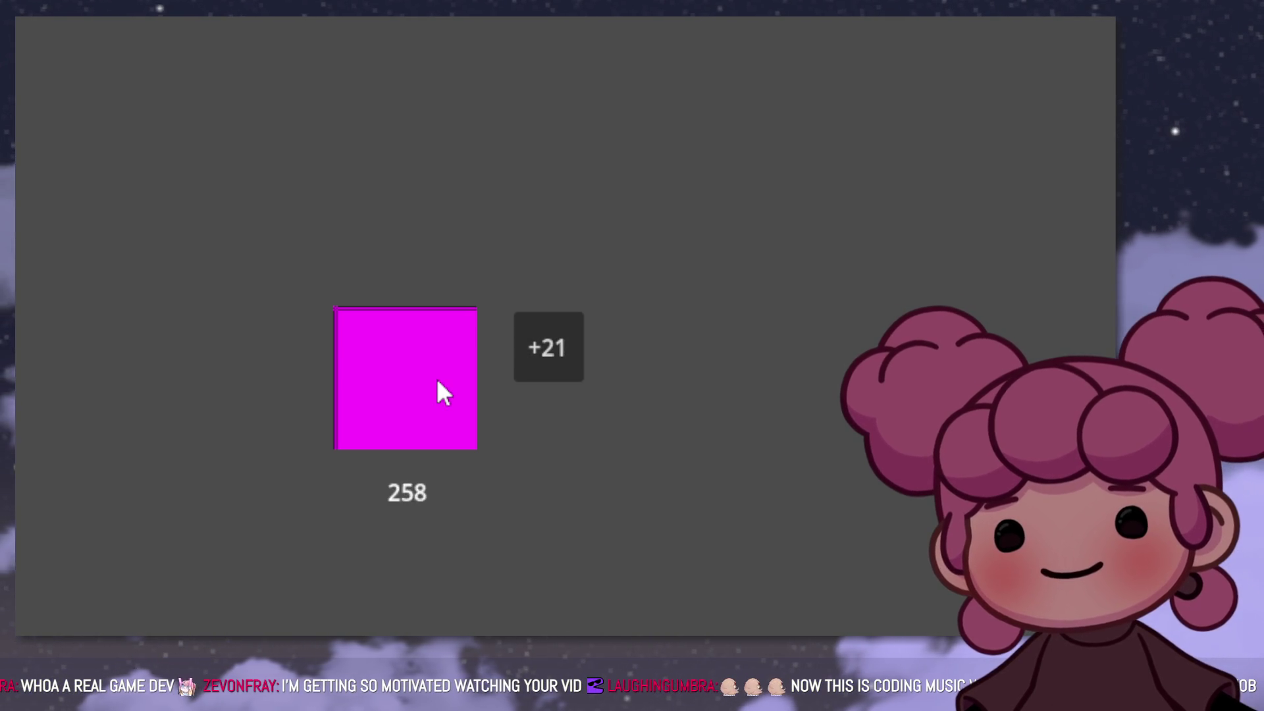
# Step: Alternate pink-square clicks with rapid bursts of click-value upgrades
pyautogui.click(436, 380)
pyautogui.click(437, 380)
pyautogui.click(436, 381)
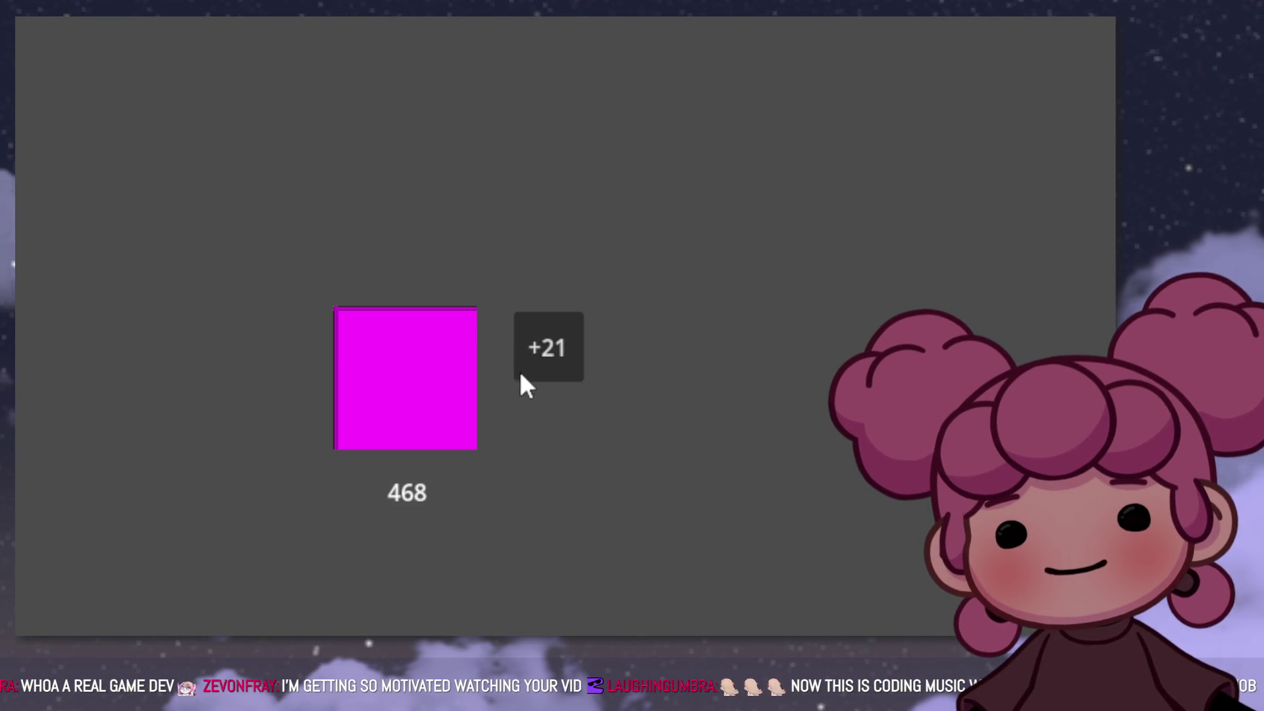
pyautogui.click(520, 369)
pyautogui.click(401, 375)
pyautogui.click(402, 375)
pyautogui.click(402, 375)
pyautogui.click(401, 375)
pyautogui.click(403, 379)
pyautogui.click(540, 357)
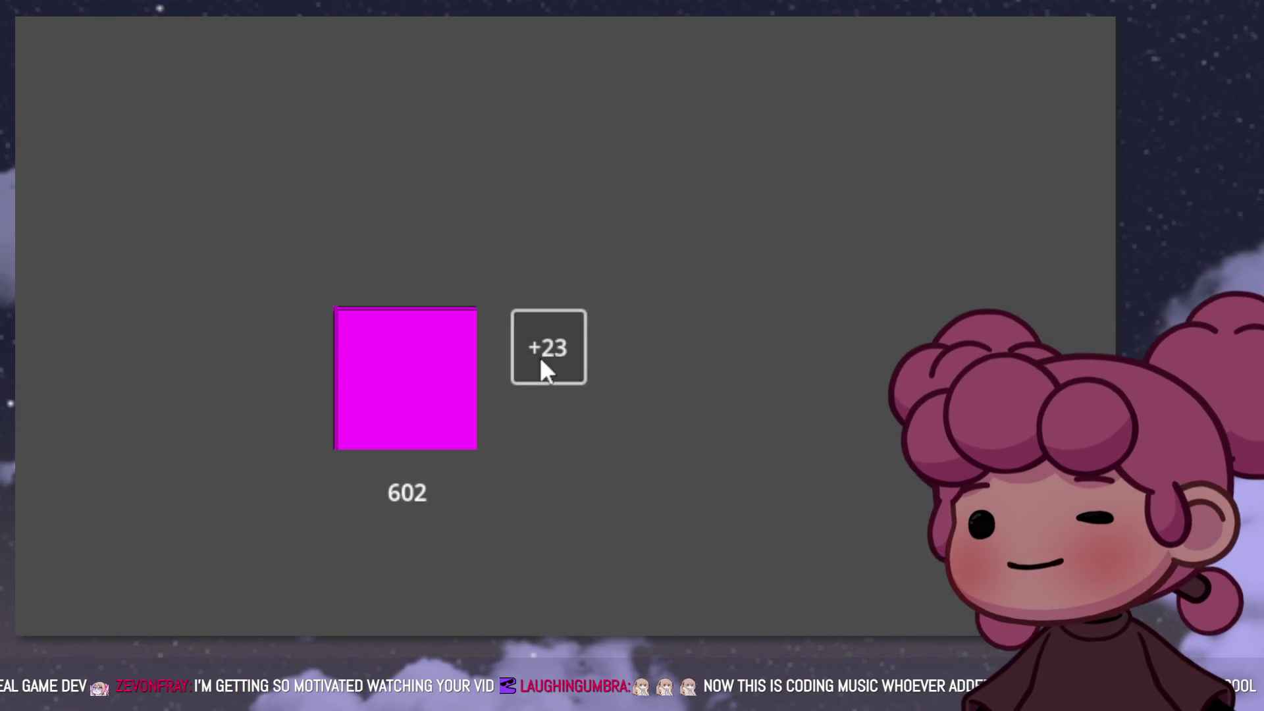
pyautogui.tripleClick(539, 357)
pyautogui.tripleClick(541, 357)
pyautogui.doubleClick(543, 362)
pyautogui.tripleClick(533, 353)
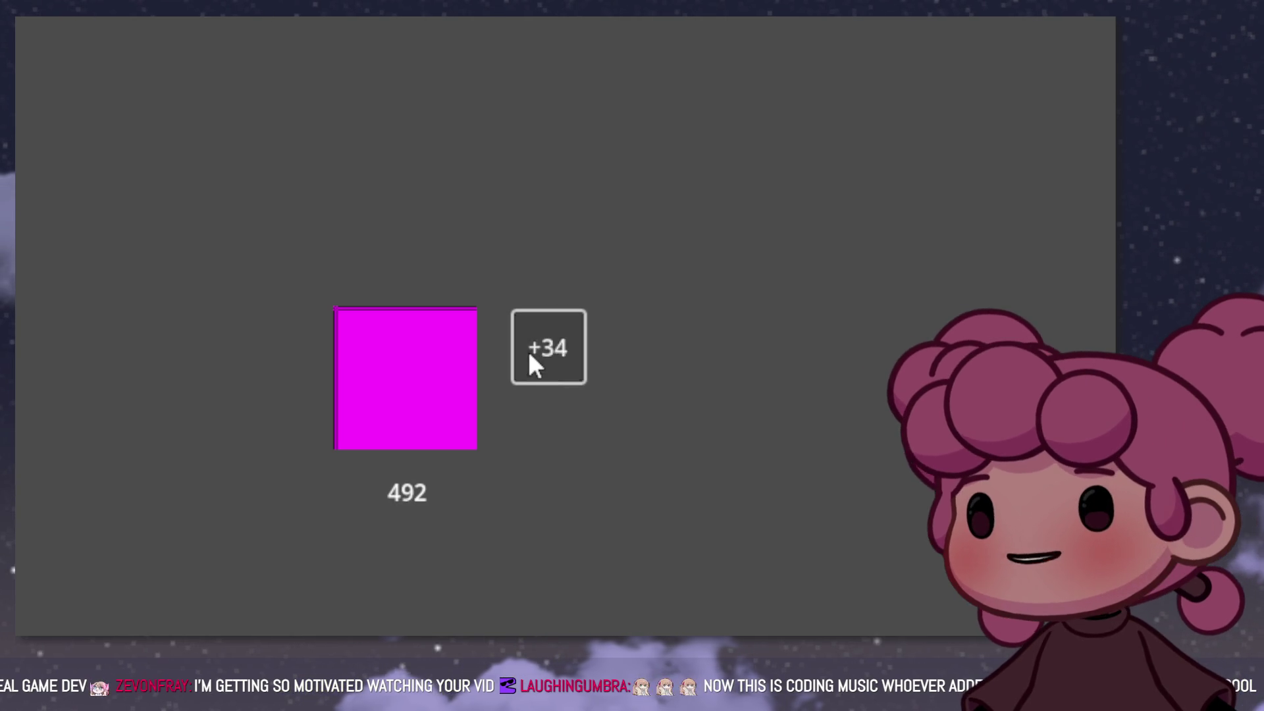
pyautogui.doubleClick(528, 350)
pyautogui.tripleClick(527, 349)
pyautogui.tripleClick(528, 350)
pyautogui.tripleClick(527, 349)
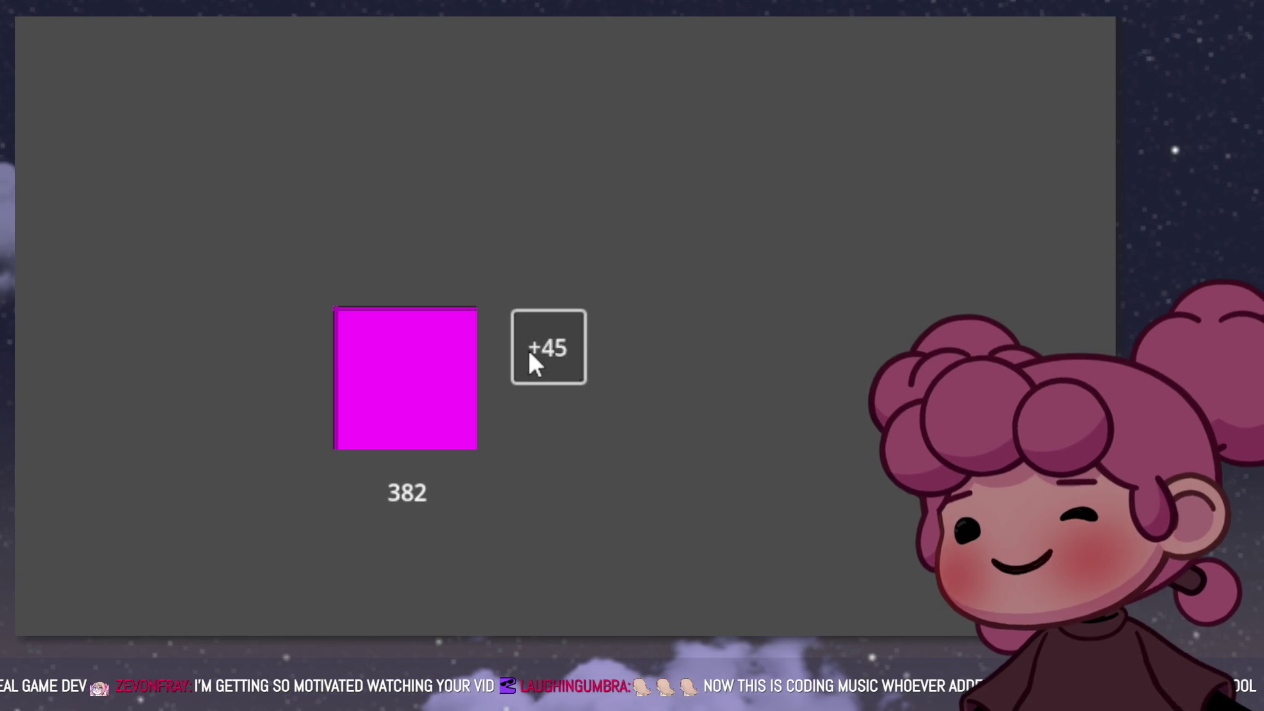
pyautogui.tripleClick(528, 349)
pyautogui.doubleClick(529, 349)
pyautogui.doubleClick(529, 350)
pyautogui.tripleClick(529, 349)
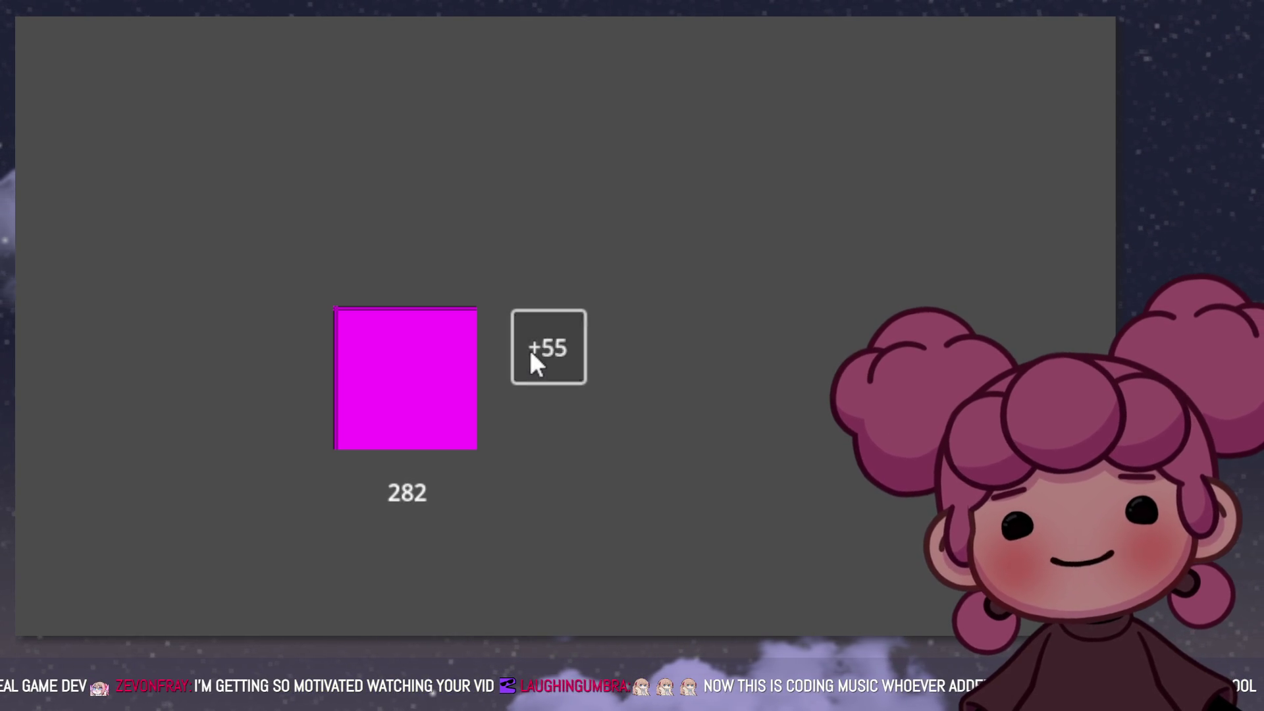
pyautogui.tripleClick(529, 349)
pyautogui.doubleClick(529, 349)
pyautogui.tripleClick(529, 350)
pyautogui.doubleClick(530, 350)
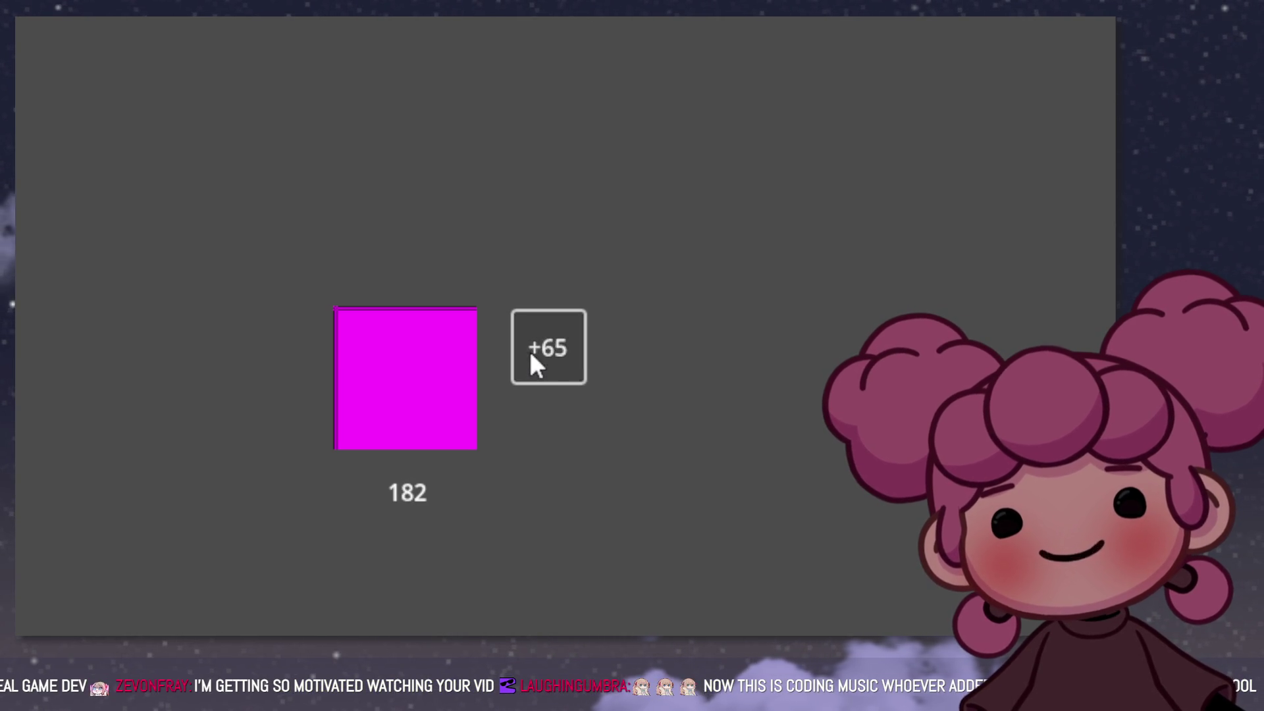
pyautogui.tripleClick(529, 349)
pyautogui.tripleClick(530, 350)
pyautogui.click(530, 355)
pyautogui.click(553, 356)
# Step: Click the pink square rapidly to build up the counter
pyautogui.click(405, 428)
pyautogui.doubleClick(405, 422)
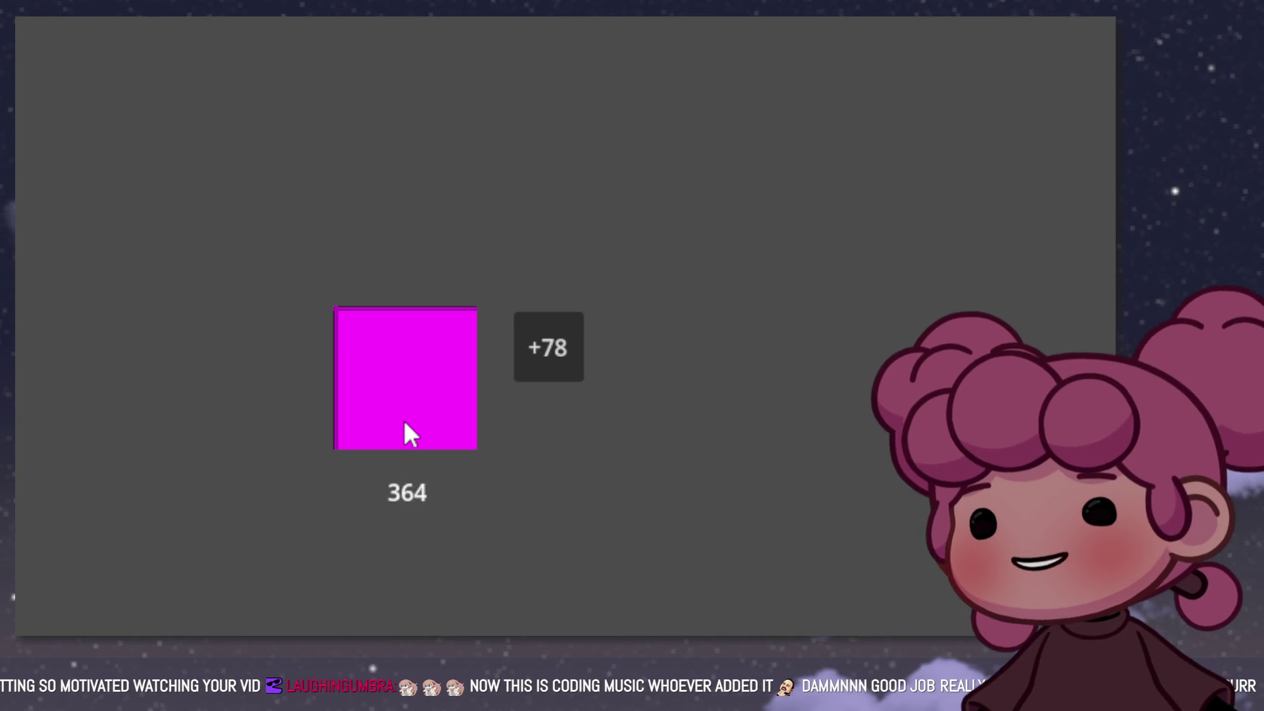
pyautogui.tripleClick(404, 423)
pyautogui.tripleClick(405, 423)
pyautogui.doubleClick(408, 424)
pyautogui.tripleClick(409, 425)
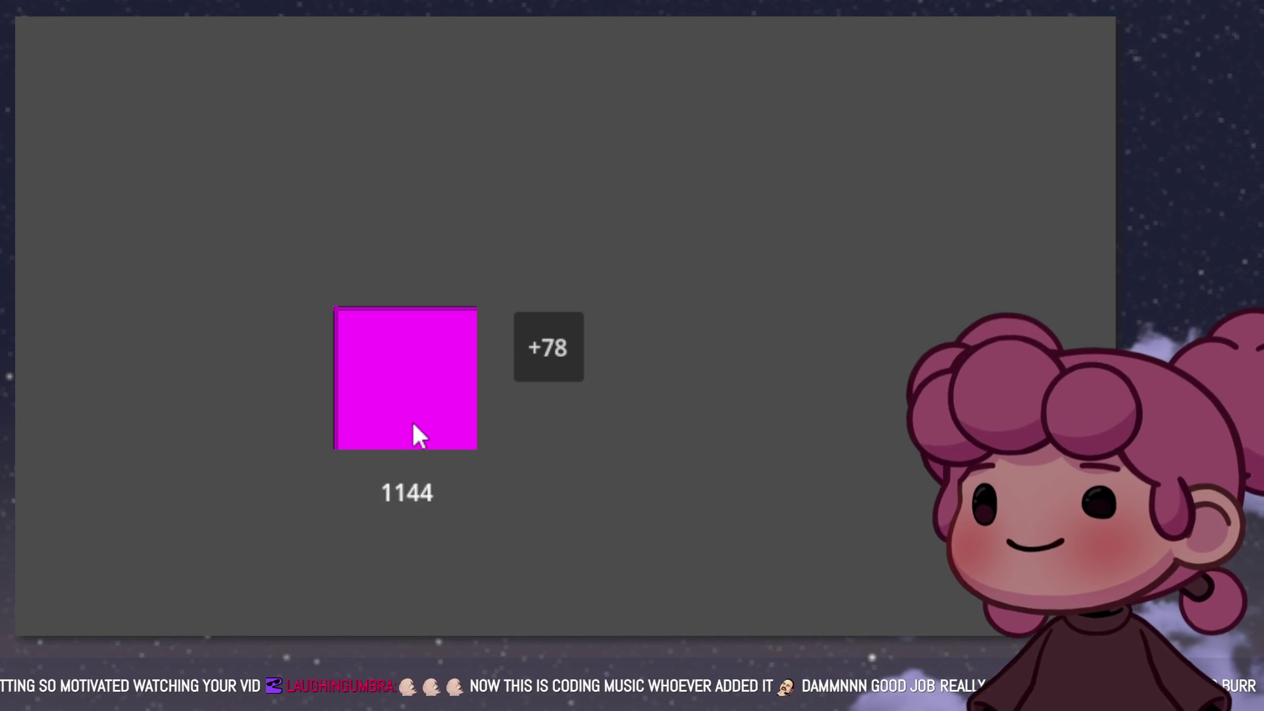
pyautogui.tripleClick(415, 428)
pyautogui.doubleClick(415, 428)
pyautogui.tripleClick(435, 428)
# Step: Spend the clicks on a rapid burst of further click-value upgrades
pyautogui.click(545, 351)
pyautogui.tripleClick(545, 352)
pyautogui.tripleClick(548, 354)
pyautogui.doubleClick(550, 357)
pyautogui.tripleClick(549, 358)
pyautogui.tripleClick(549, 358)
pyautogui.tripleClick(549, 358)
pyautogui.doubleClick(549, 358)
pyautogui.doubleClick(549, 358)
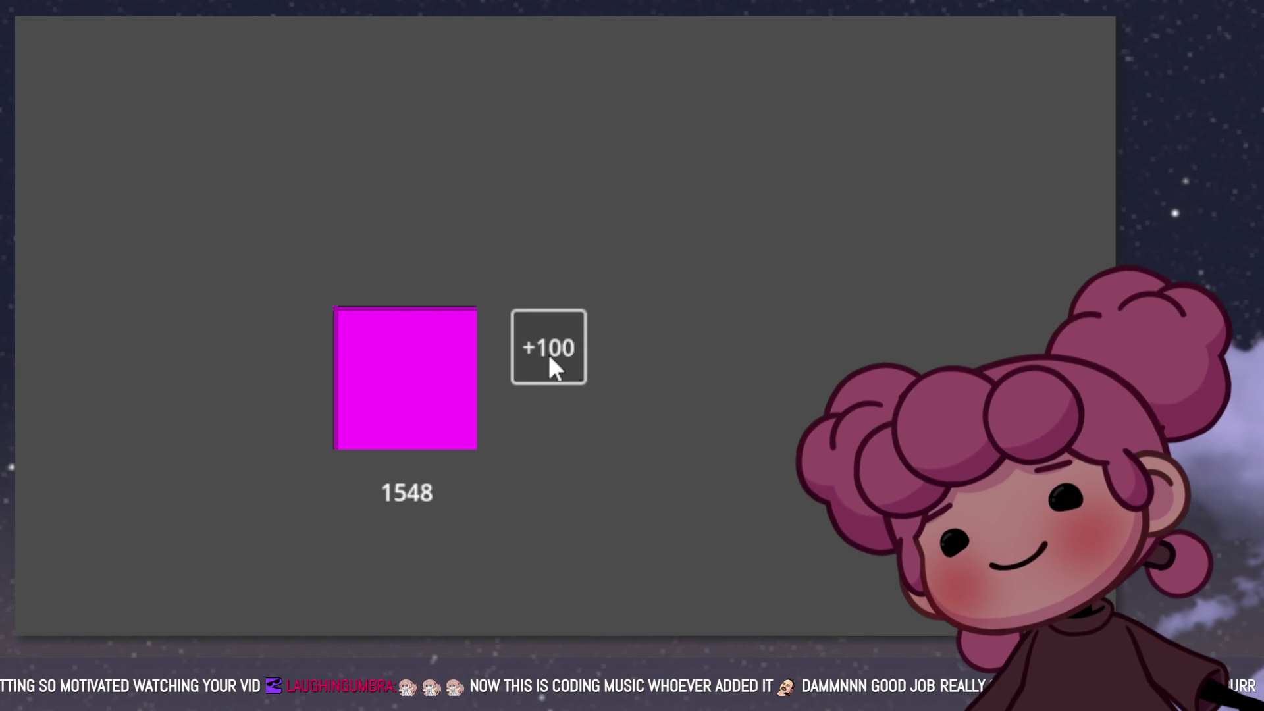
pyautogui.tripleClick(549, 358)
pyautogui.doubleClick(549, 358)
pyautogui.tripleClick(549, 358)
pyautogui.doubleClick(549, 358)
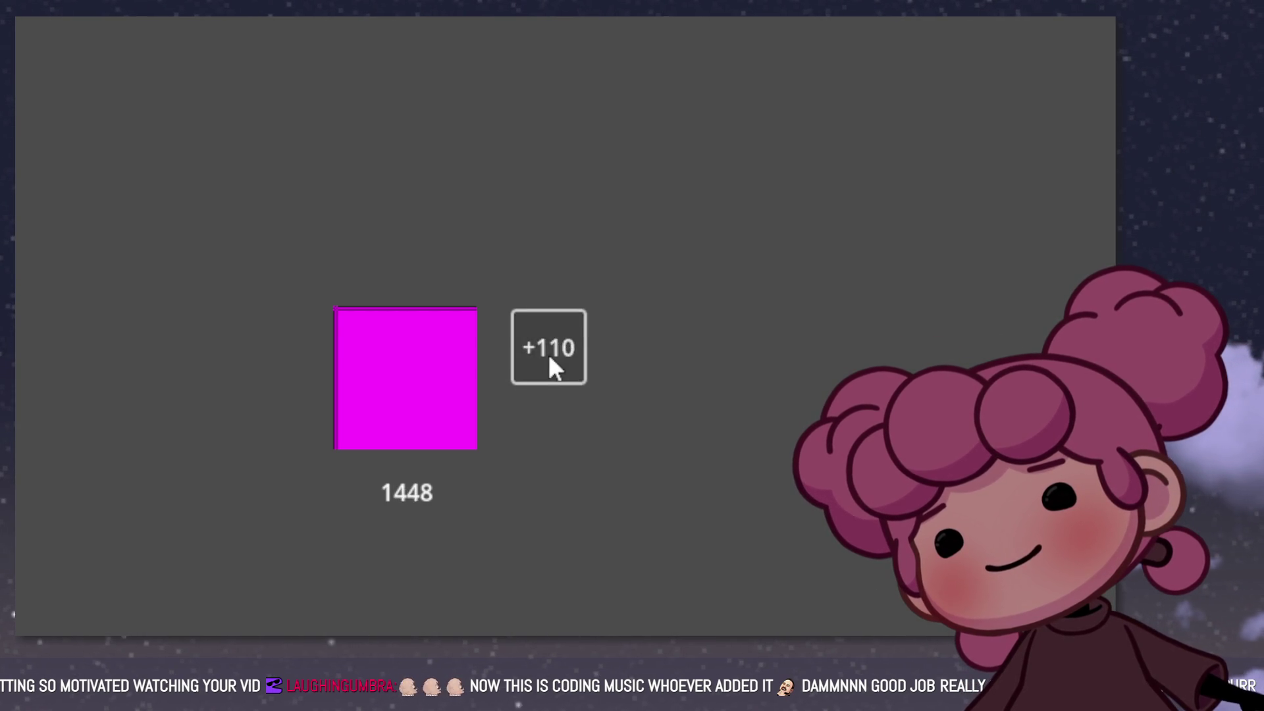
pyautogui.doubleClick(549, 358)
# Step: Click the pink square repeatedly to refill the counter
pyautogui.tripleClick(438, 372)
pyautogui.doubleClick(438, 372)
pyautogui.tripleClick(438, 373)
pyautogui.doubleClick(437, 373)
pyautogui.tripleClick(438, 373)
pyautogui.doubleClick(438, 373)
pyautogui.doubleClick(437, 374)
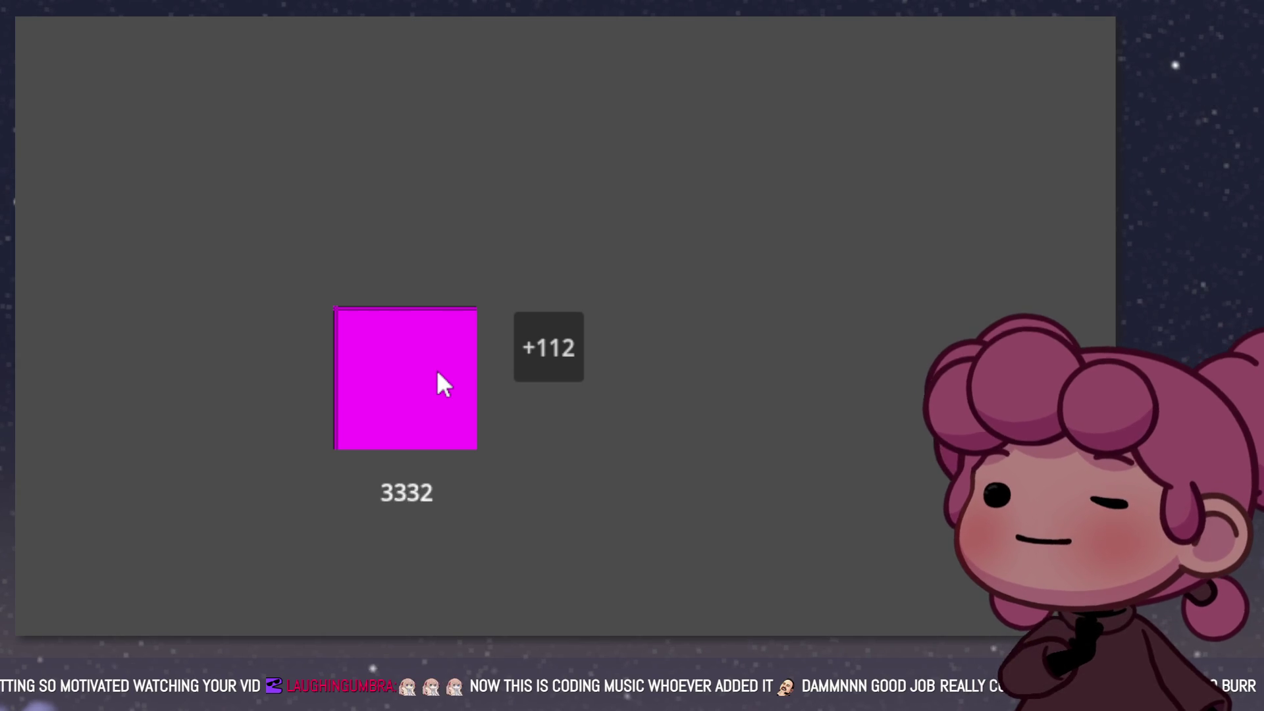
pyautogui.doubleClick(437, 373)
pyautogui.doubleClick(438, 373)
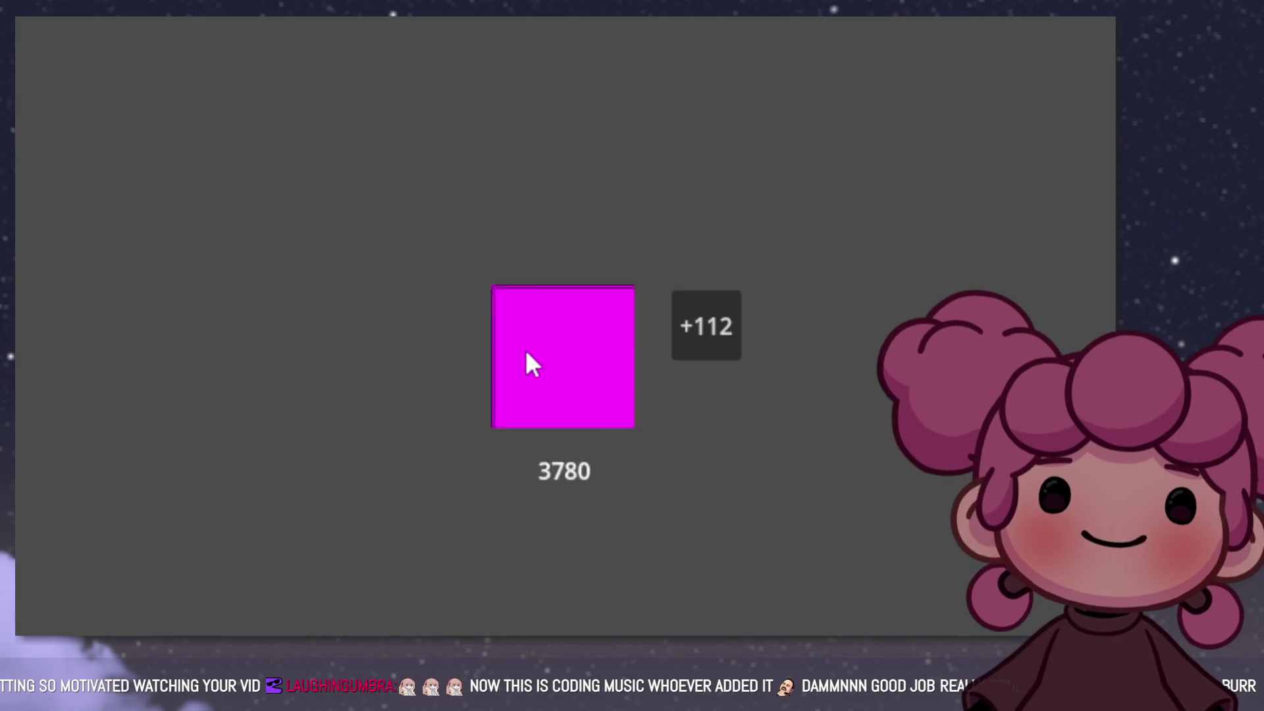
# Step: Alternate upgrade purchases with square clicks to keep the counter growing
pyautogui.click(754, 301)
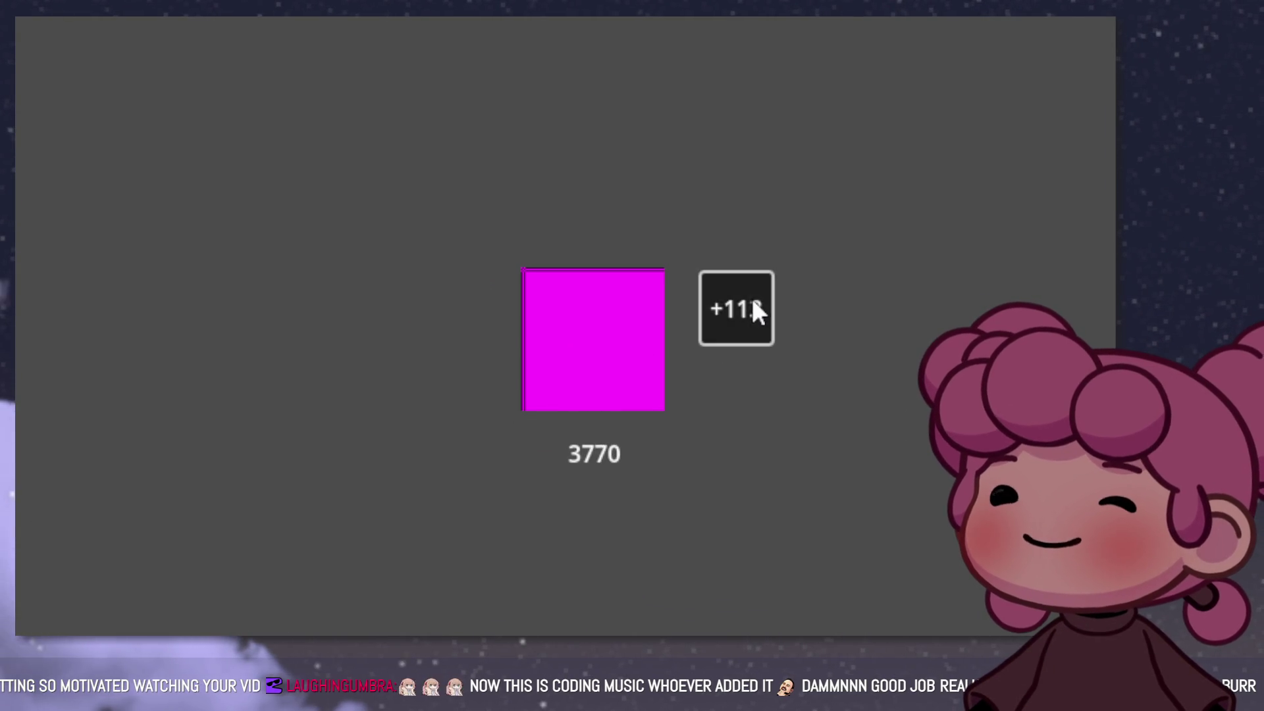
pyautogui.tripleClick(753, 302)
pyautogui.doubleClick(754, 302)
pyautogui.tripleClick(580, 356)
pyautogui.doubleClick(585, 359)
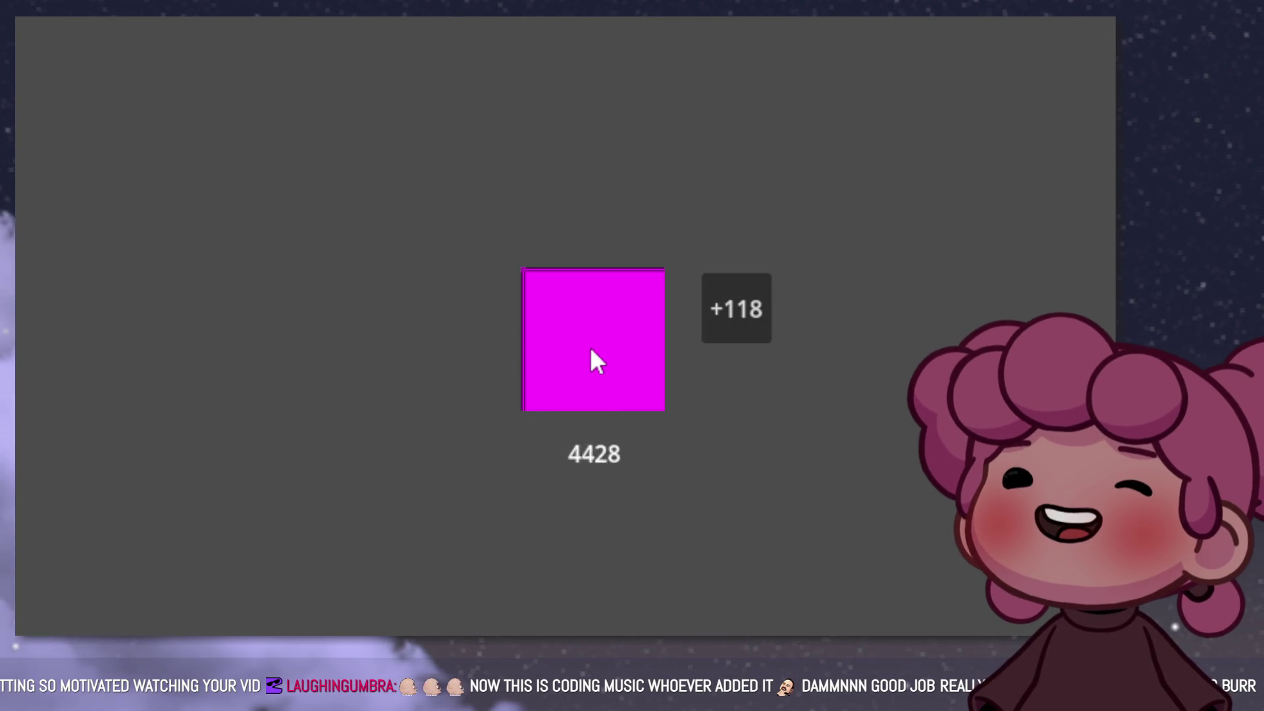
pyautogui.tripleClick(596, 359)
pyautogui.doubleClick(598, 358)
pyautogui.click(723, 335)
pyautogui.click(722, 336)
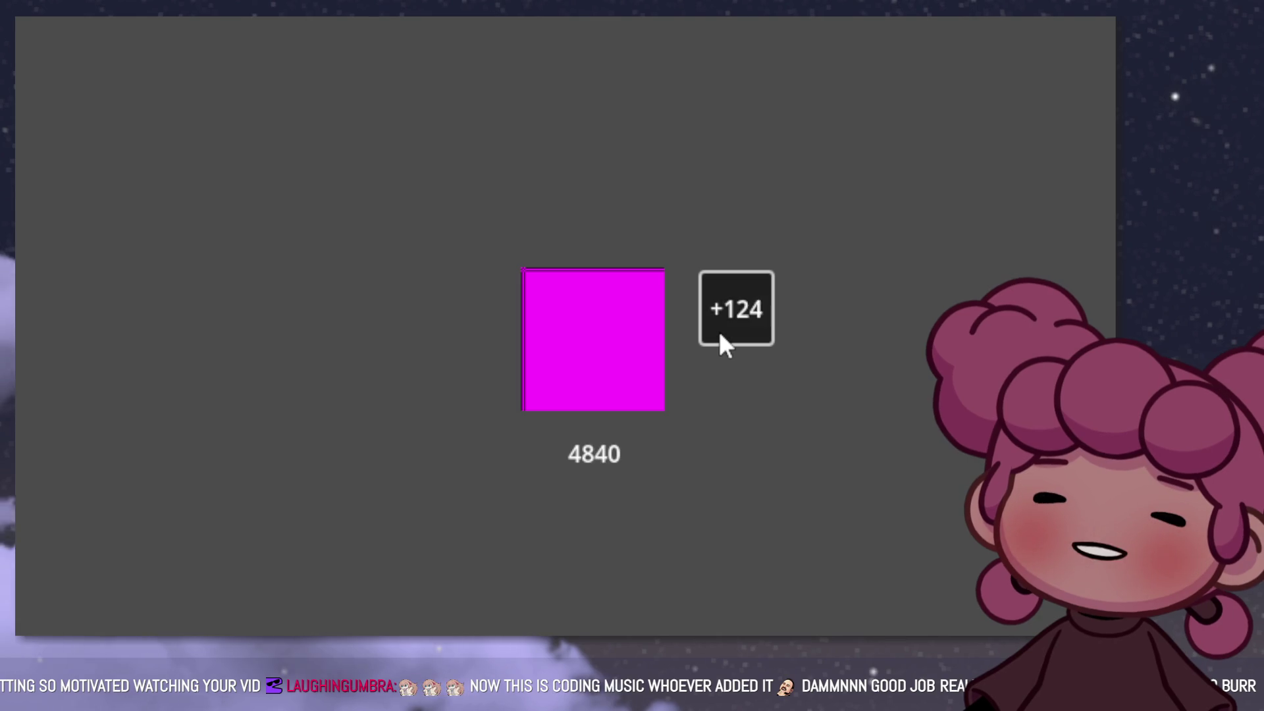
pyautogui.click(720, 337)
pyautogui.click(720, 337)
pyautogui.doubleClick(610, 342)
pyautogui.tripleClick(608, 339)
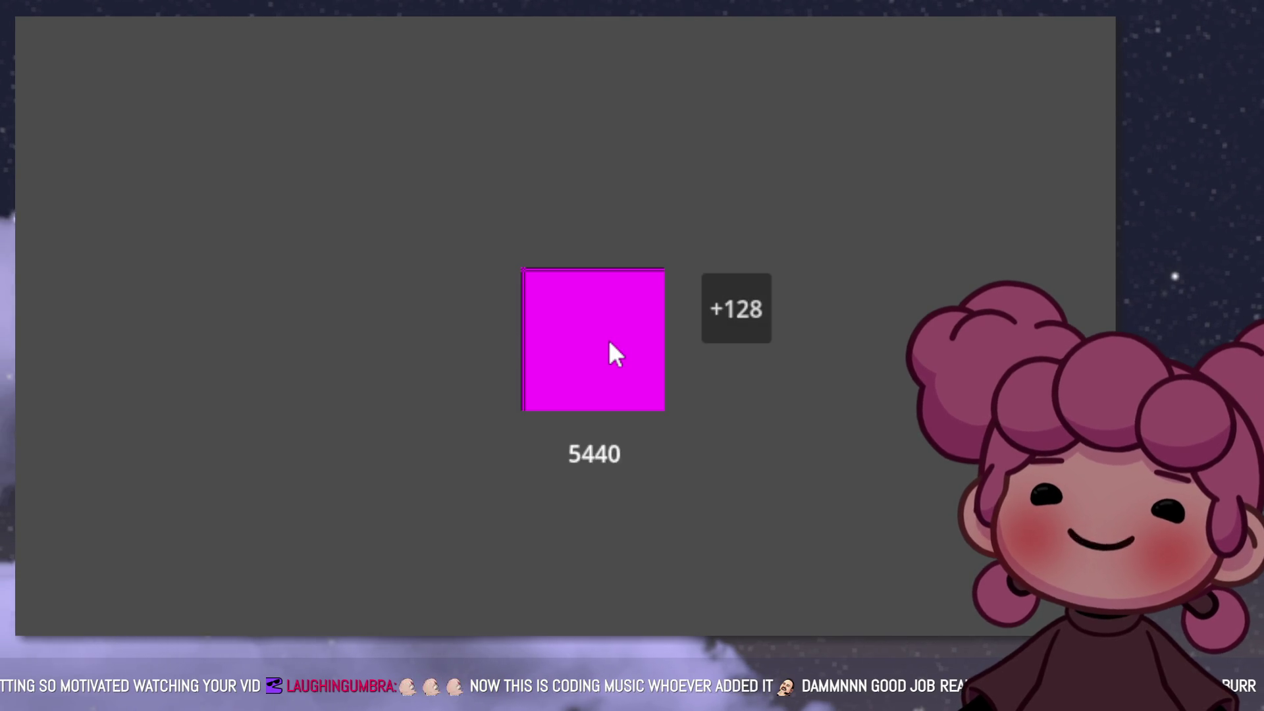
pyautogui.doubleClick(608, 340)
pyautogui.doubleClick(608, 339)
# Step: Keep buying upgrades until the upgrade button reads +164
pyautogui.click(731, 313)
pyautogui.tripleClick(728, 316)
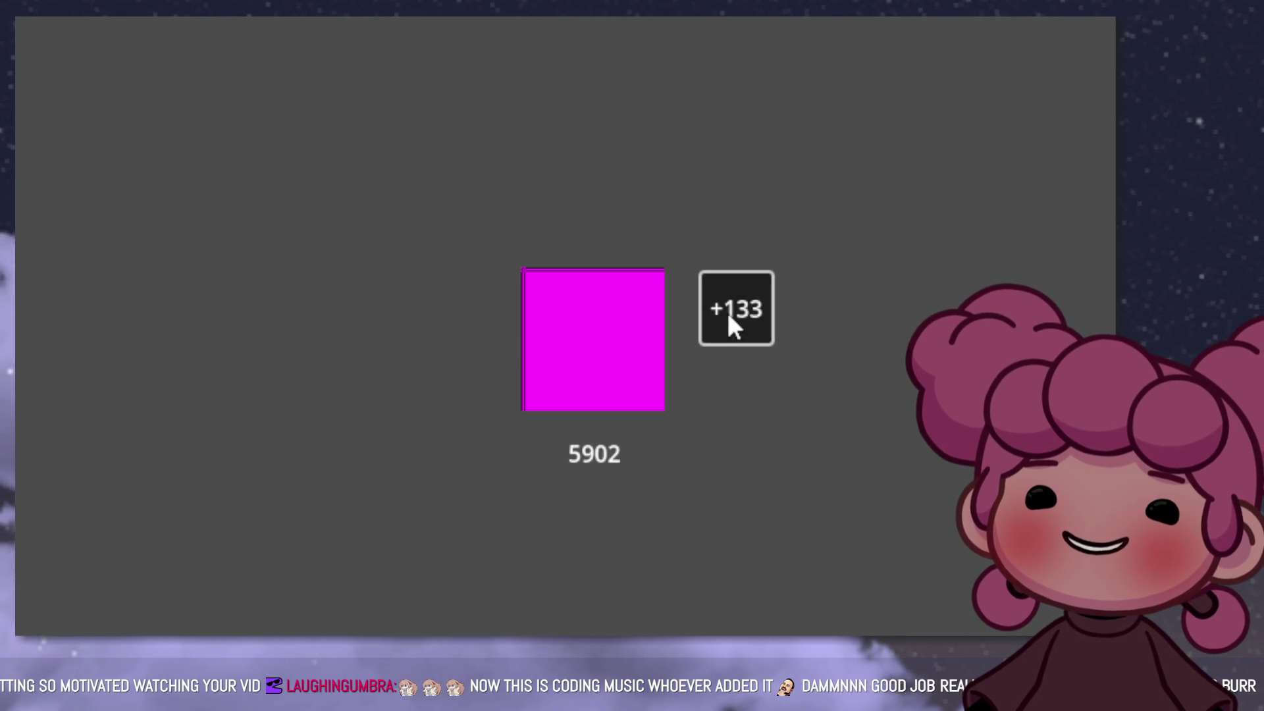
pyautogui.doubleClick(729, 316)
pyautogui.tripleClick(729, 316)
pyautogui.tripleClick(728, 316)
pyautogui.doubleClick(729, 316)
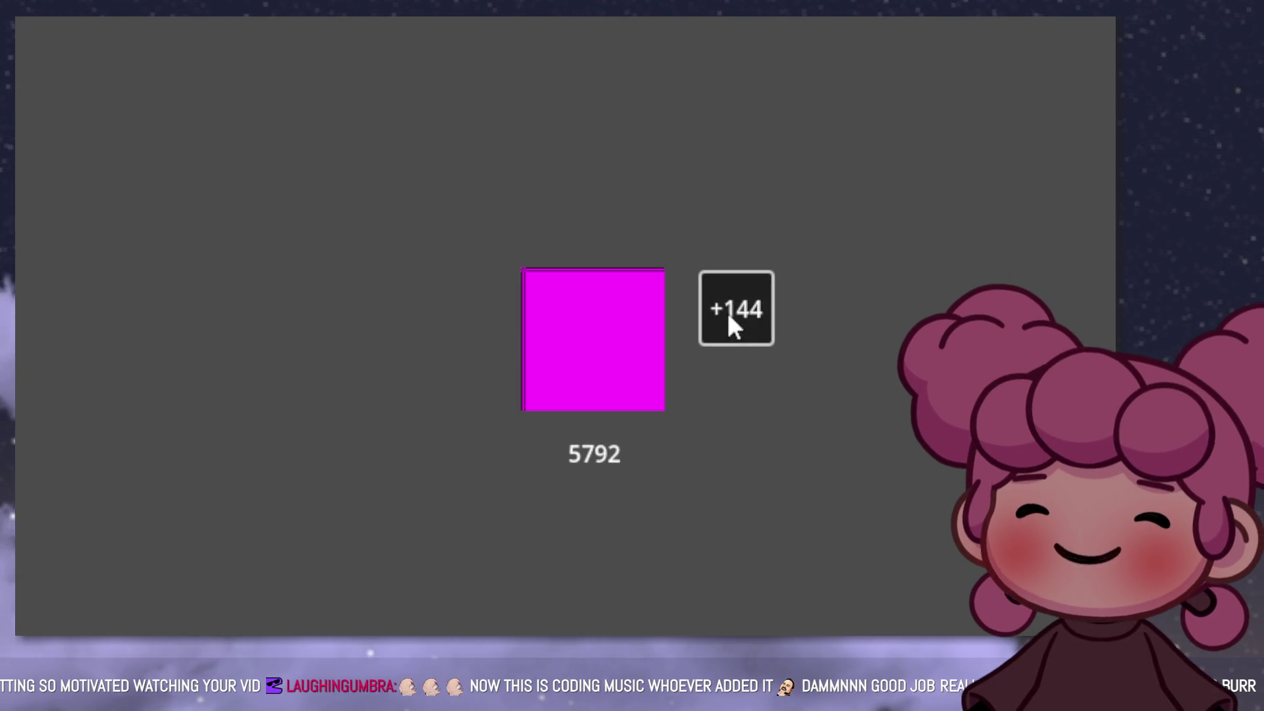
pyautogui.tripleClick(728, 316)
pyautogui.tripleClick(729, 316)
pyautogui.doubleClick(729, 316)
pyautogui.tripleClick(728, 316)
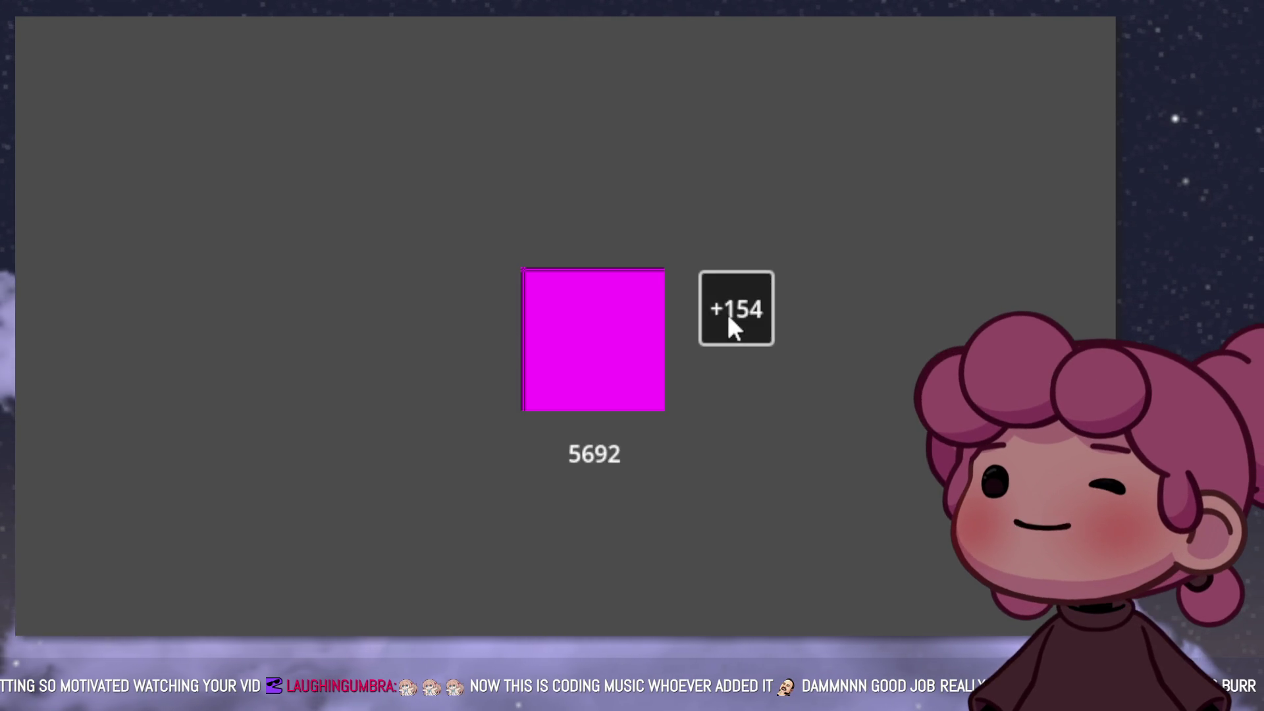
pyautogui.doubleClick(728, 316)
pyautogui.tripleClick(727, 319)
pyautogui.doubleClick(723, 323)
pyautogui.click(723, 326)
# Step: Click repeatedly in +164 steps to push the counter past 10000 to 12972
pyautogui.doubleClick(723, 326)
pyautogui.tripleClick(626, 352)
pyautogui.doubleClick(625, 352)
pyautogui.doubleClick(625, 352)
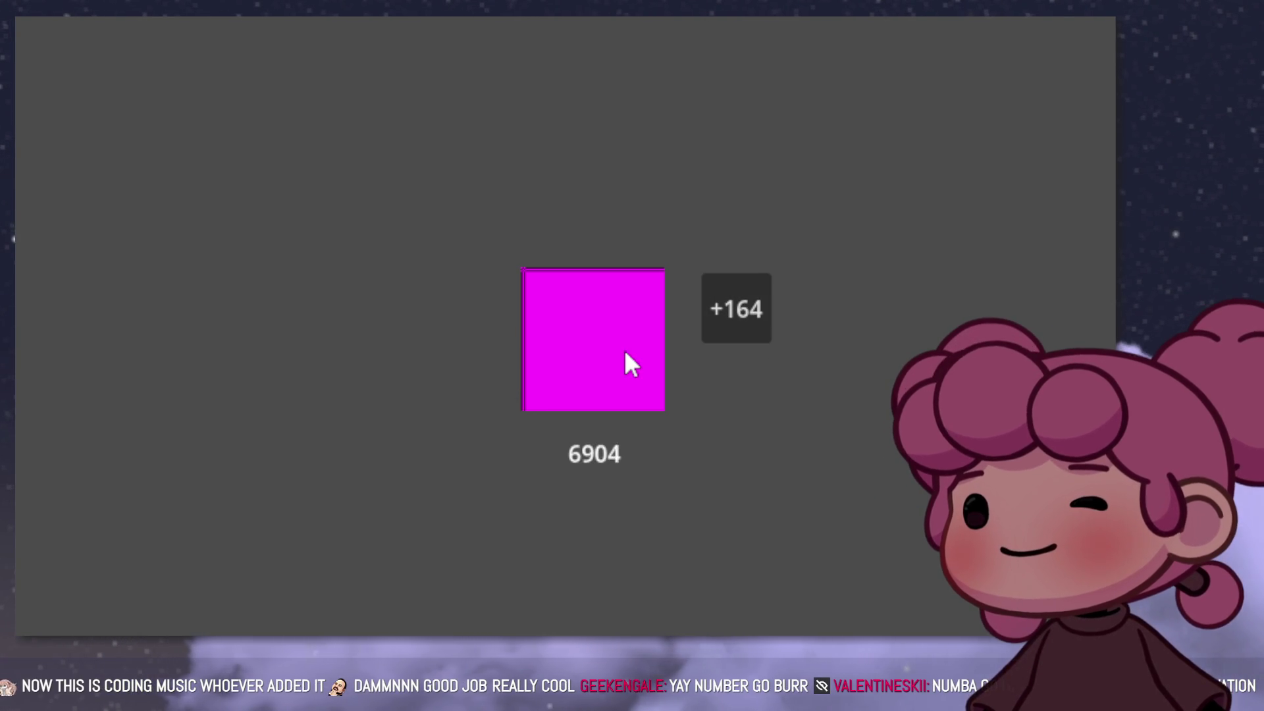
pyautogui.tripleClick(625, 352)
pyautogui.doubleClick(625, 352)
pyautogui.doubleClick(625, 353)
pyautogui.doubleClick(625, 353)
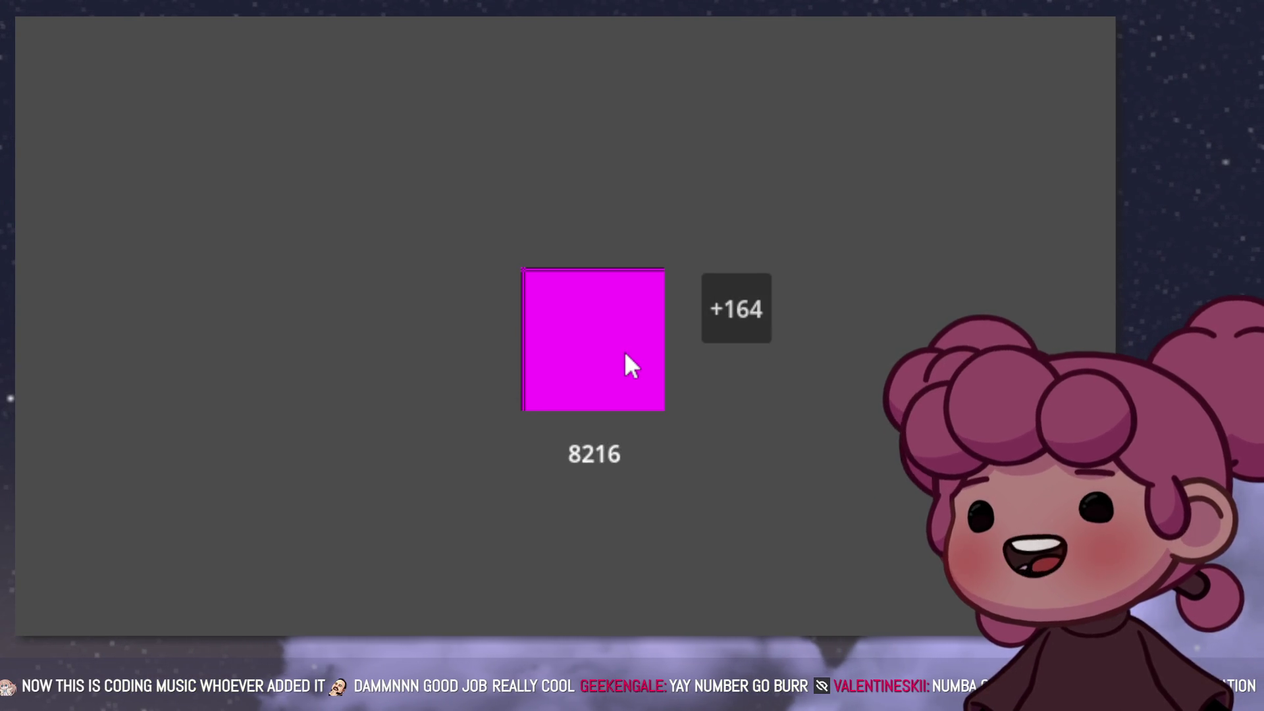
pyautogui.tripleClick(625, 354)
pyautogui.doubleClick(626, 354)
pyautogui.doubleClick(625, 353)
pyautogui.tripleClick(625, 353)
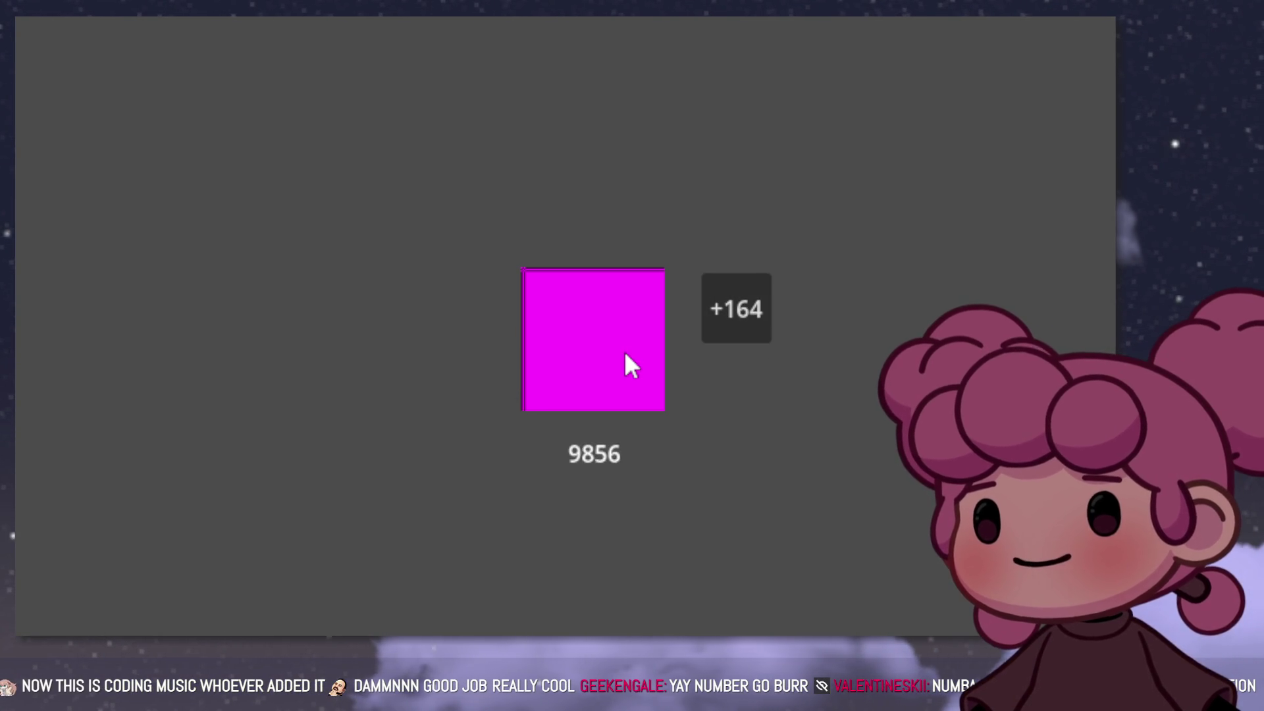
pyautogui.doubleClick(625, 354)
pyautogui.tripleClick(626, 354)
pyautogui.doubleClick(626, 353)
pyautogui.doubleClick(625, 354)
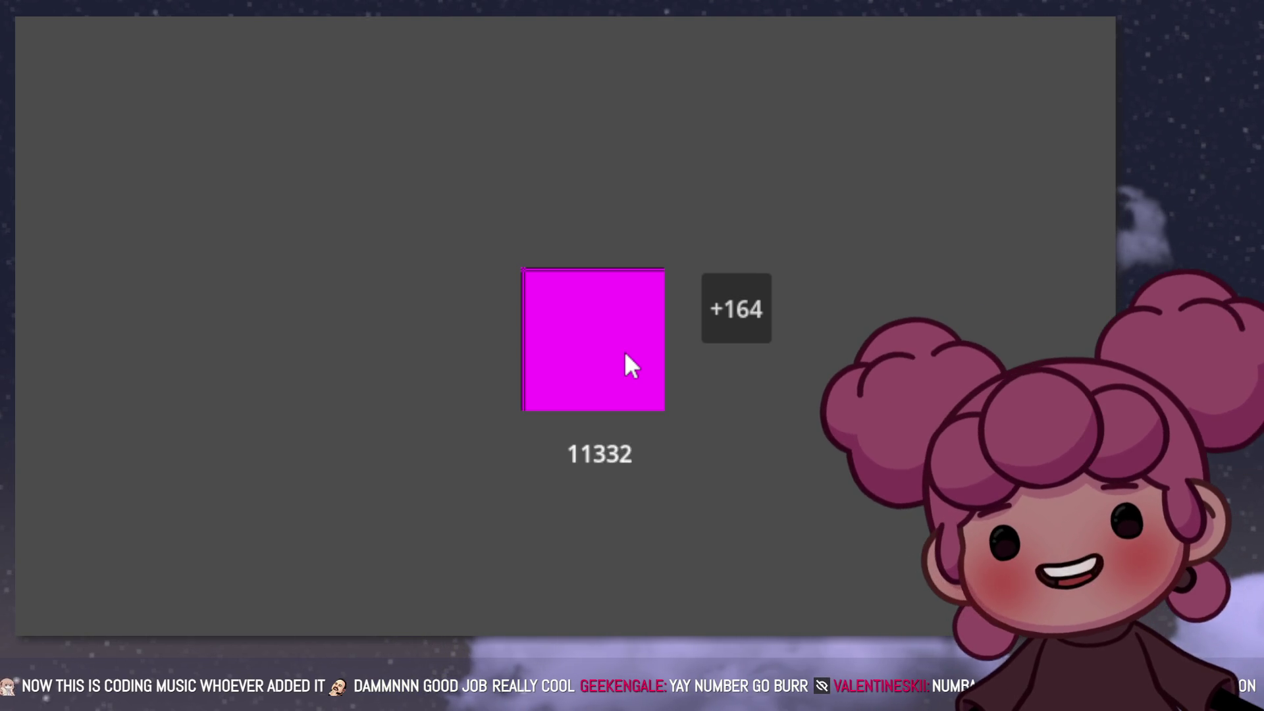
pyautogui.tripleClick(625, 353)
pyautogui.doubleClick(626, 354)
pyautogui.doubleClick(625, 354)
pyautogui.tripleClick(625, 353)
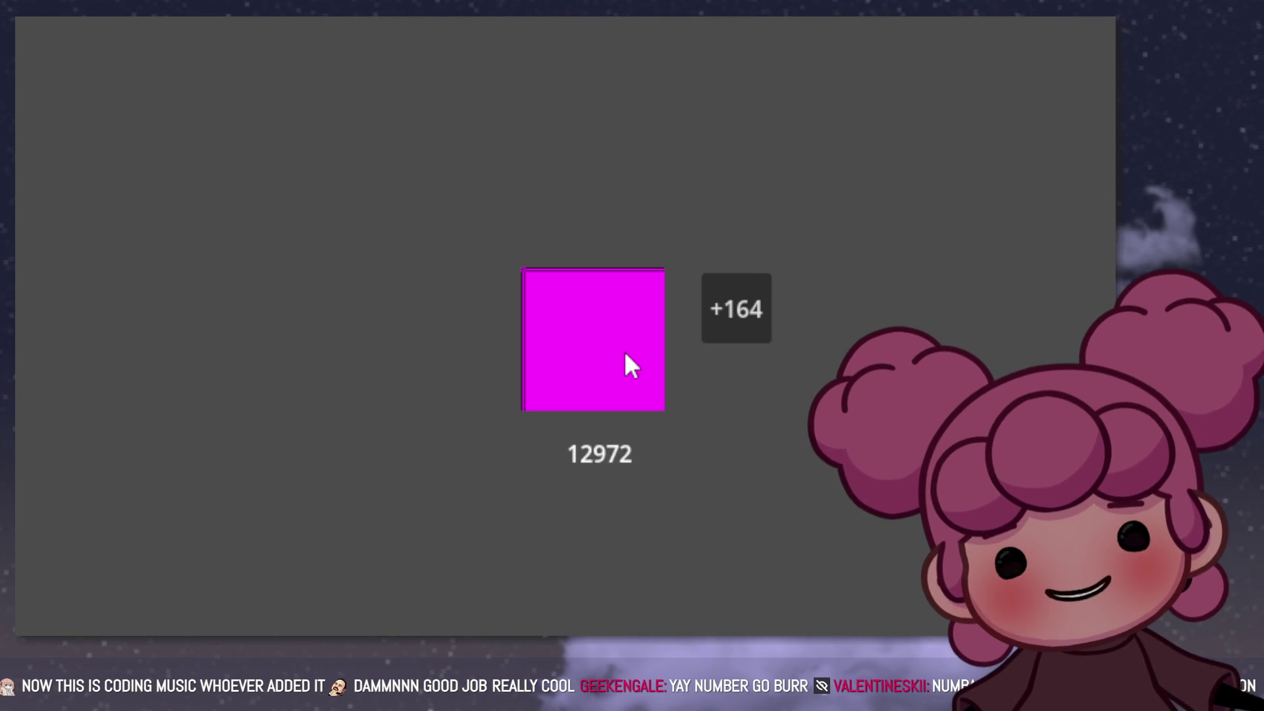
pyautogui.doubleClick(626, 354)
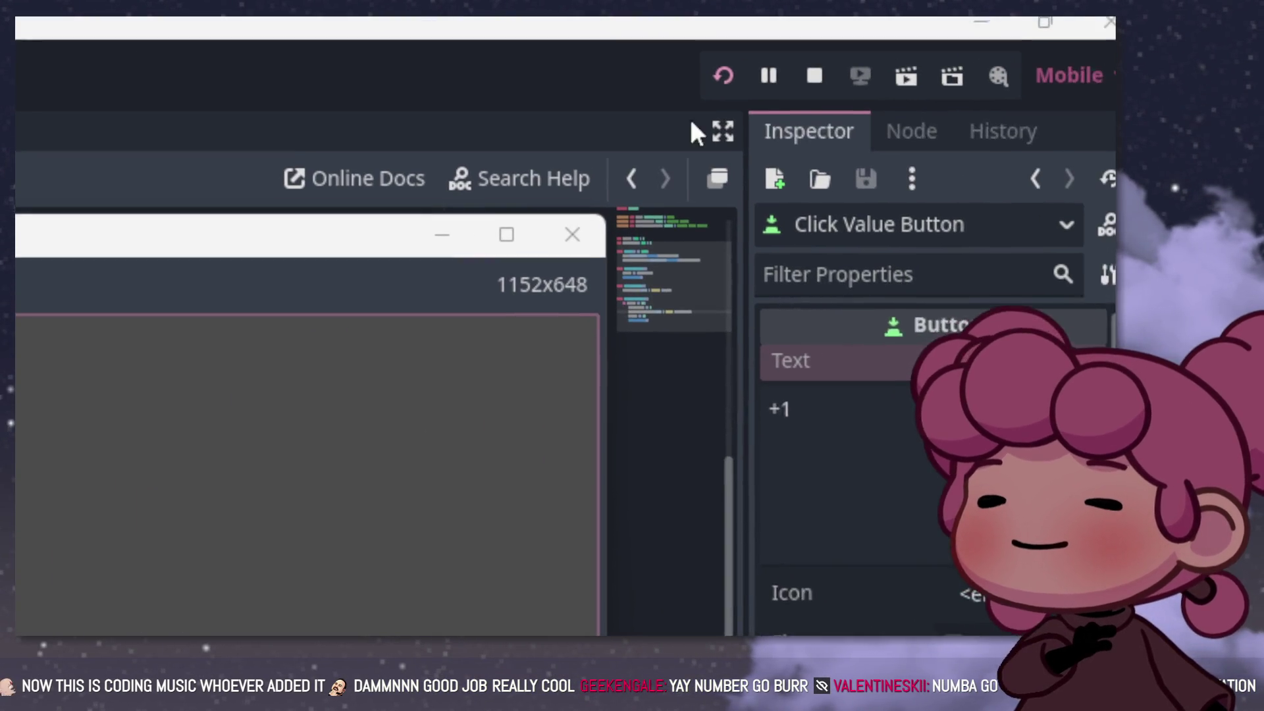
# Step: Stop the game, review clicker_game.gd, then select Click Value Button in the 2D scene
pyautogui.click(785, 94)
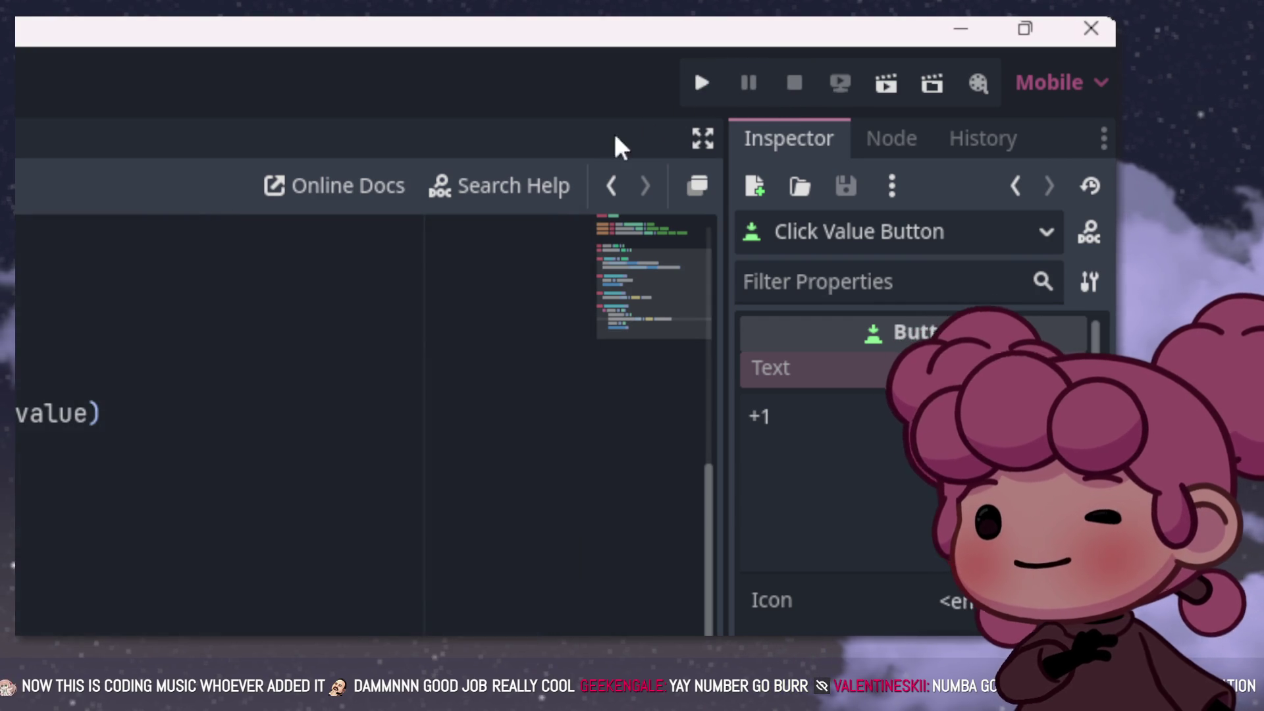
pyautogui.press('Down')
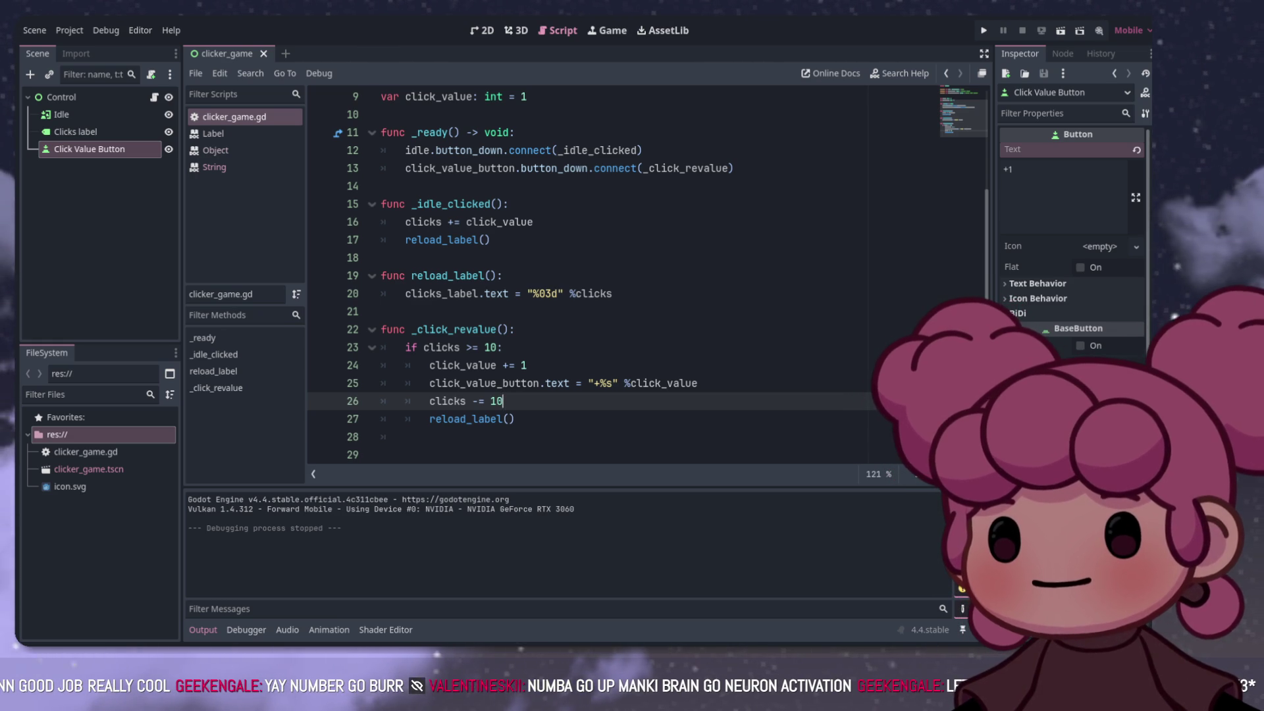
pyautogui.hotkey('ctrl', 'F1')
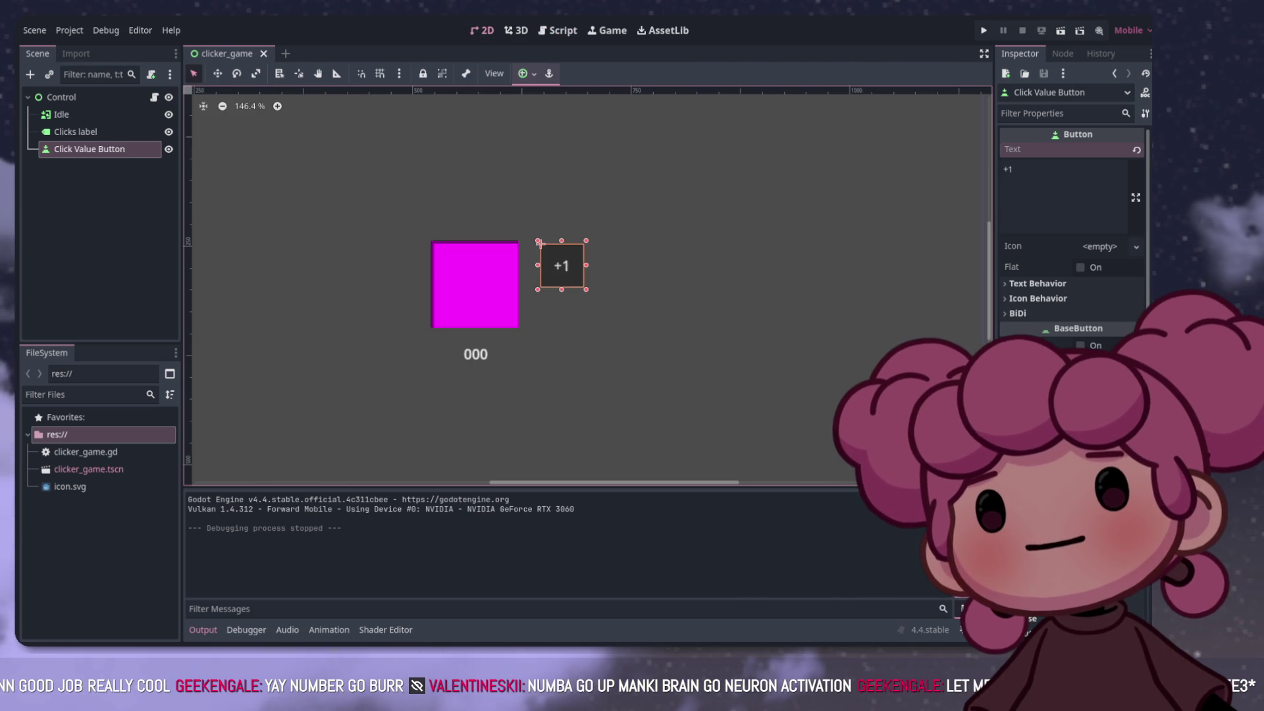
pyautogui.click(76, 131)
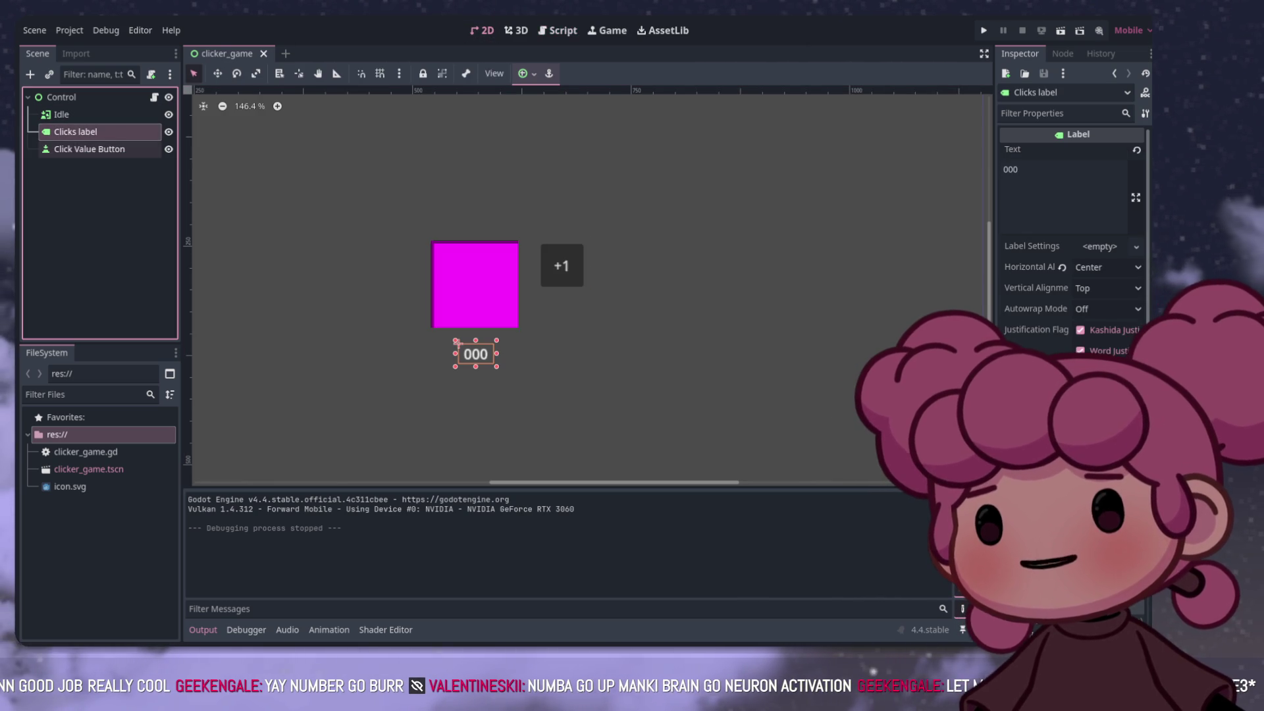
pyautogui.click(89, 149)
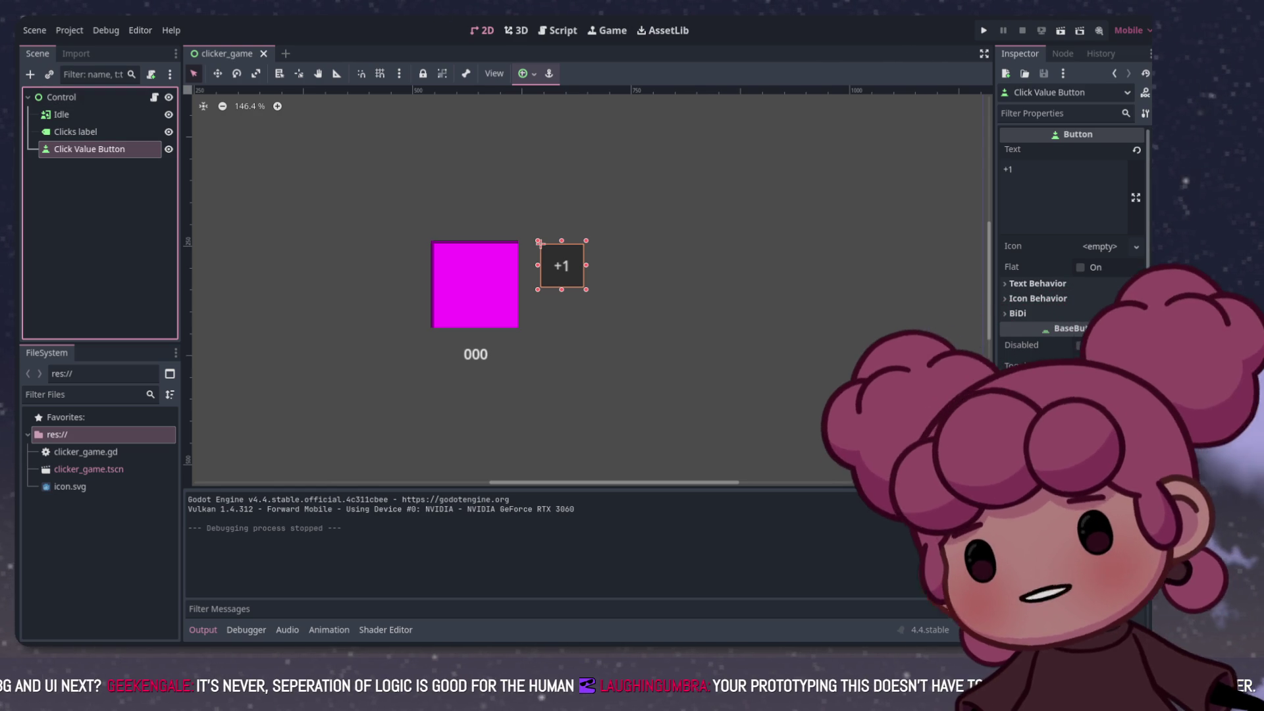
# Step: Open the root Control node's script and step through lines 27–29 after reload_label()
pyautogui.click(61, 96)
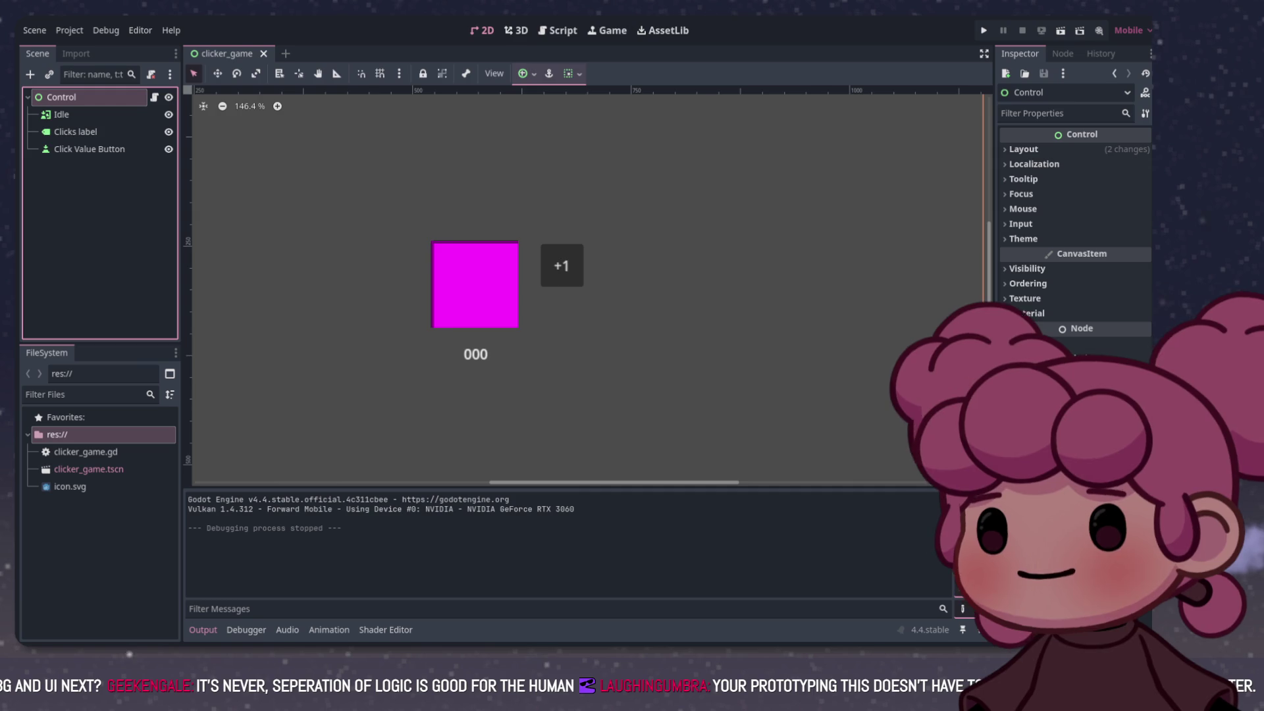
pyautogui.click(154, 96)
pyautogui.click(395, 419)
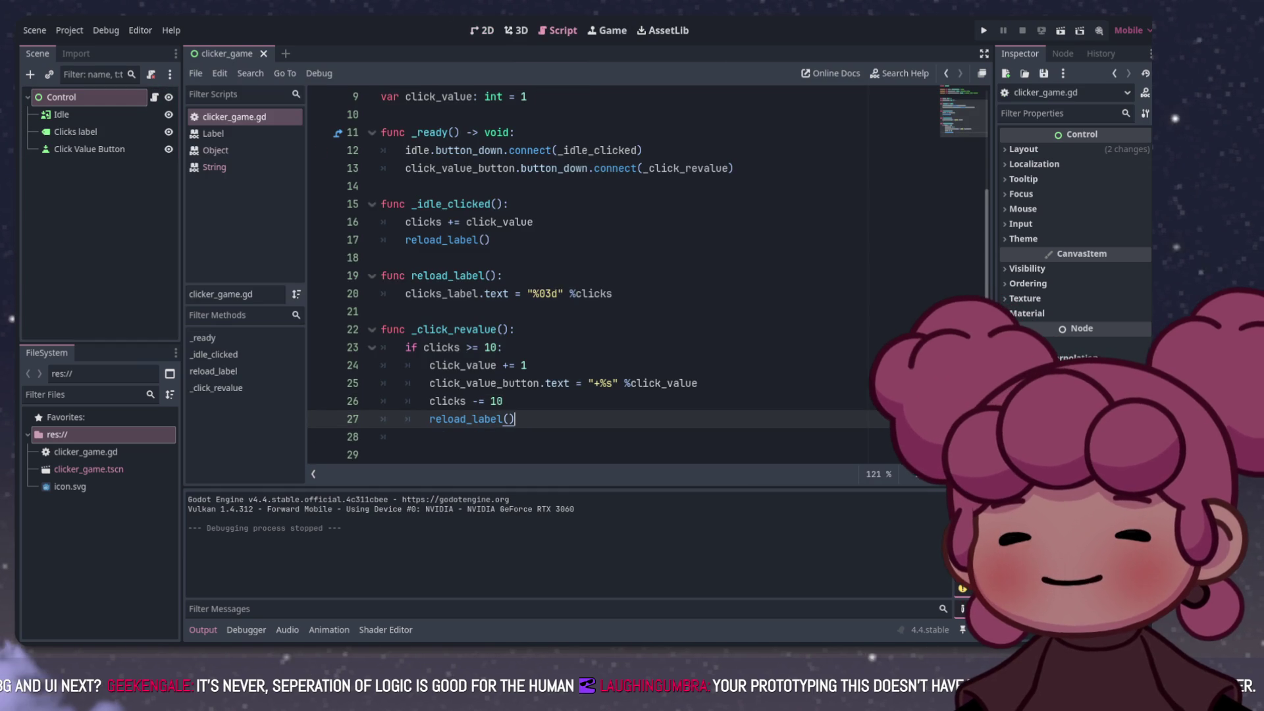
pyautogui.click(382, 437)
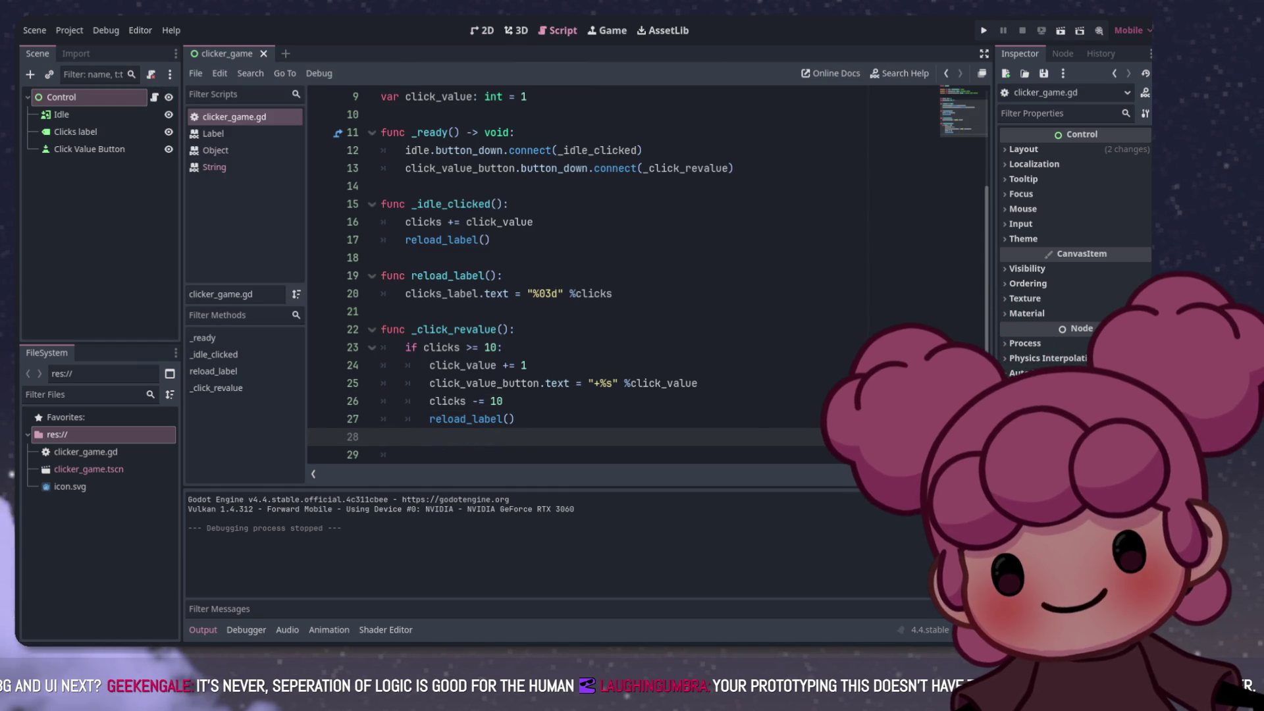
pyautogui.click(382, 454)
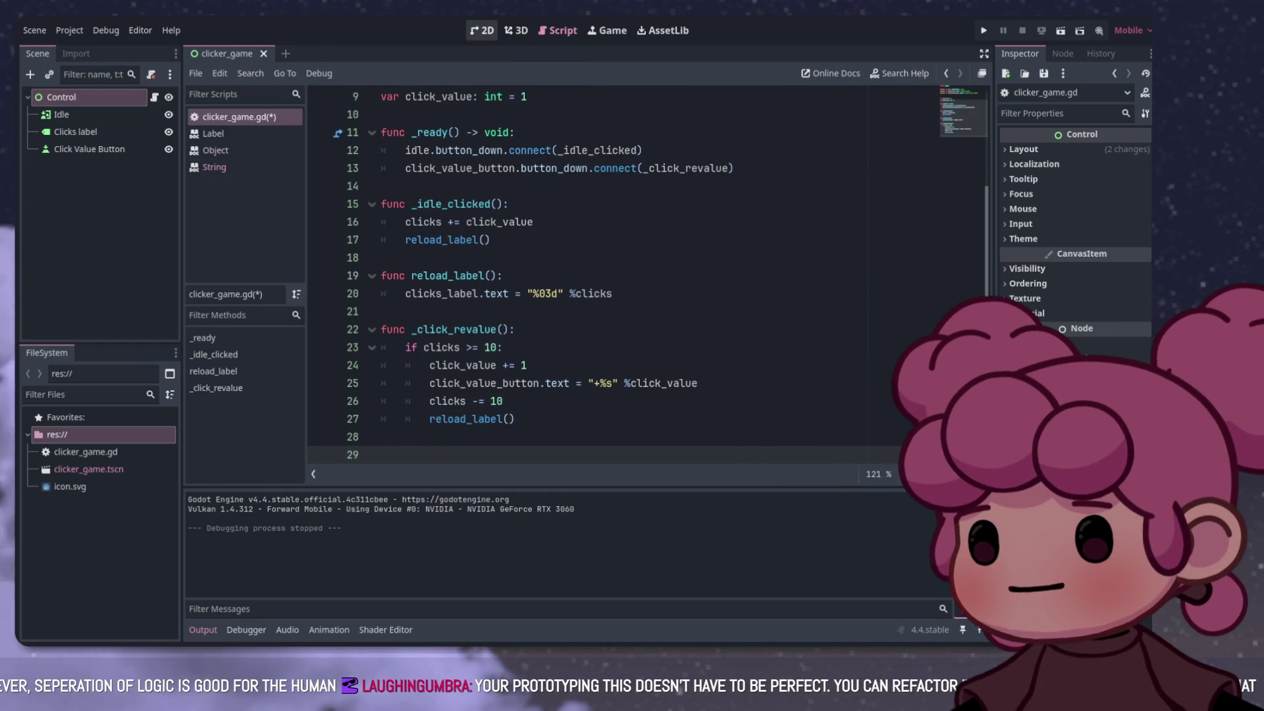
# Step: Back in 2D view, paste a copy of Click Value Button as its child
pyautogui.click(483, 30)
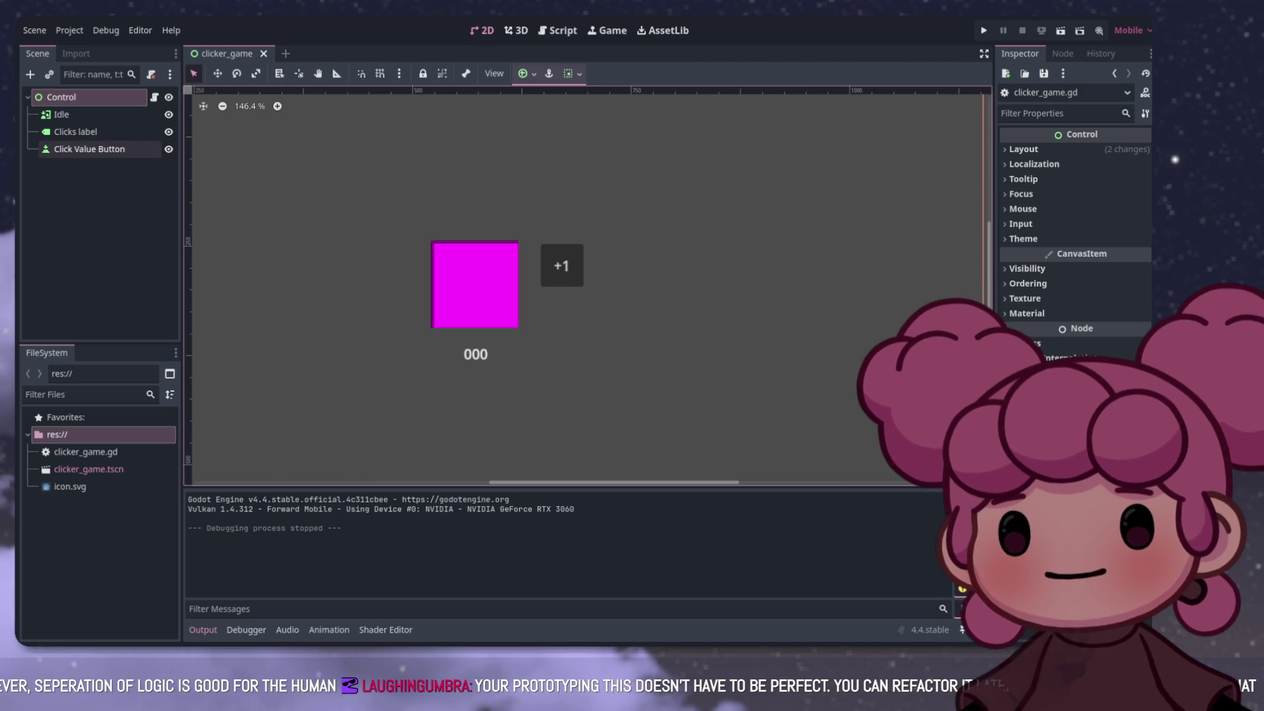
pyautogui.click(89, 148)
pyautogui.hotkey('ctrl', 'v')
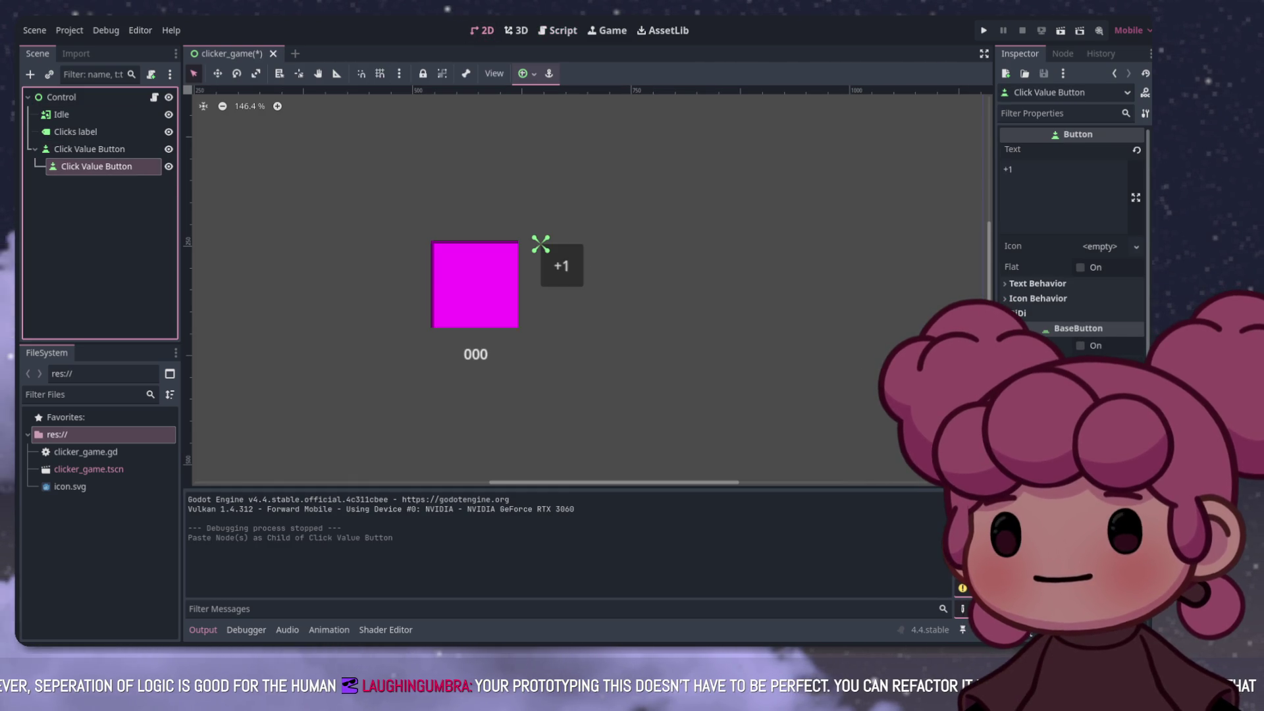
# Step: Reparent Click Value Button2 under Control, place it below the +1 button, and clear its '+1' label
pyautogui.moveTo(97, 166)
pyautogui.mouseDown()
pyautogui.moveTo(79, 185)
pyautogui.moveTo(73, 172)
pyautogui.mouseUp()
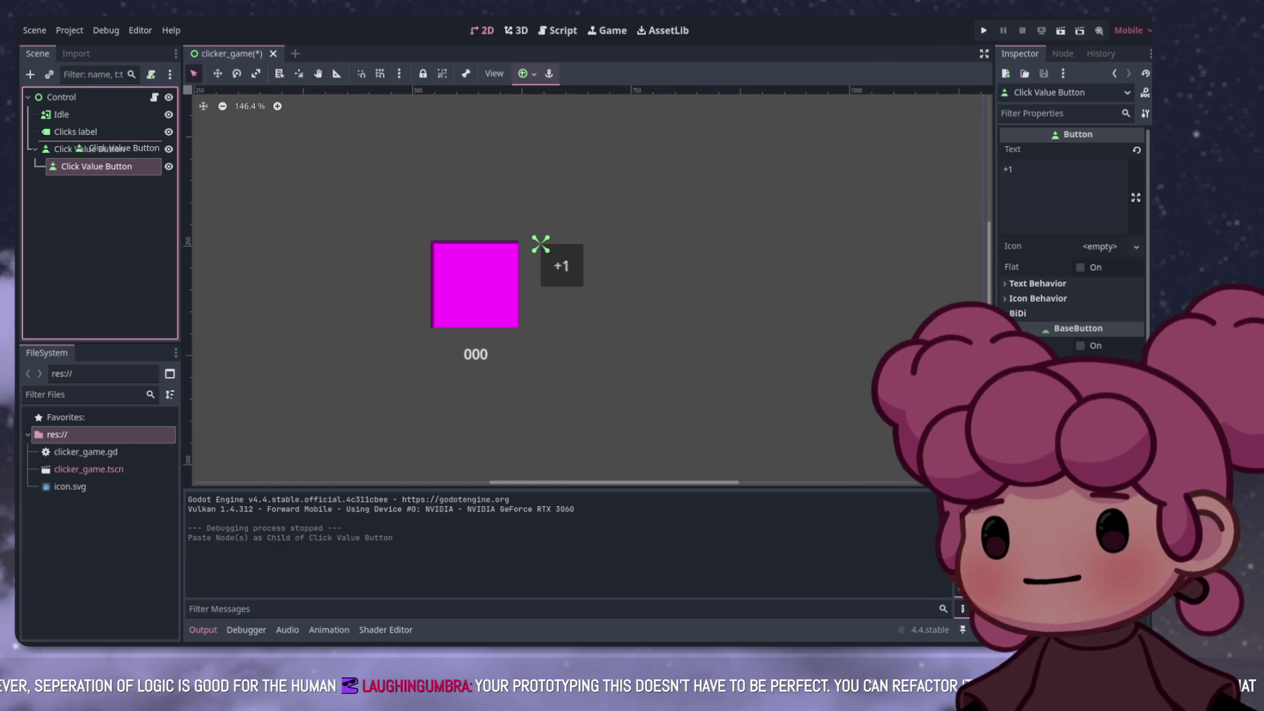
pyautogui.moveTo(539, 243); pyautogui.dragTo(538, 267)
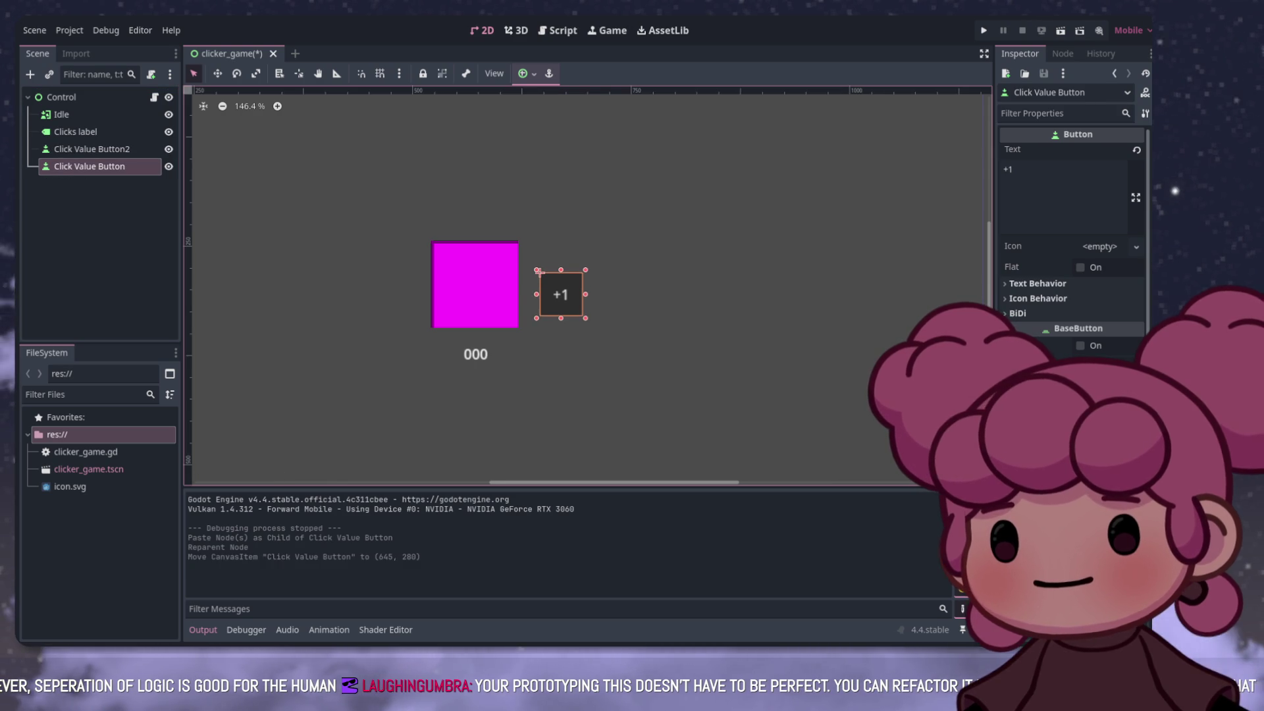
pyautogui.hotkey('ctrl', 'z')
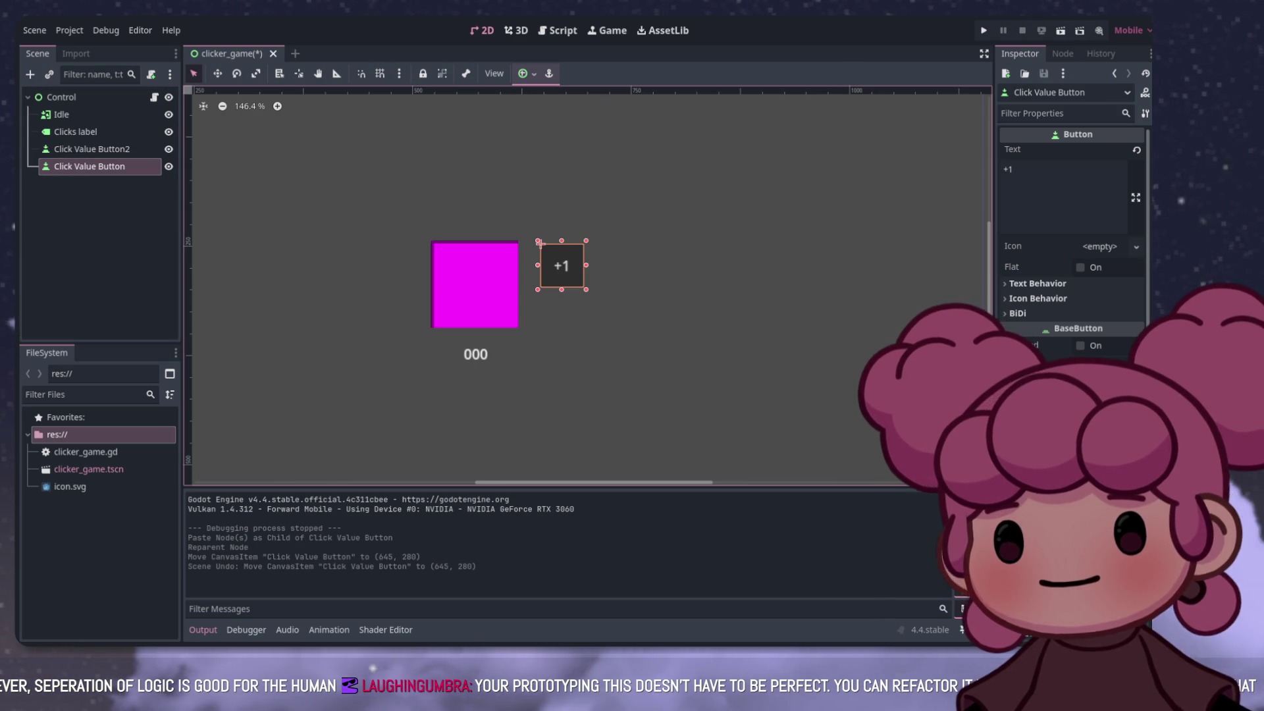
pyautogui.press('w')
pyautogui.moveTo(539, 243); pyautogui.dragTo(541, 266)
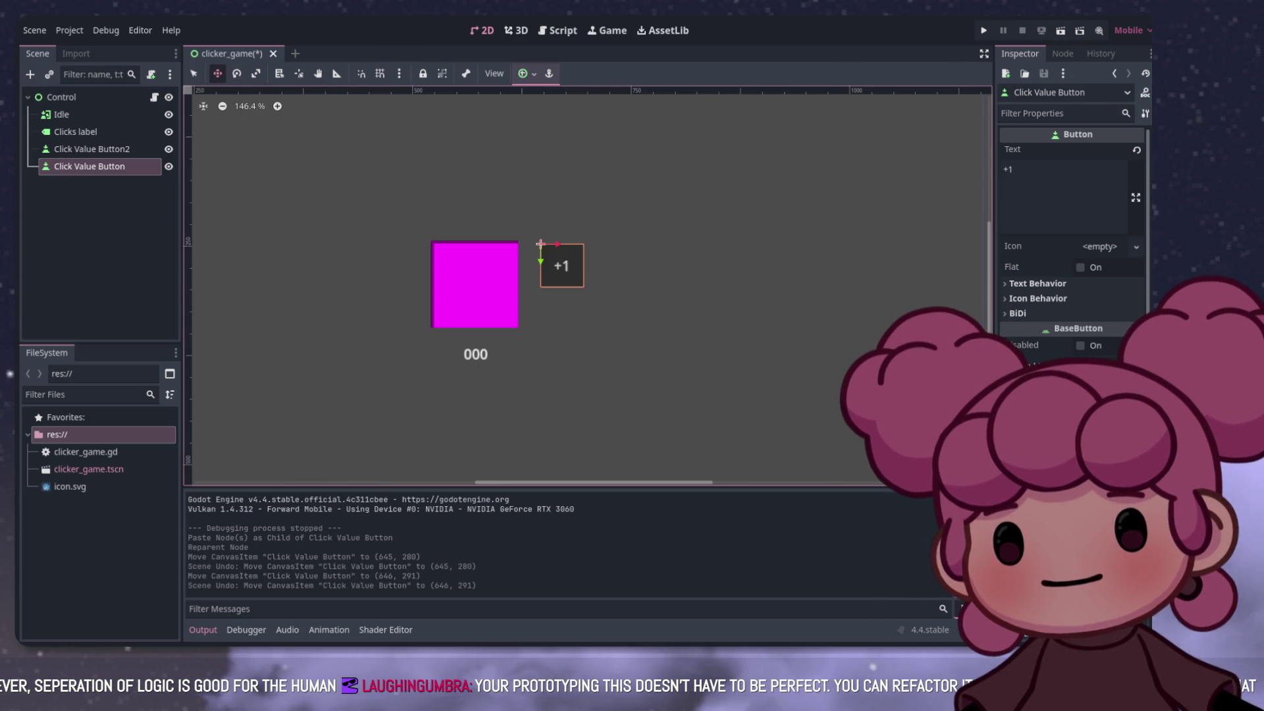
pyautogui.hotkey('ctrl', 'z')
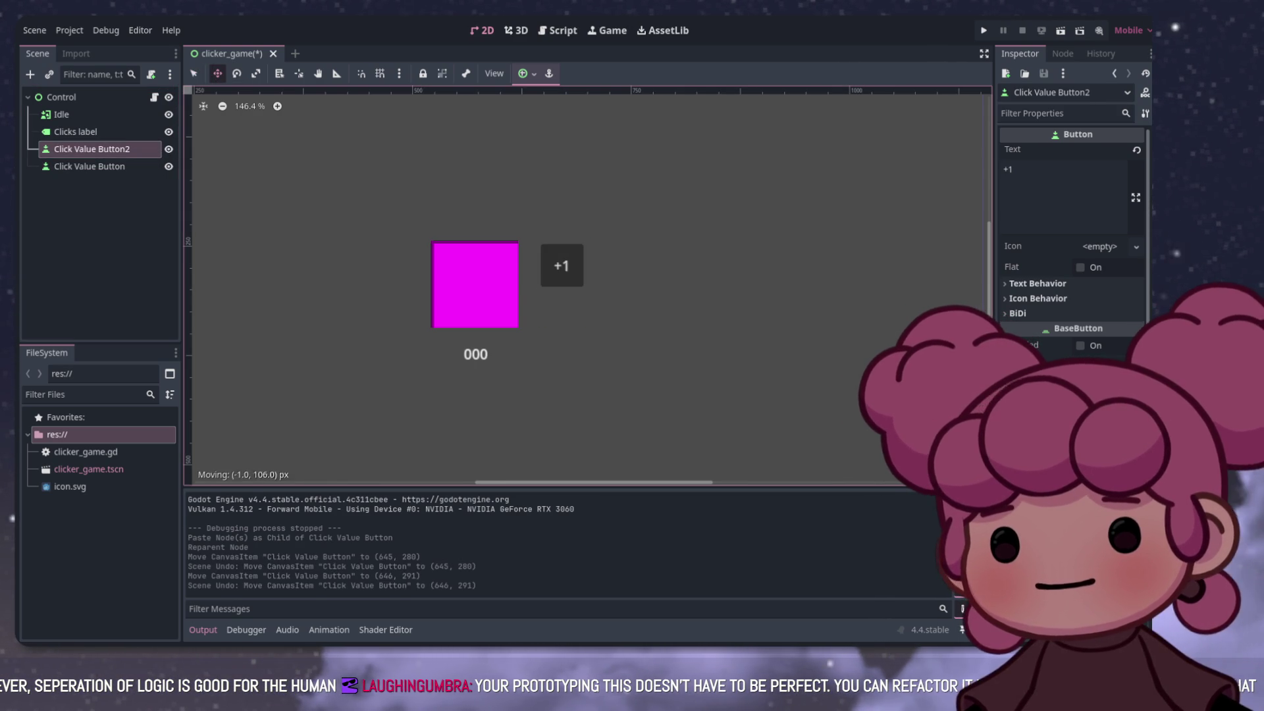
pyautogui.scroll(-3, 501, 283)
pyautogui.moveTo(565, 280)
pyautogui.mouseDown()
pyautogui.moveTo(768, 399)
pyautogui.moveTo(438, 252)
pyautogui.moveTo(481, 257)
pyautogui.mouseUp()
pyautogui.scroll(7, 450, 260)
pyautogui.click(1007, 169)
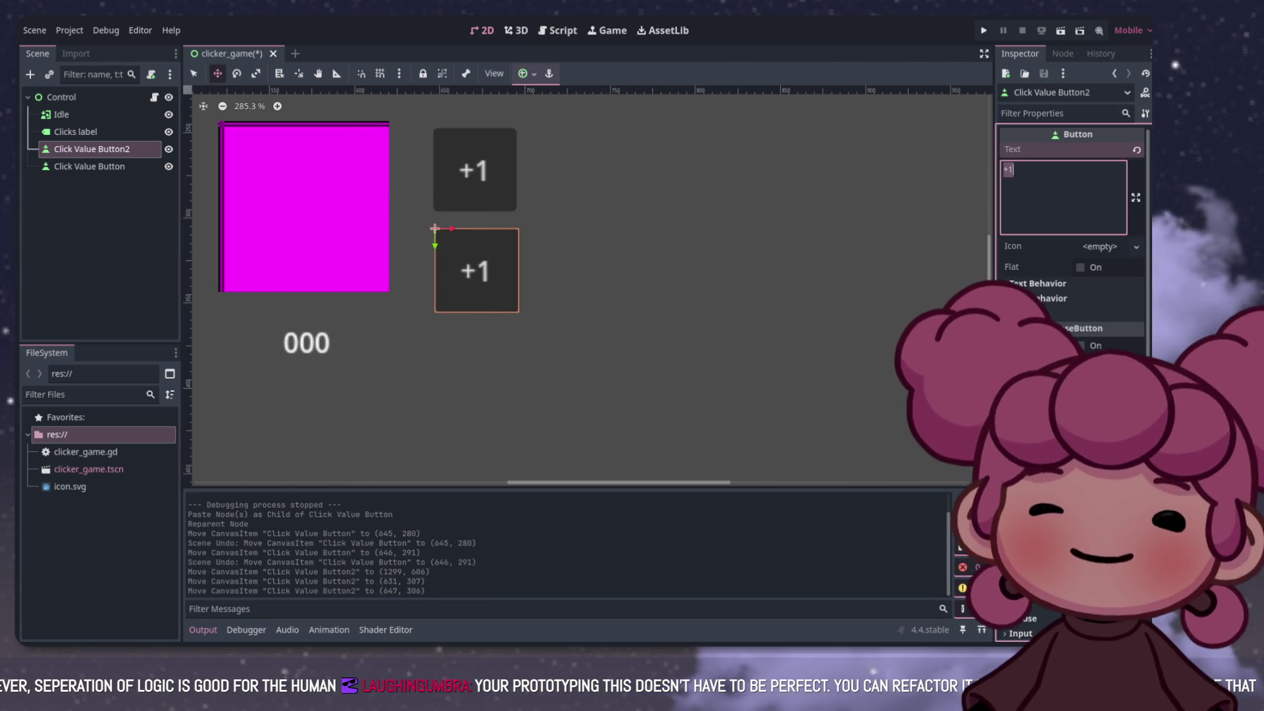
pyautogui.press('BackSpace')
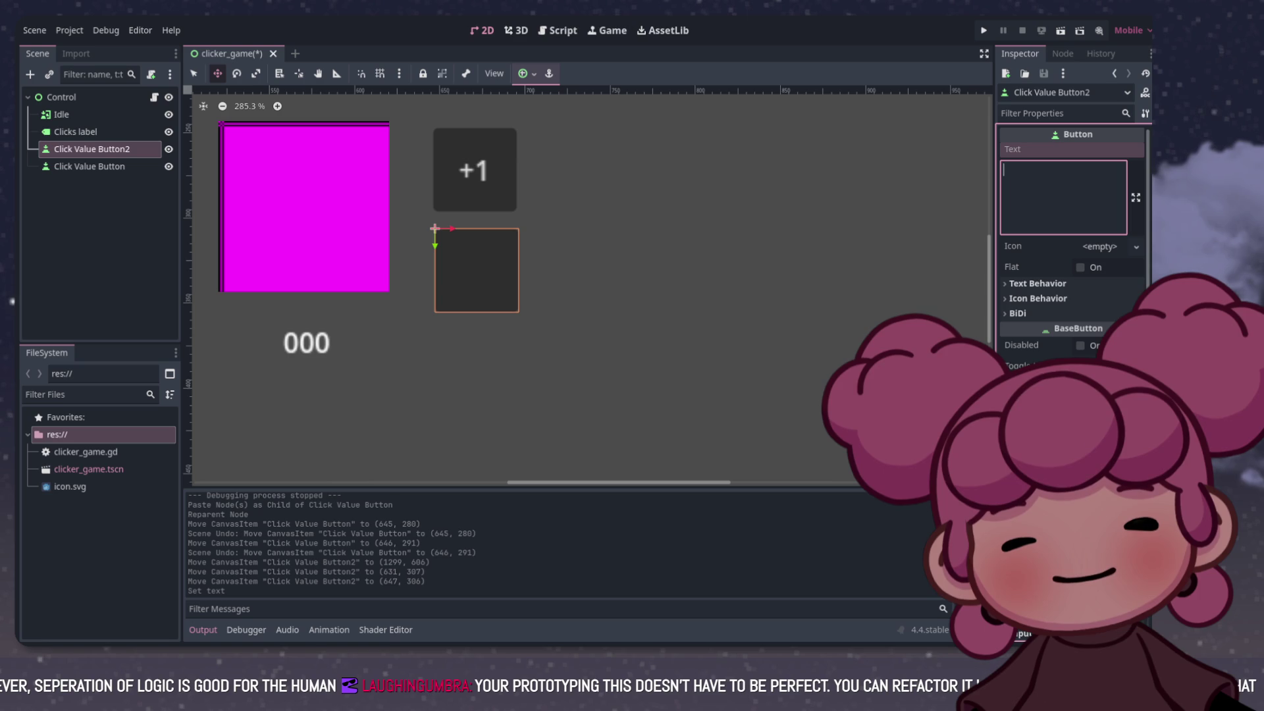
# Step: Set the duplicated button's label text to '+1 click/min'
pyautogui.write('1')
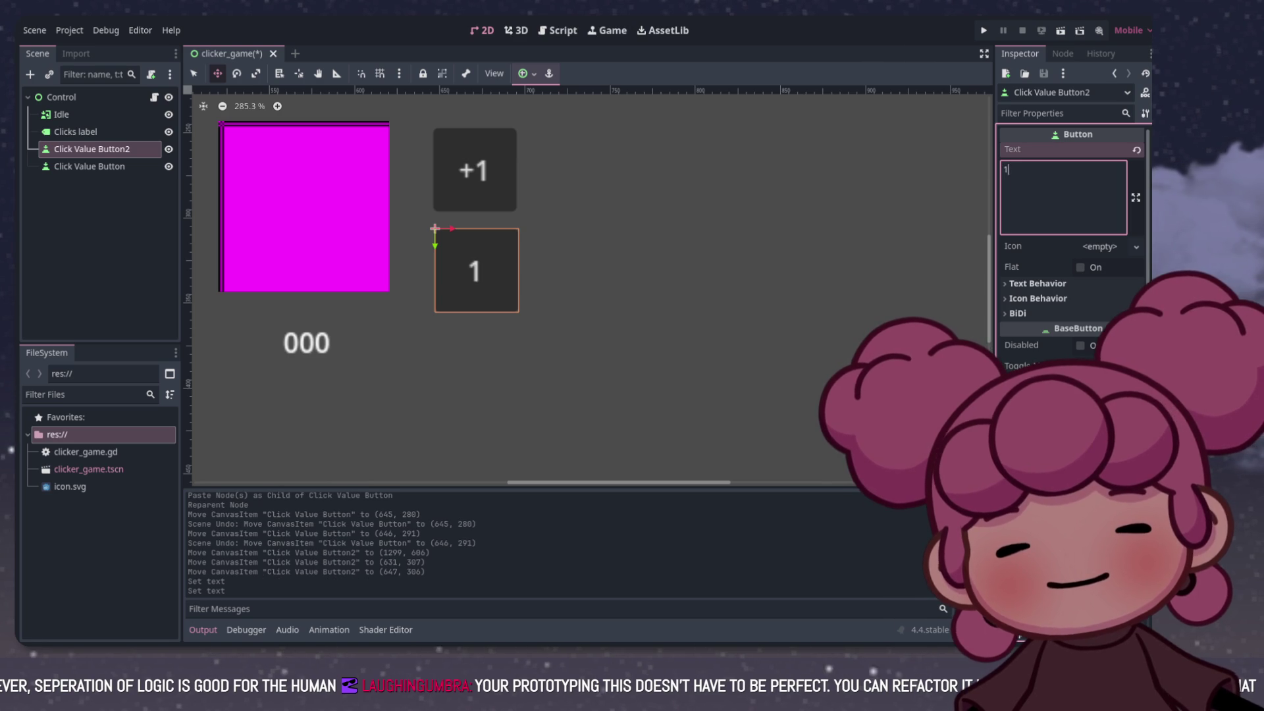
pyautogui.press('BackSpace')
pyautogui.write('+')
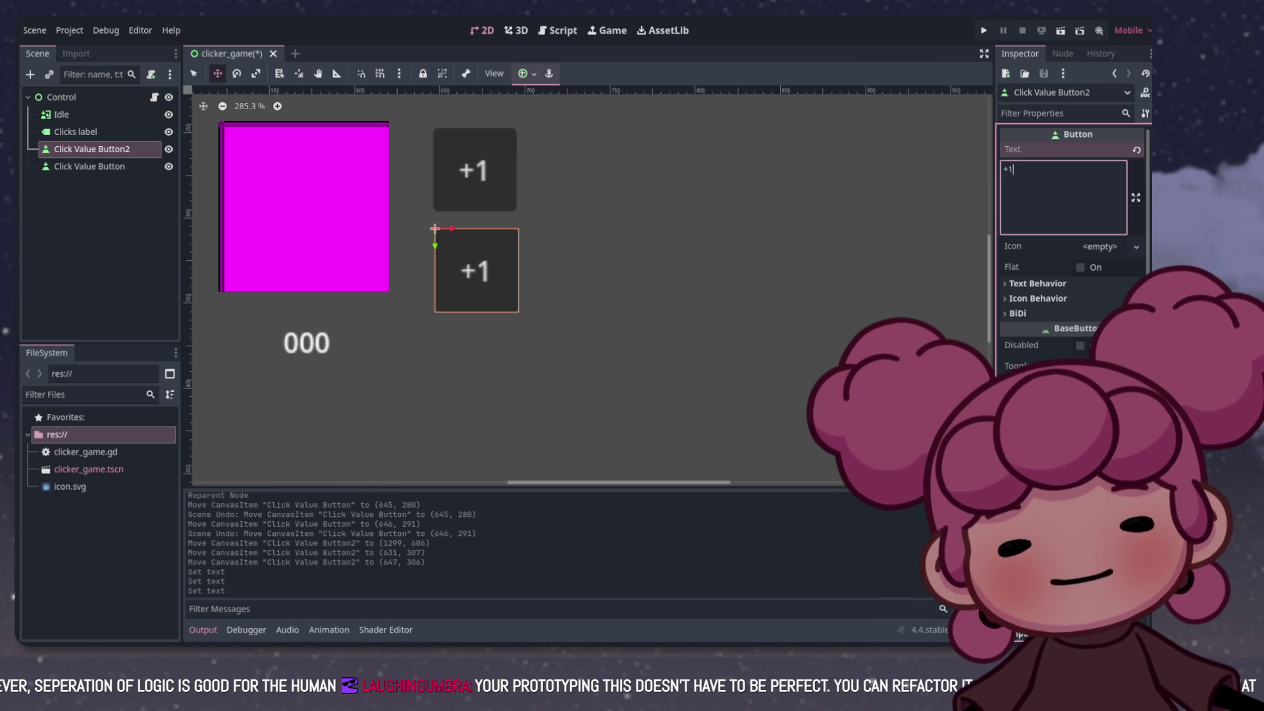
pyautogui.write('/')
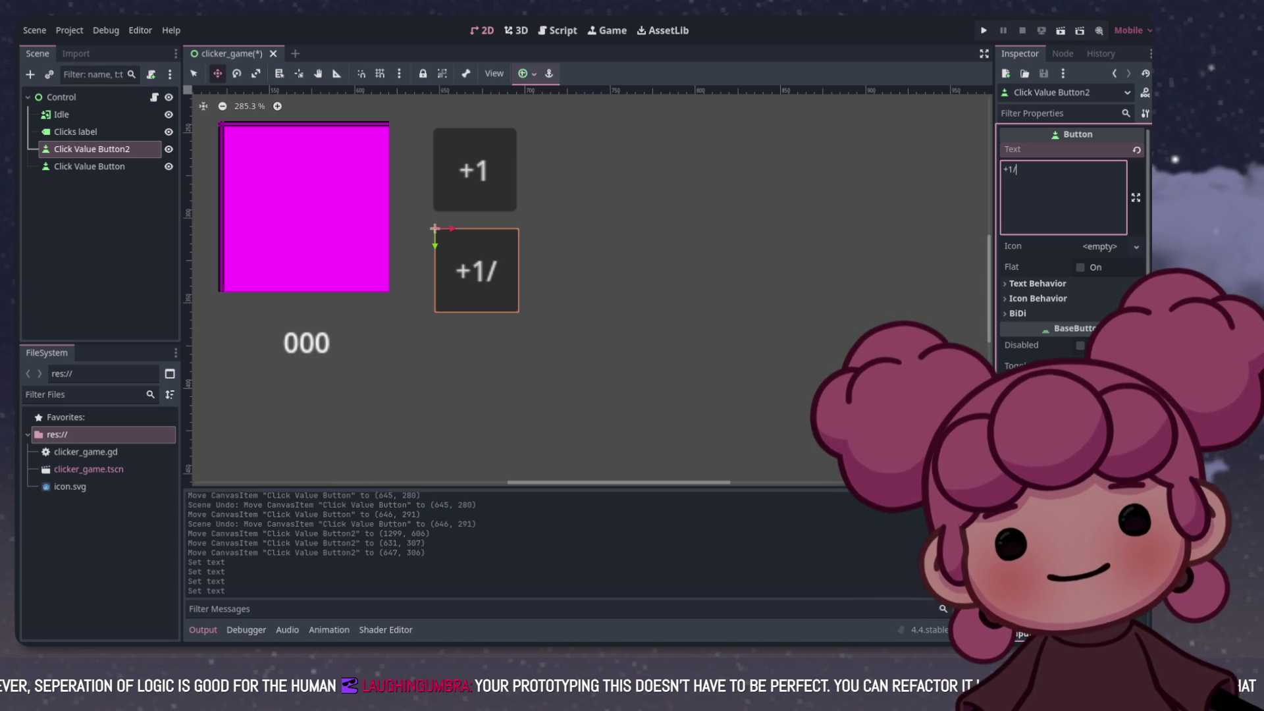
pyautogui.write('3')
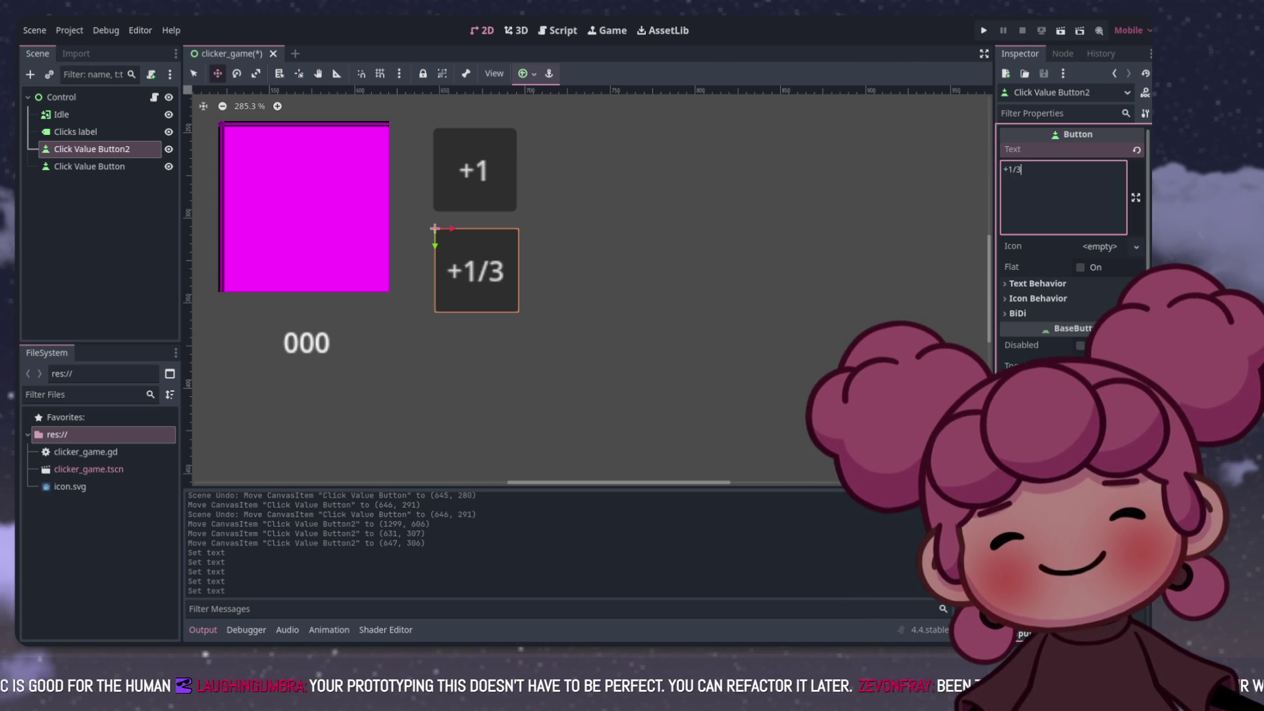
pyautogui.press('BackSpace')
pyautogui.write('min')
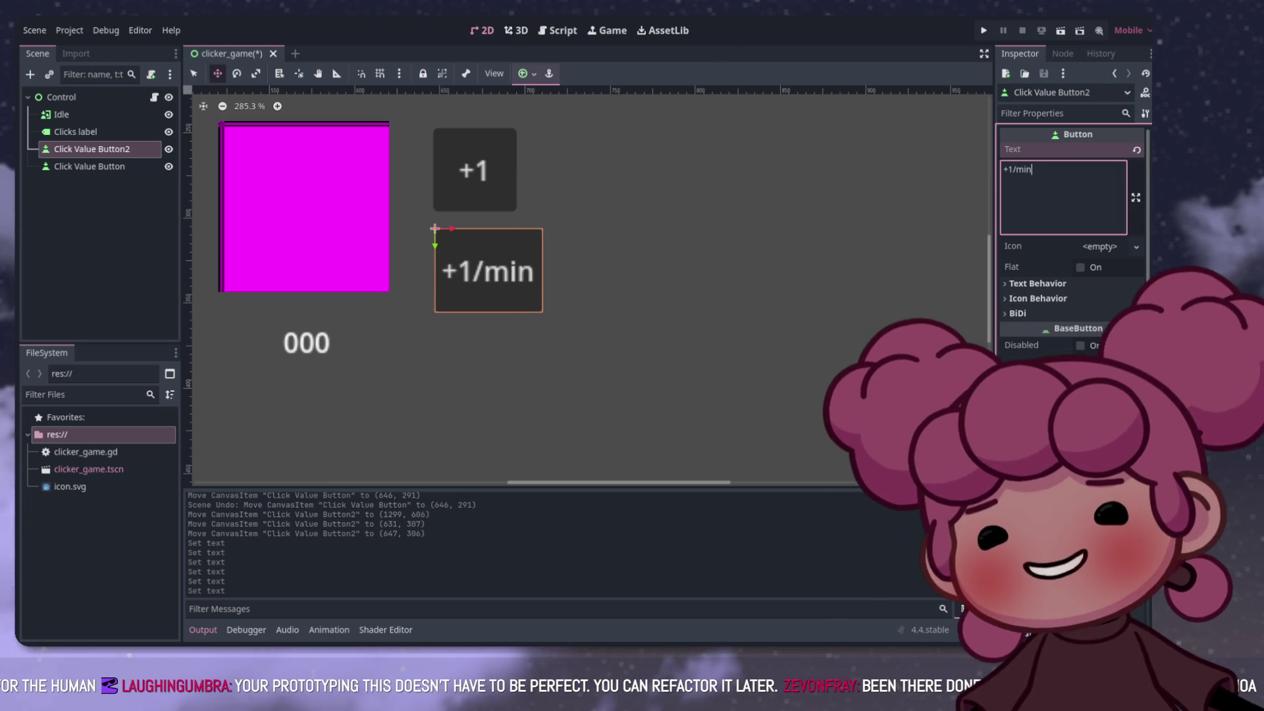
pyautogui.scroll(-2, 524, 244)
pyautogui.scroll(-3, 527, 296)
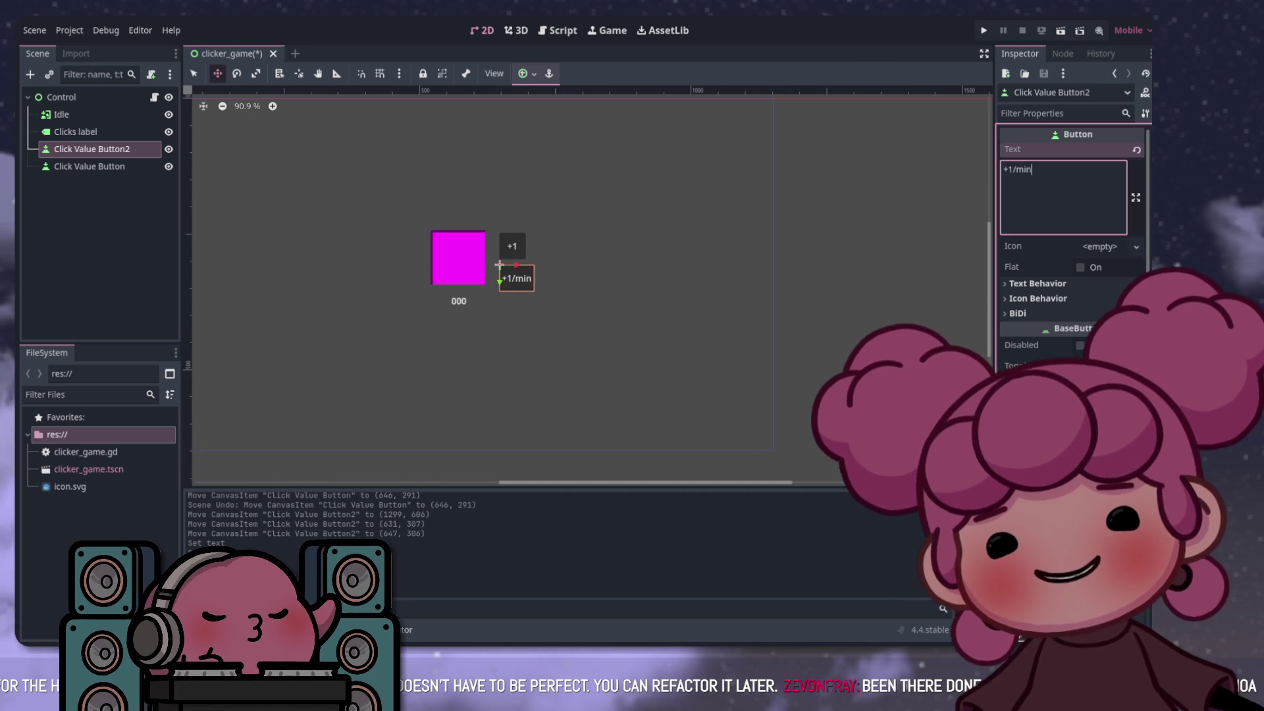
pyautogui.scroll(2, 523, 264)
pyautogui.scroll(2, 422, 237)
pyautogui.scroll(1, 405, 231)
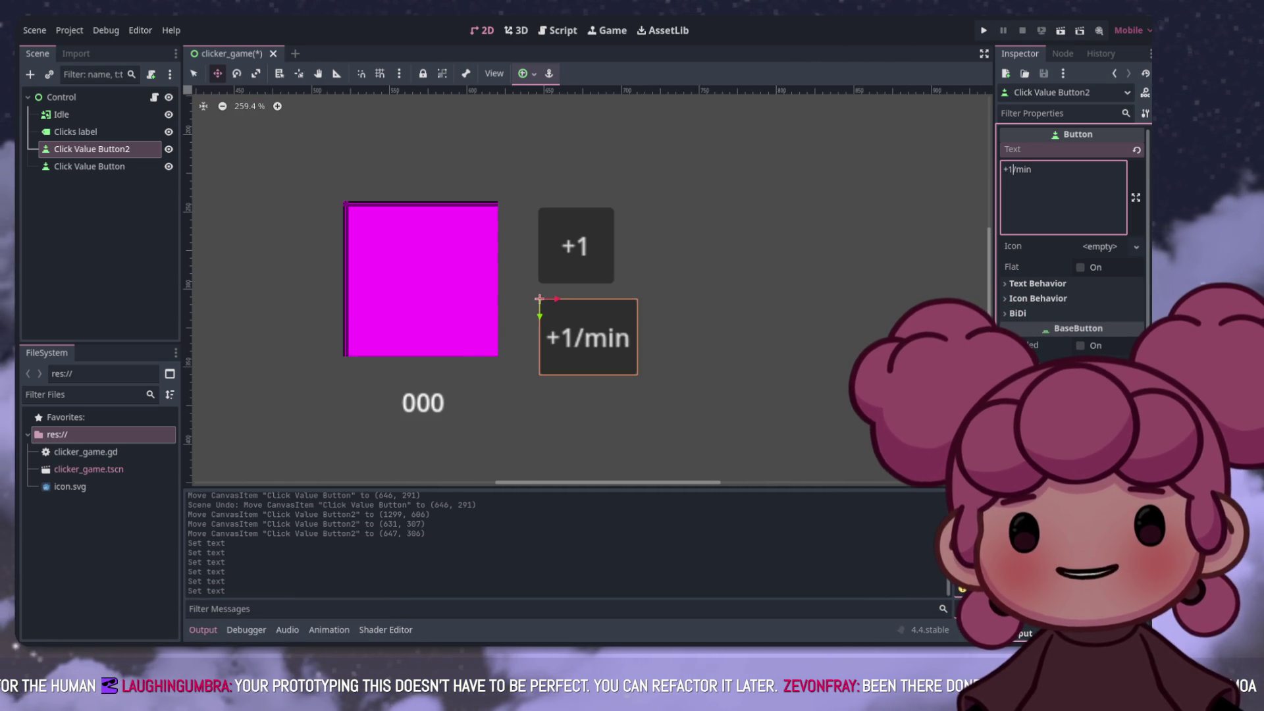
pyautogui.write('click')
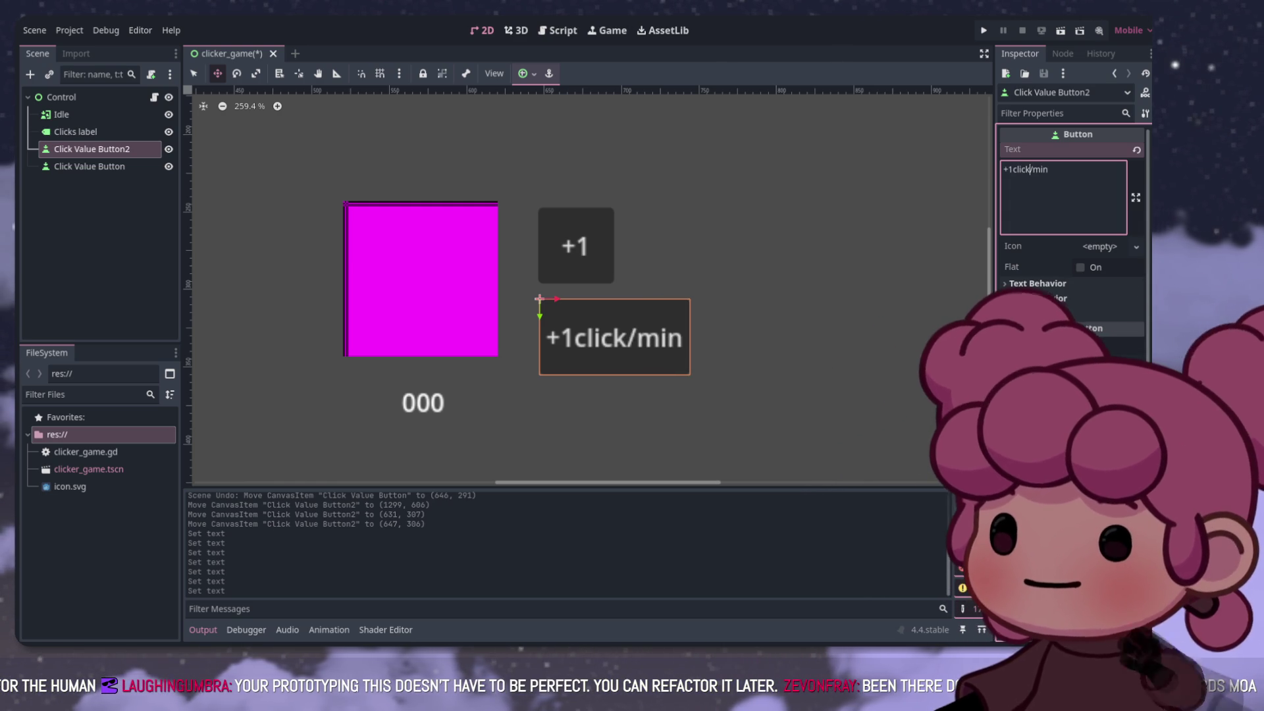
pyautogui.click(1013, 169)
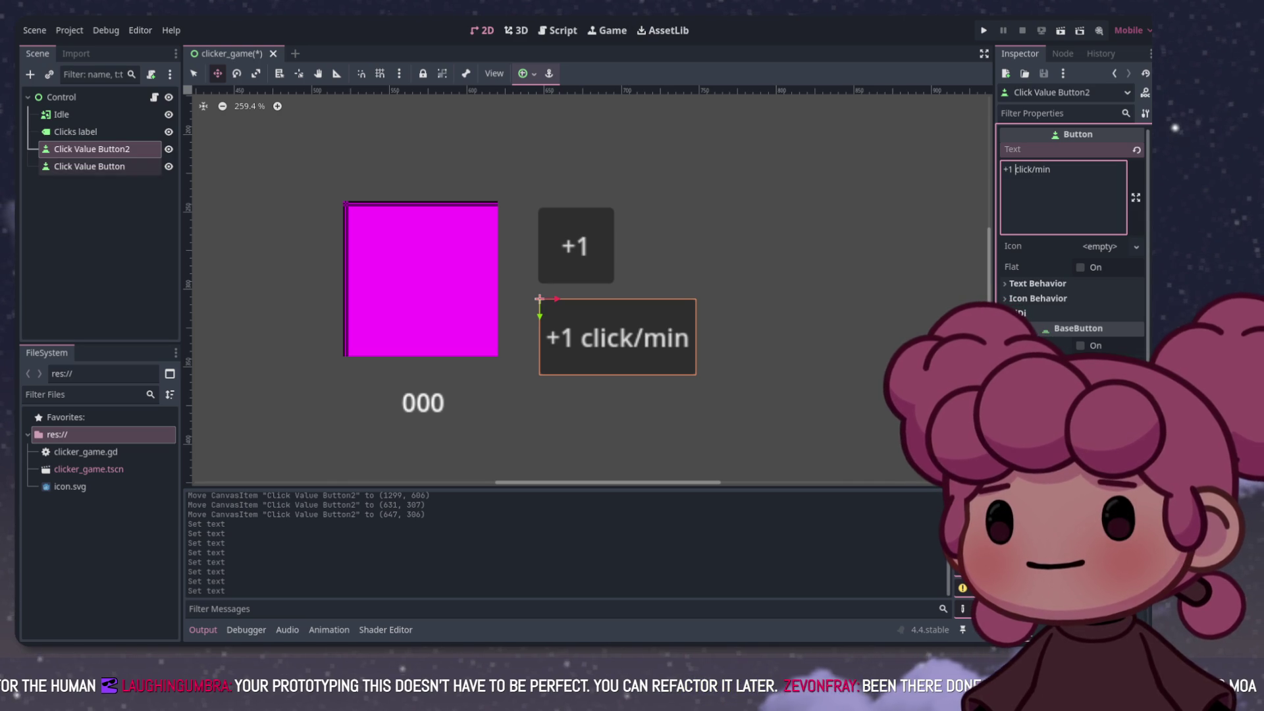
# Step: Rename the Click Value Button2 node to Auto Click Button
pyautogui.click(92, 149)
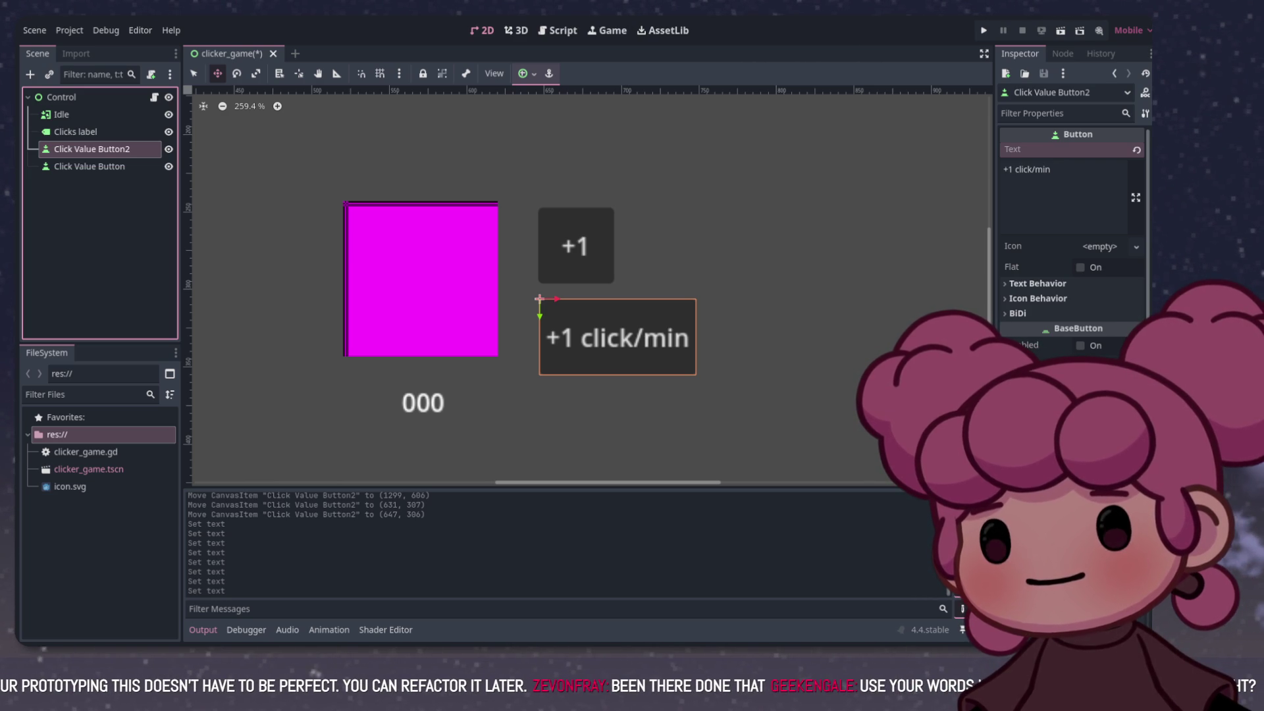
pyautogui.press('Return')
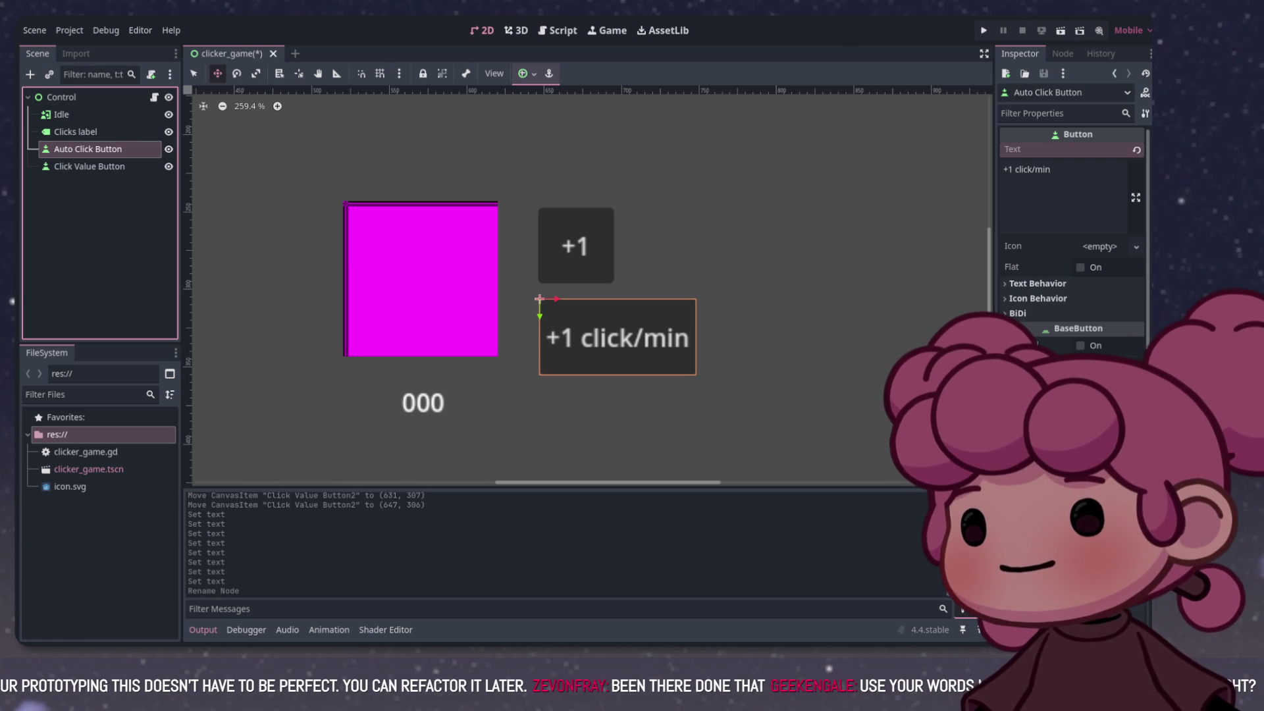
pyautogui.scroll(-6, 591, 288)
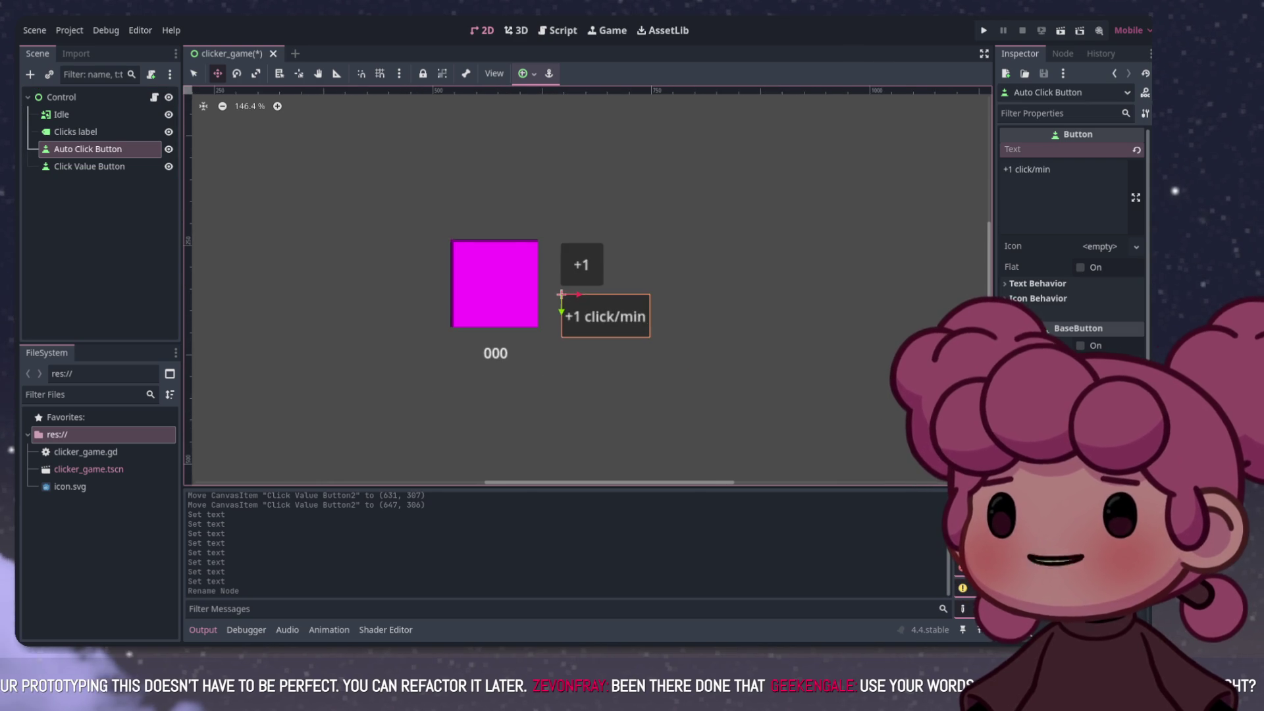
pyautogui.scroll(5, 591, 289)
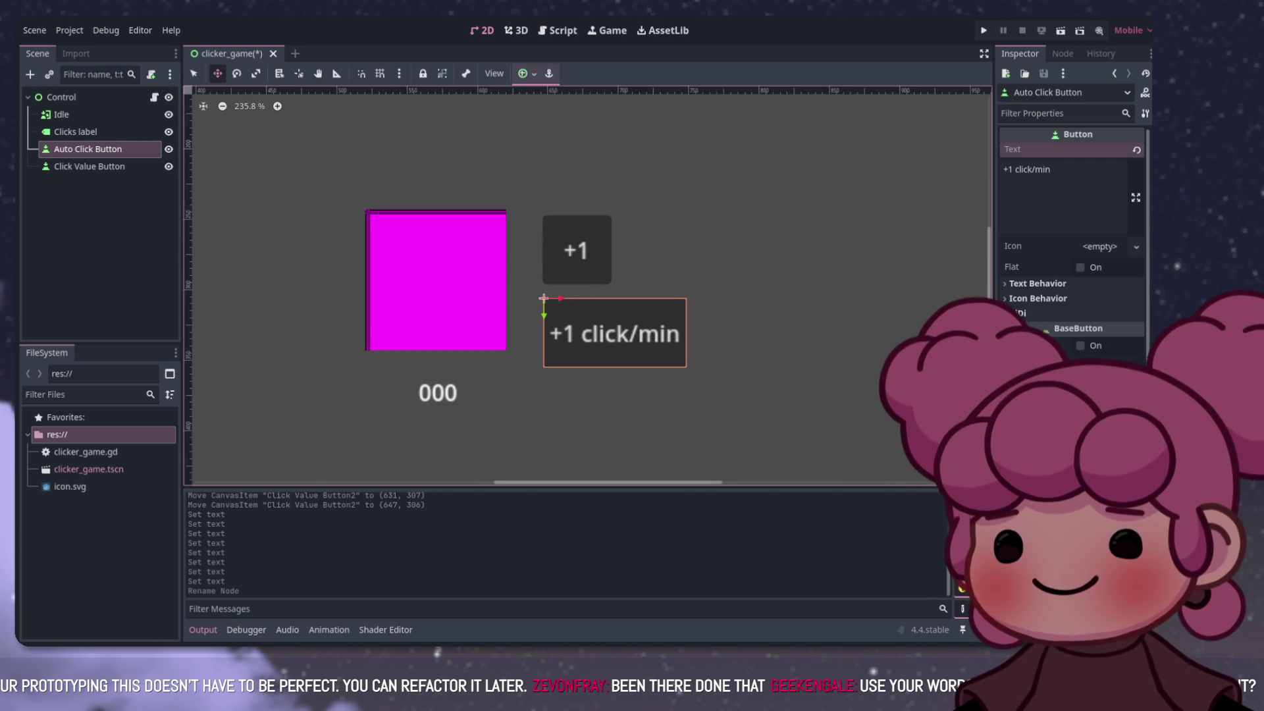
pyautogui.hotkey('ctrl', 'F3')
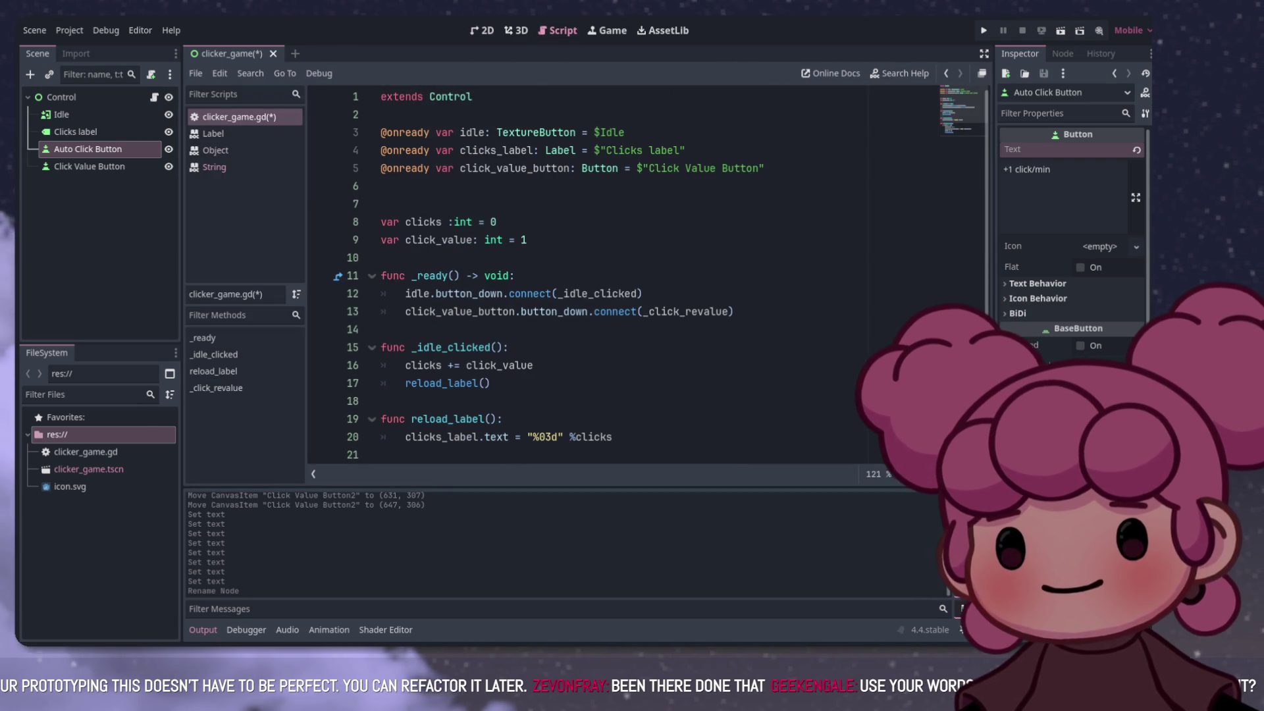
pyautogui.click(89, 166)
pyautogui.moveTo(88, 149); pyautogui.dragTo(394, 186)
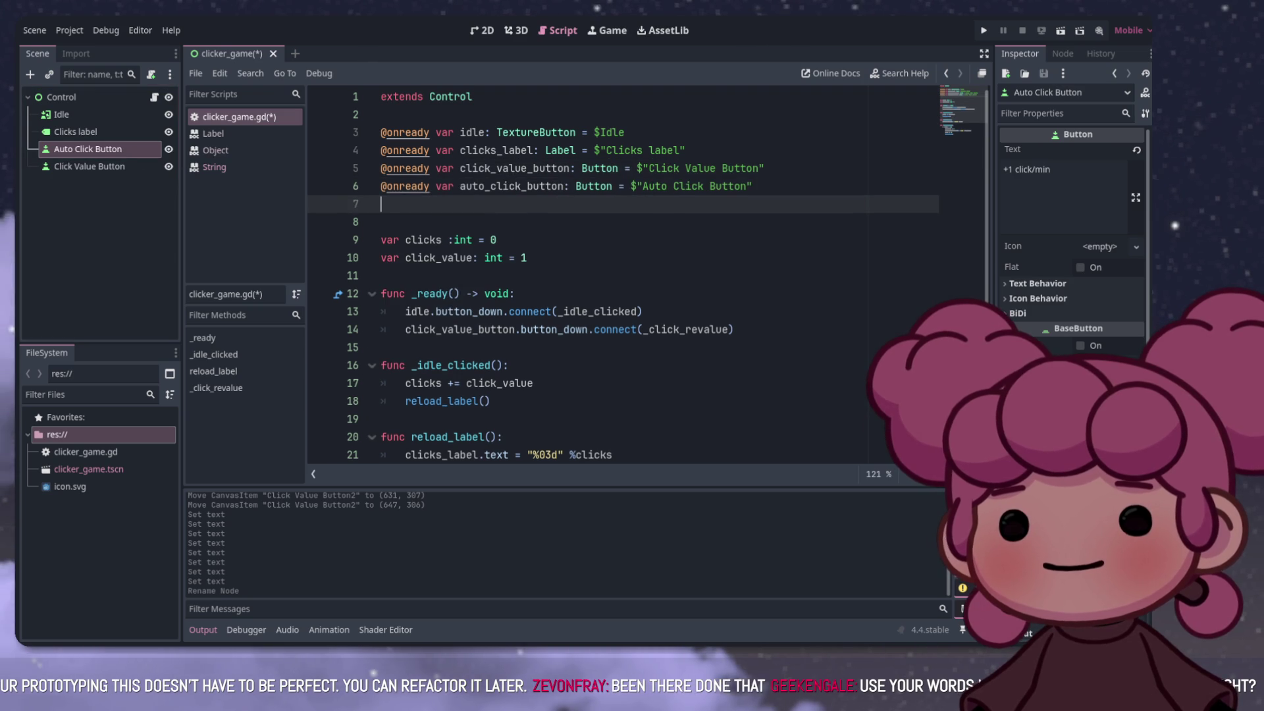
pyautogui.click(711, 187)
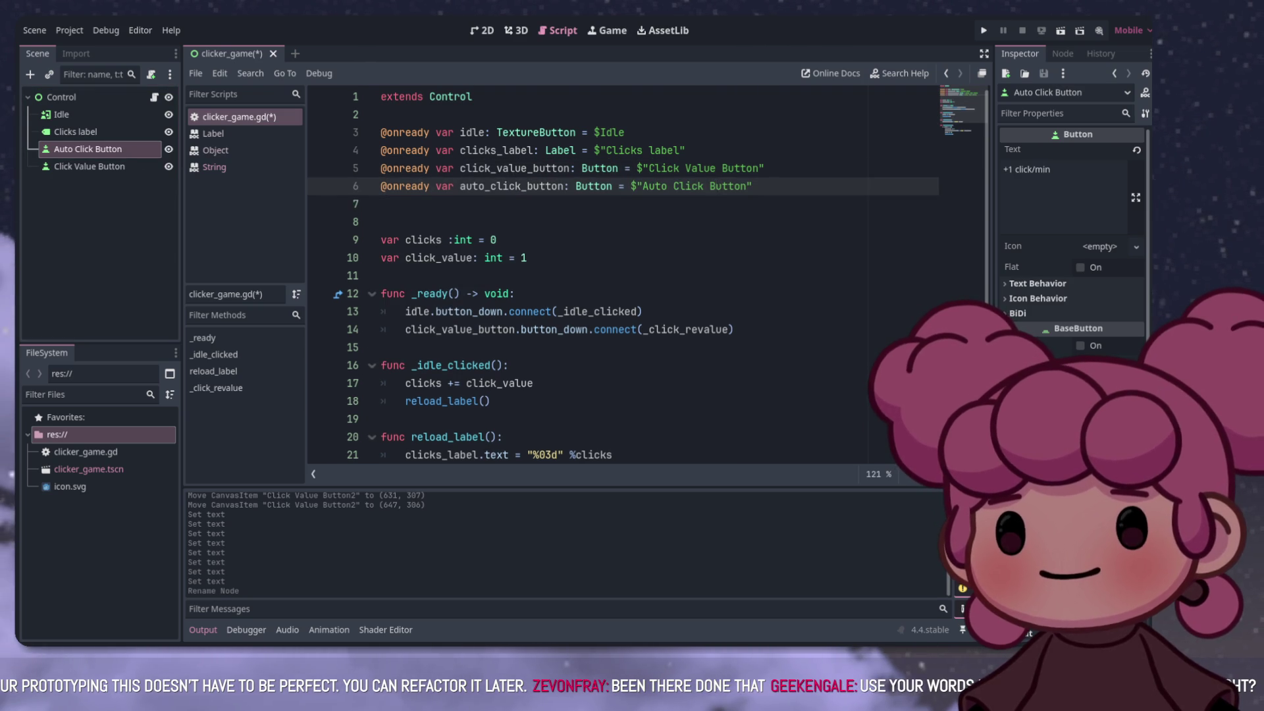
pyautogui.scroll(-4, 622, 276)
pyautogui.click(461, 401)
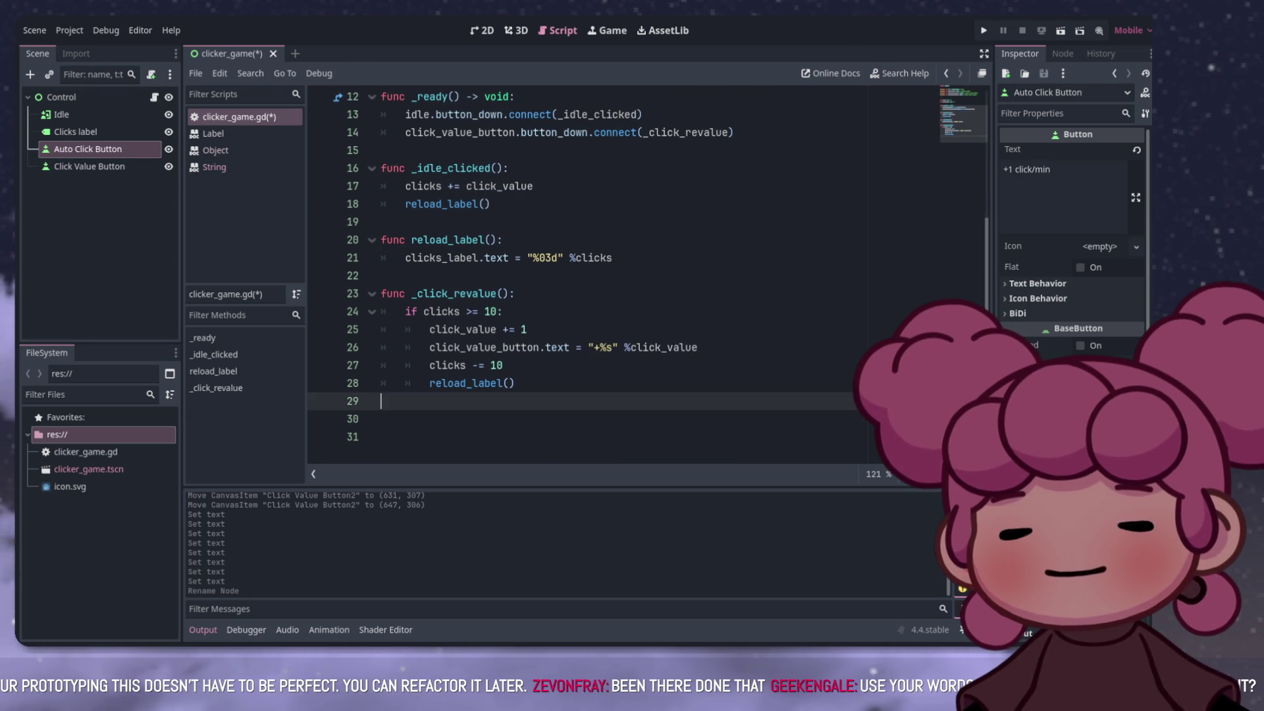
pyautogui.scroll(4, 622, 277)
pyautogui.scroll(-4, 622, 276)
pyautogui.press('Down')
pyautogui.press('Down')
pyautogui.press('Up')
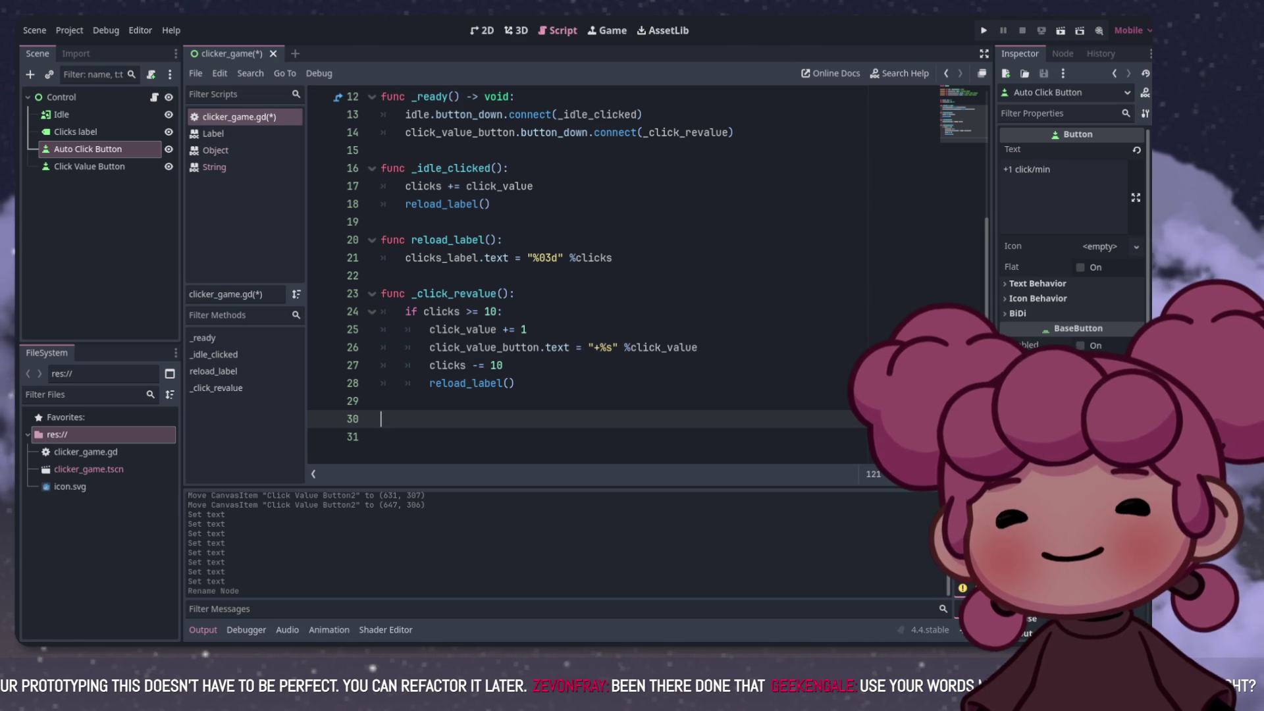
# Step: Start a func _auto_clicker(): whose body begins with 'var timer: Timer ='
pyautogui.write('func ')
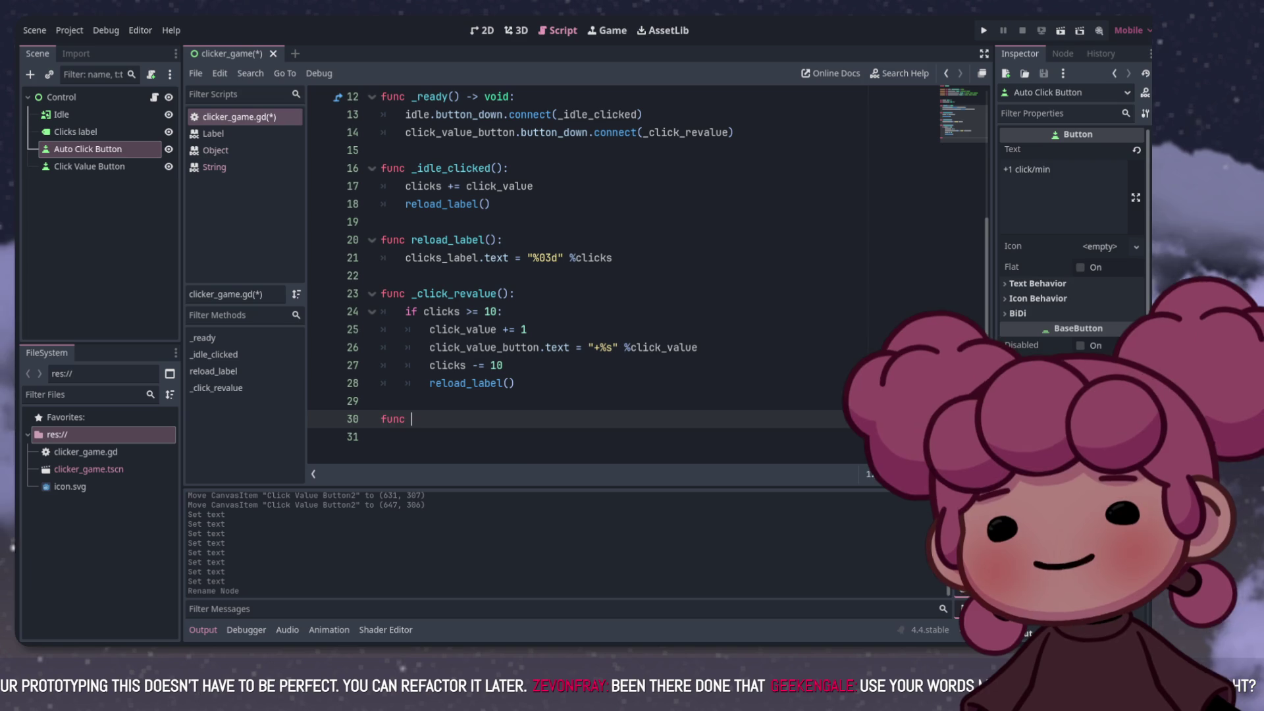
pyautogui.write('_auto')
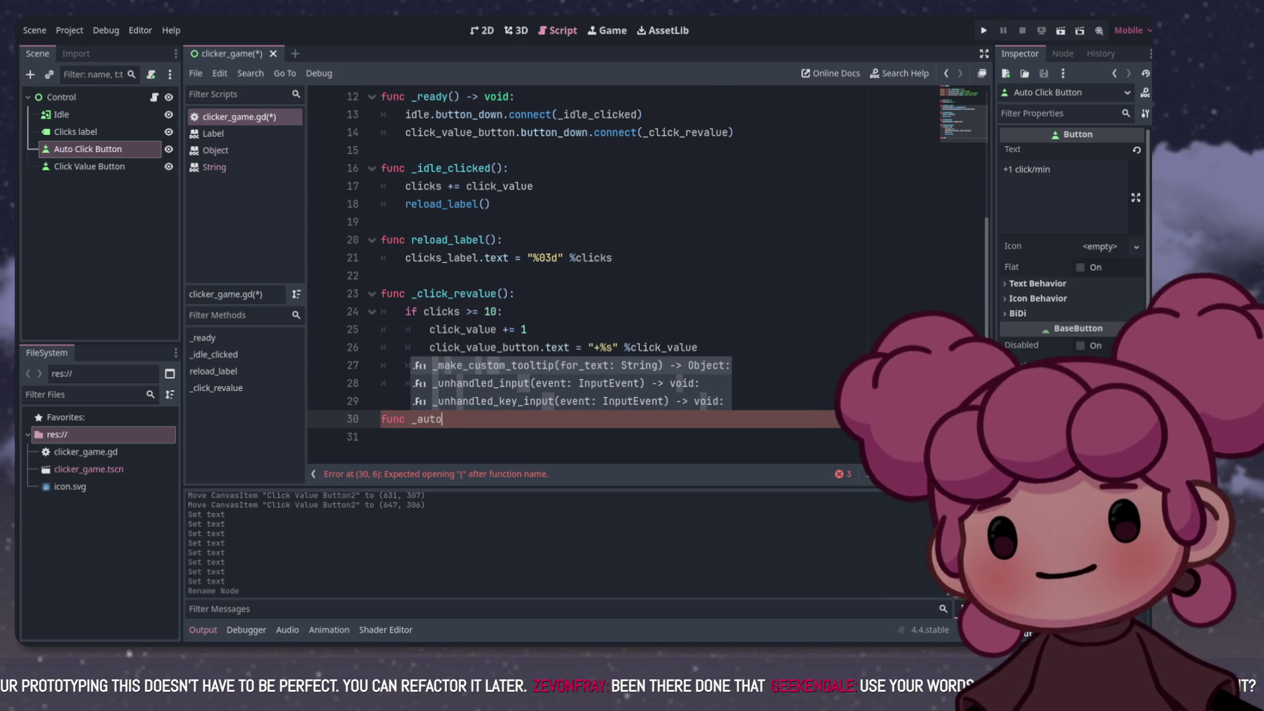
pyautogui.write('_clicker():')
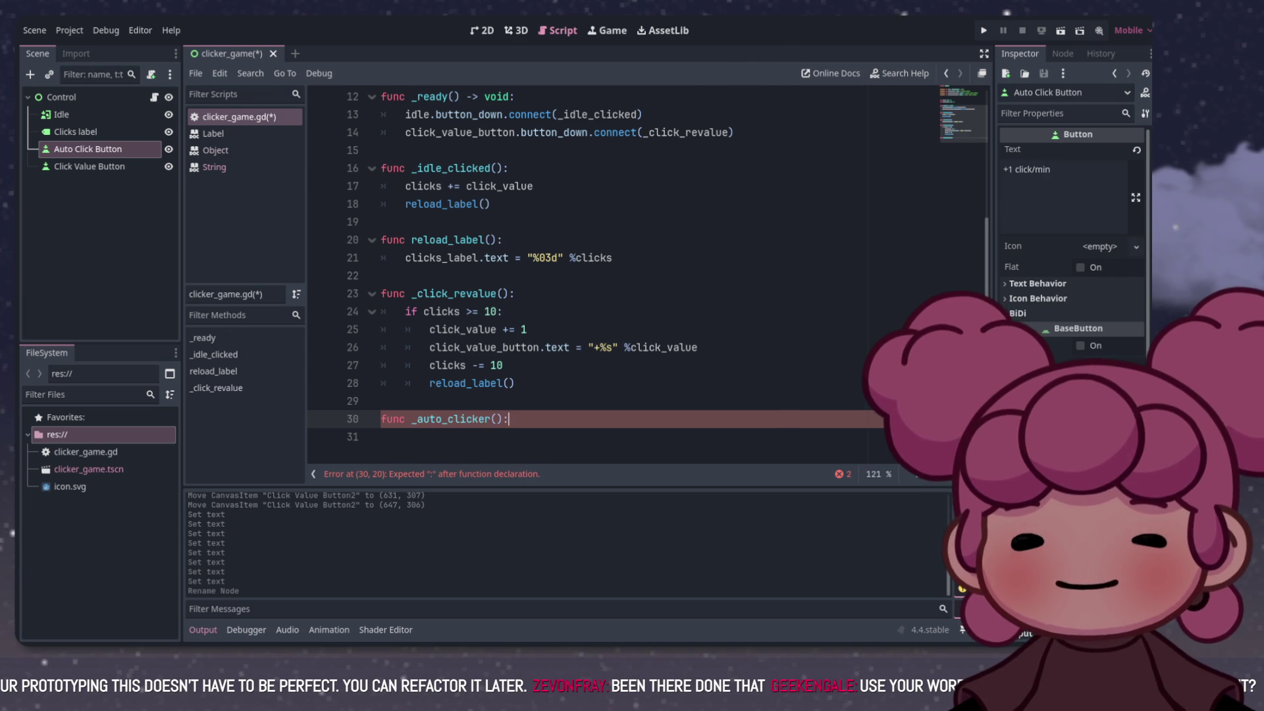
pyautogui.press('Return')
pyautogui.write('var timer: T')
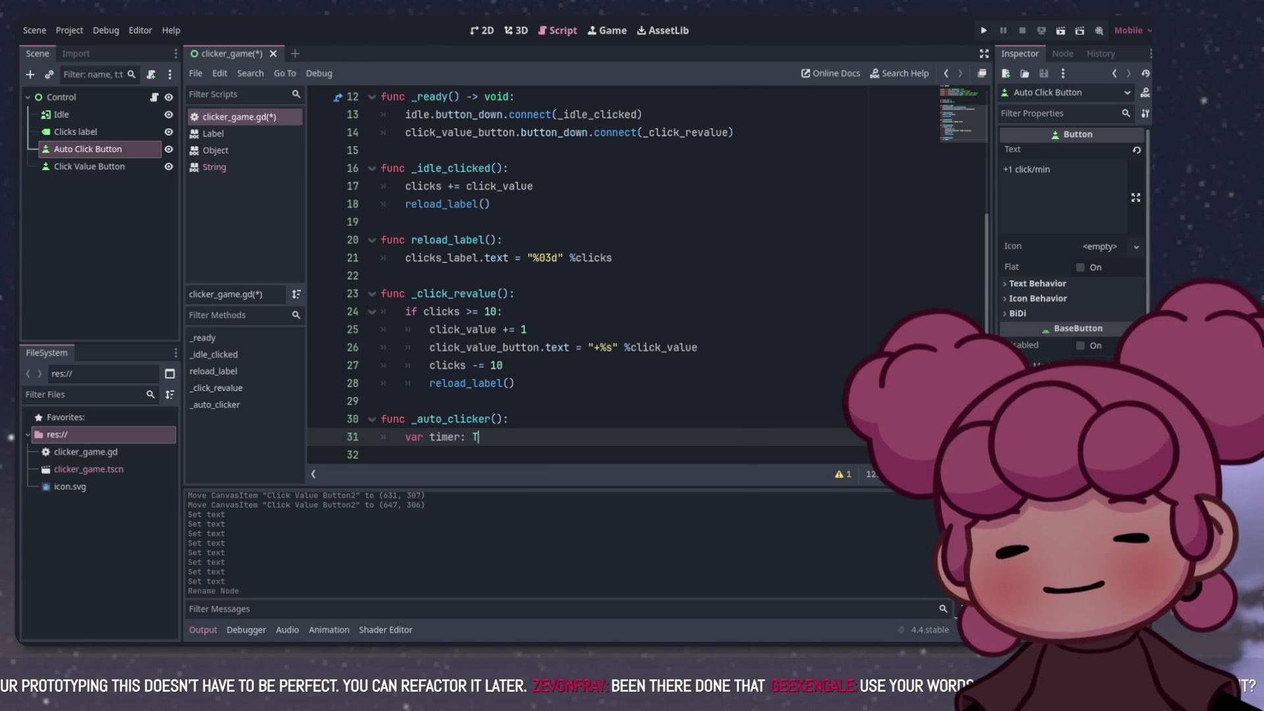
pyautogui.write('imer =')
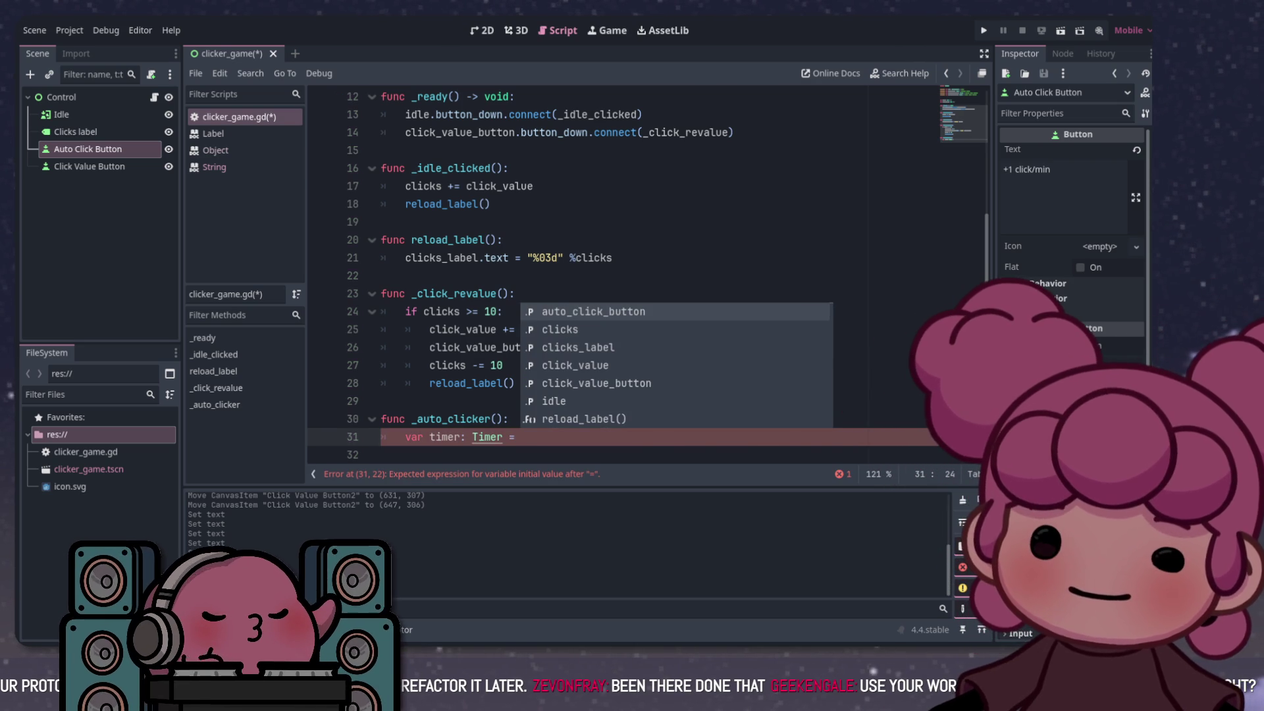
pyautogui.press('Escape')
pyautogui.keyDown('ctrl'); pyautogui.click(487, 437); pyautogui.keyUp('ctrl')
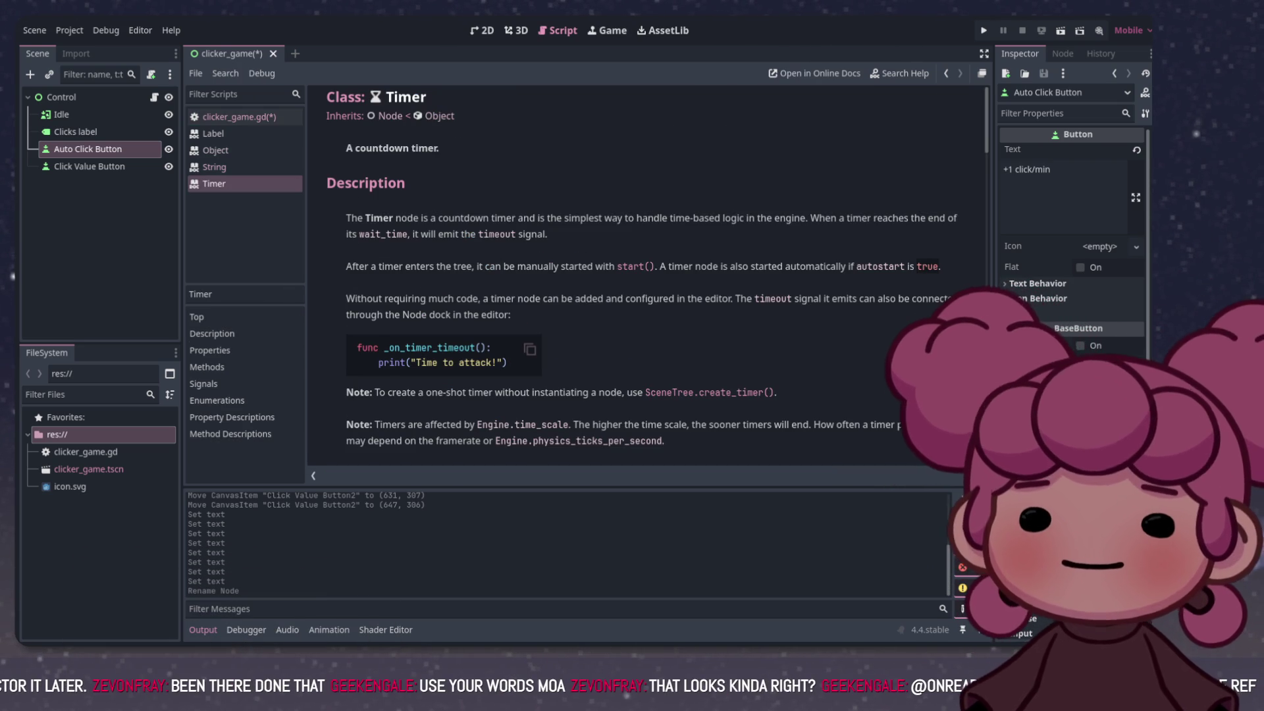
# Step: Complete the declaration as var timer: Timer = timer.new() inside _auto_clicker
pyautogui.scroll(-10, 645, 277)
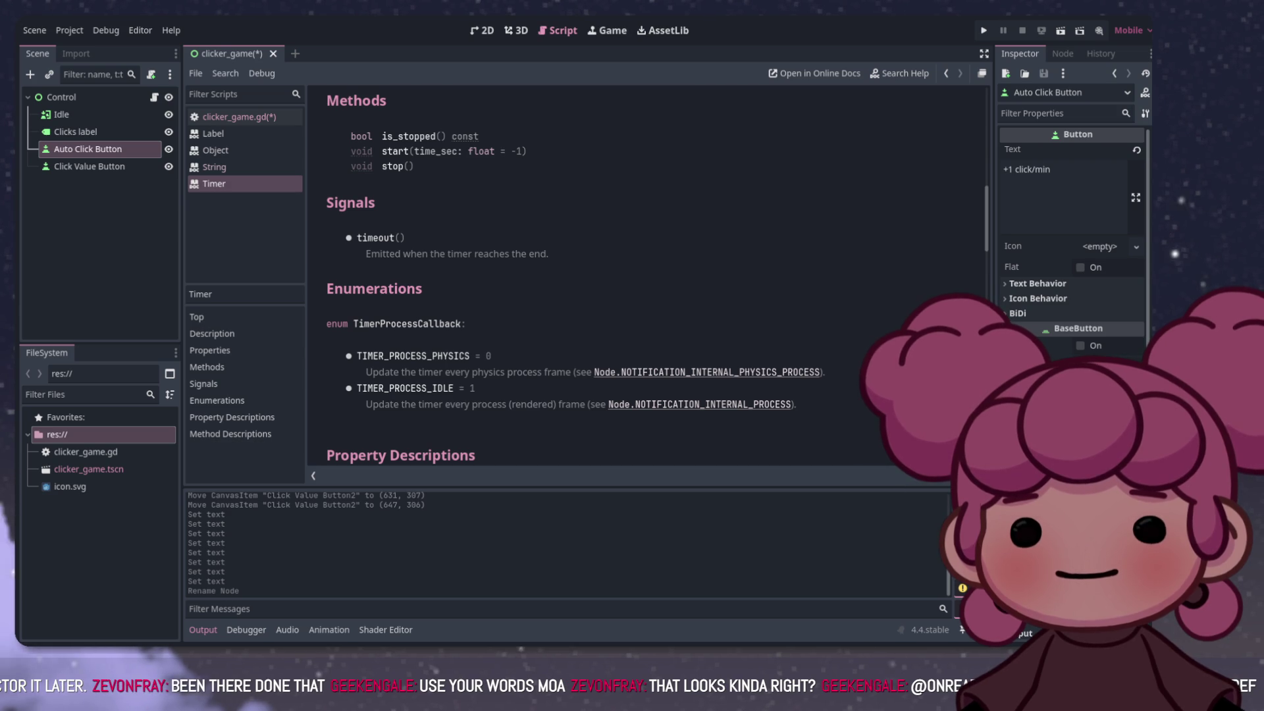
pyautogui.scroll(-1, 645, 276)
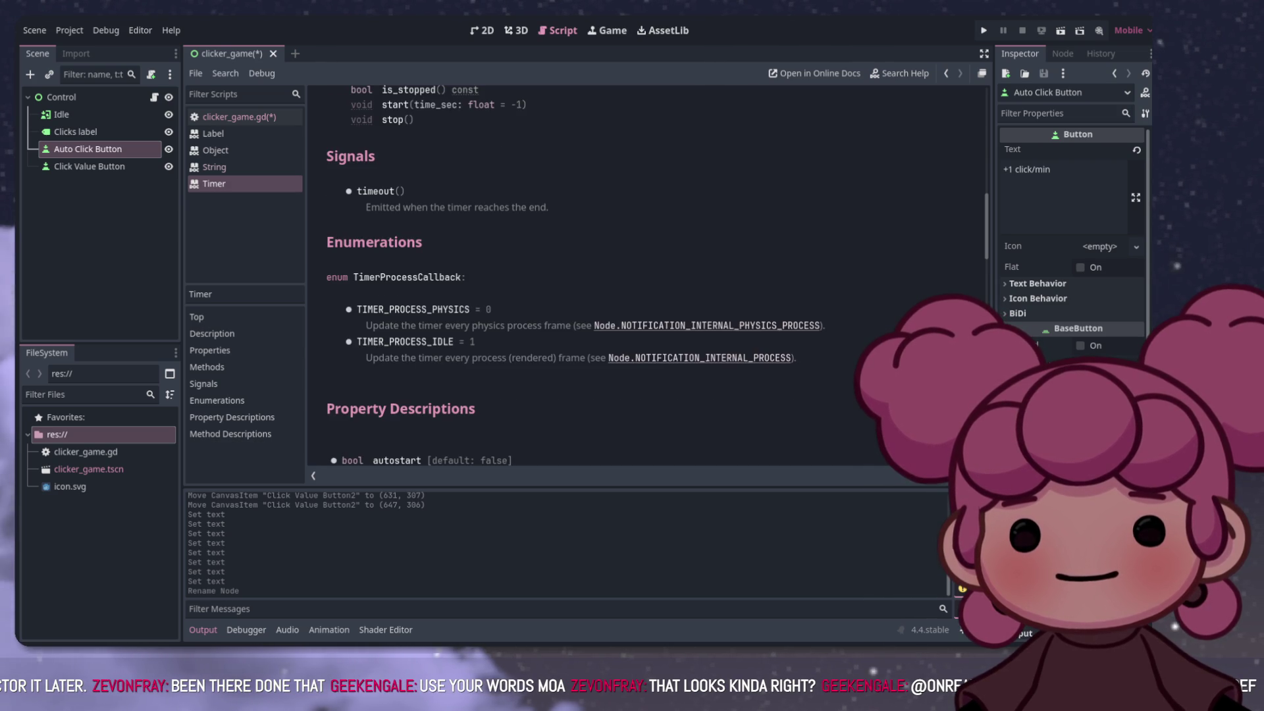
pyautogui.click(237, 116)
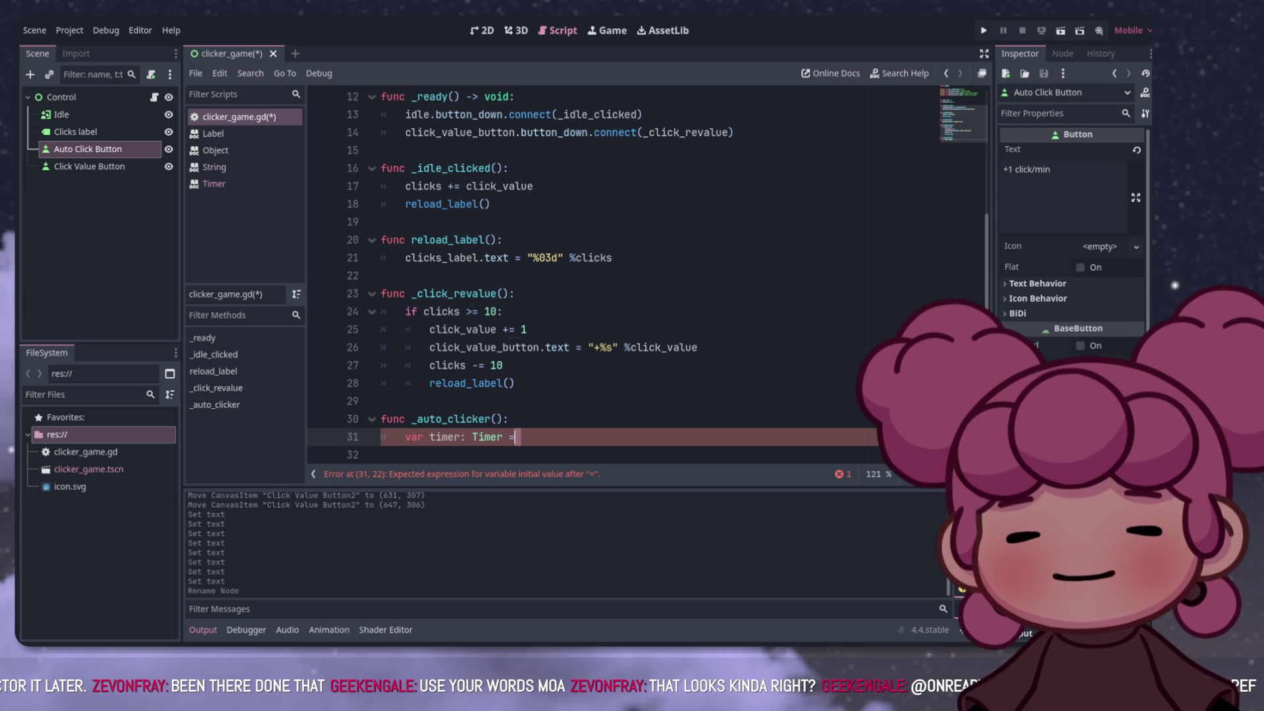
pyautogui.write(' Time')
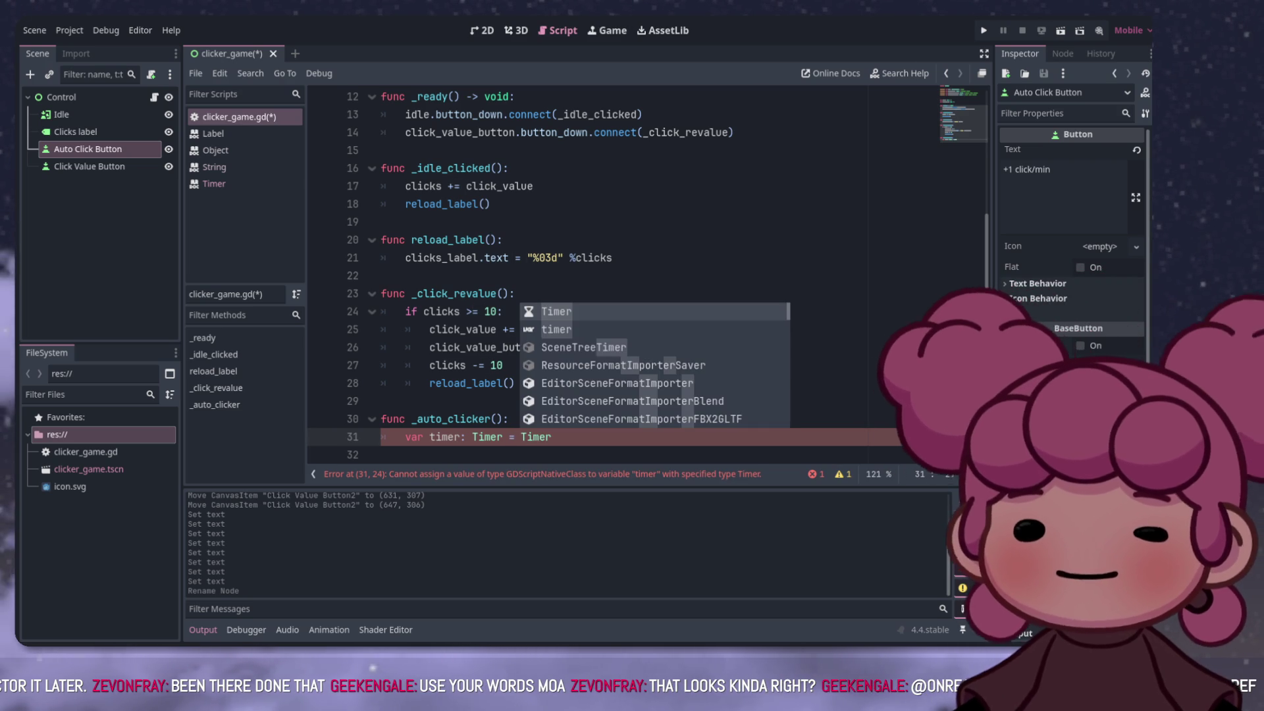
pyautogui.press('BackSpace')
pyautogui.press('BackSpace')
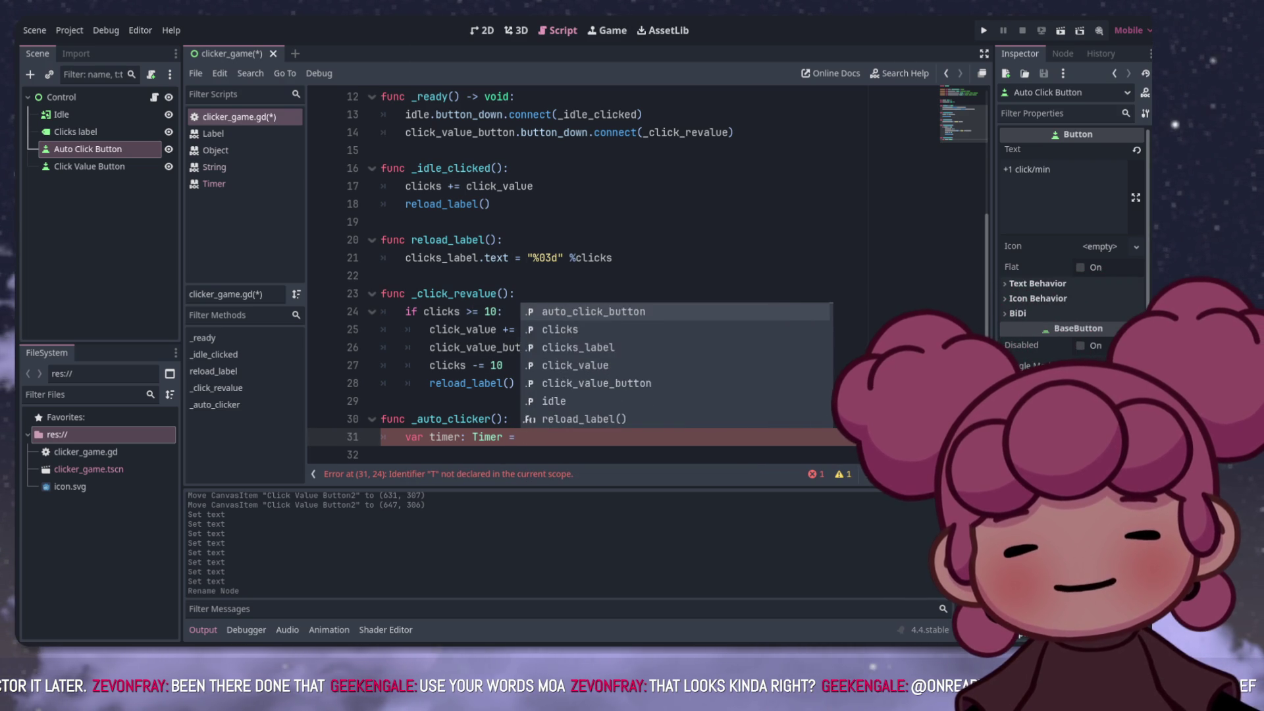
pyautogui.write('timer.new')
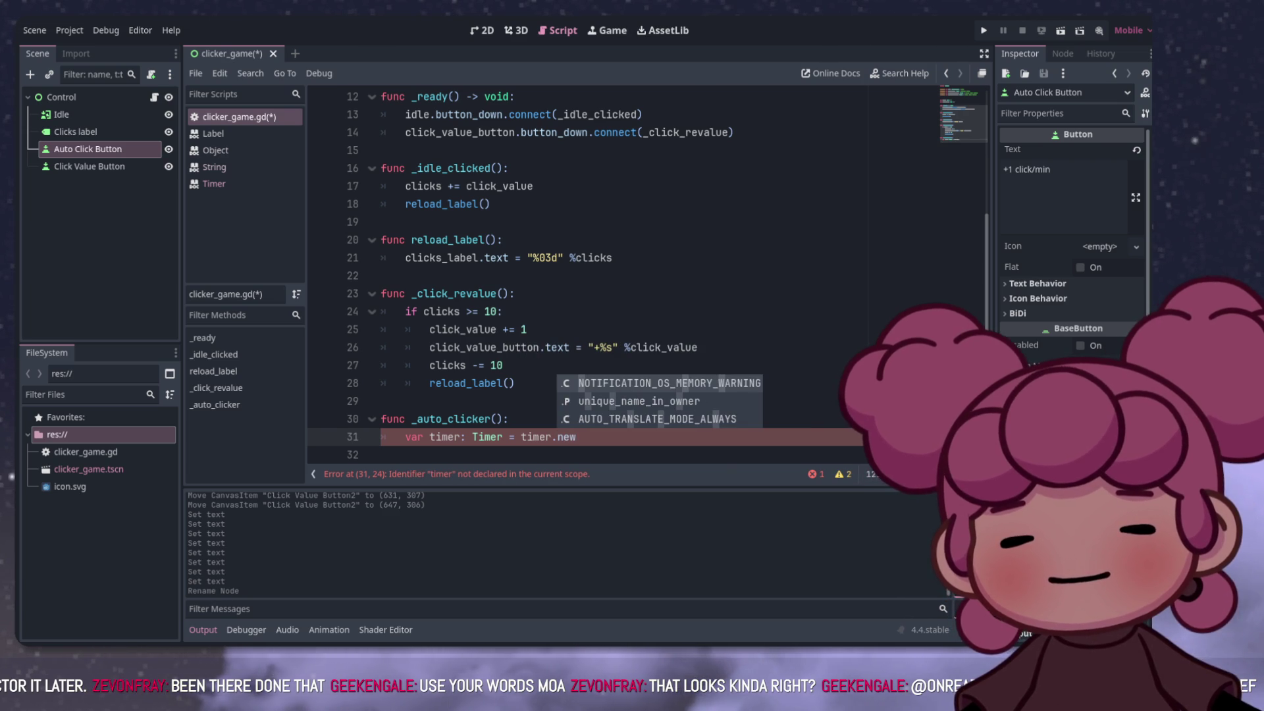
pyautogui.write('()')
pyautogui.click(500, 418)
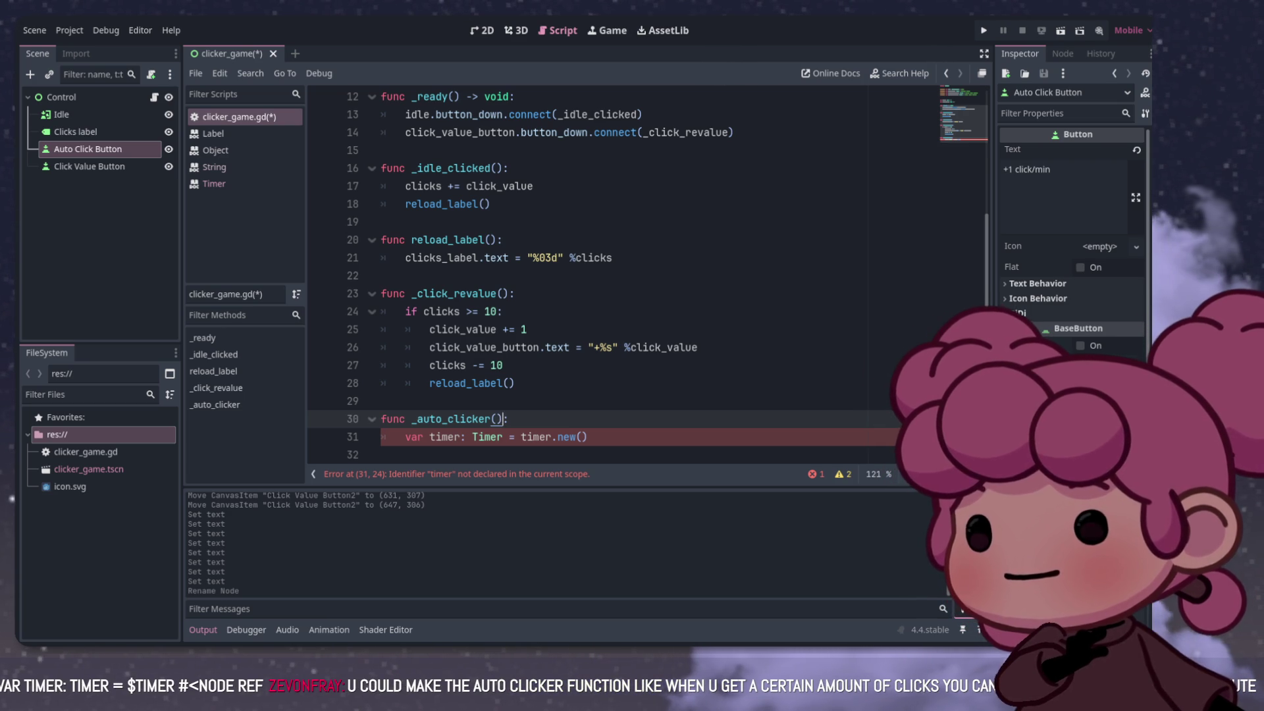
pyautogui.moveTo(405, 436); pyautogui.dragTo(588, 437)
pyautogui.hotkey('ctrl', 'c')
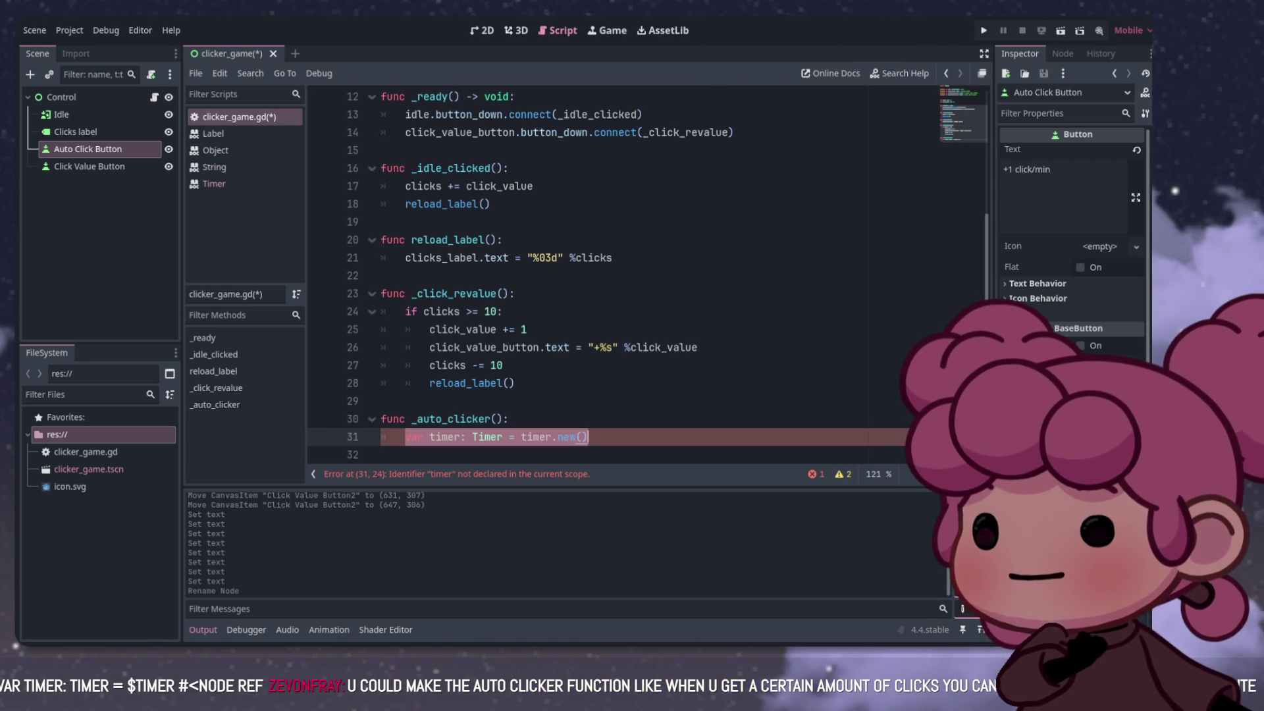
pyautogui.press('BackSpace')
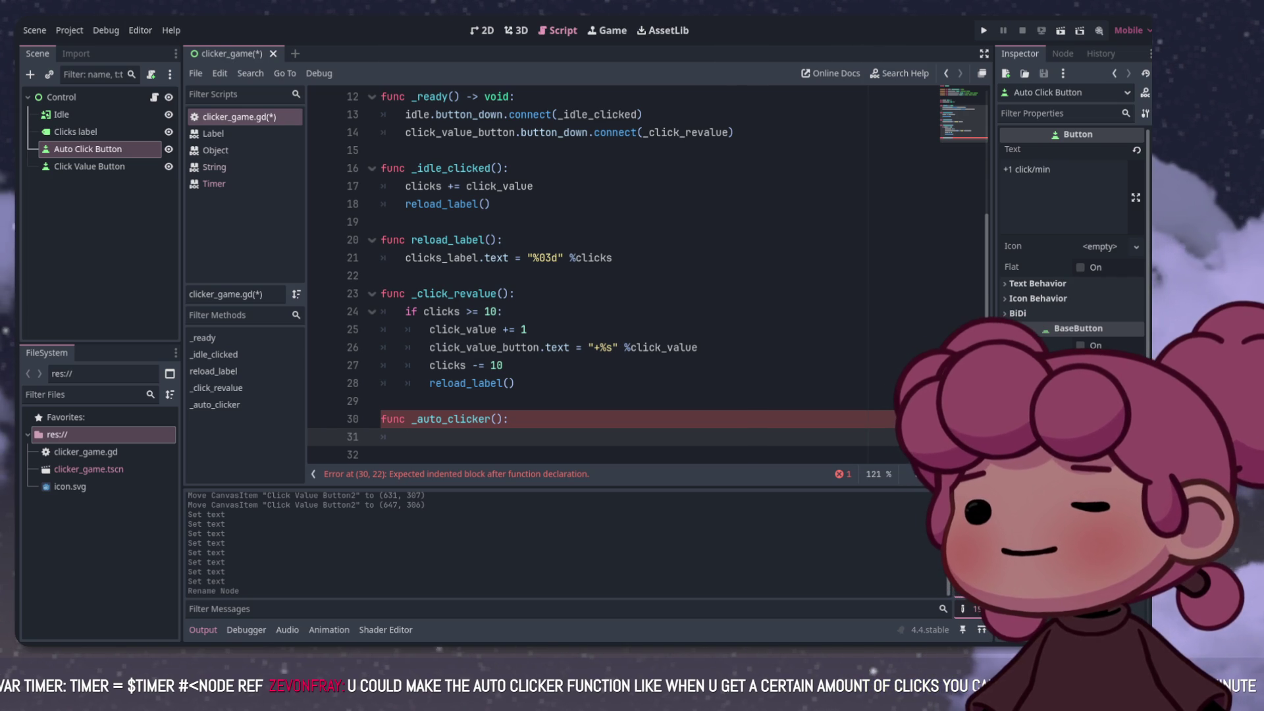
pyautogui.scroll(4, 625, 277)
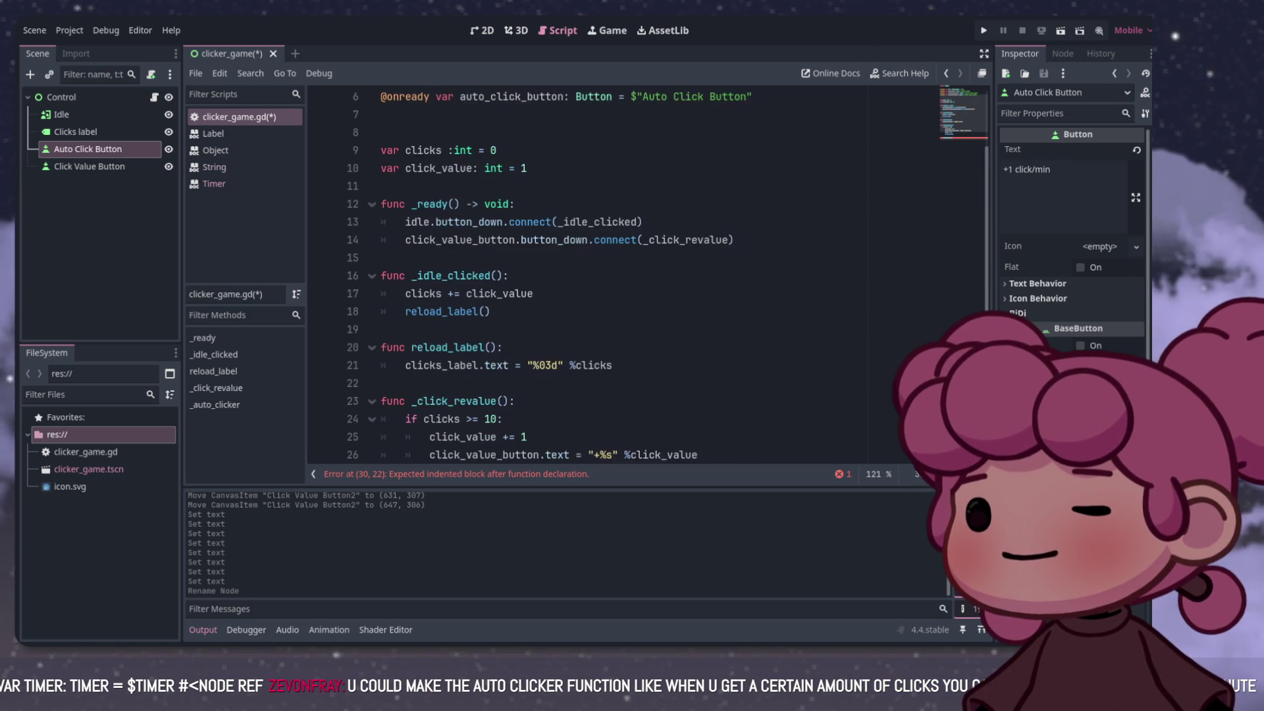
pyautogui.click(753, 186)
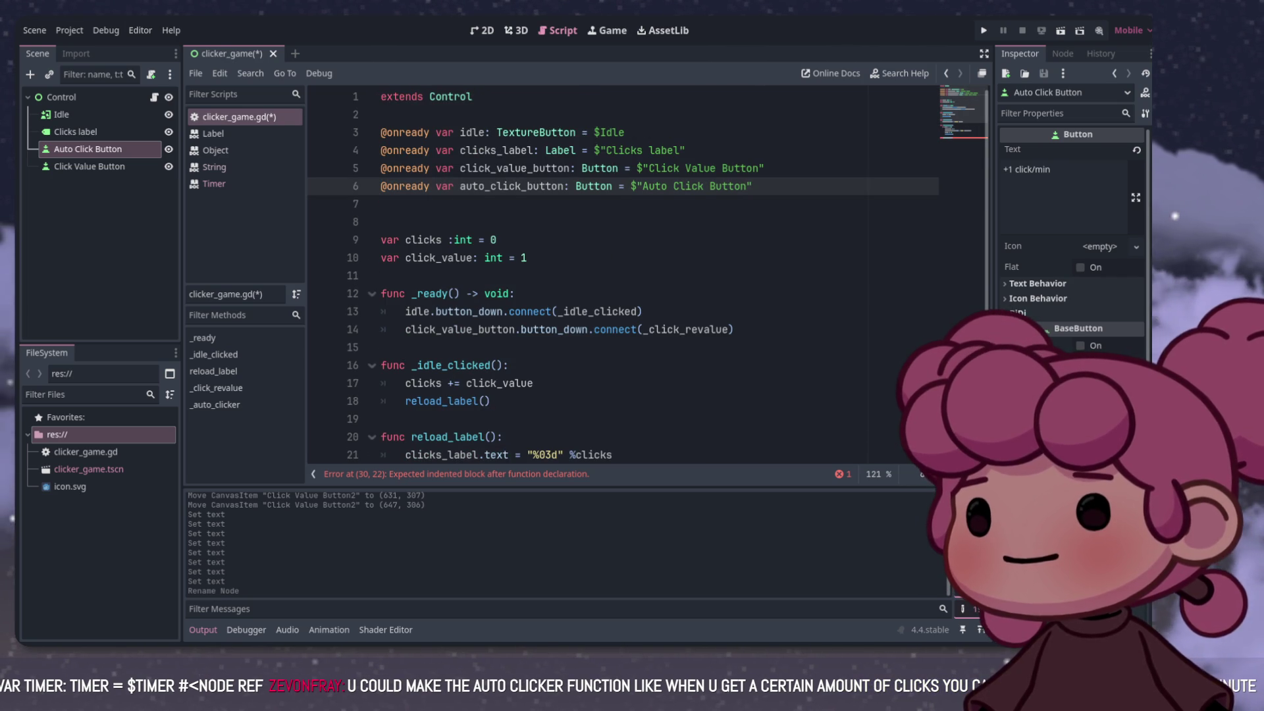
pyautogui.press('Return')
pyautogui.hotkey('ctrl', 'v')
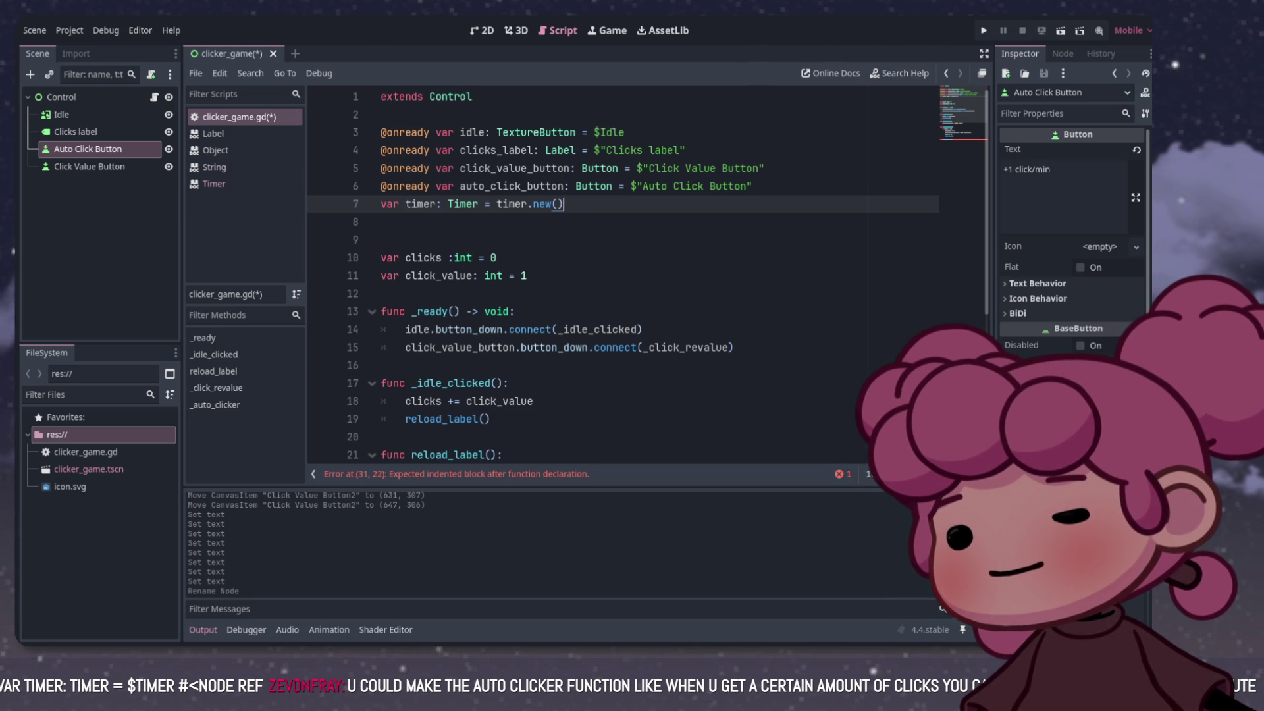
pyautogui.click(381, 186)
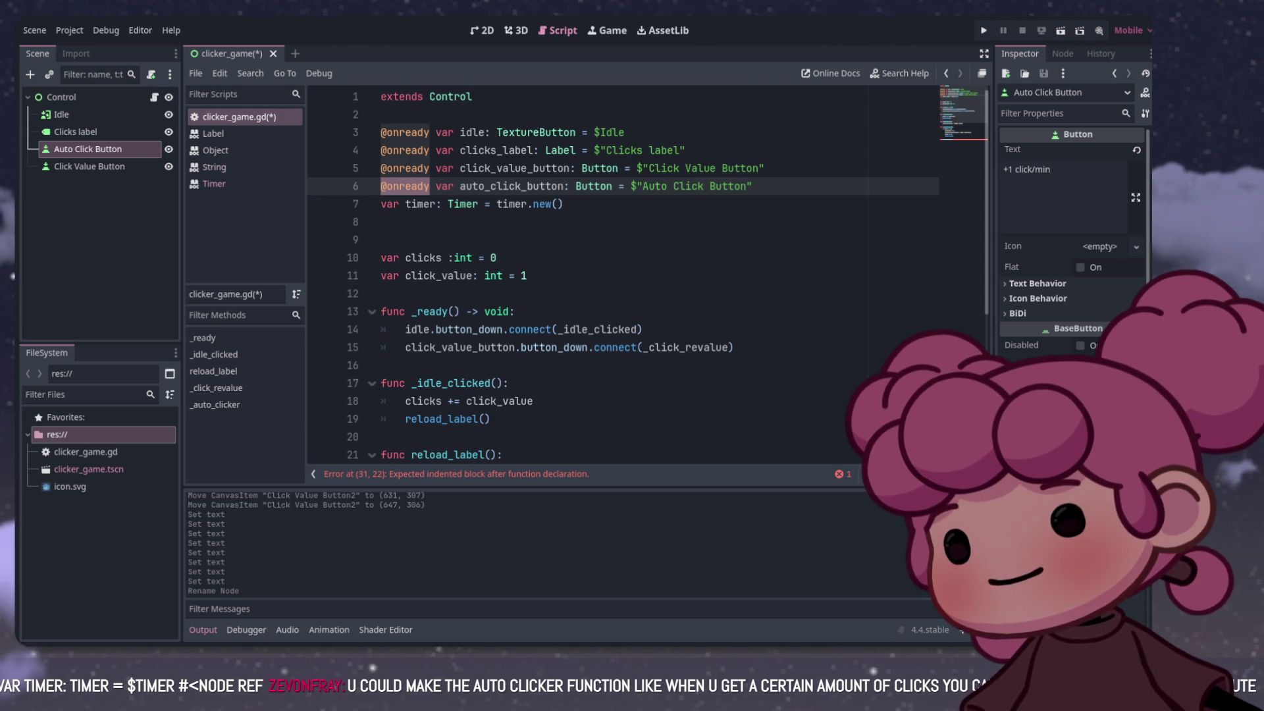
pyautogui.press('Down')
pyautogui.write('@onready')
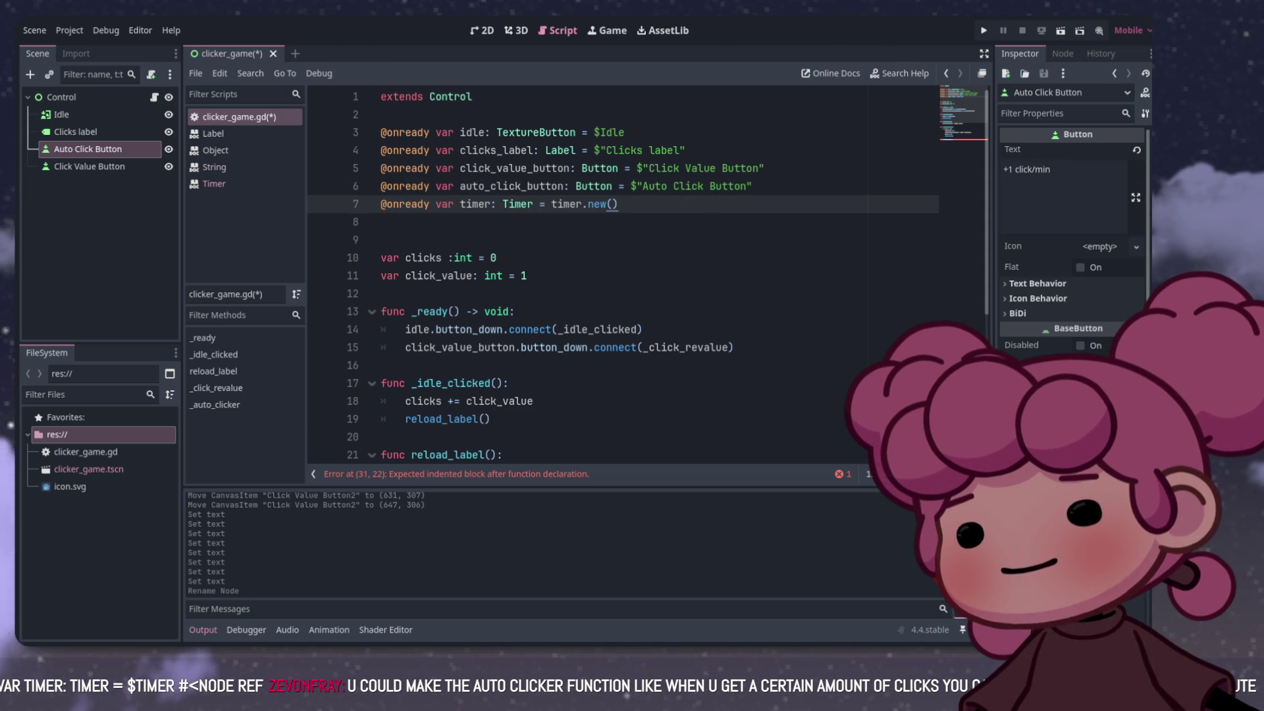
pyautogui.click(381, 221)
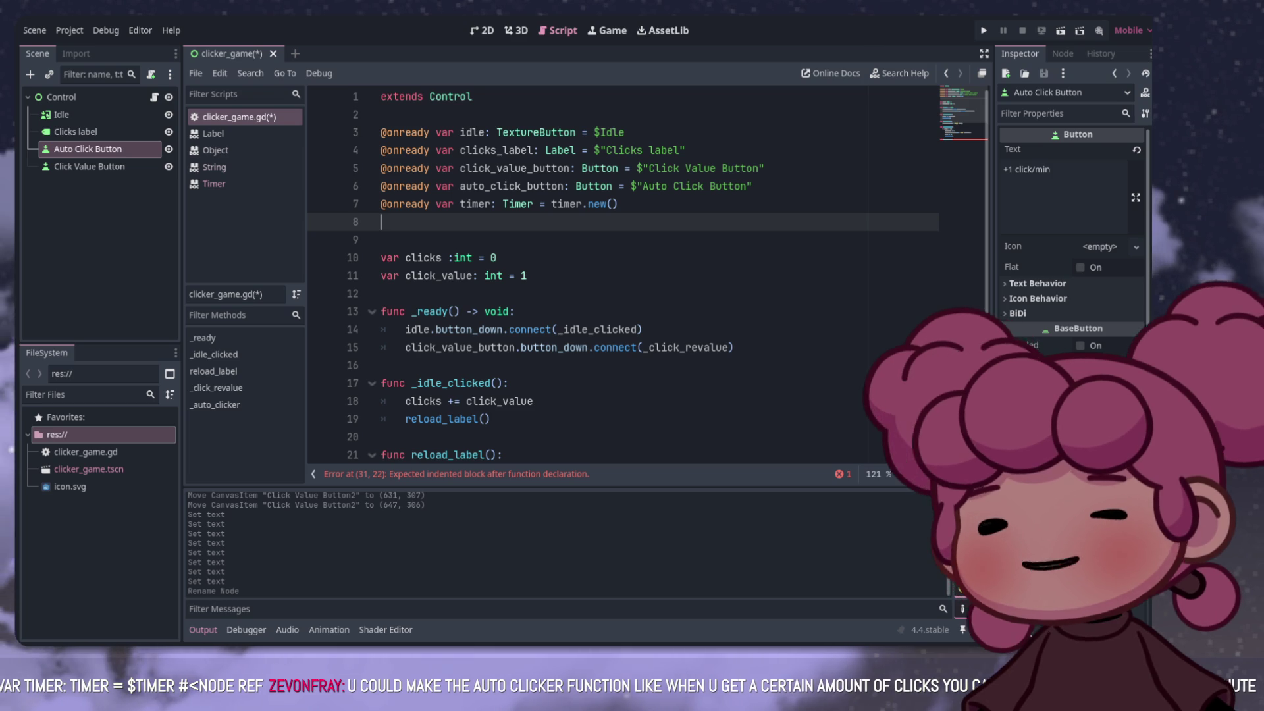
# Step: Read through the Timer class documentation
pyautogui.click(214, 184)
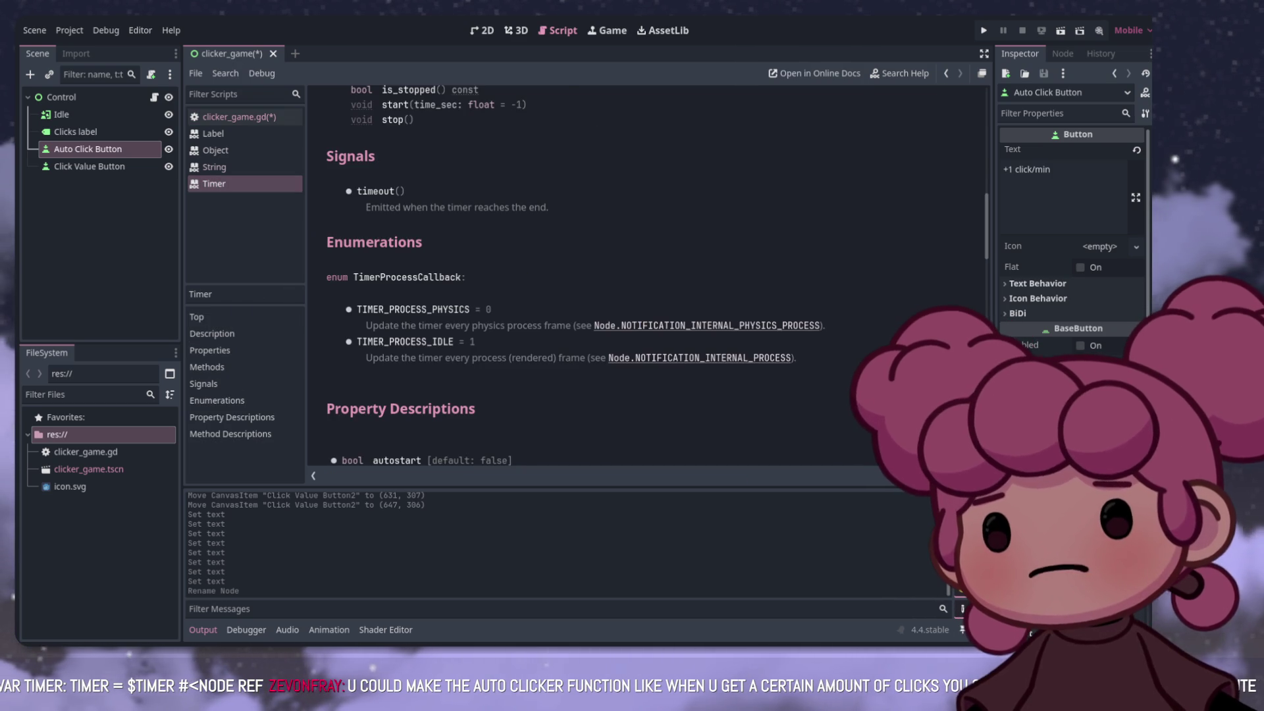
pyautogui.scroll(10, 645, 277)
pyautogui.scroll(4, 645, 276)
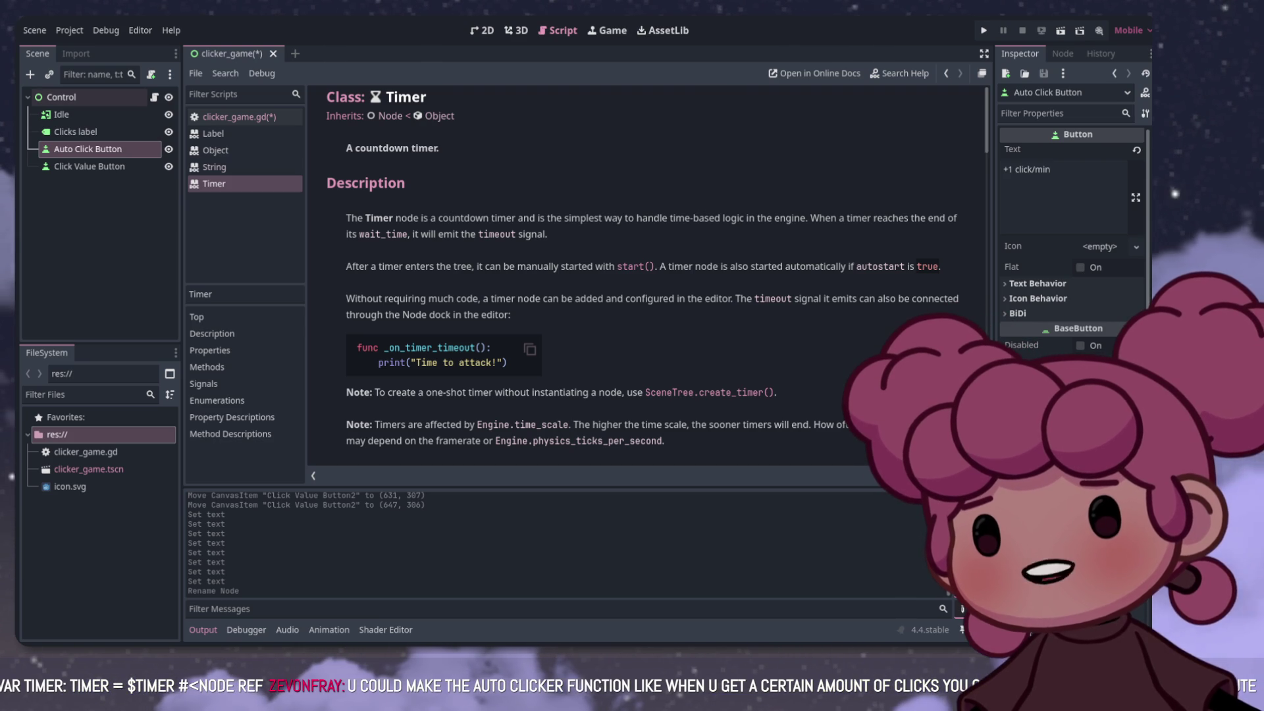
# Step: Add a Timer child node under Control with a 60-second wait time
pyautogui.click(482, 31)
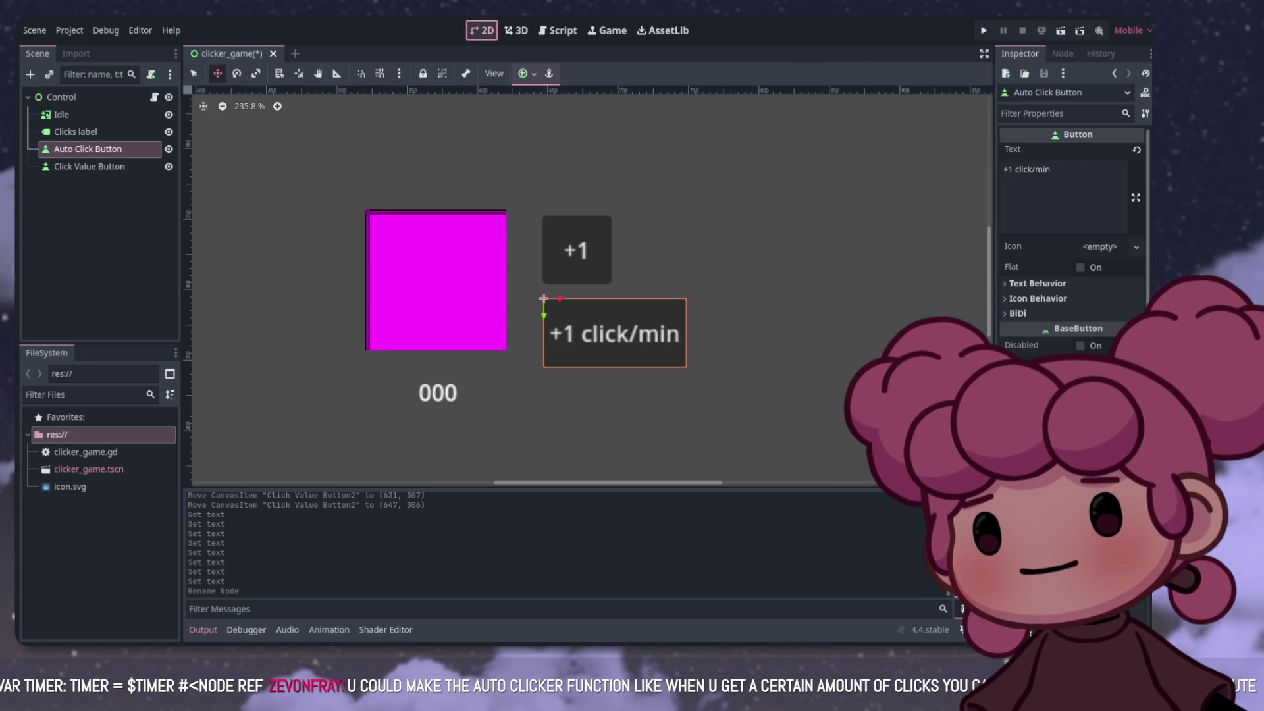
pyautogui.click(61, 97)
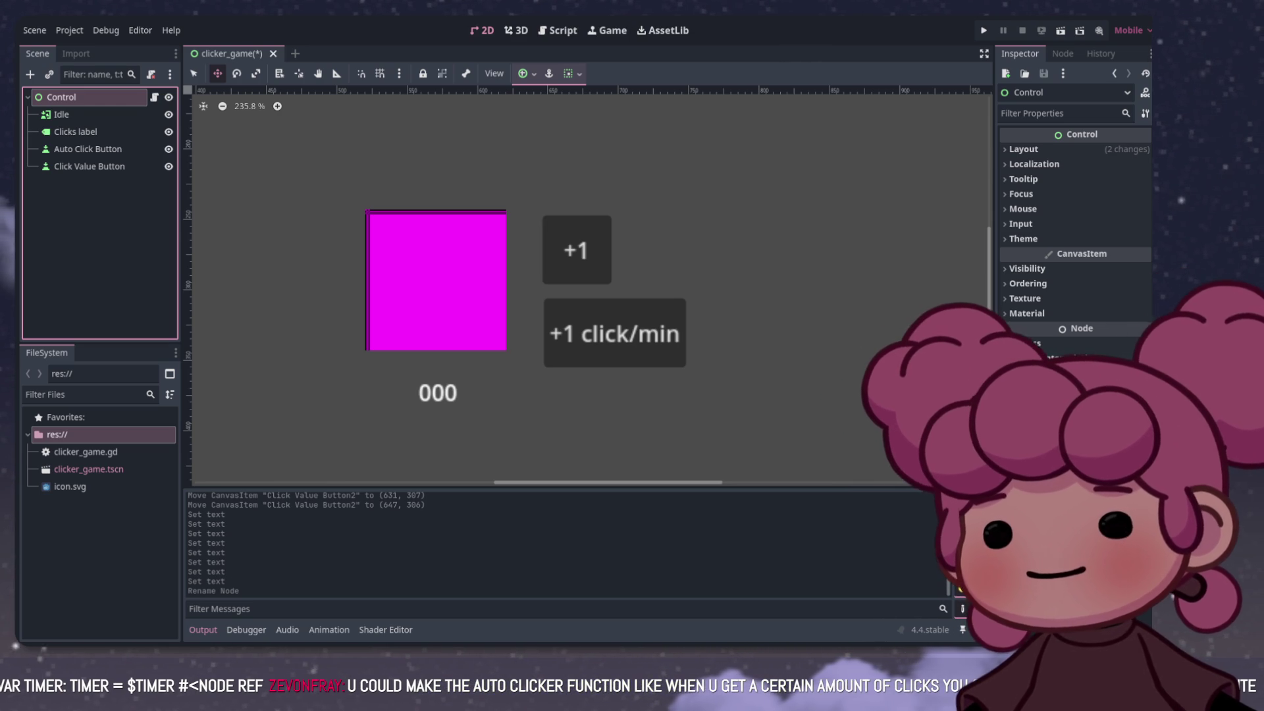
pyautogui.press('Return')
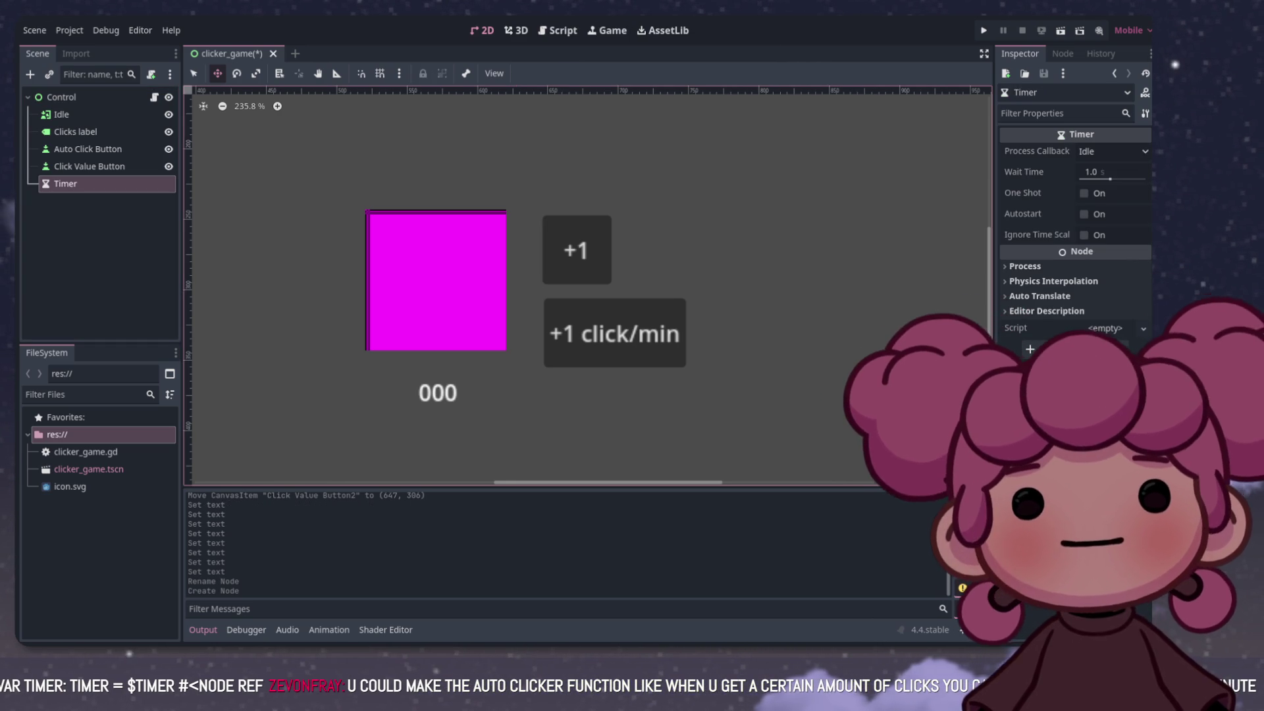
pyautogui.click(1096, 172)
pyautogui.write('60')
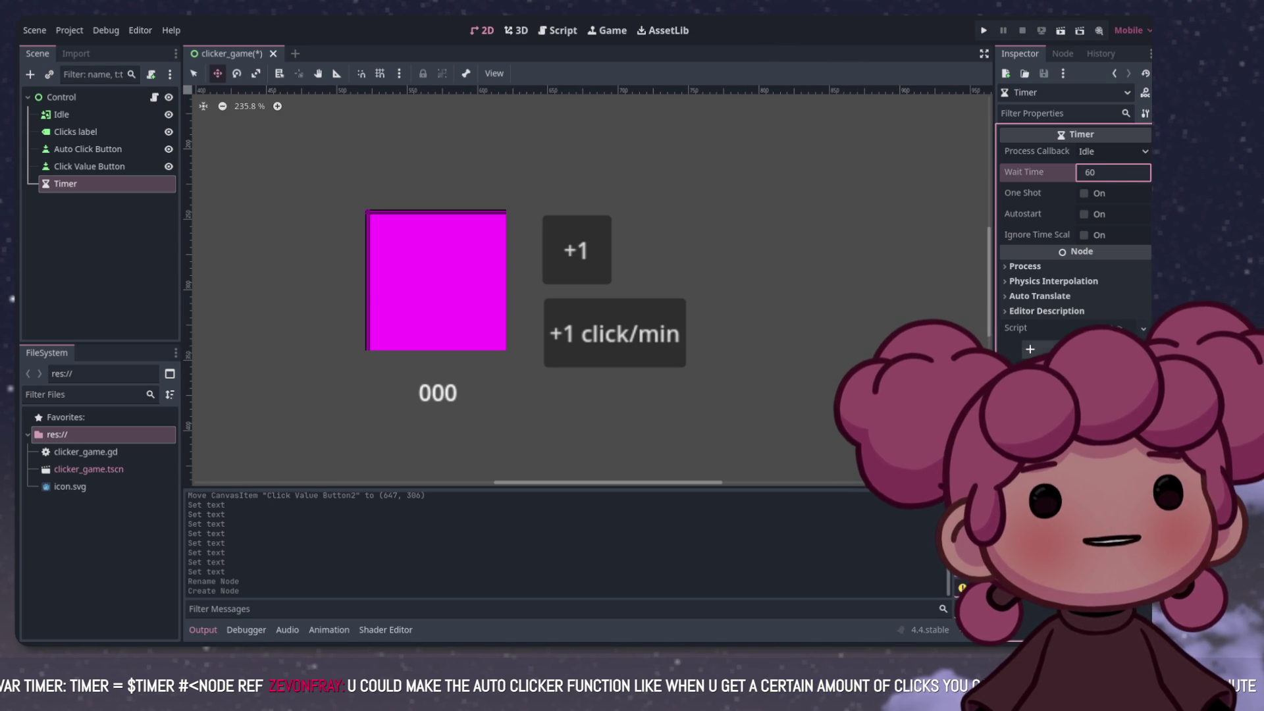
pyautogui.press('Return')
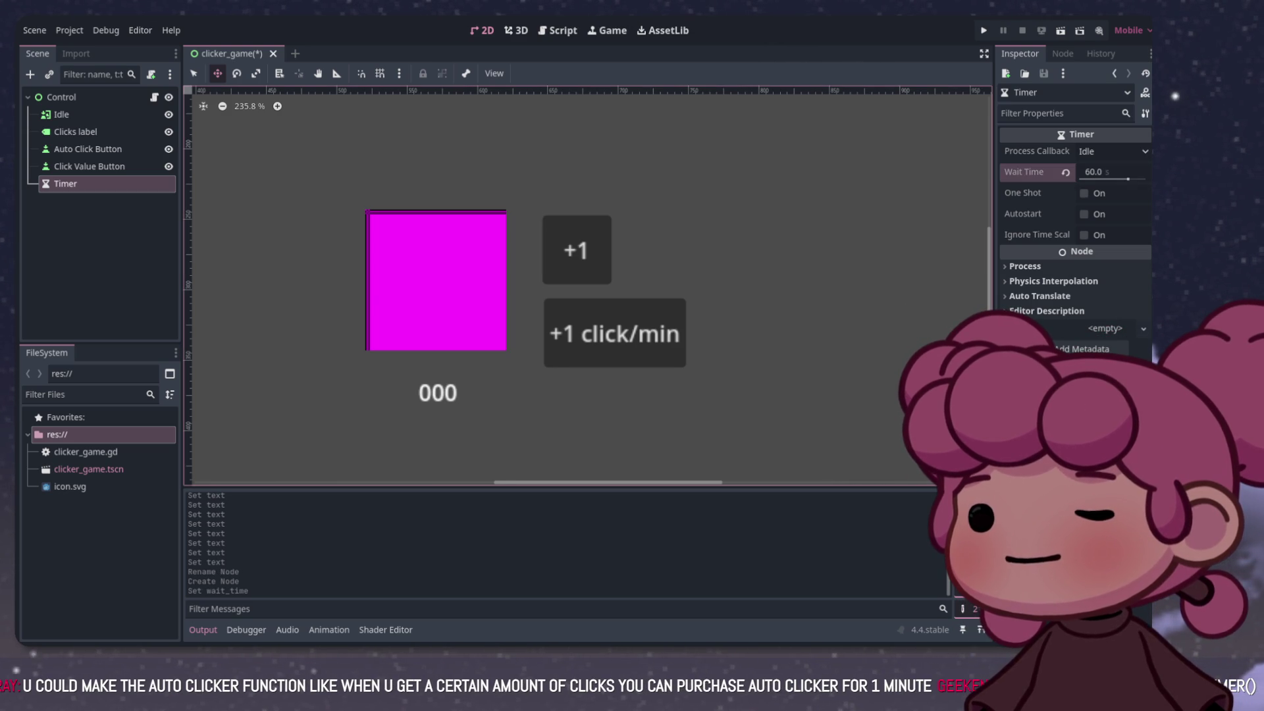
pyautogui.click(557, 31)
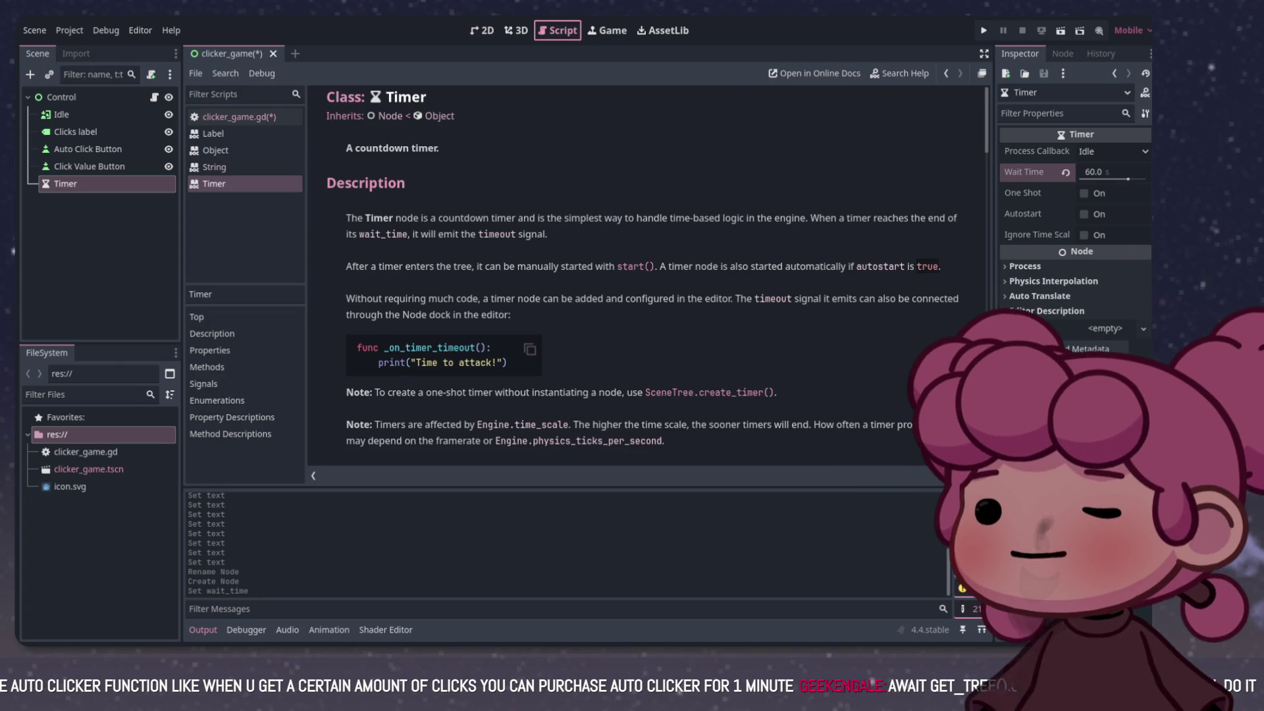
pyautogui.click(239, 116)
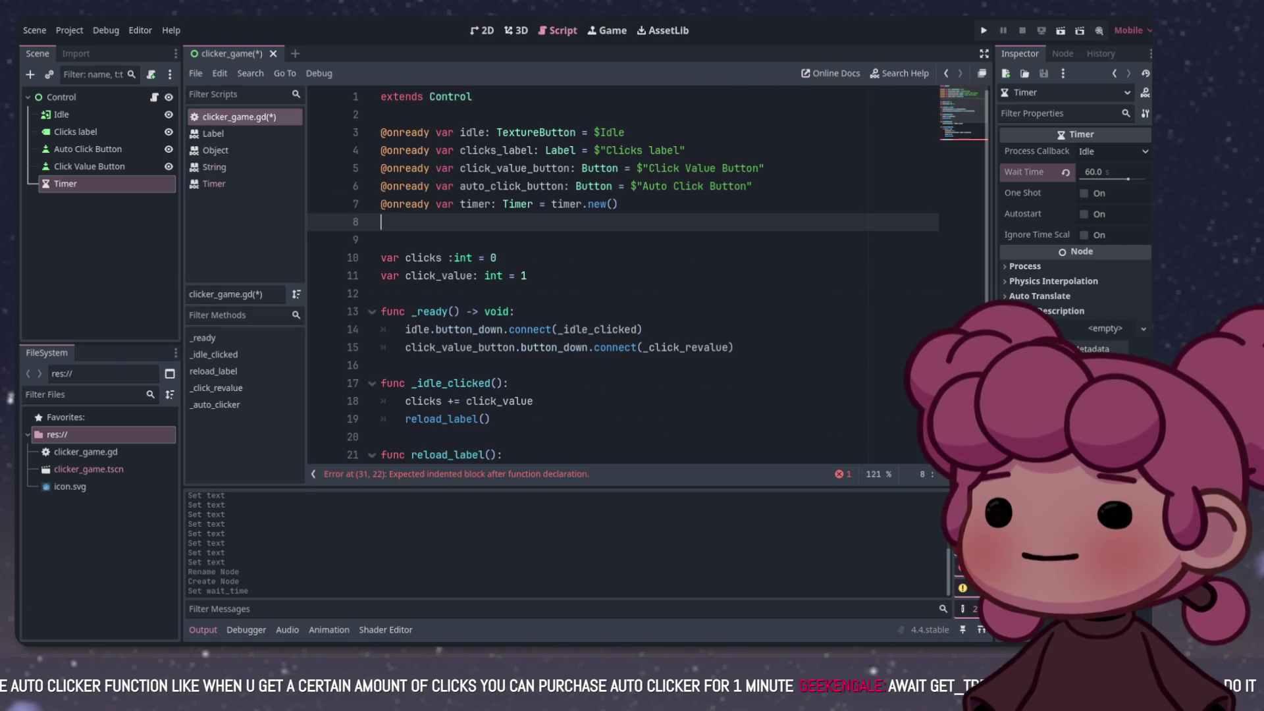
pyautogui.moveTo(618, 204); pyautogui.dragTo(551, 204)
pyautogui.press('BackSpace')
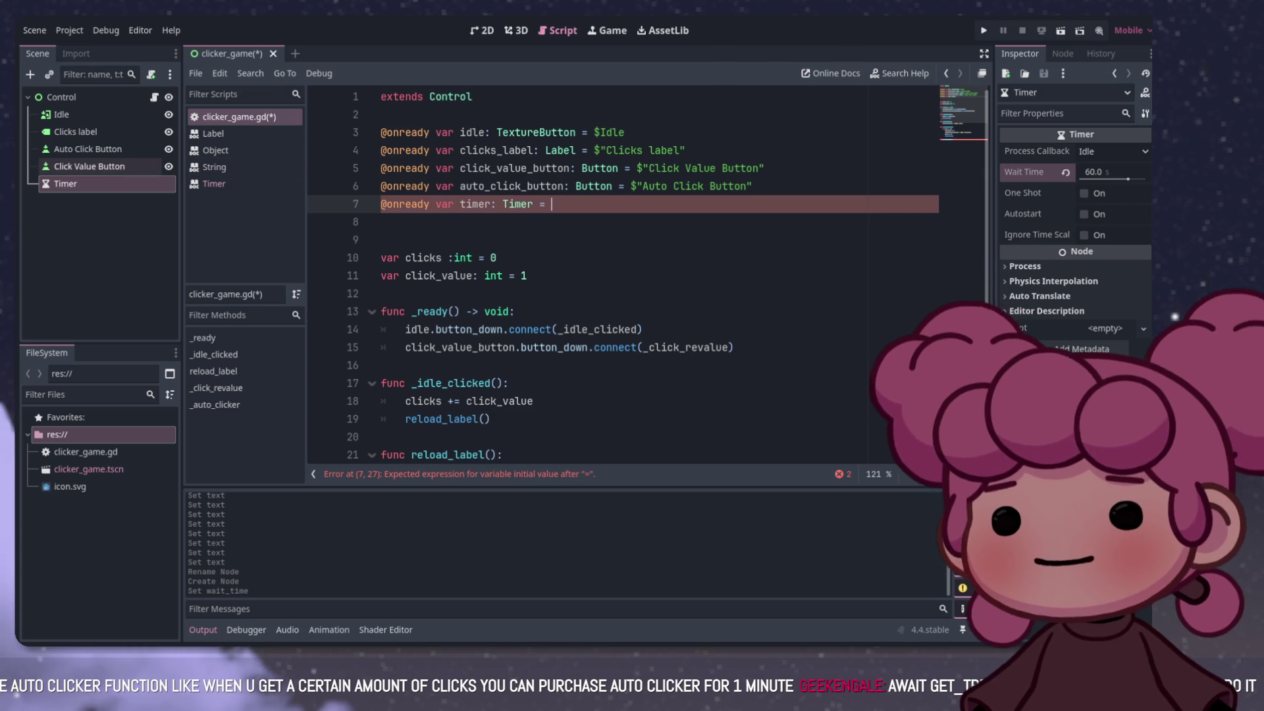
pyautogui.click(66, 184)
pyautogui.moveTo(66, 184); pyautogui.dragTo(546, 204)
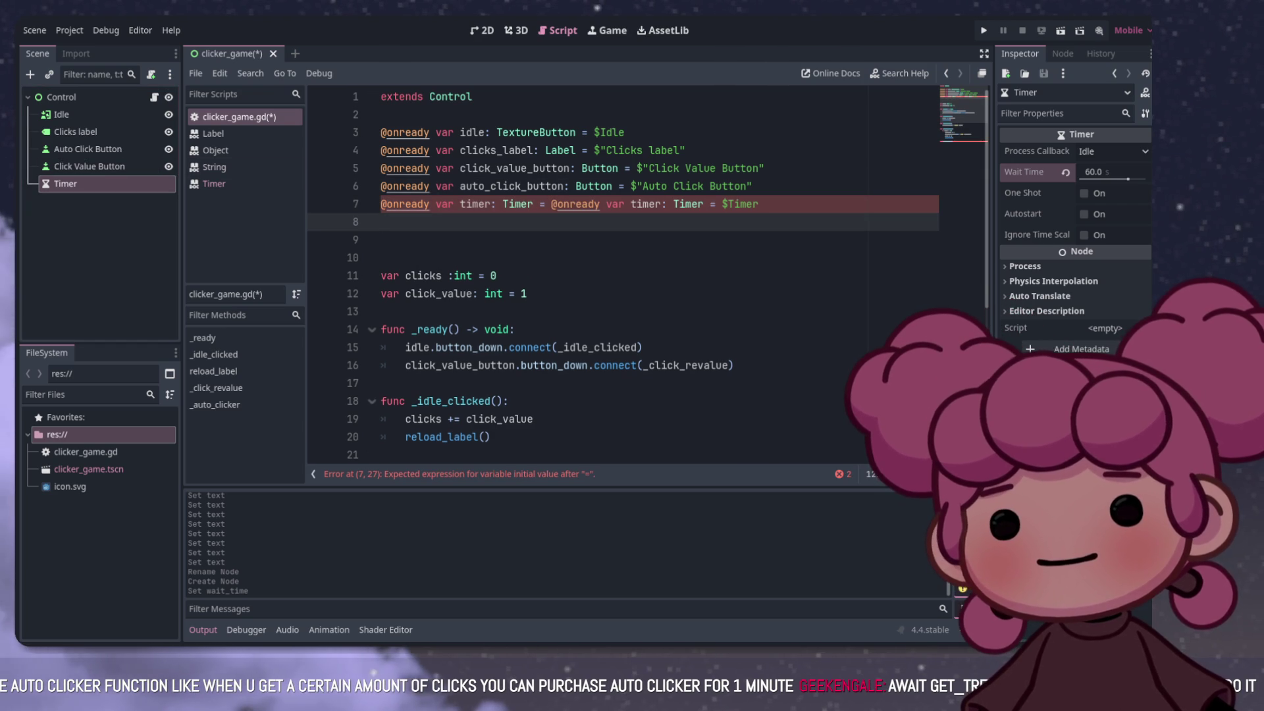
pyautogui.click(746, 204)
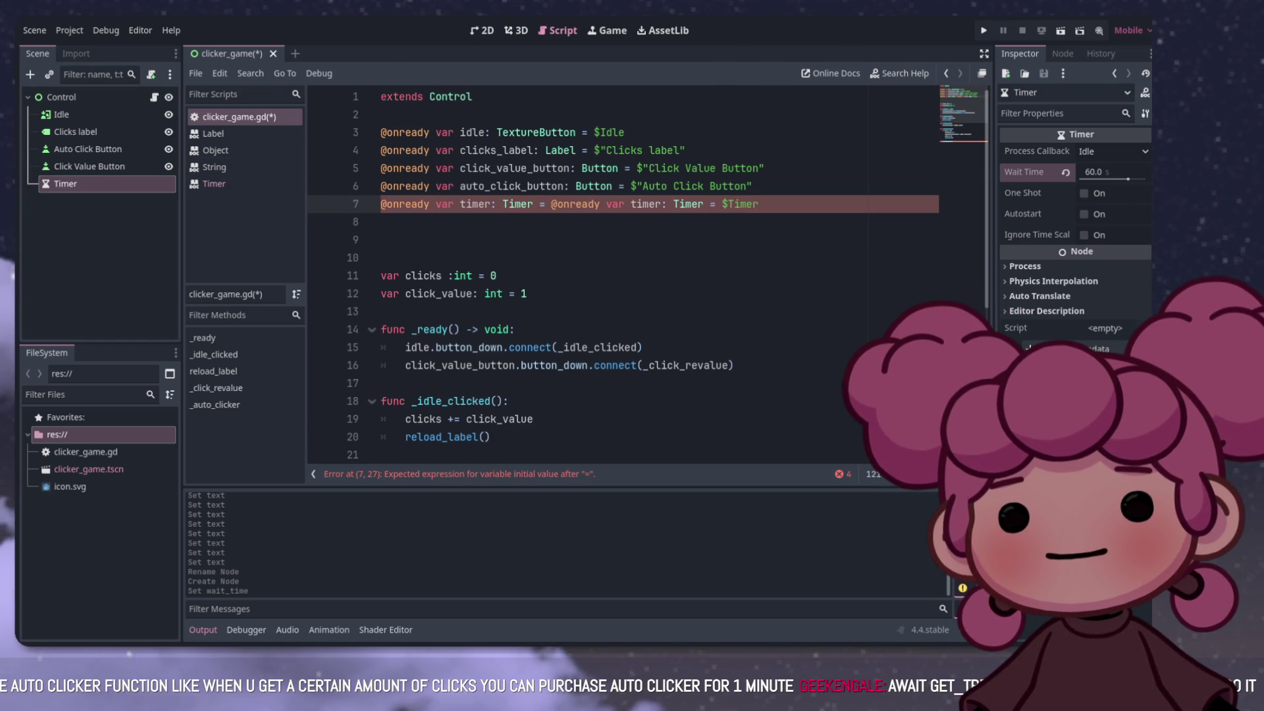
pyautogui.moveTo(718, 204); pyautogui.dragTo(557, 204)
pyautogui.press('BackSpace')
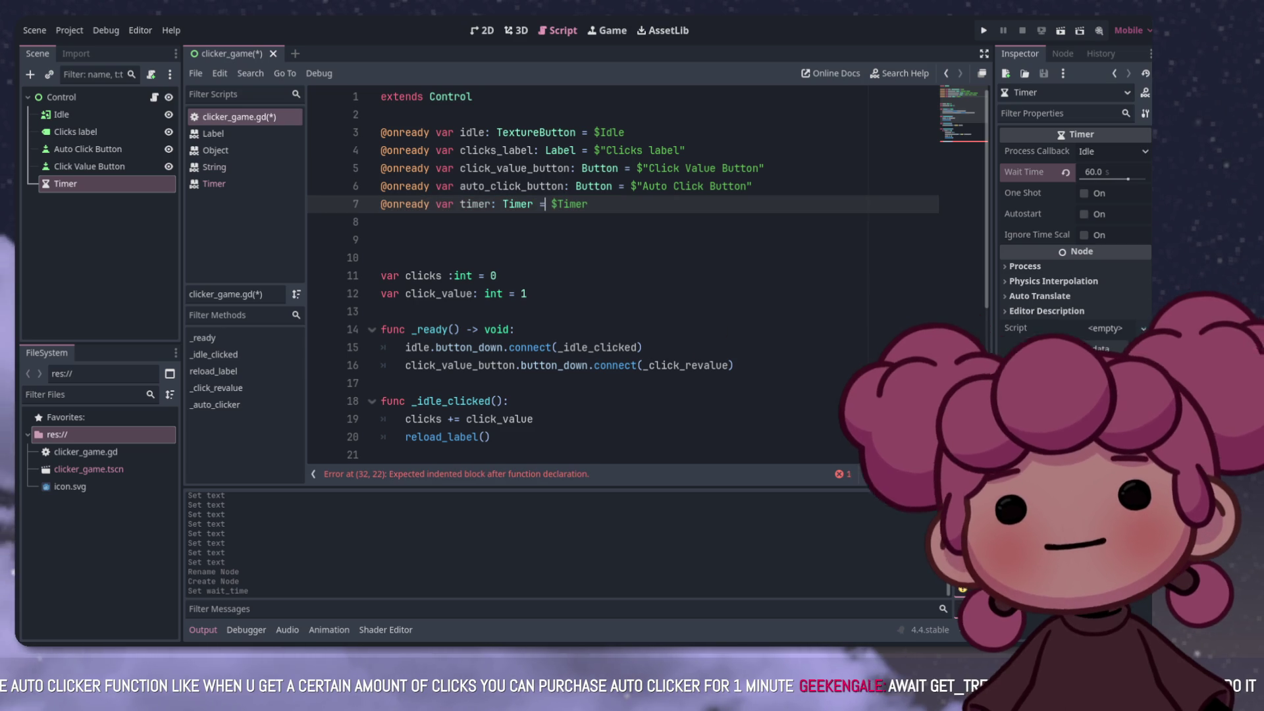
pyautogui.scroll(-5, 625, 276)
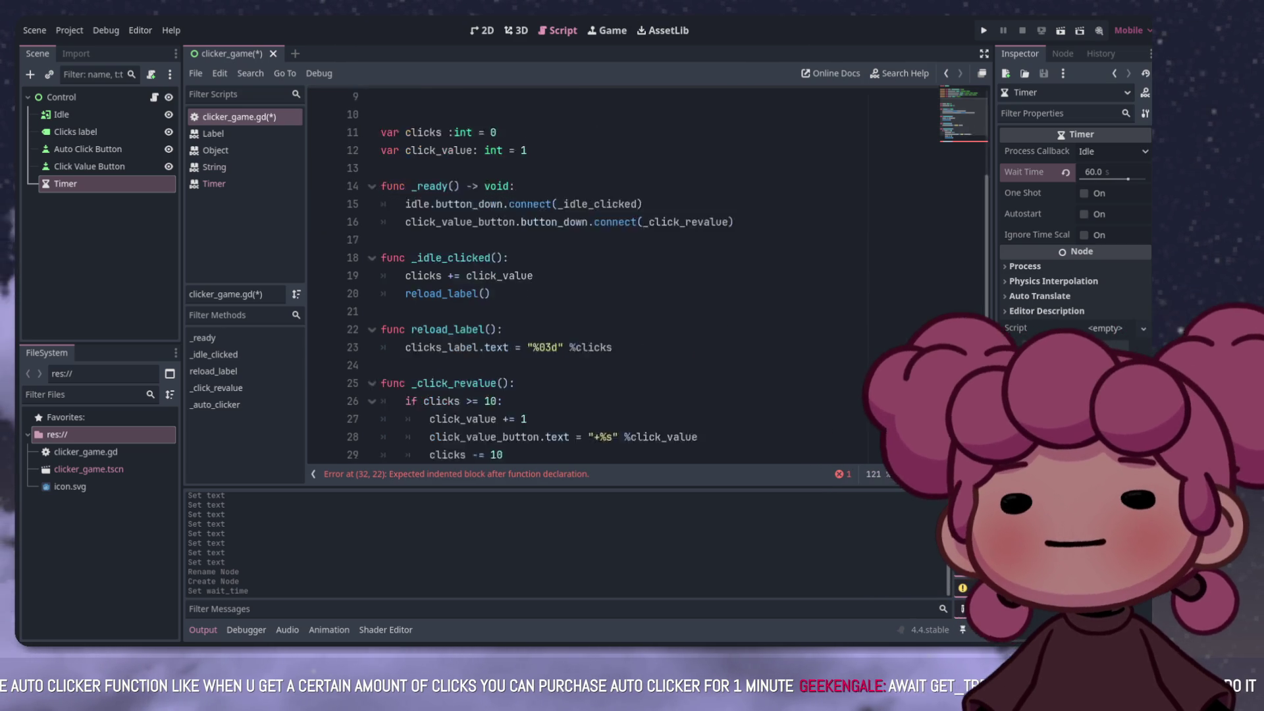
pyautogui.click(395, 419)
pyautogui.scroll(3, 625, 277)
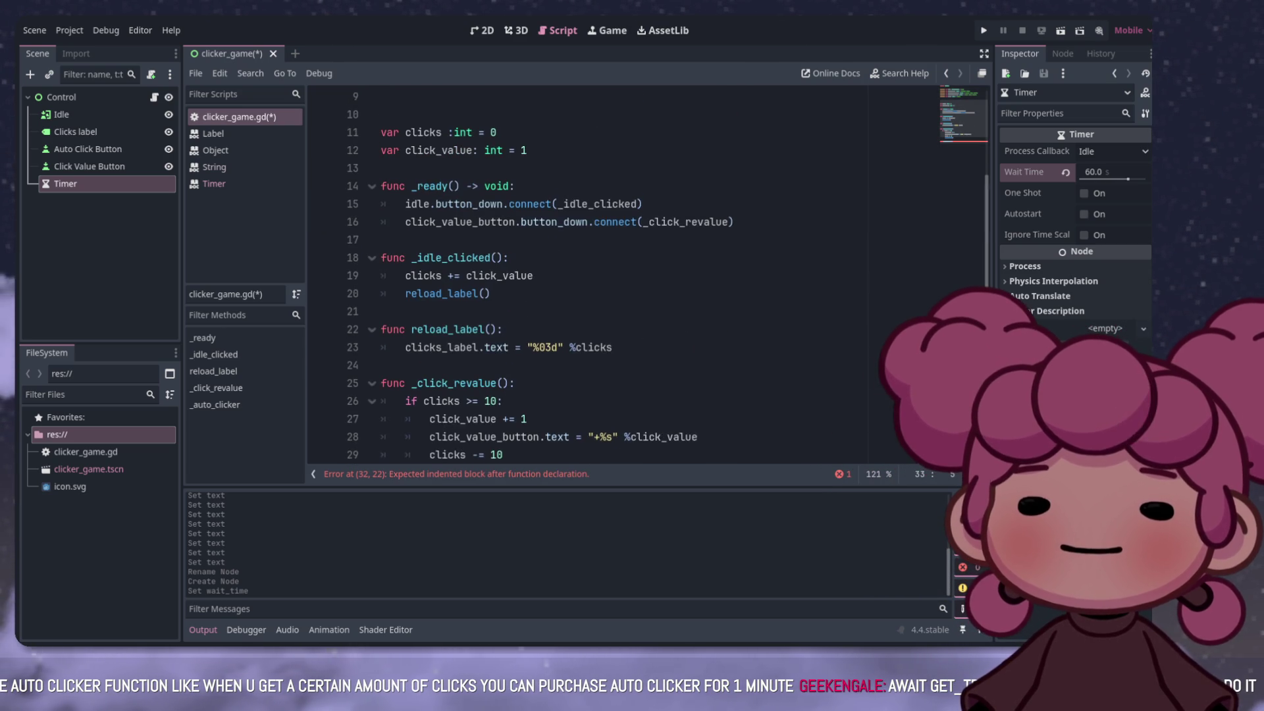
pyautogui.scroll(3, 625, 277)
pyautogui.scroll(-5, 626, 276)
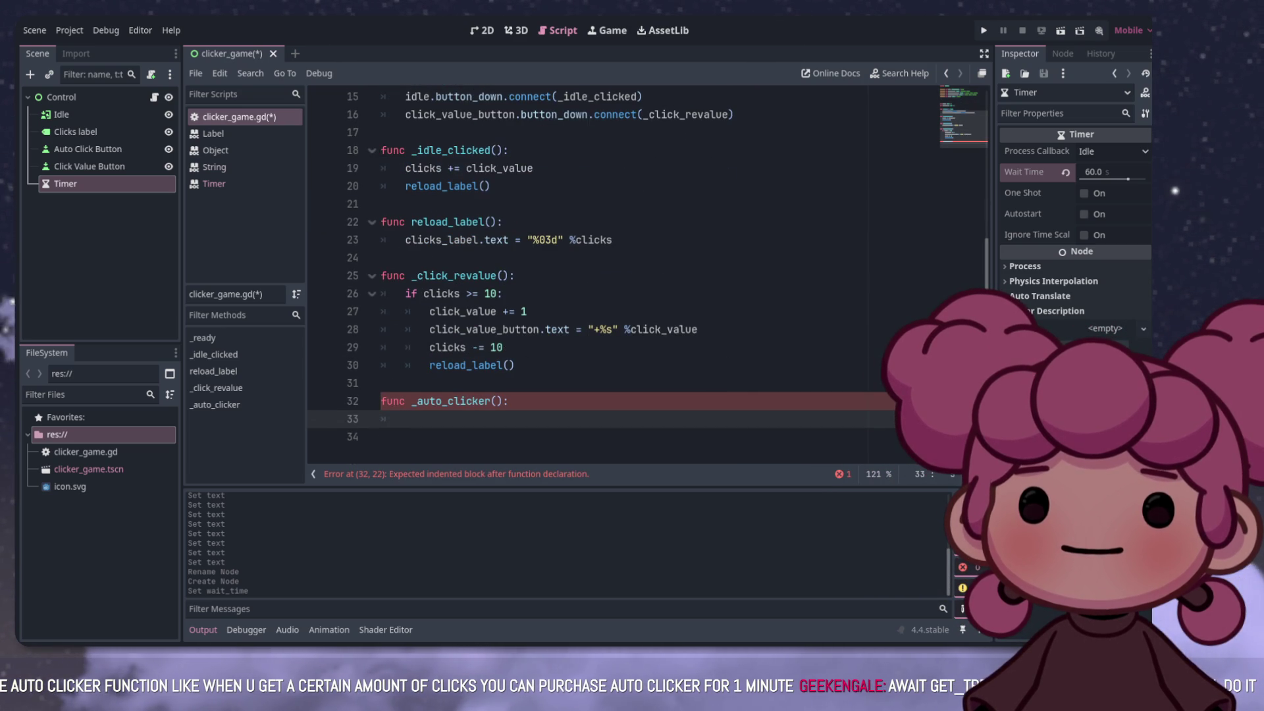
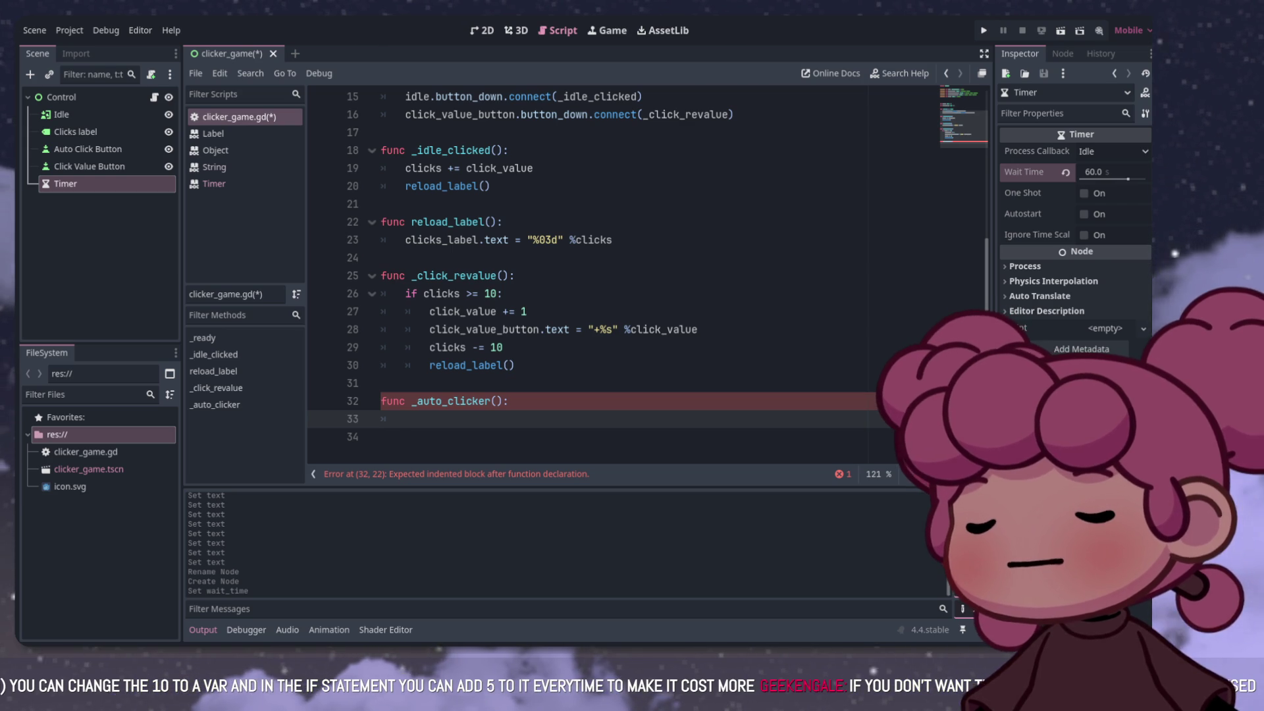
# Step: Add timer.start() inside _auto_clicker and begin a second 'timer.' line below it
pyautogui.write('timer.s')
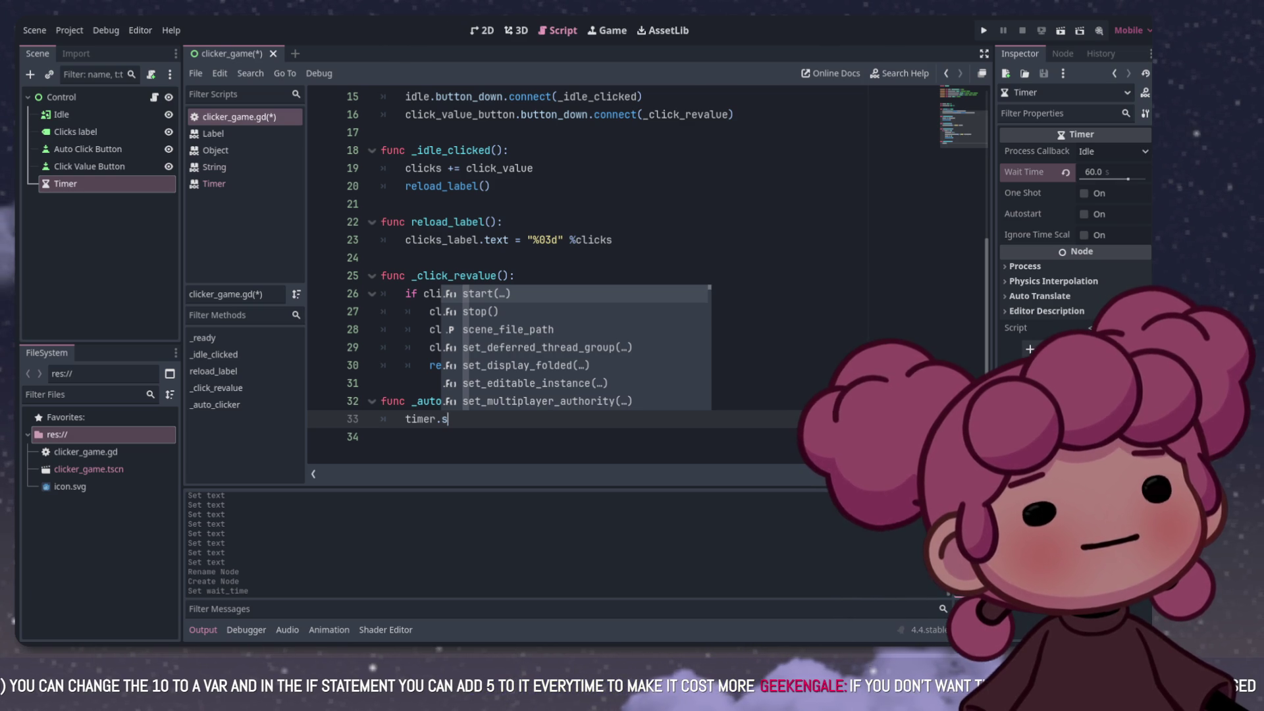
pyautogui.press('Escape')
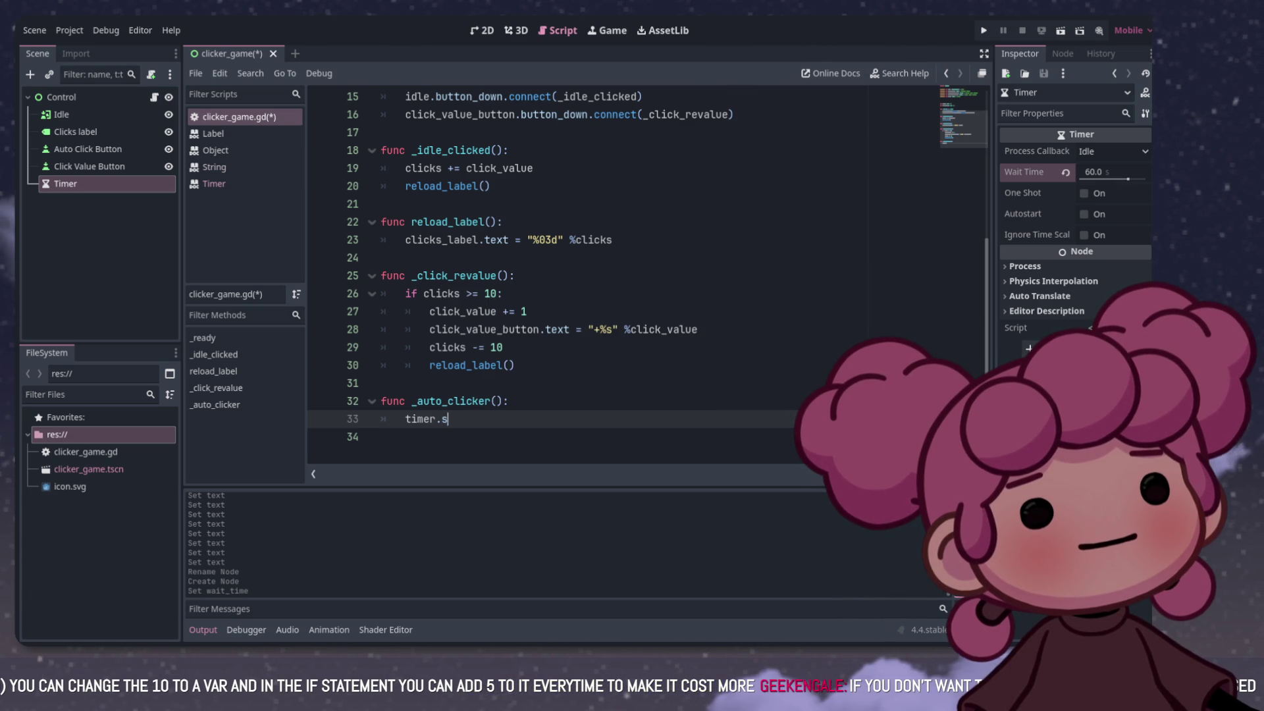
pyautogui.write('tart(')
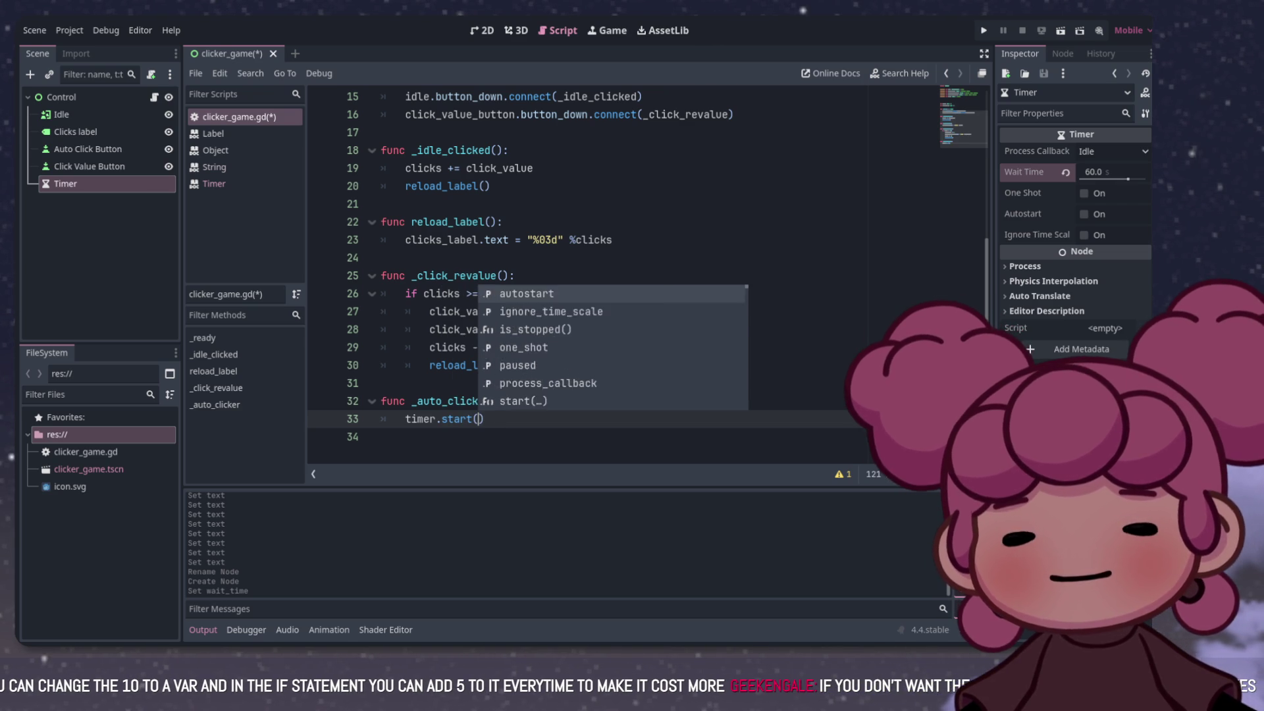
pyautogui.press('Return')
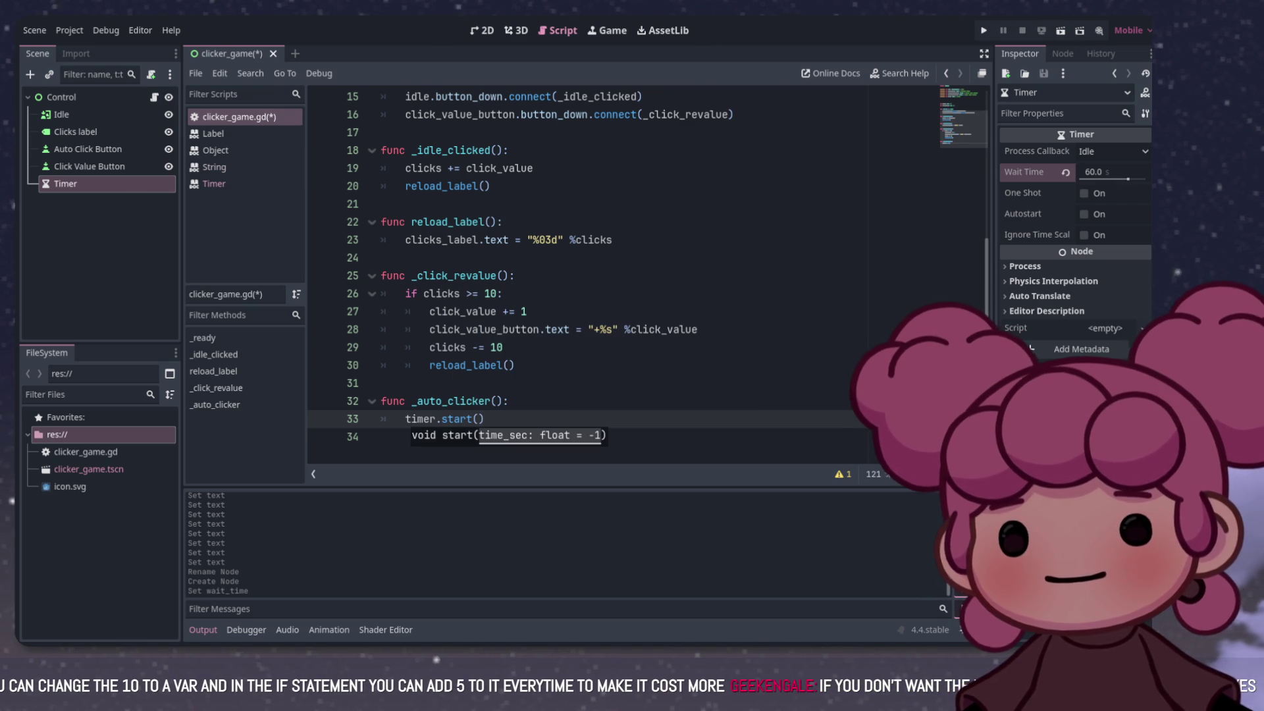
pyautogui.press('Right')
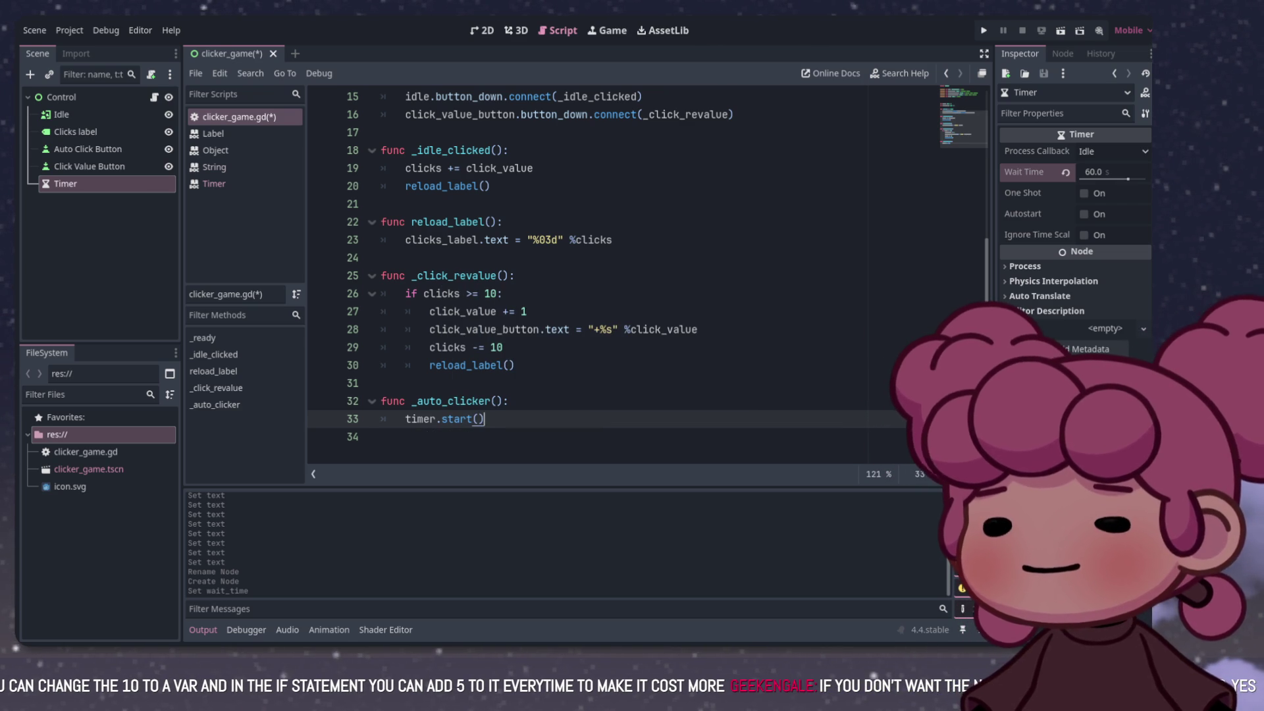
pyautogui.press('Return')
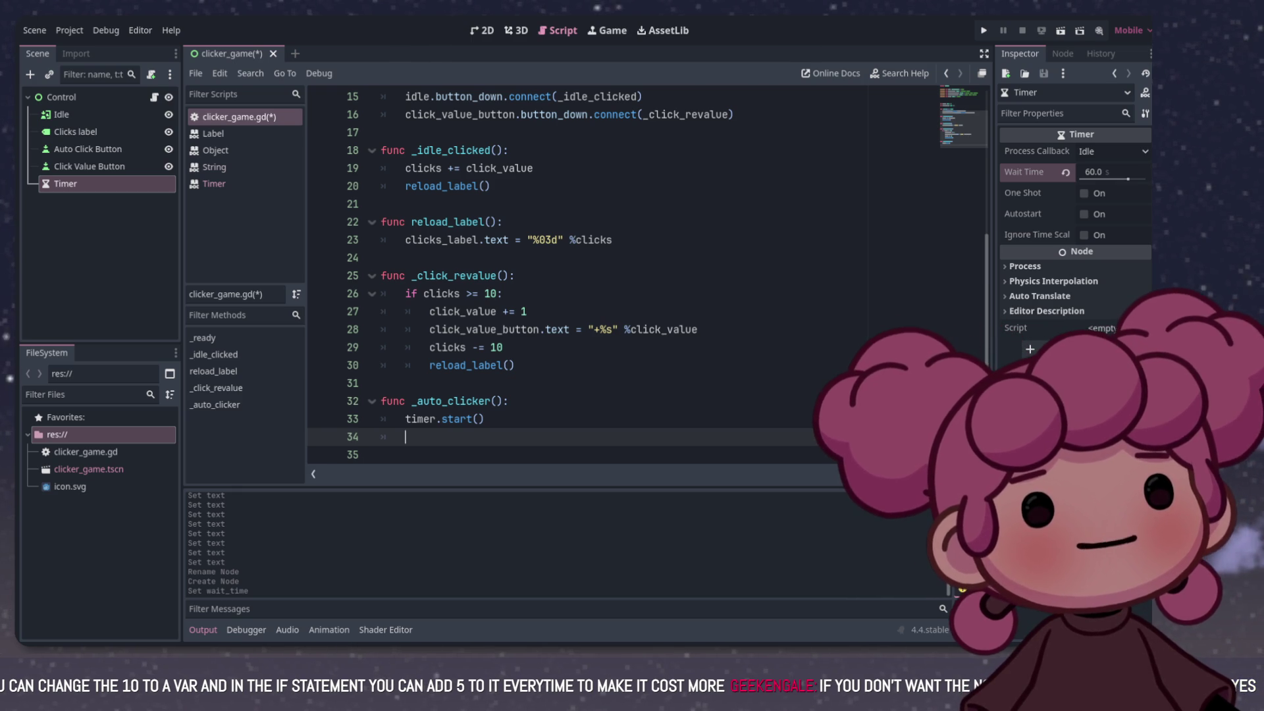
pyautogui.write('timer.')
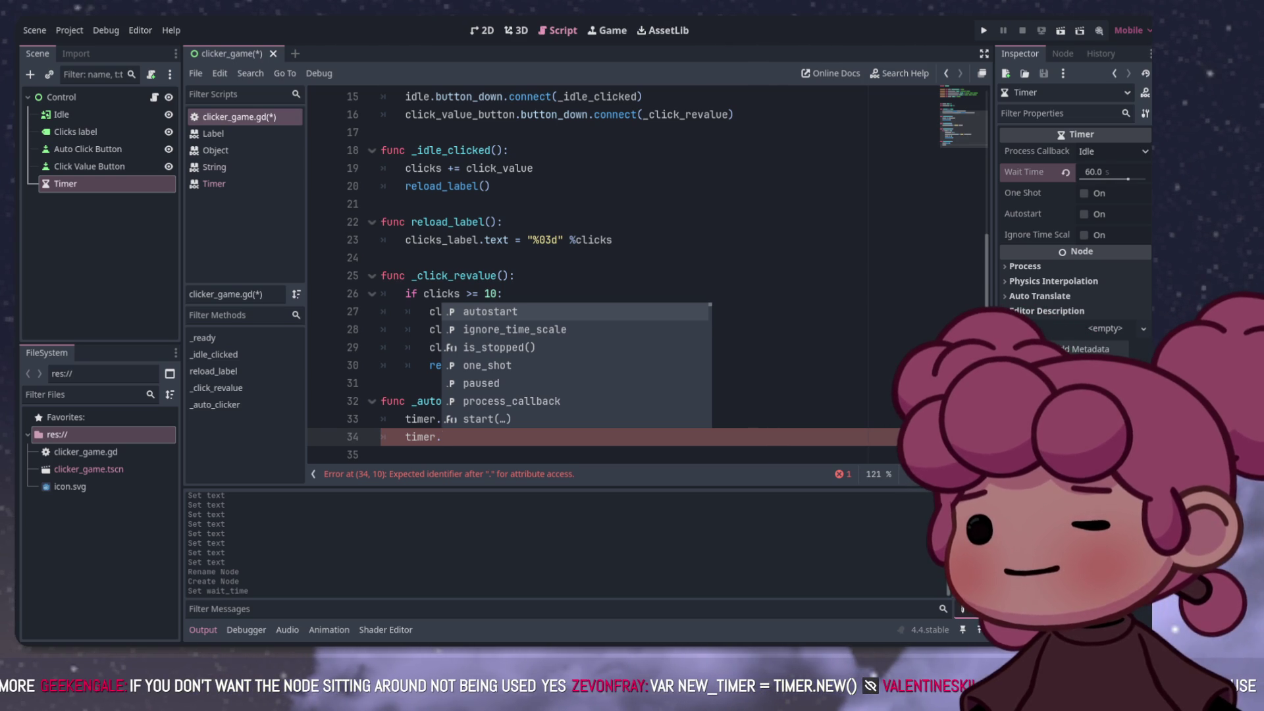
# Step: Remove the stray 's' after 'timer.' on line 34
pyautogui.press('Escape')
pyautogui.scroll(4, 622, 277)
pyautogui.scroll(1, 622, 277)
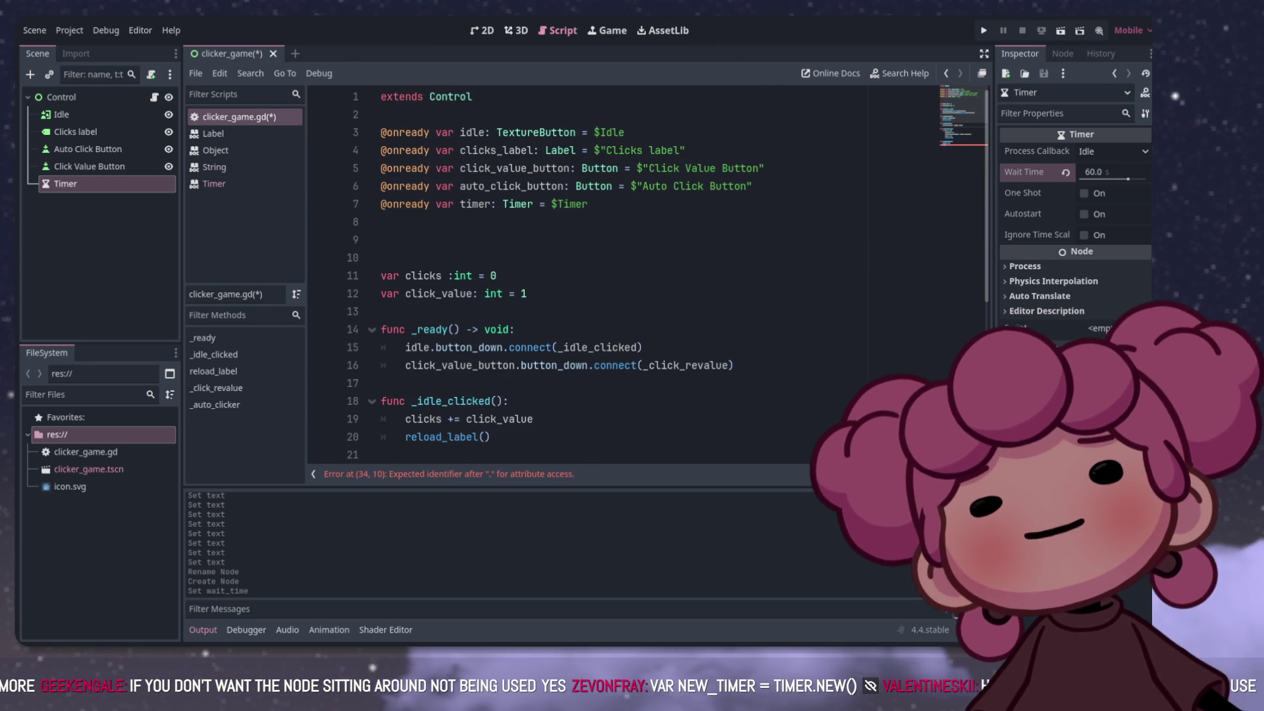
pyautogui.moveTo(588, 204); pyautogui.dragTo(380, 204)
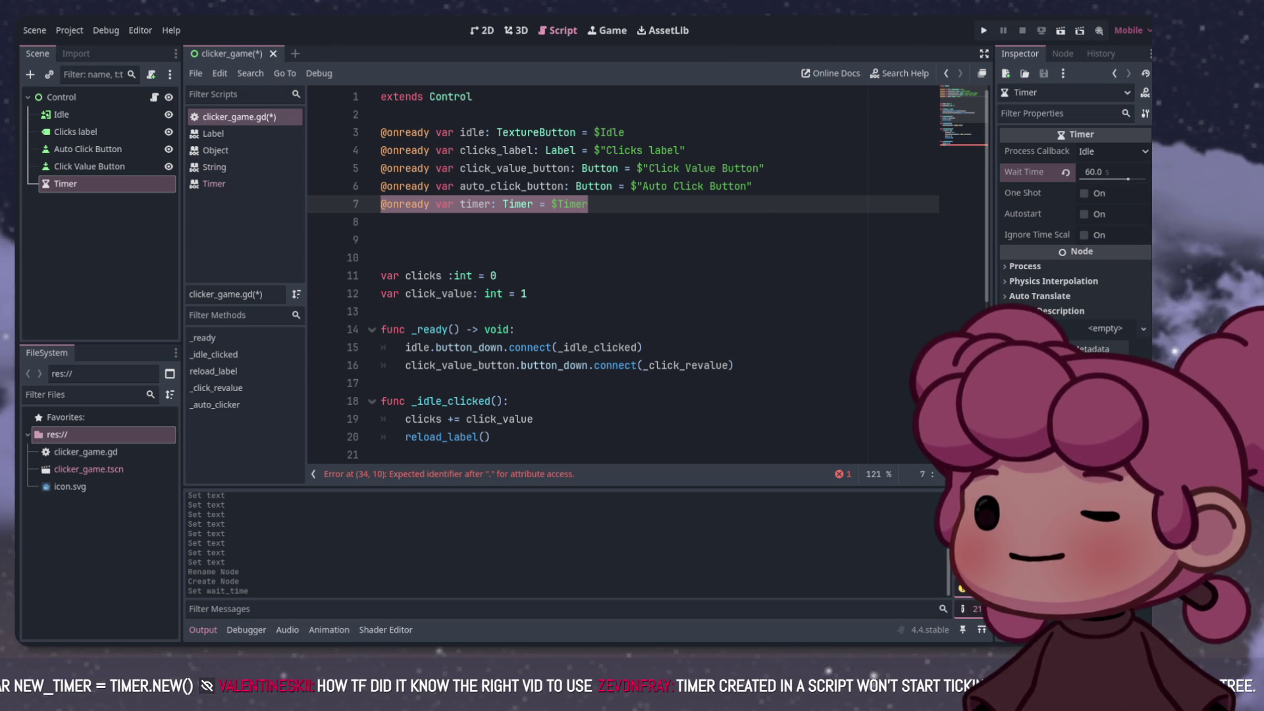
pyautogui.scroll(-5, 622, 276)
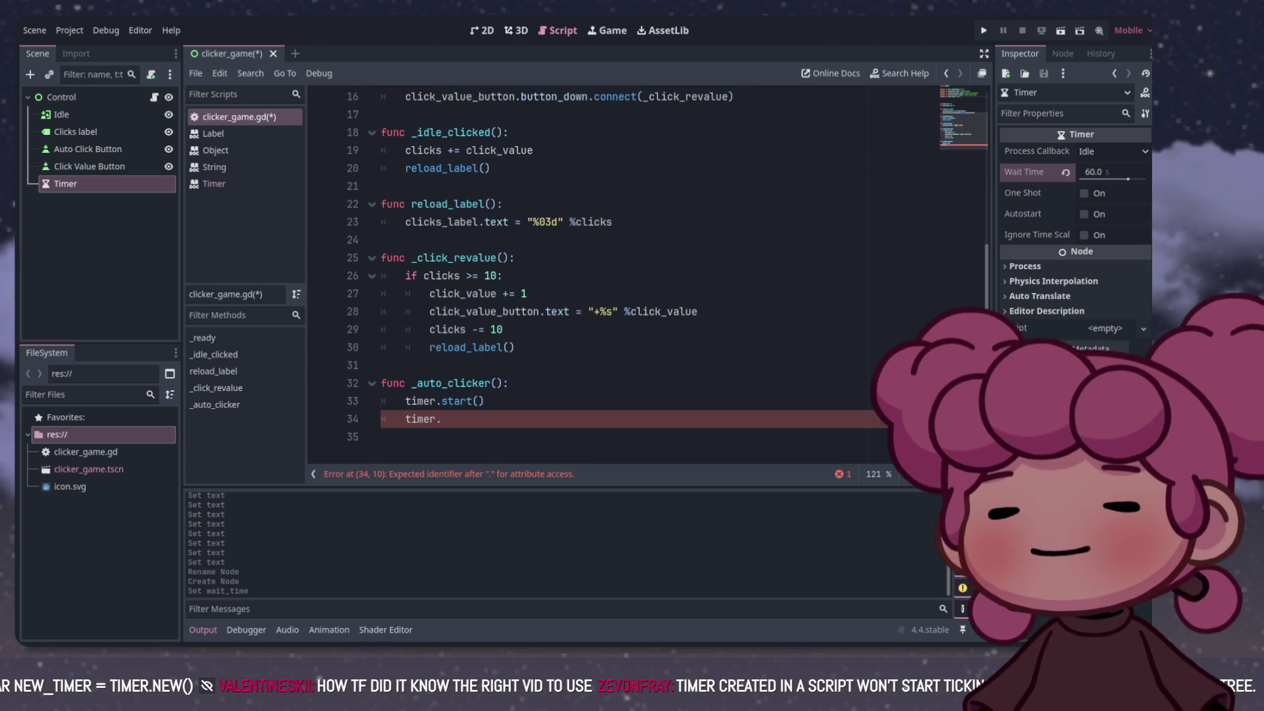
pyautogui.click(442, 419)
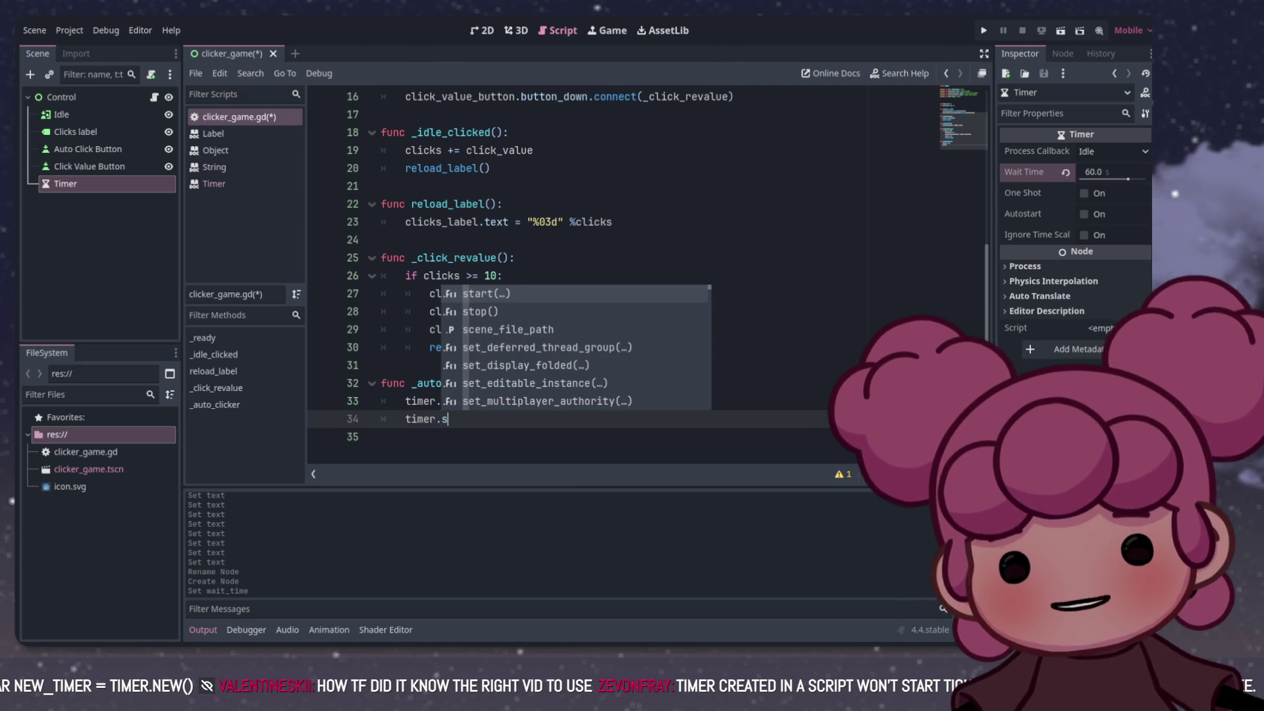
pyautogui.press('BackSpace')
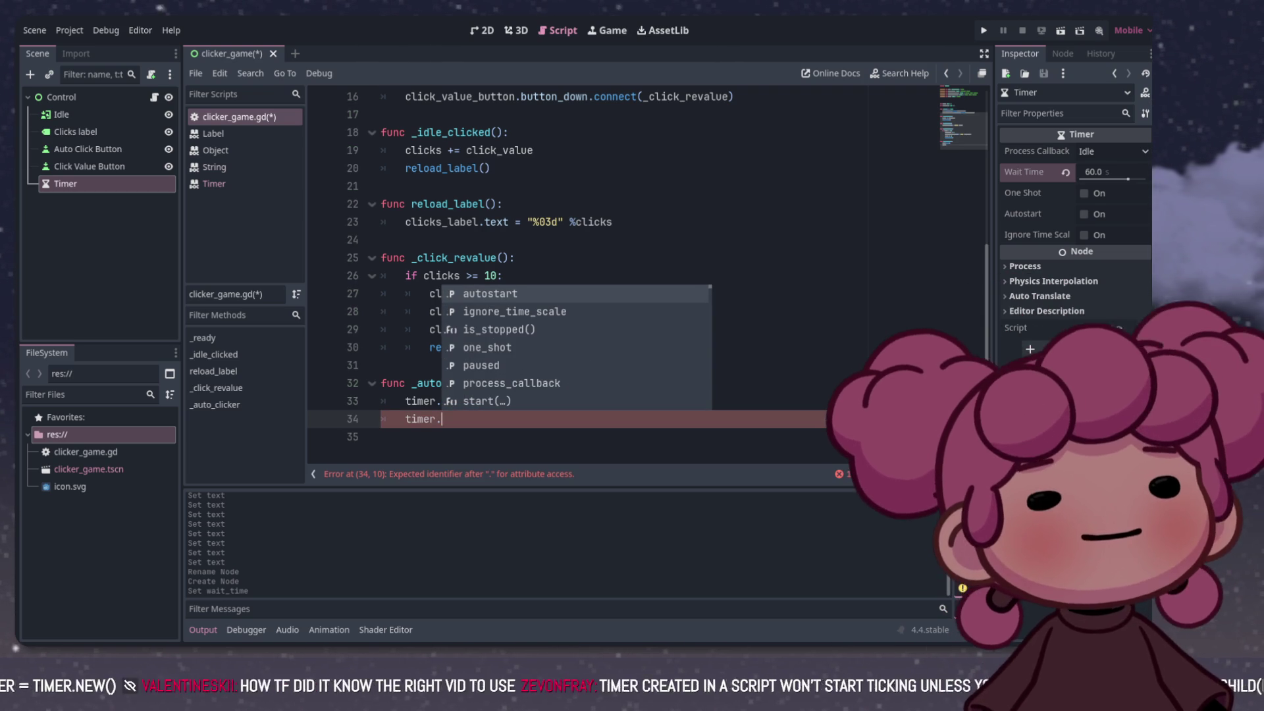
# Step: Complete line 34 as timer.timeout from the member list and open the Timer class reference
pyautogui.press('Escape')
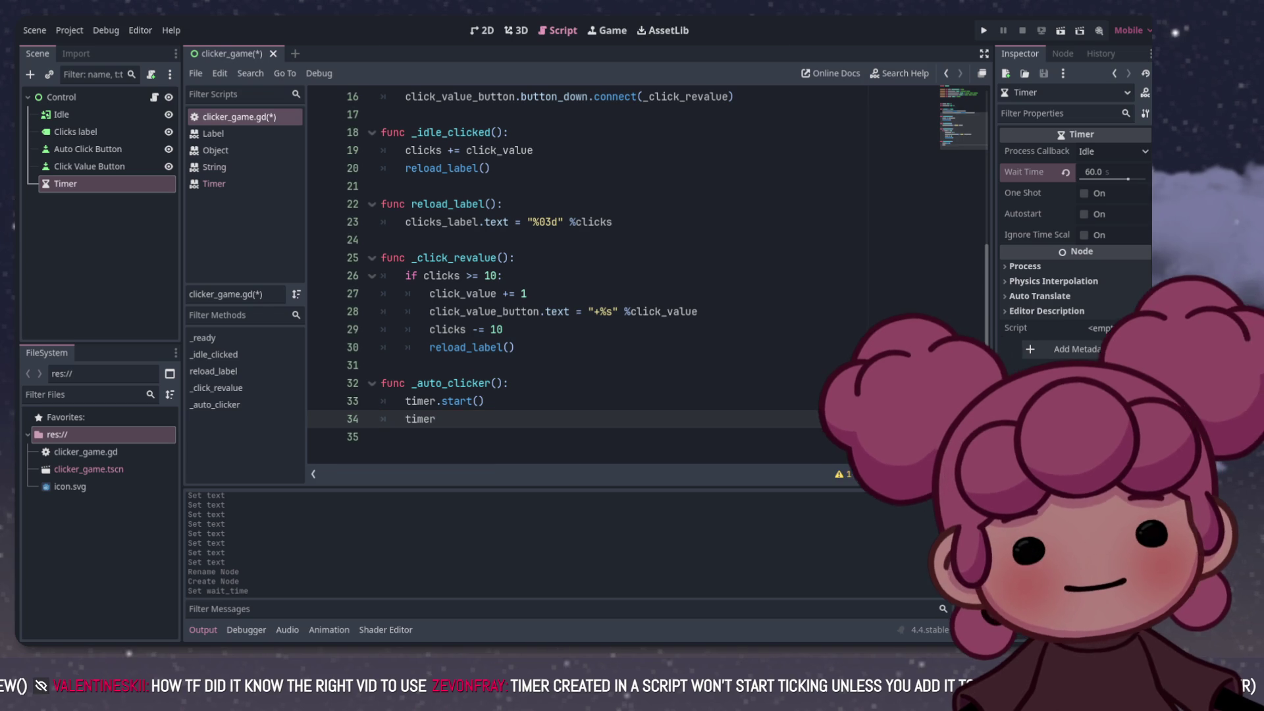
pyautogui.hotkey('ctrl', 'space')
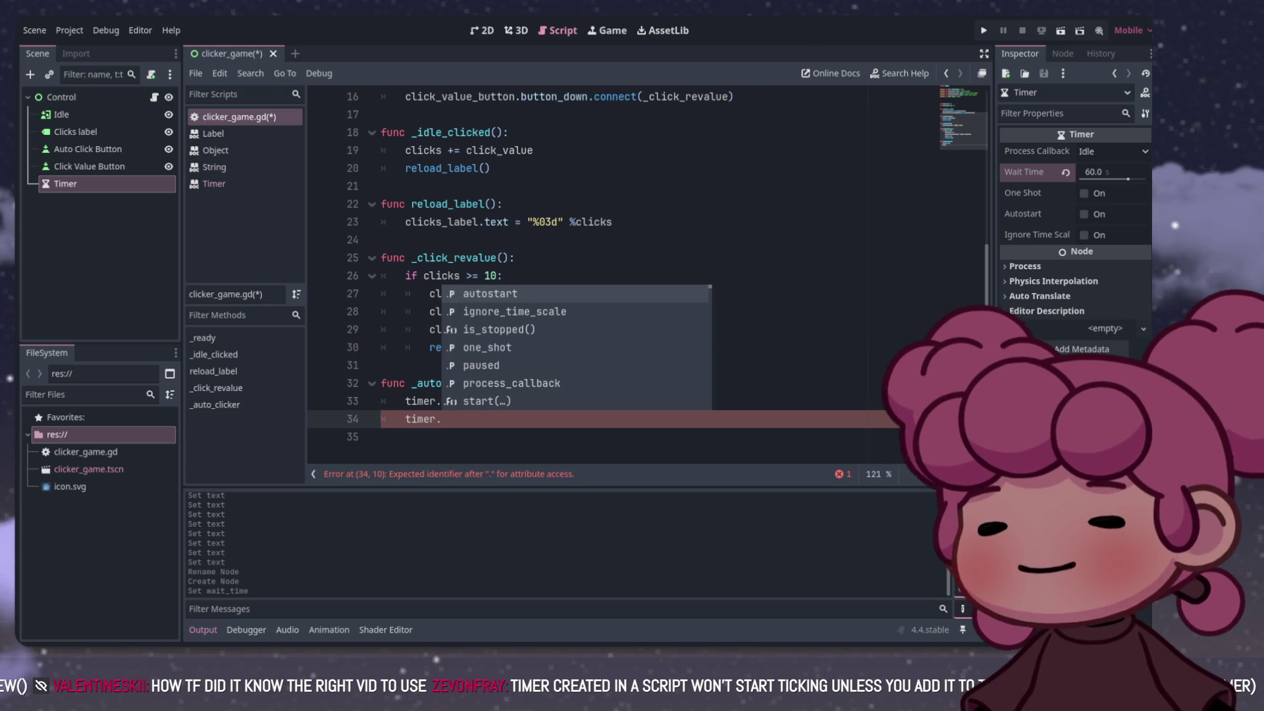
pyautogui.press('Down')
pyautogui.press('Down')
pyautogui.press('Down')
pyautogui.press('Down')
pyautogui.press('Down')
pyautogui.press('Down')
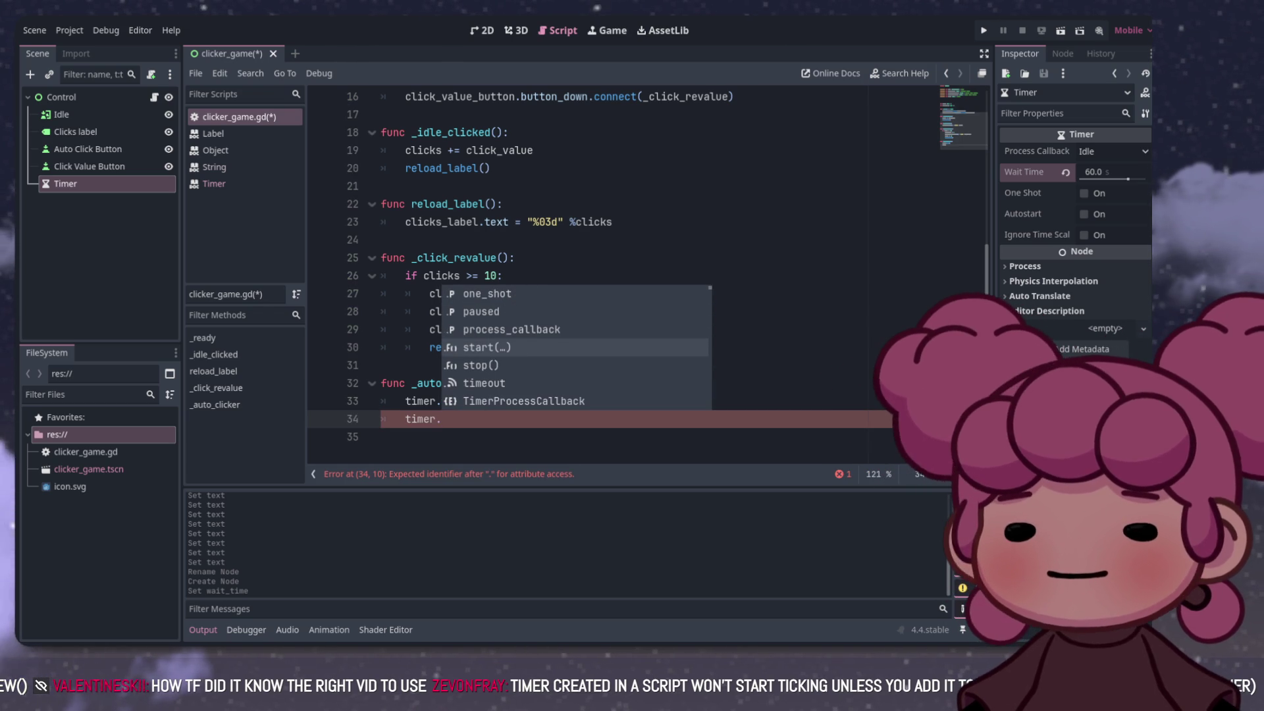
pyautogui.press('Down')
pyautogui.press('Down')
pyautogui.press('Return')
pyautogui.hotkey('alt', 'F1')
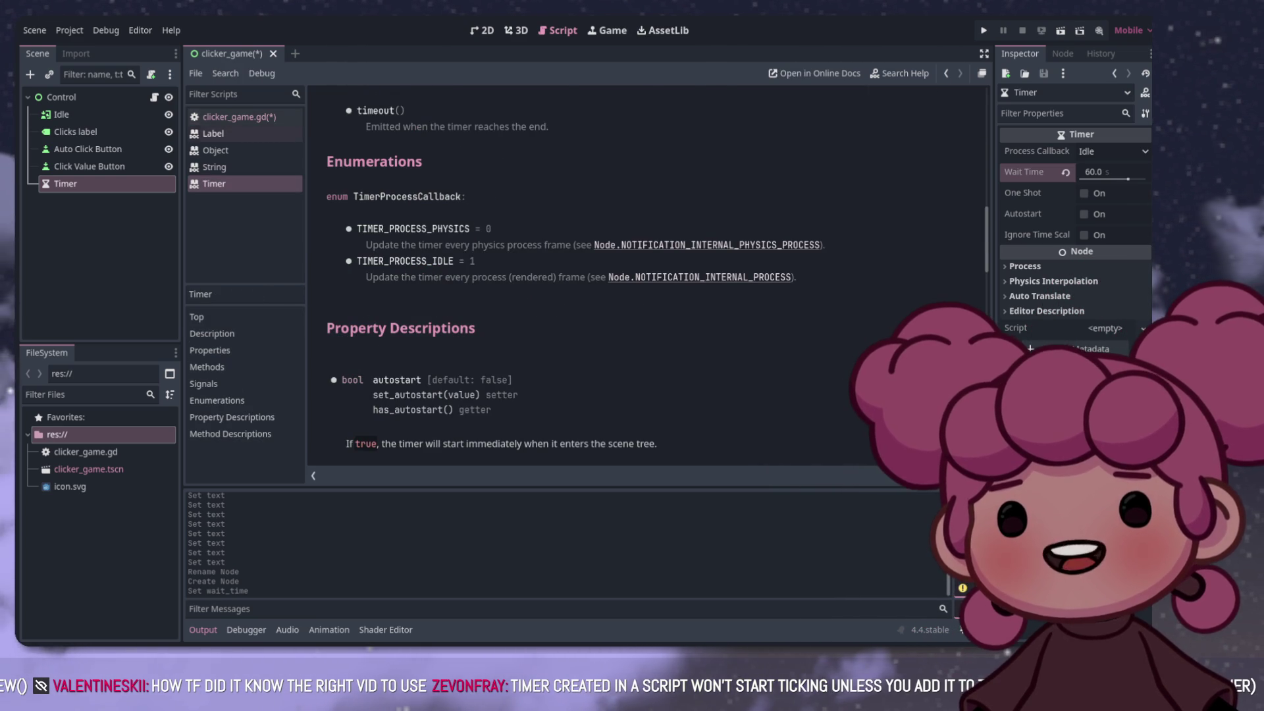
# Step: Return from the Timer docs to clicker_game.gd in the Scripts list
pyautogui.click(239, 116)
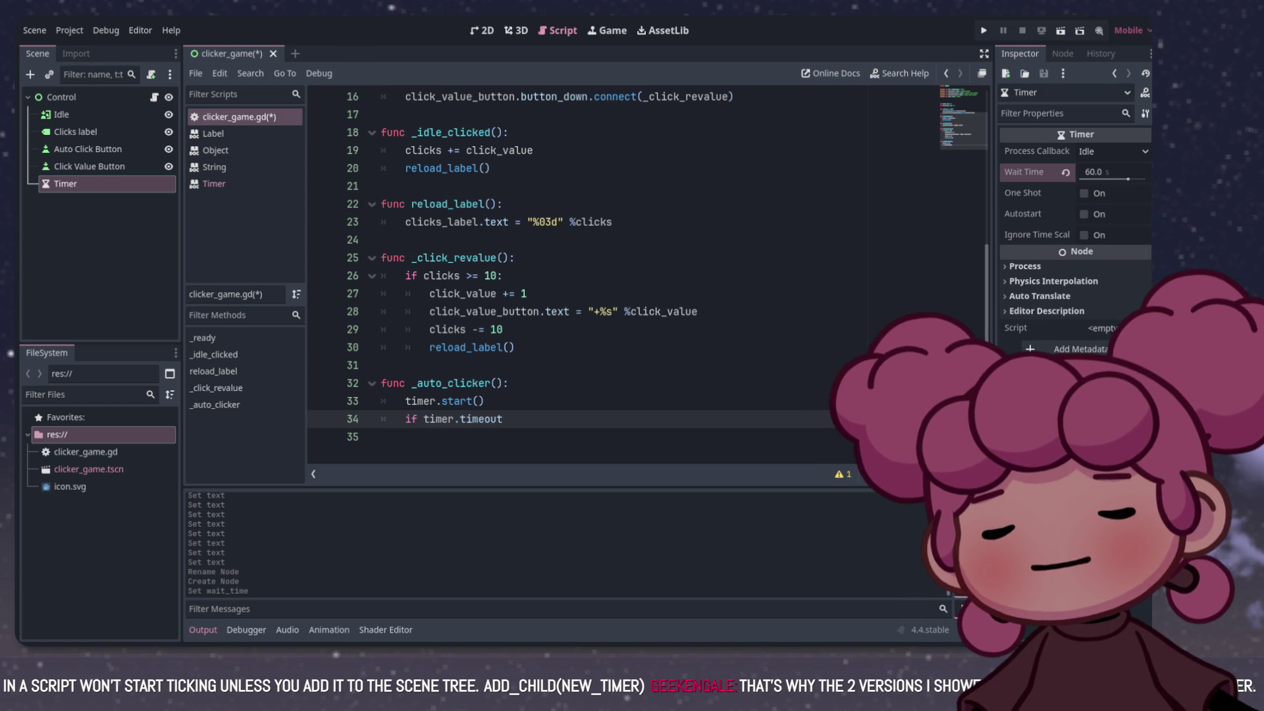
pyautogui.write('if timer.timeout:')
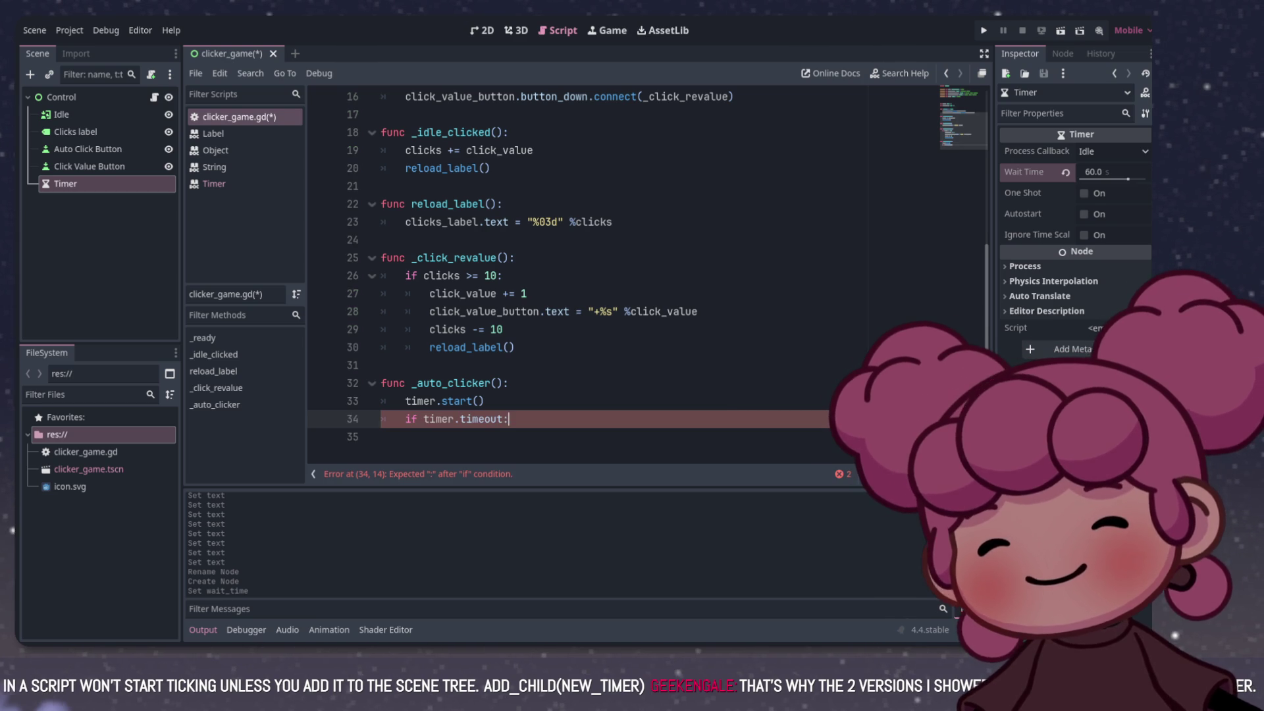
# Step: Give the 'if timer.timeout:' check an indented clicks += 1 body, replacing a placeholder pass
pyautogui.press('Return')
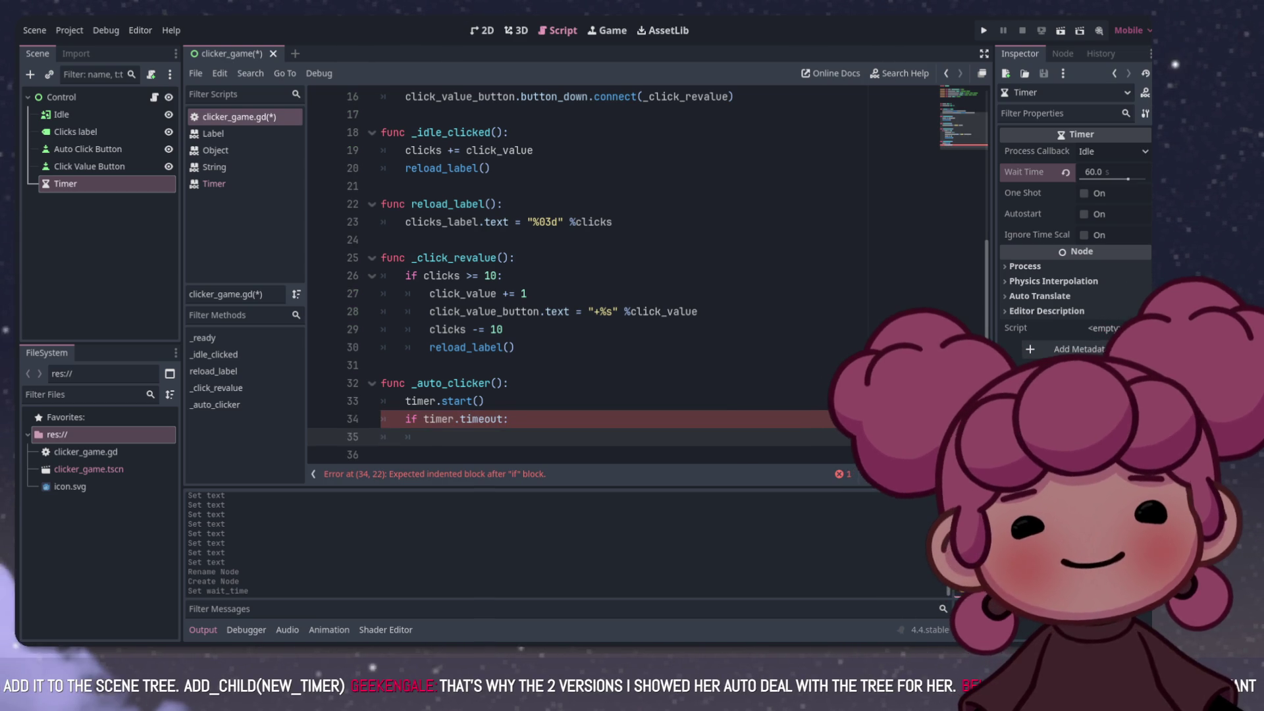
pyautogui.write('pass')
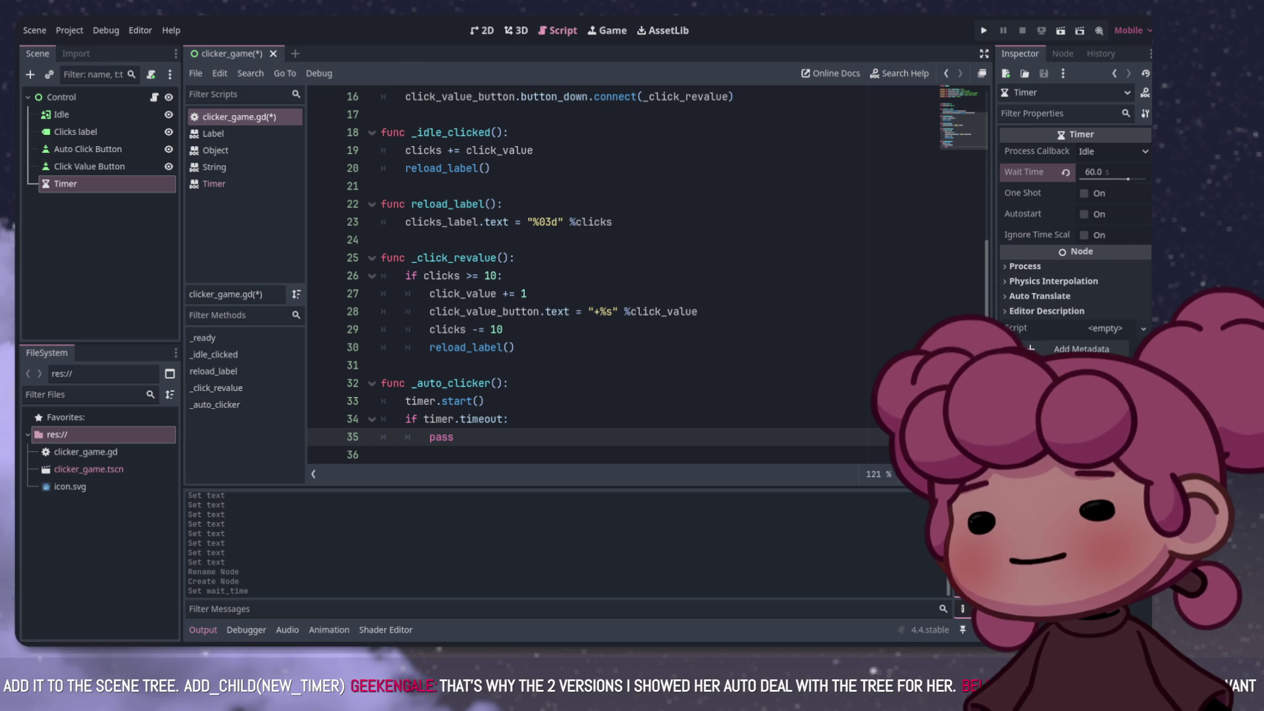
pyautogui.click(485, 401)
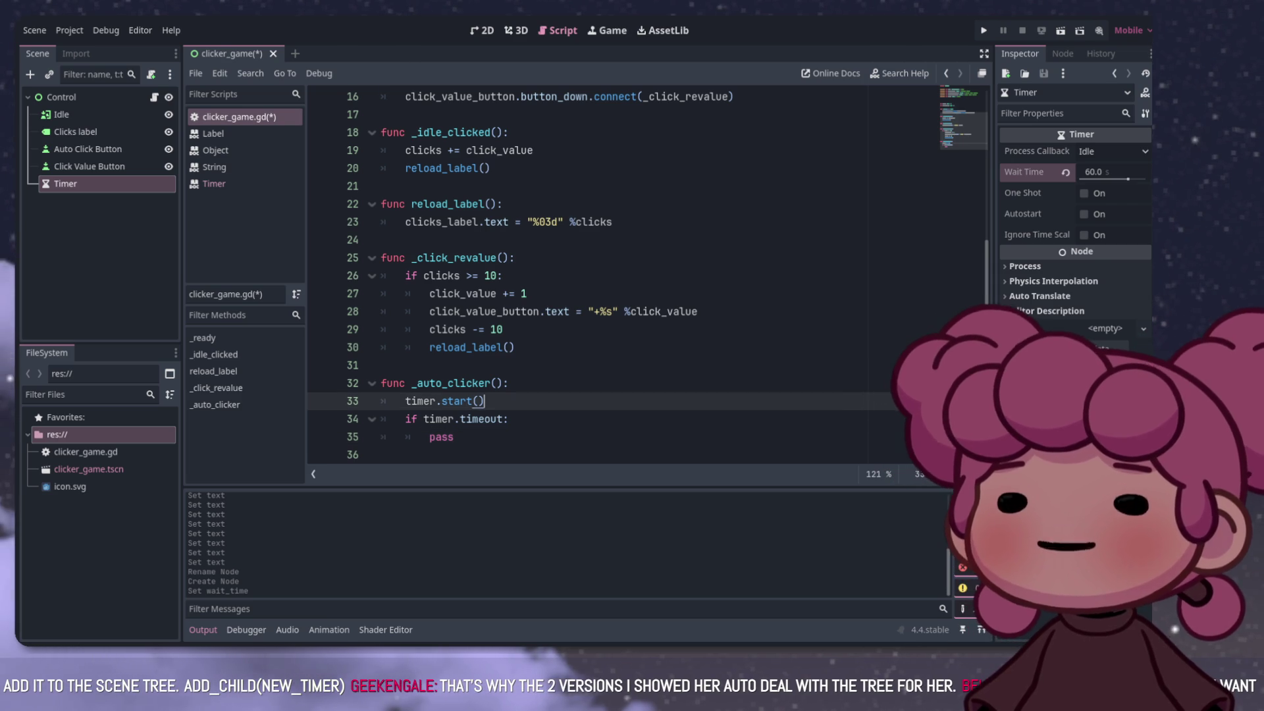
pyautogui.click(498, 418)
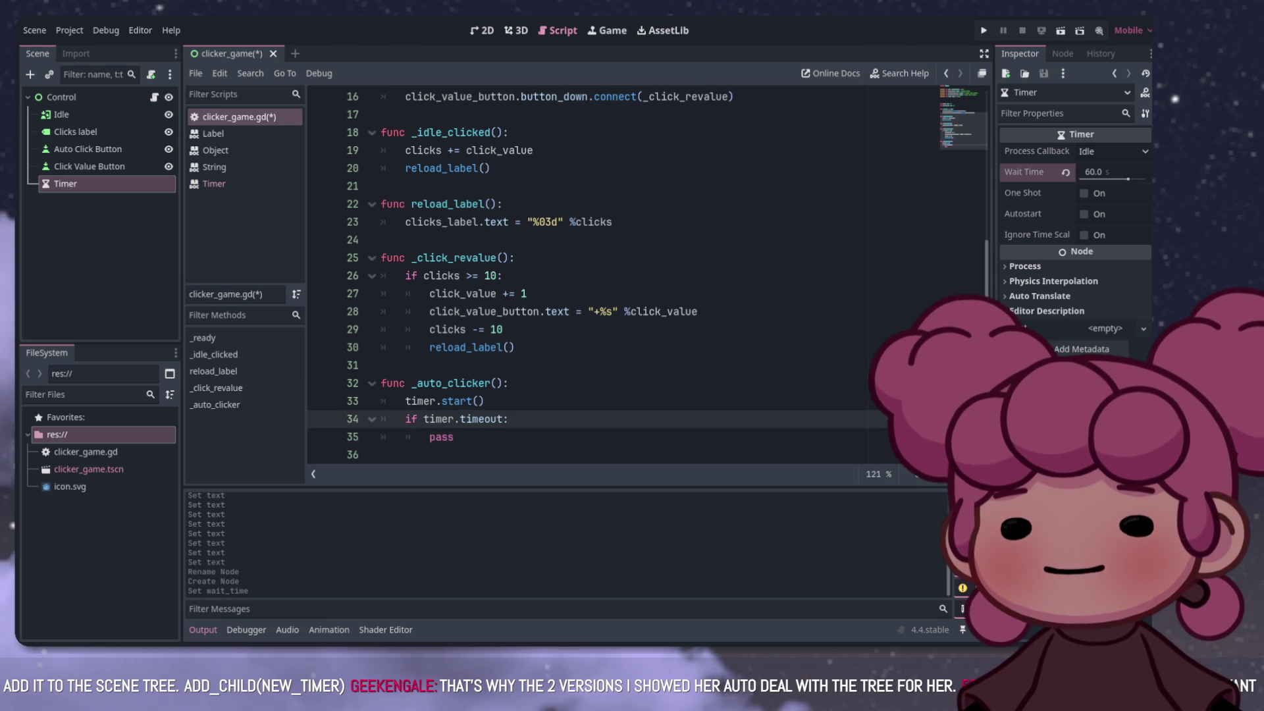
pyautogui.moveTo(588, 96); pyautogui.dragTo(734, 96)
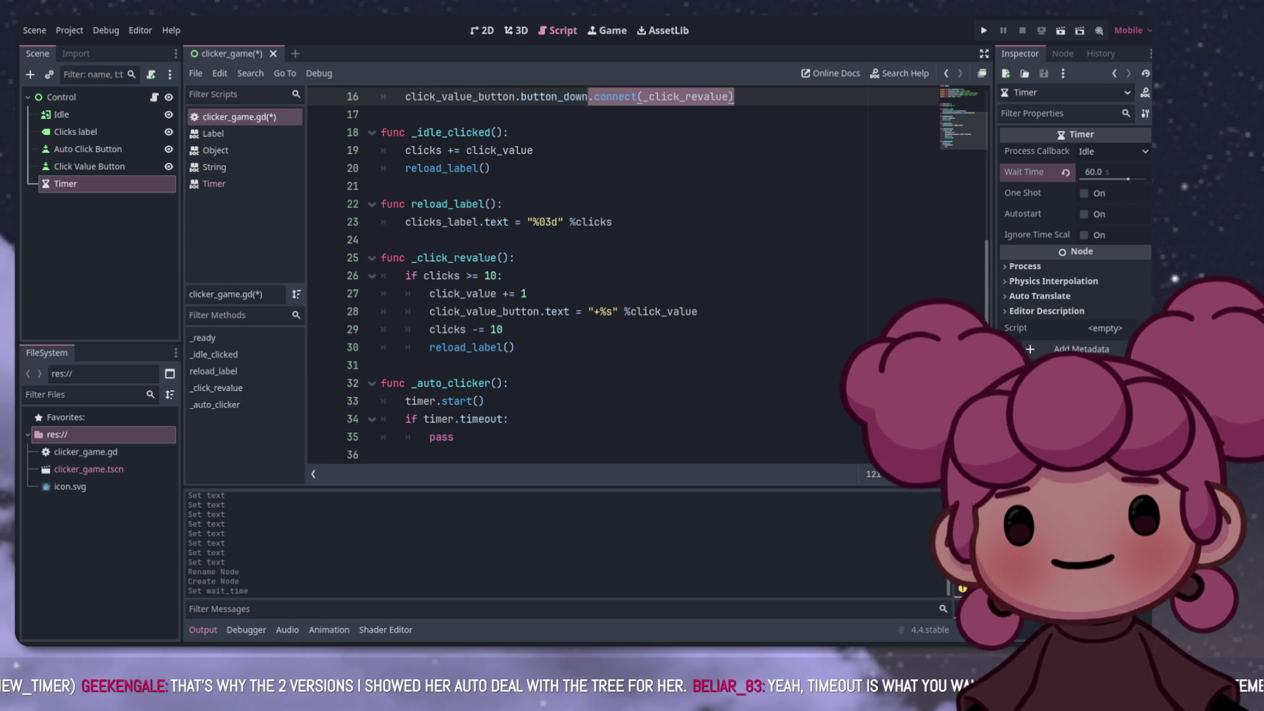
pyautogui.click(429, 437)
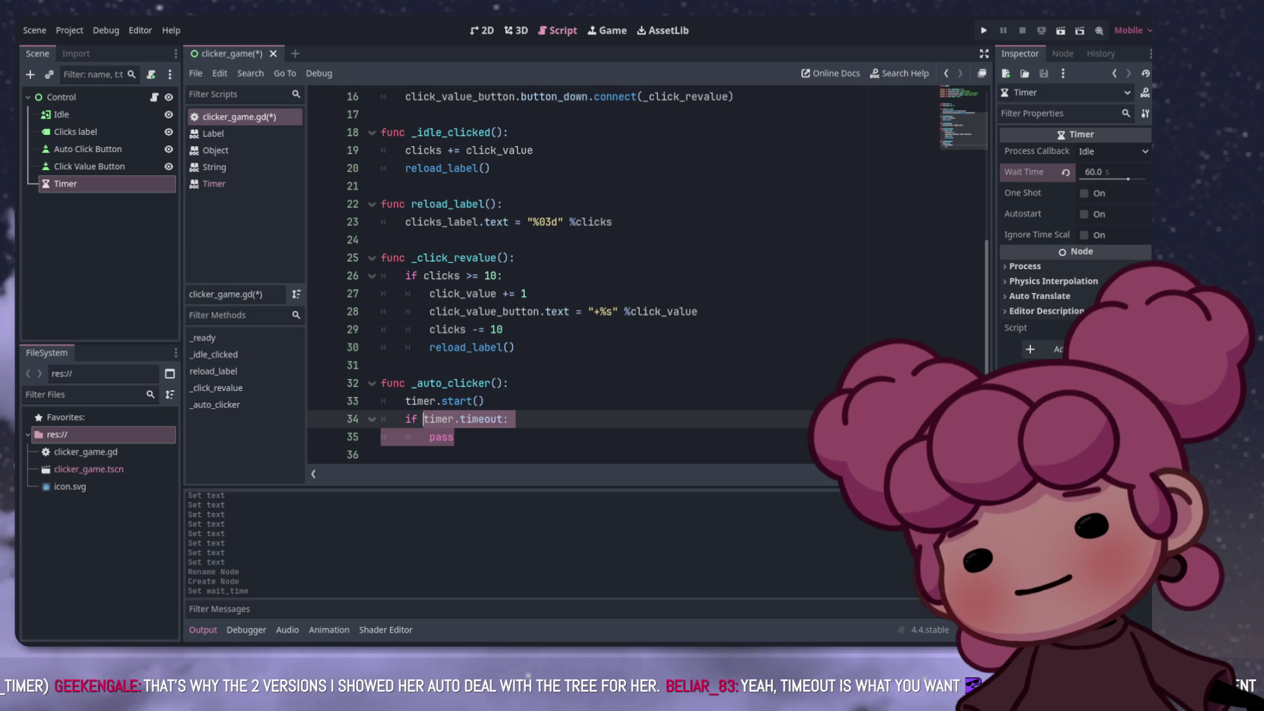
pyautogui.hotkey('shift', 'End')
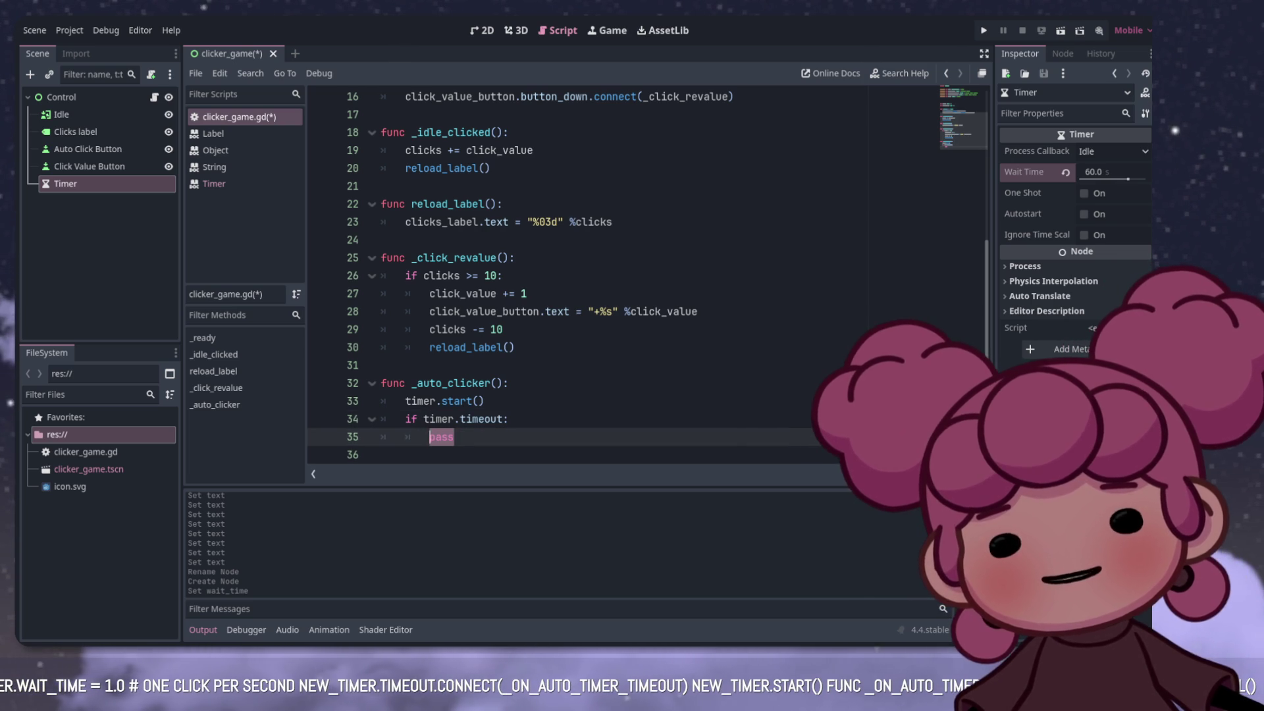
pyautogui.scroll(2, 586, 276)
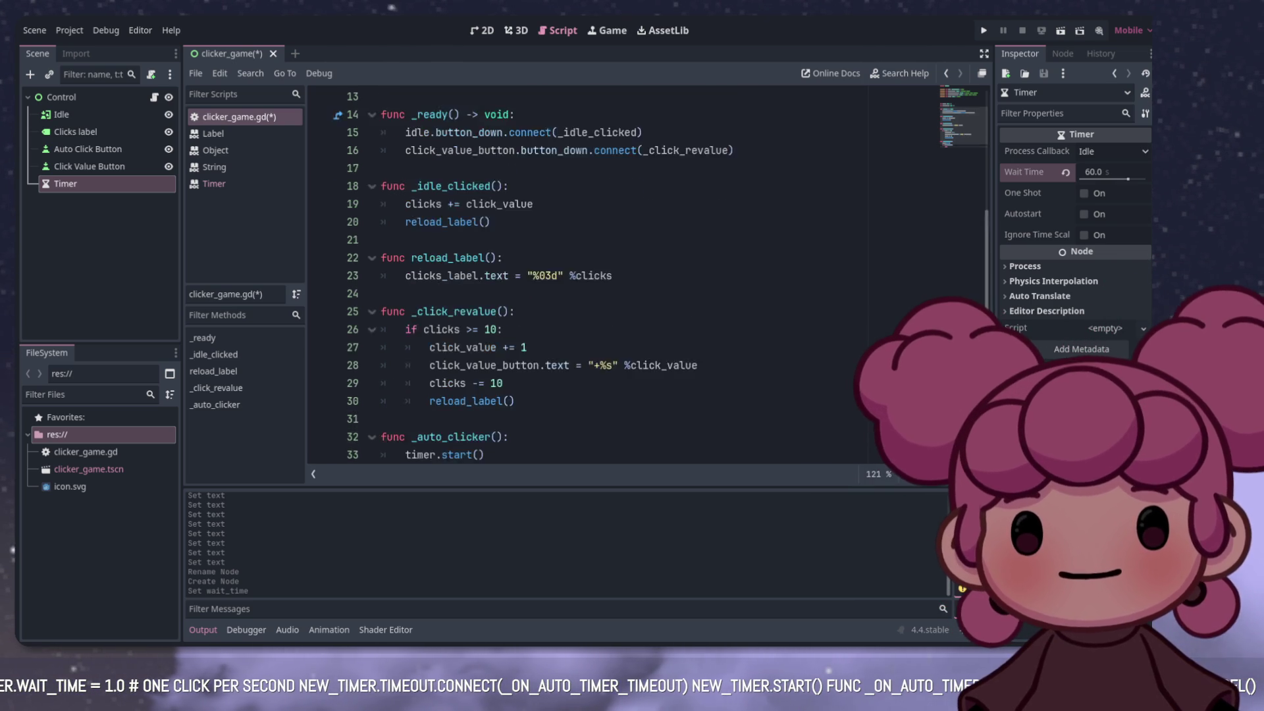
pyautogui.scroll(3, 586, 276)
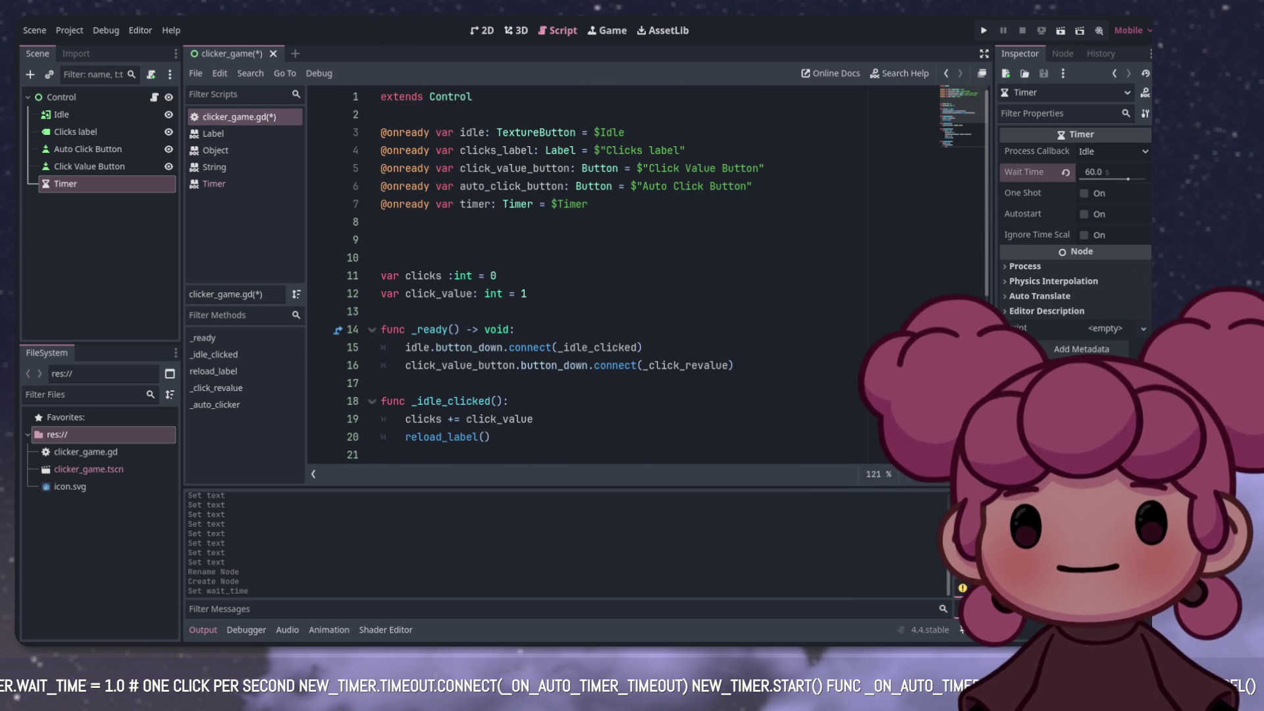
pyautogui.scroll(-5, 586, 276)
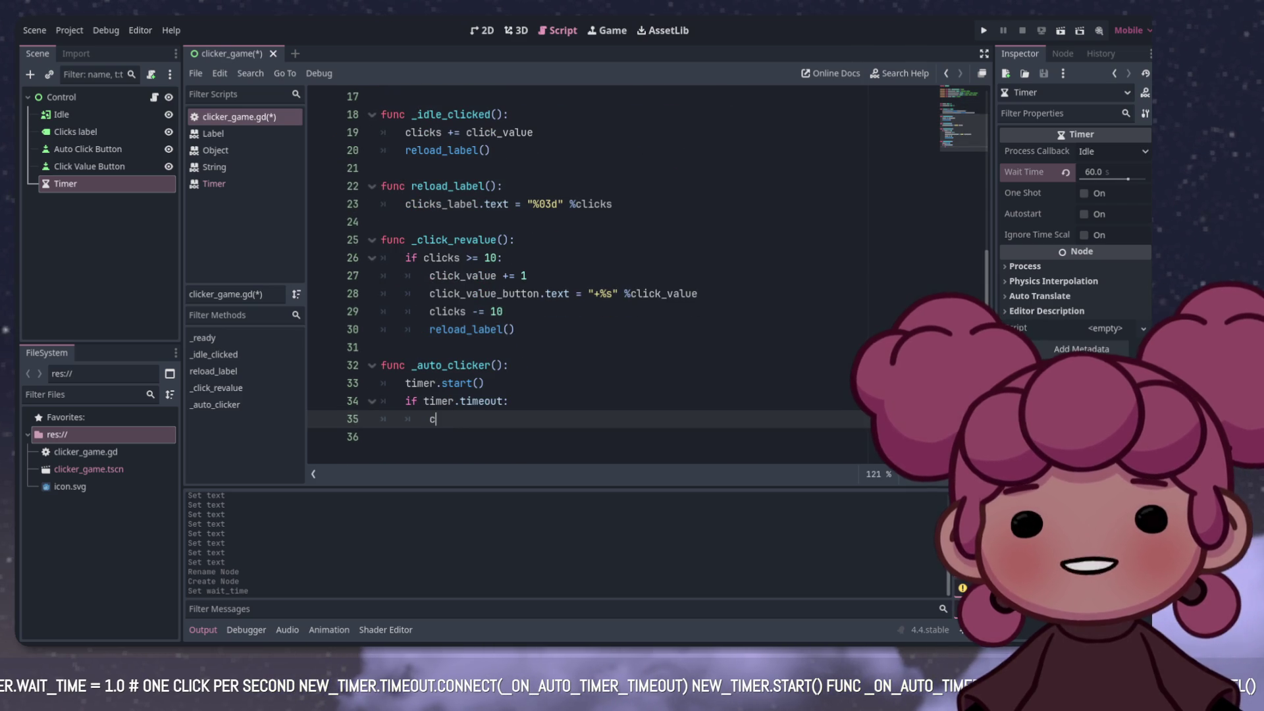
pyautogui.write('licks')
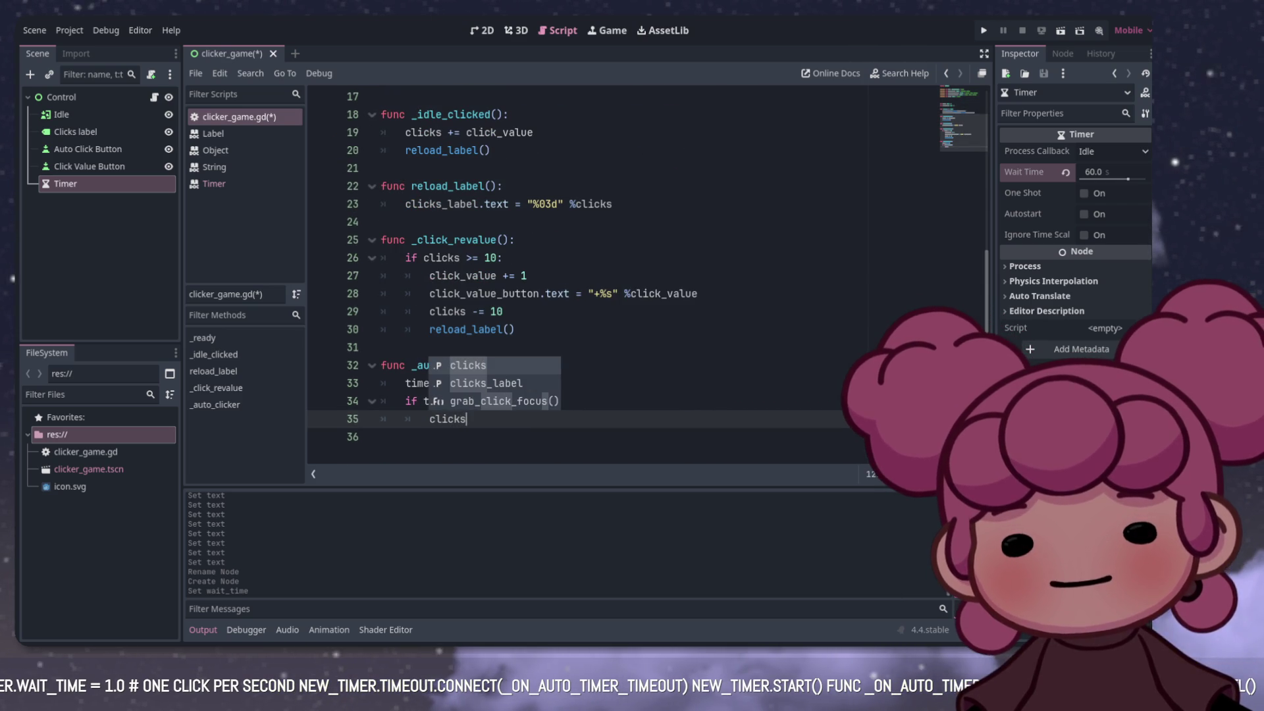
pyautogui.write(' +')
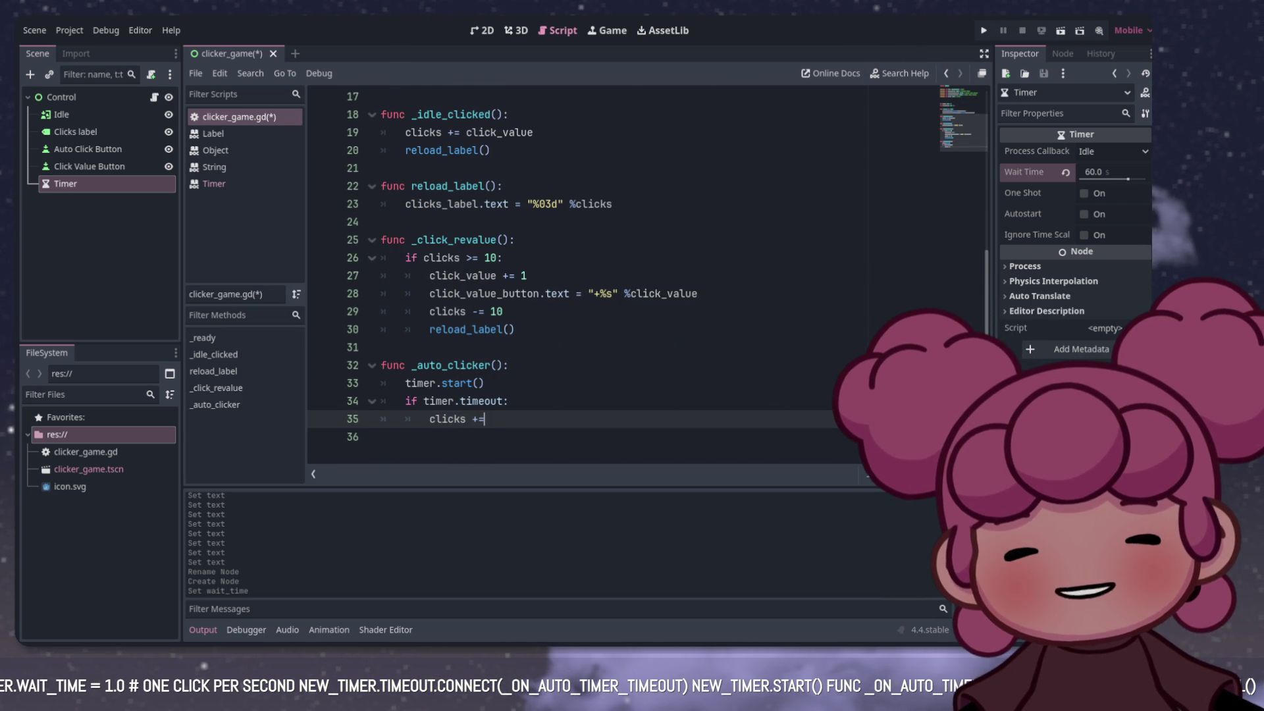
pyautogui.write('= 1')
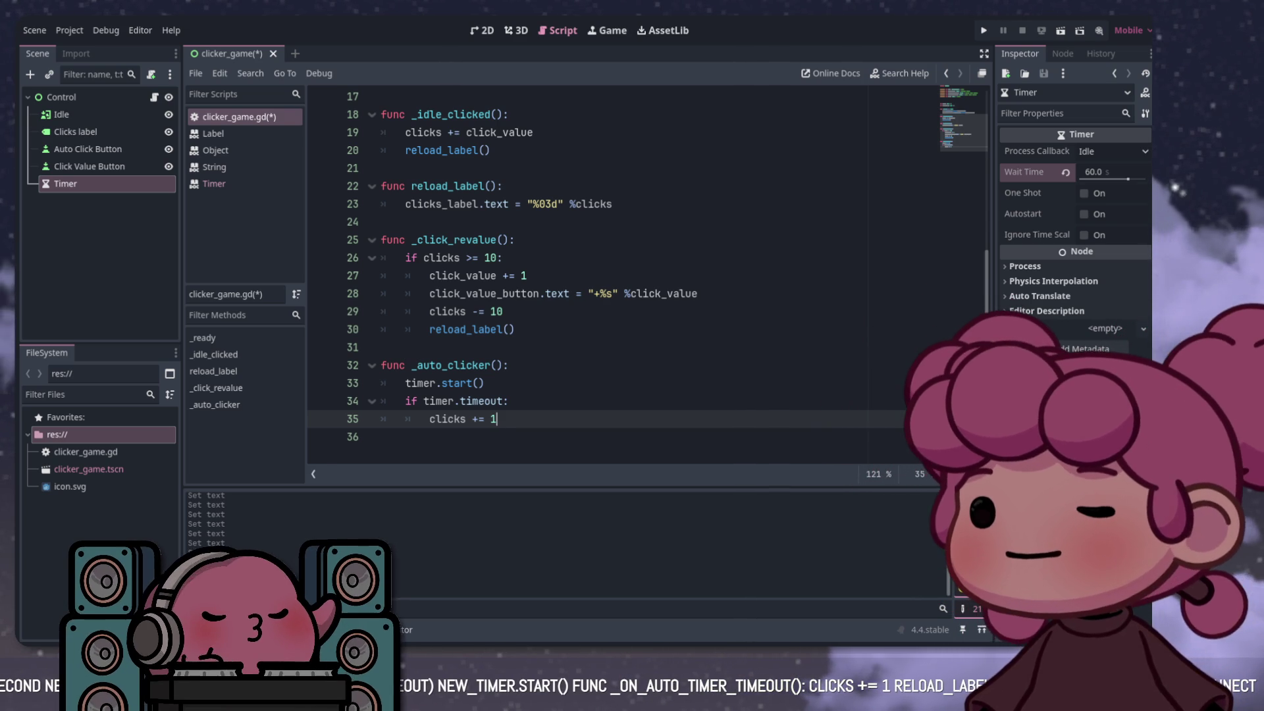
pyautogui.click(408, 347)
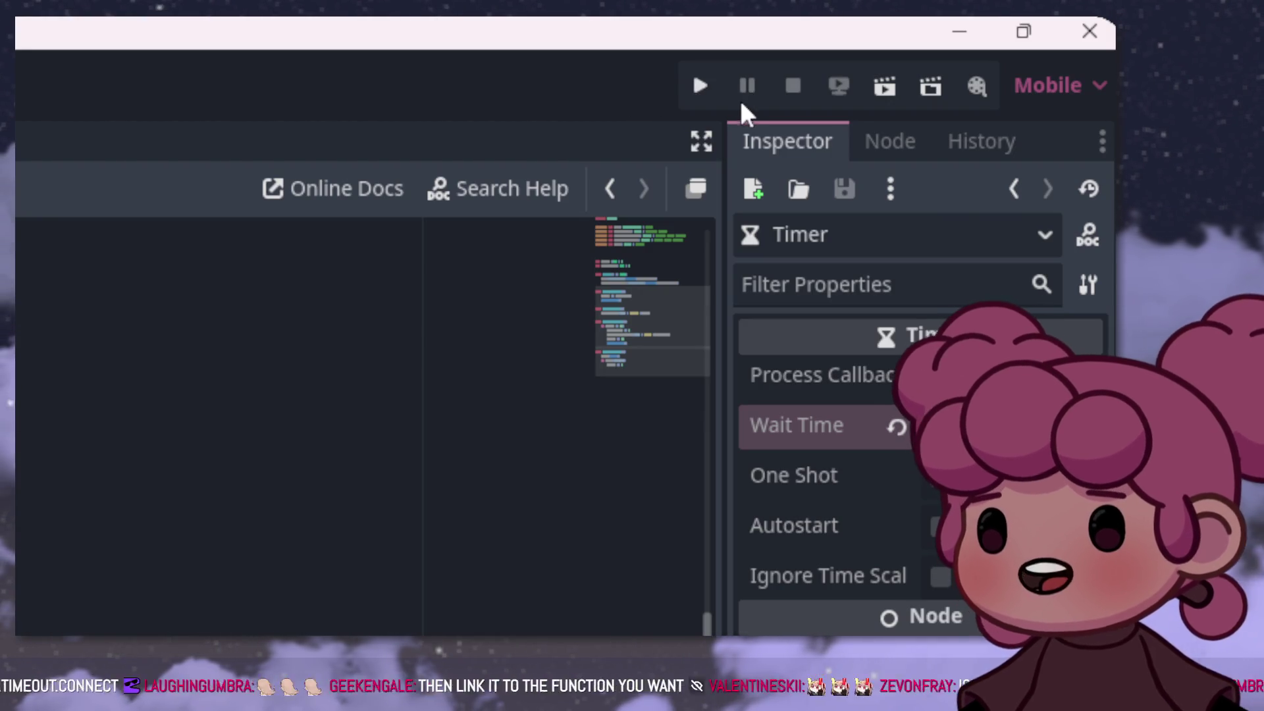
pyautogui.click(704, 87)
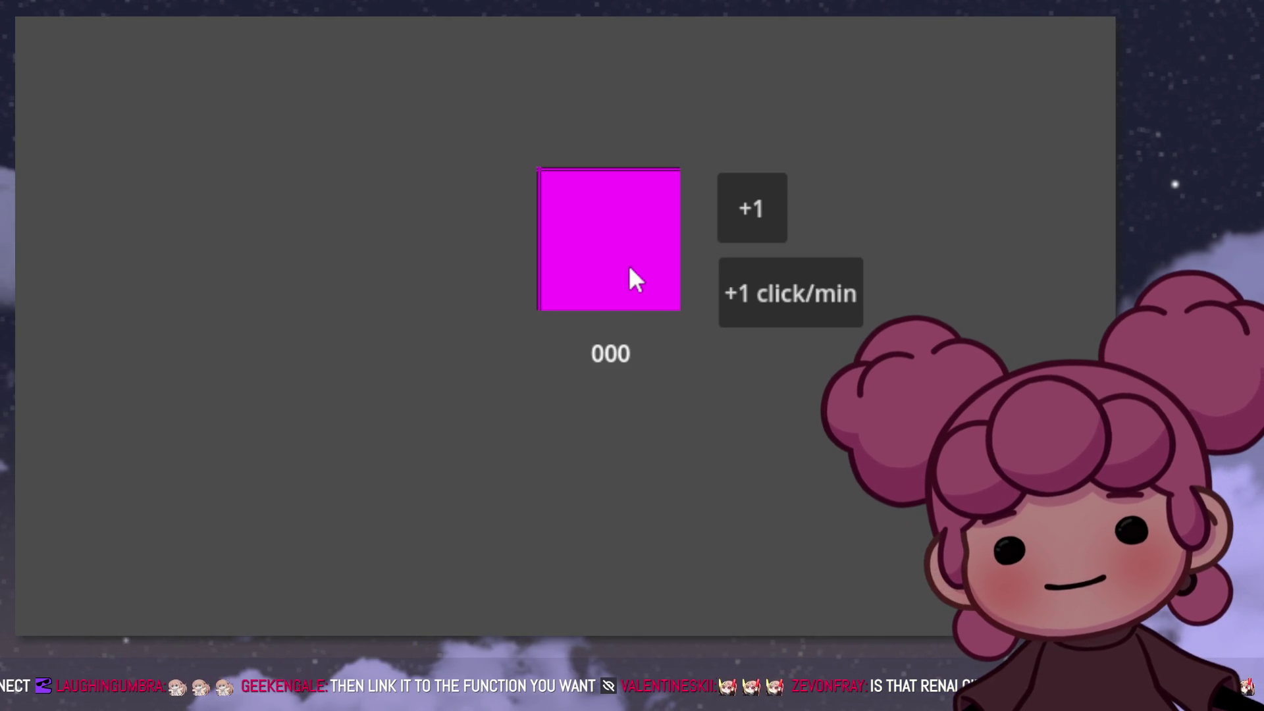
pyautogui.click(759, 284)
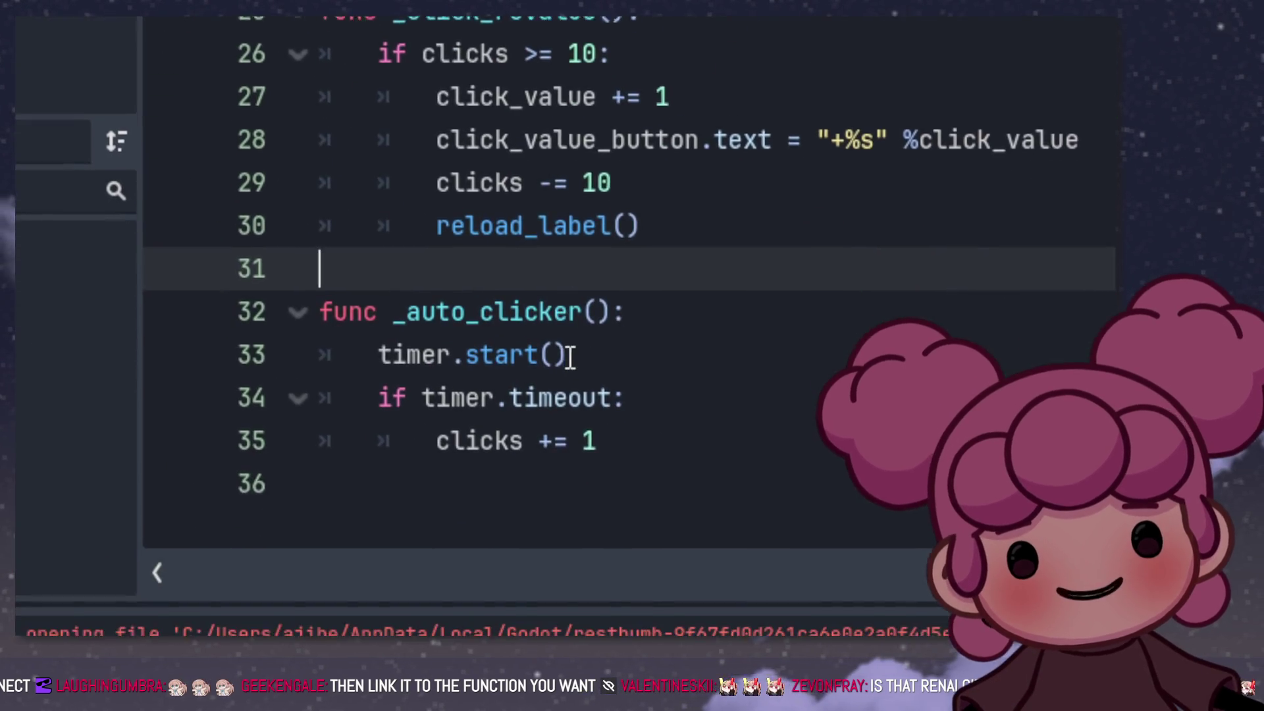
# Step: Add print("AUTO CLICK") as the first line of _auto_clicker, fixing its quotes
pyautogui.click(652, 301)
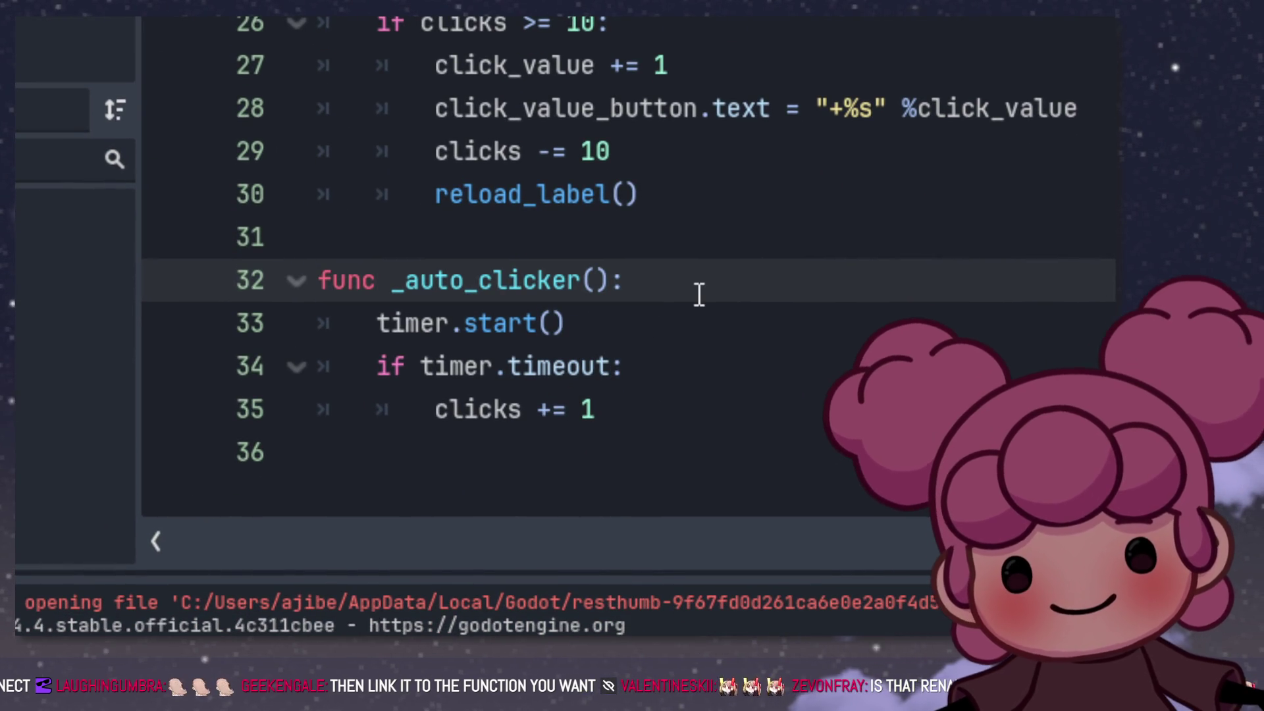
pyautogui.press('Return')
pyautogui.write('print')
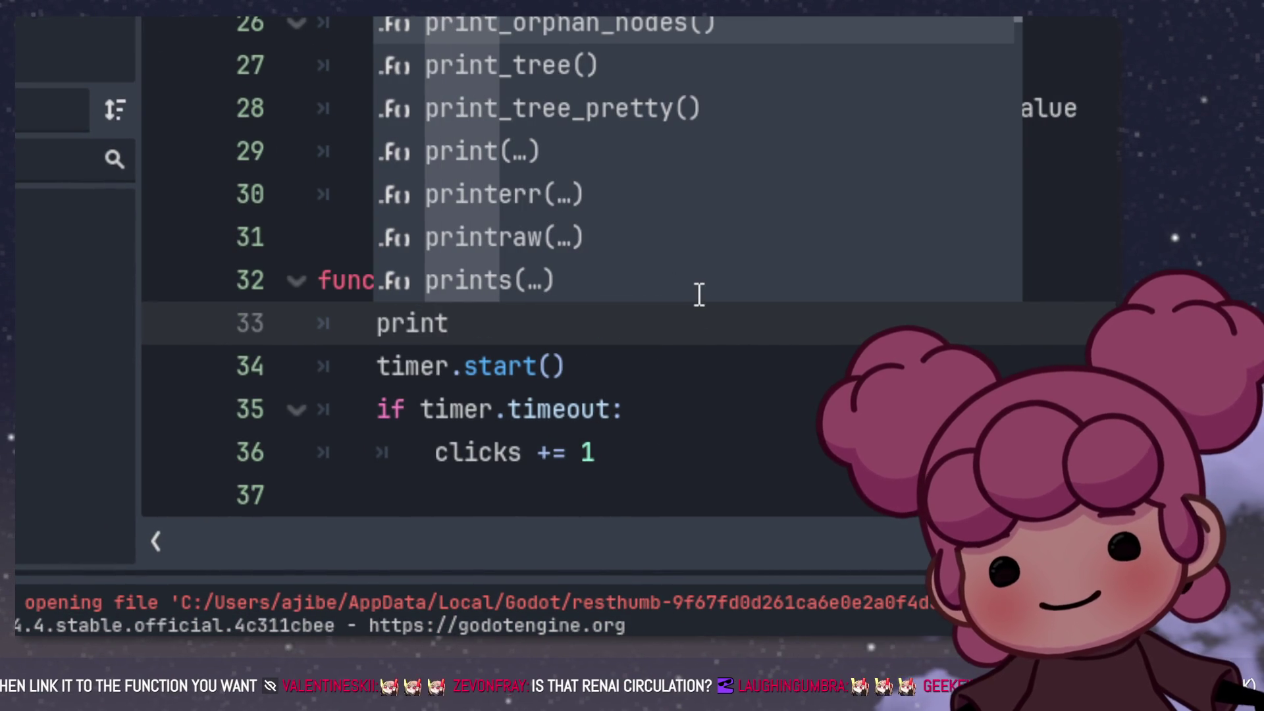
pyautogui.write('(AUR')
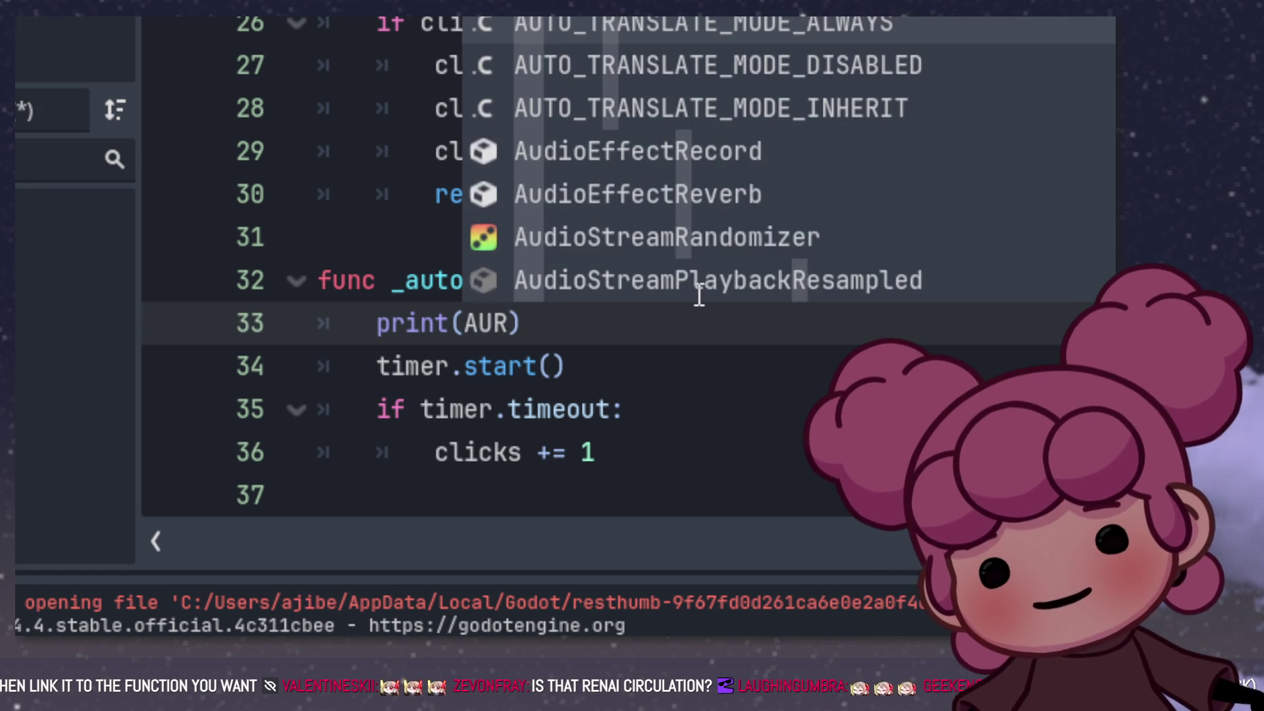
pyautogui.press('BackSpace')
pyautogui.write('T')
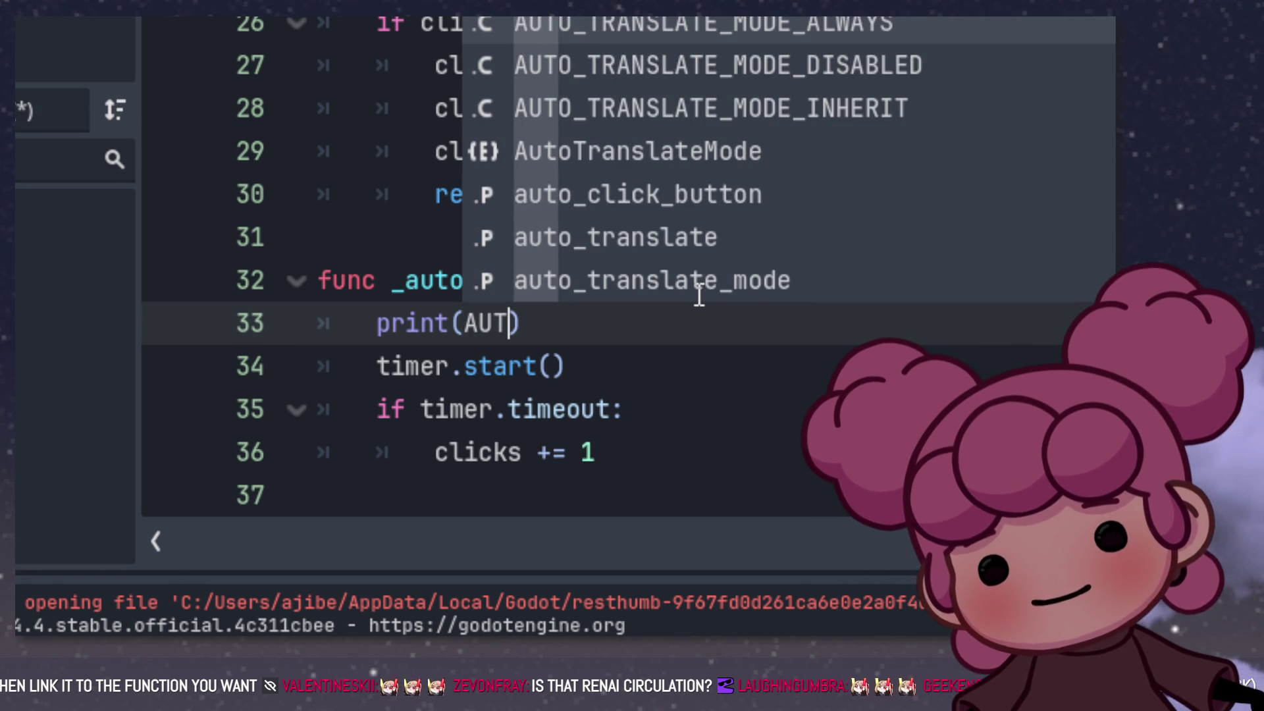
pyautogui.write('O CLICK')
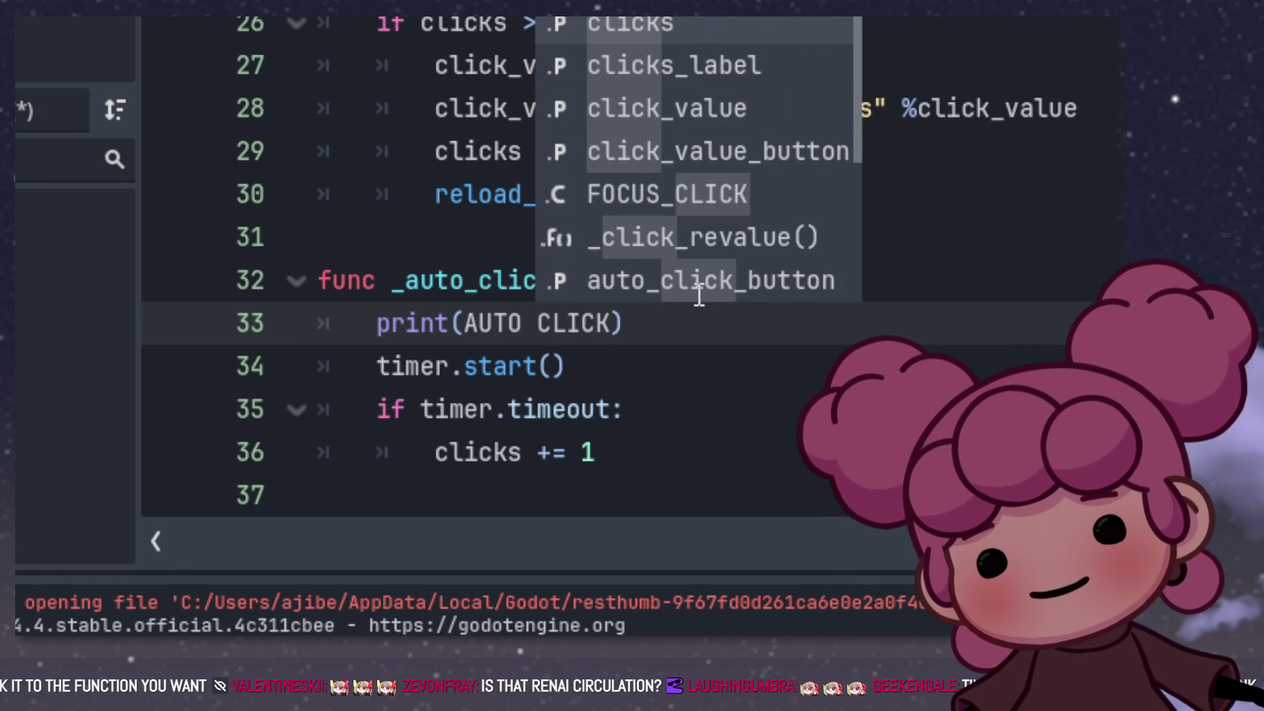
pyautogui.write('"')
pyautogui.click(471, 325)
pyautogui.write('"')
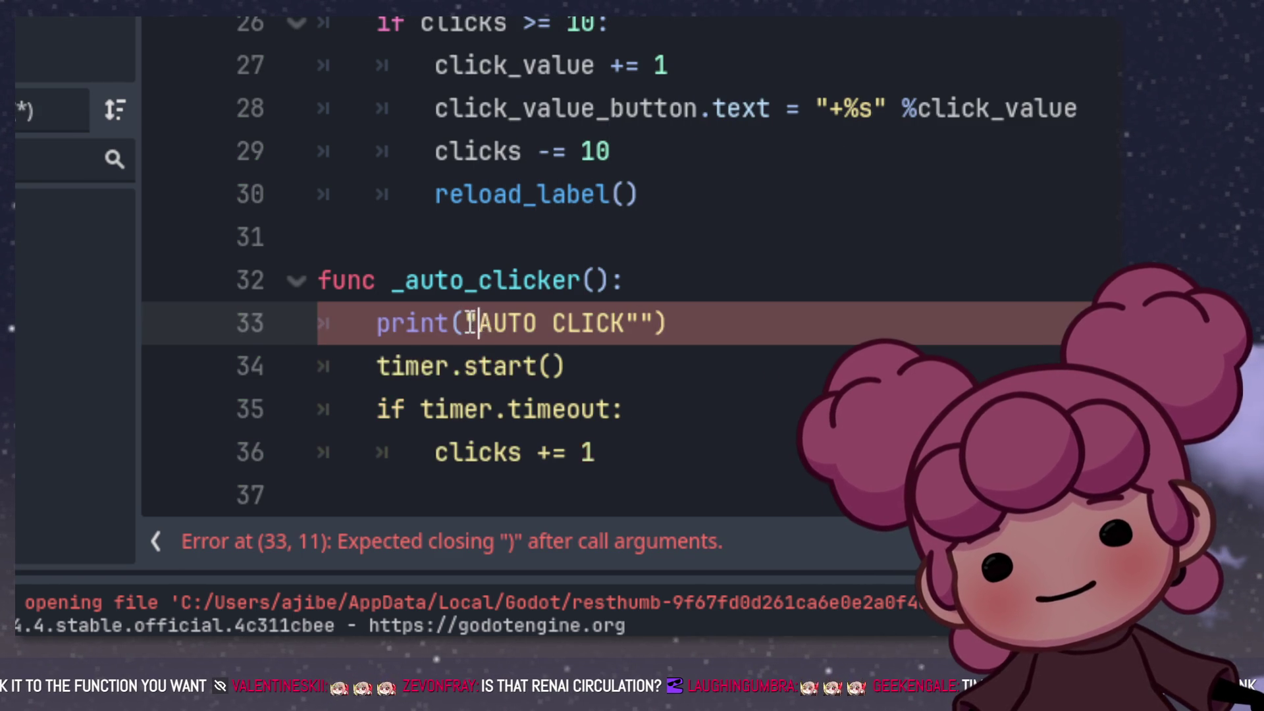
pyautogui.click(643, 324)
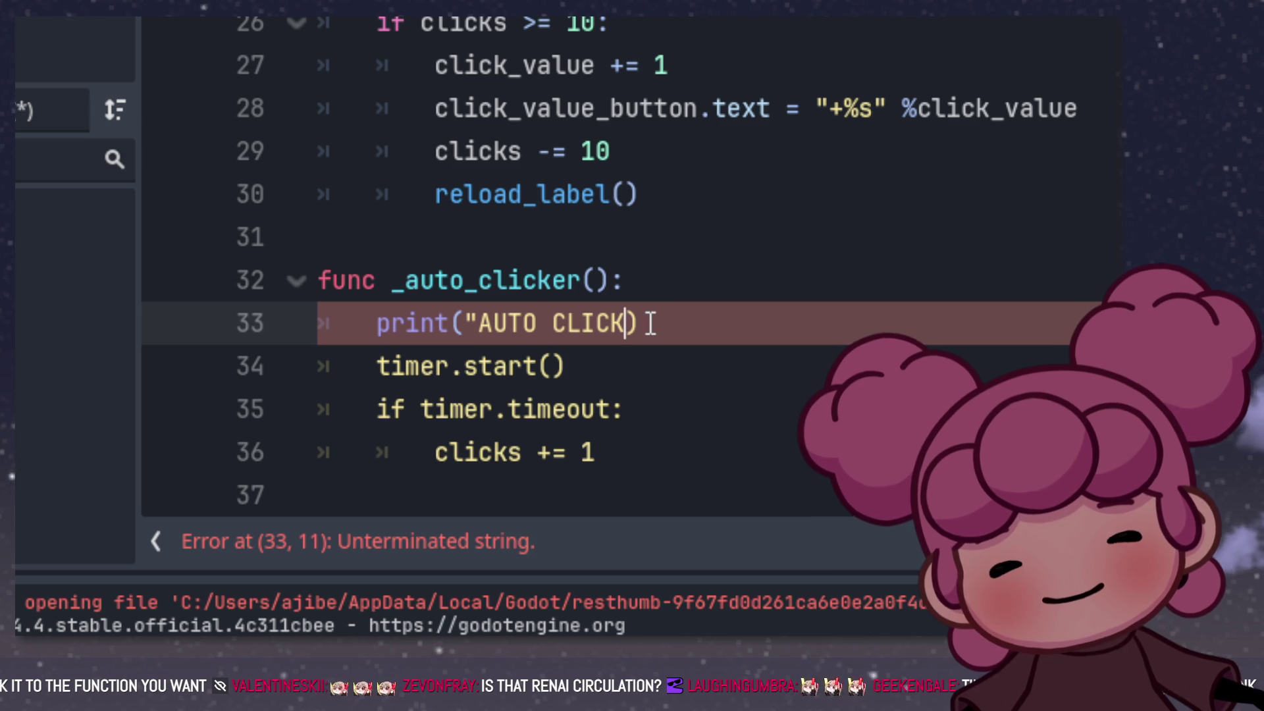
pyautogui.write('"')
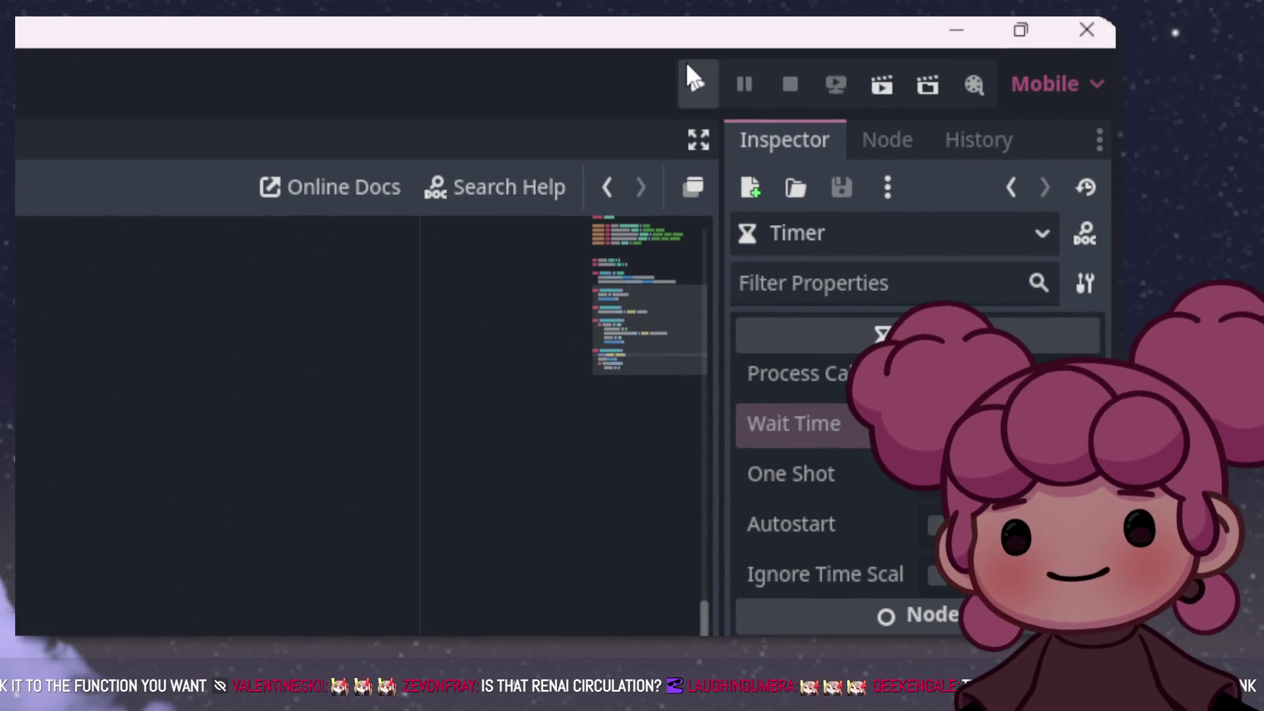
# Step: Test-run the game and buy the +1 click/min auto clicker; the counter stays at 000
pyautogui.click(688, 66)
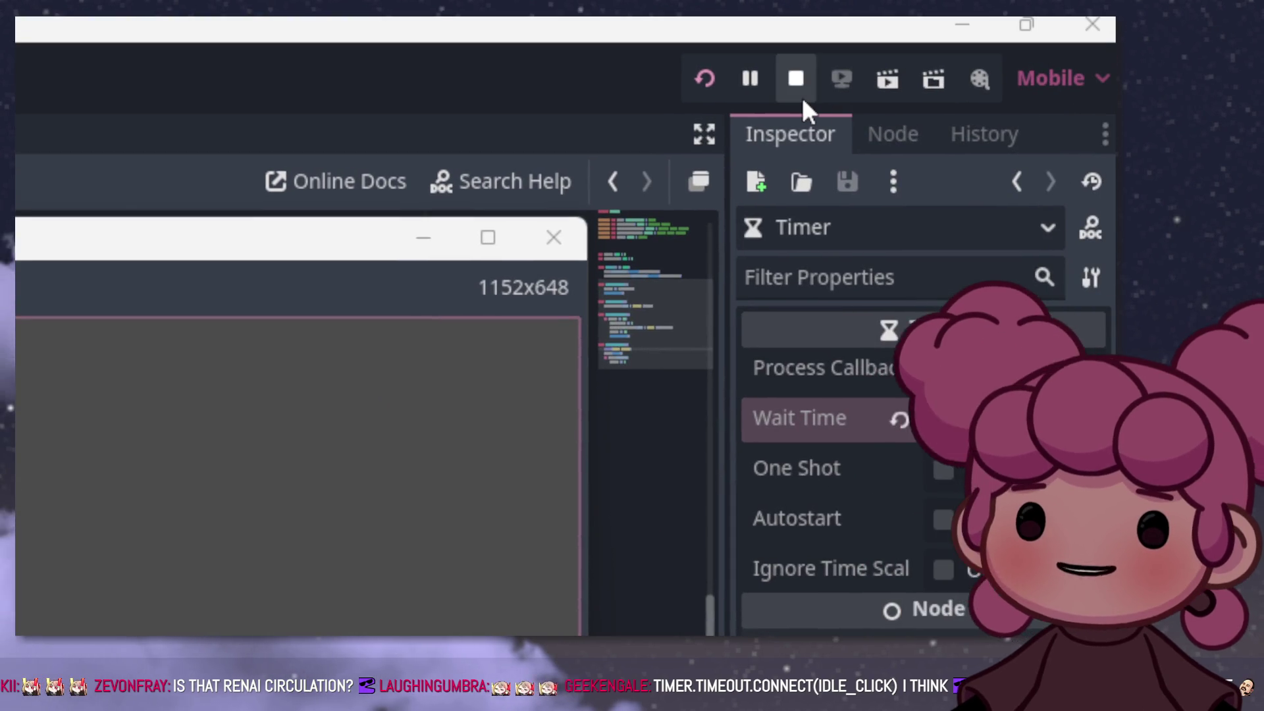
pyautogui.click(801, 98)
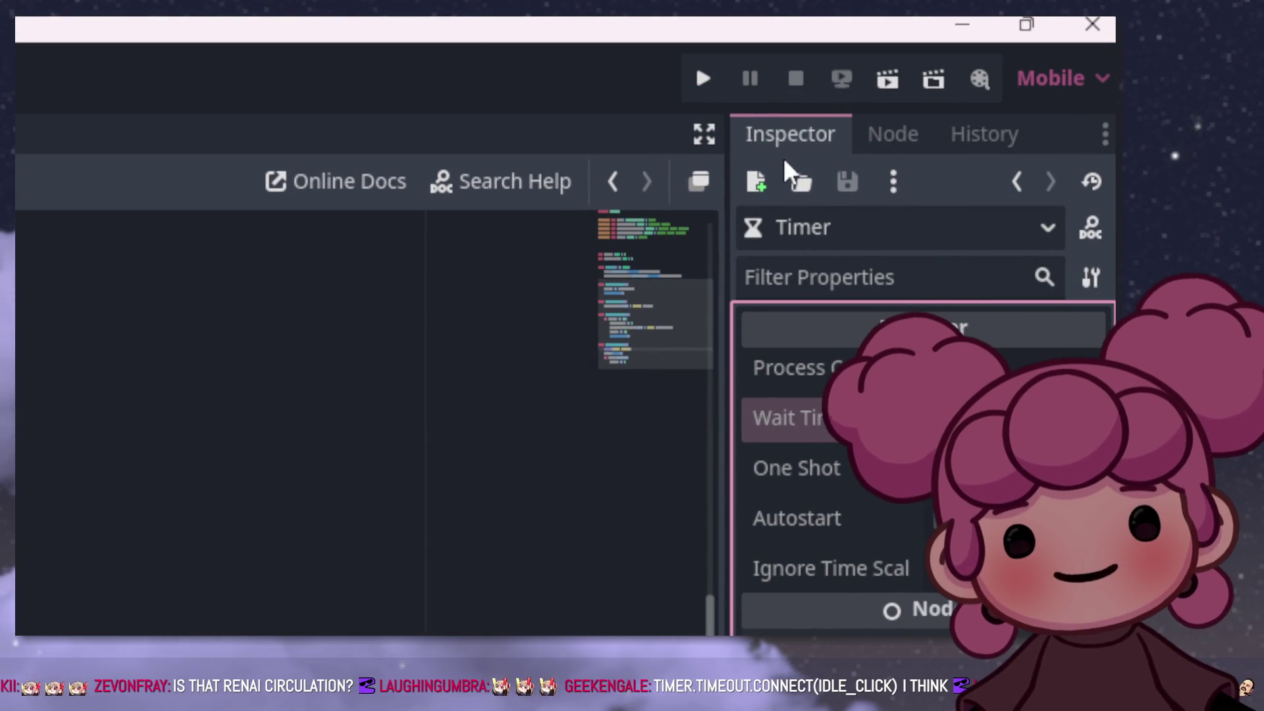
pyautogui.click(719, 78)
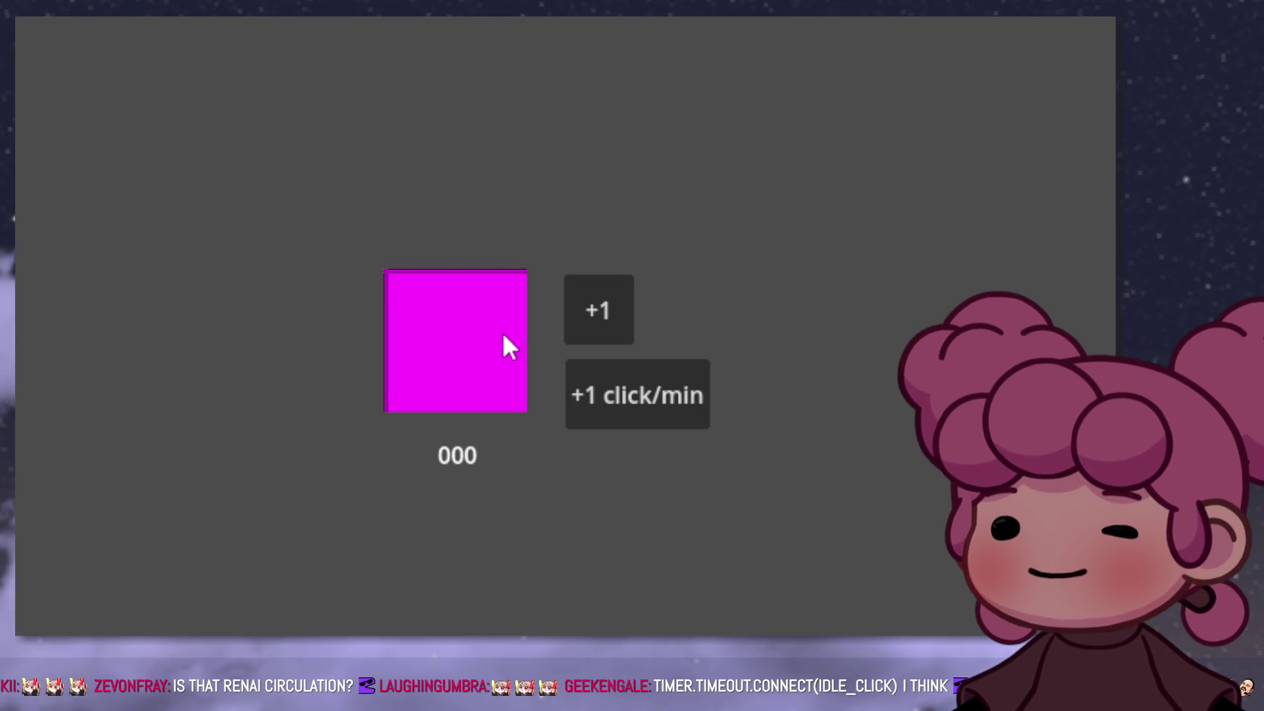
pyautogui.click(617, 396)
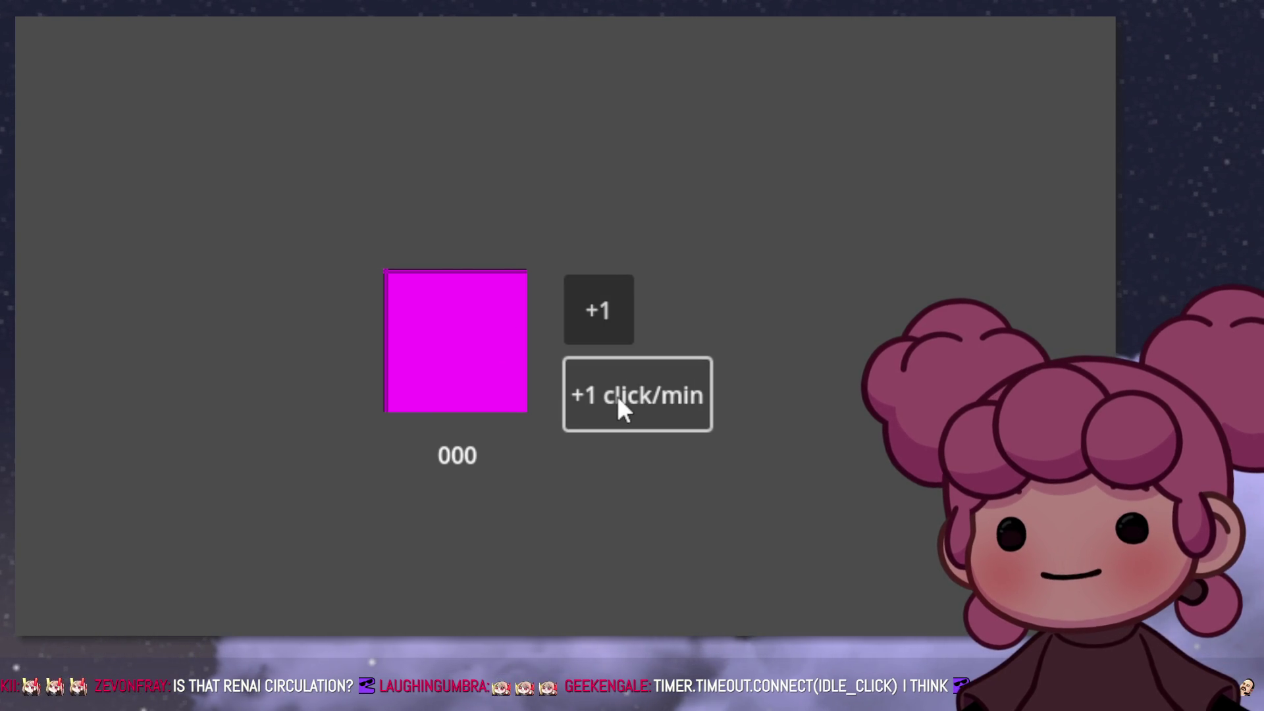
pyautogui.hotkey('alt', 'Tab')
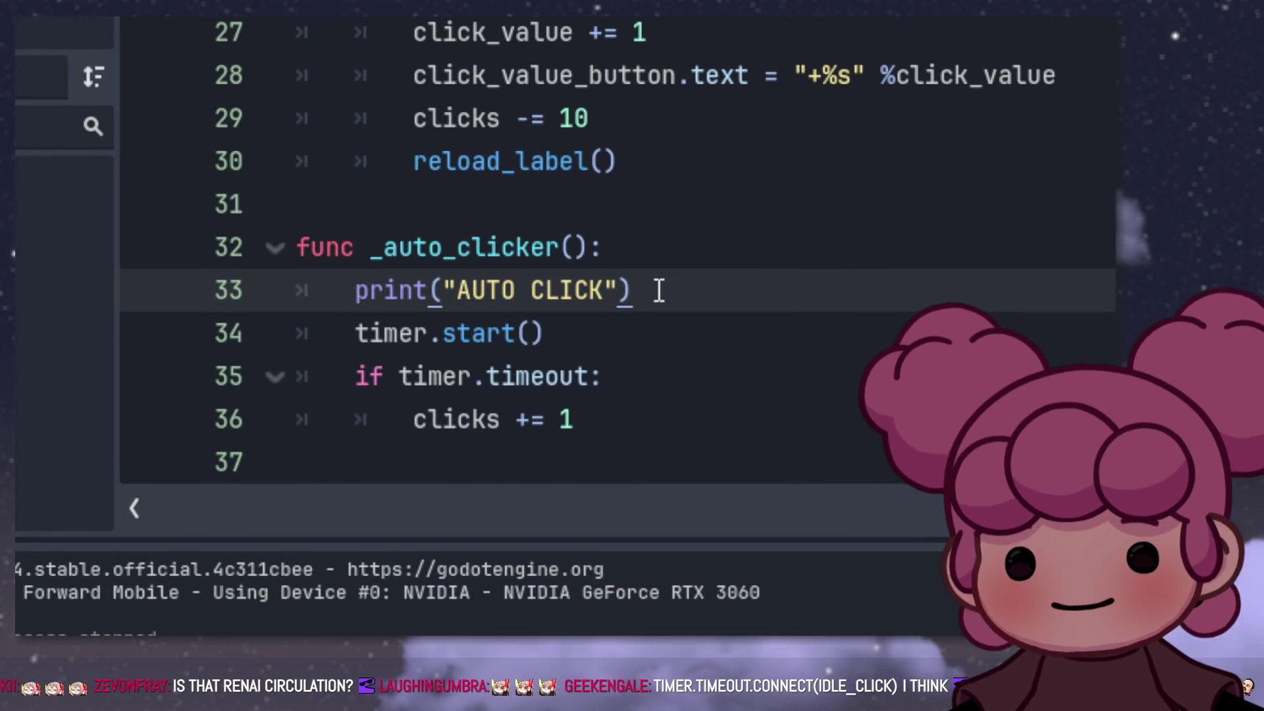
# Step: Copy reload_label() from line 30 onto a new line after clicks += 1, then run the project
pyautogui.moveTo(637, 166); pyautogui.dragTo(414, 161)
pyautogui.hotkey('ctrl', 'c')
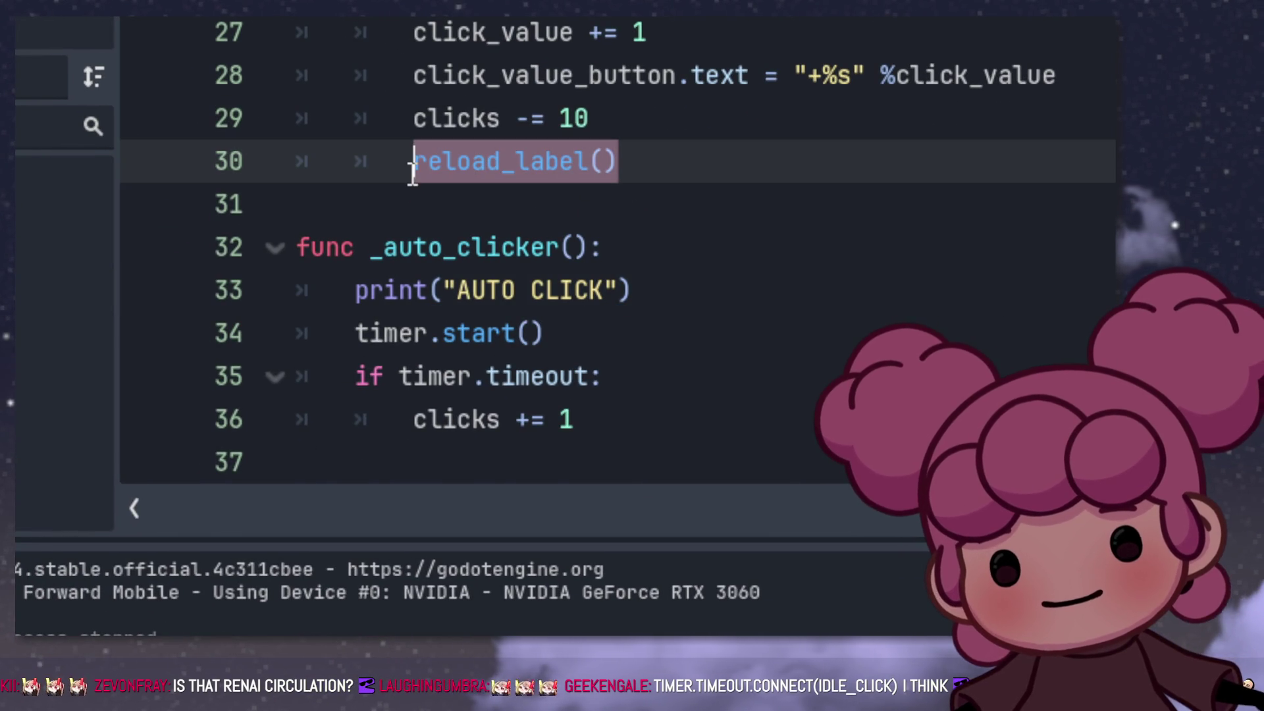
pyautogui.click(641, 411)
pyautogui.press('Return')
pyautogui.hotkey('ctrl', 'v')
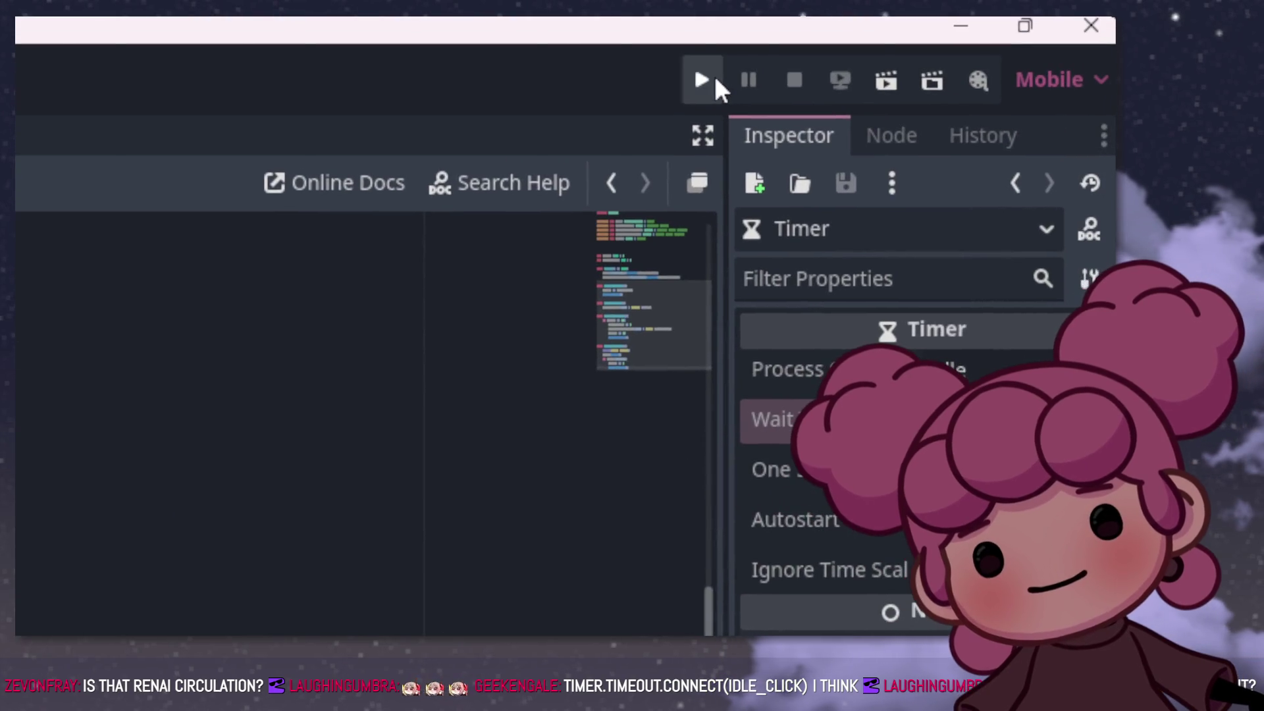
pyautogui.click(780, 34)
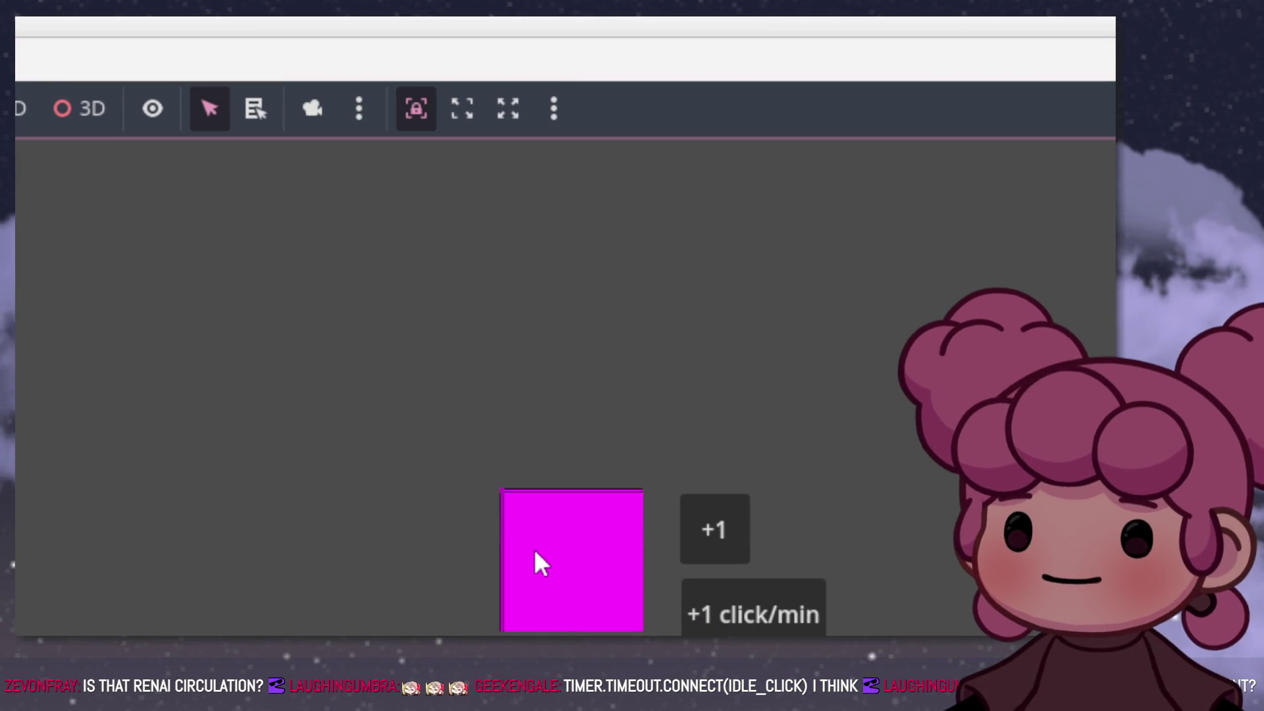
# Step: Click the magenta square up to 10 clicks and buy the upgrade making clicks +2
pyautogui.click(571, 314)
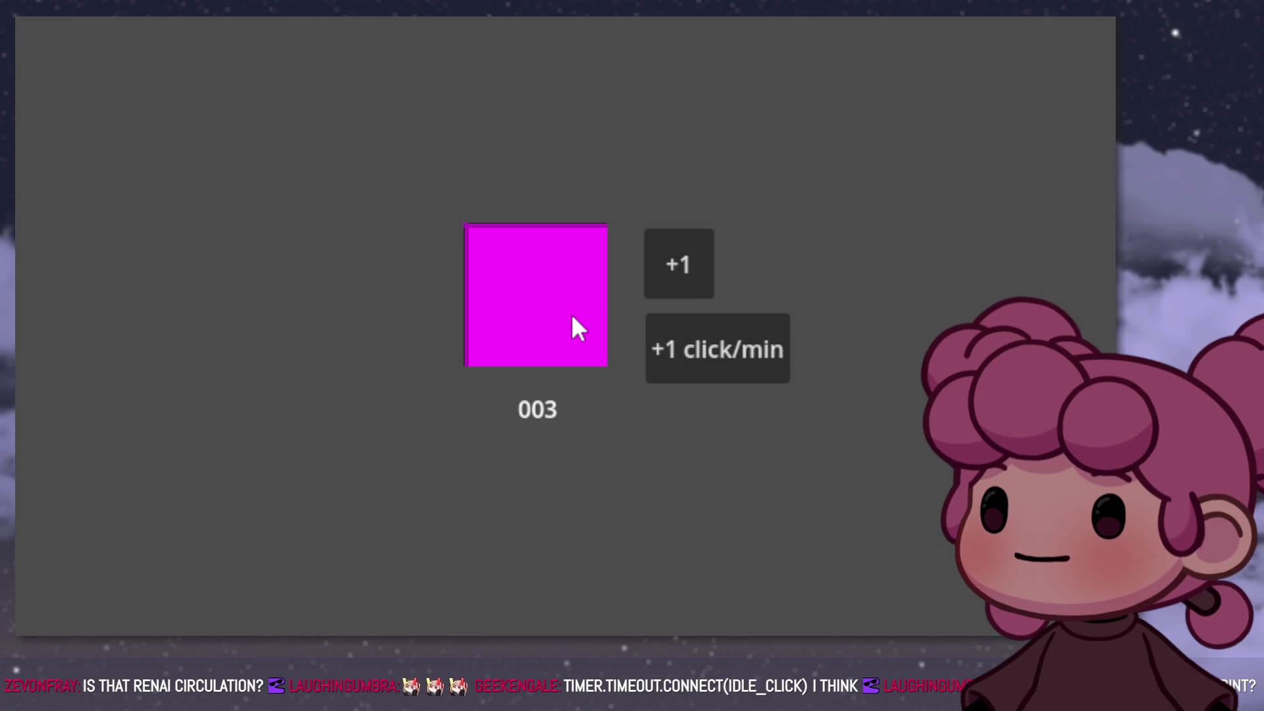
pyautogui.click(673, 267)
pyautogui.click(467, 303)
pyautogui.click(472, 304)
pyautogui.click(477, 305)
pyautogui.click(483, 306)
pyautogui.click(488, 307)
pyautogui.click(496, 302)
pyautogui.click(501, 297)
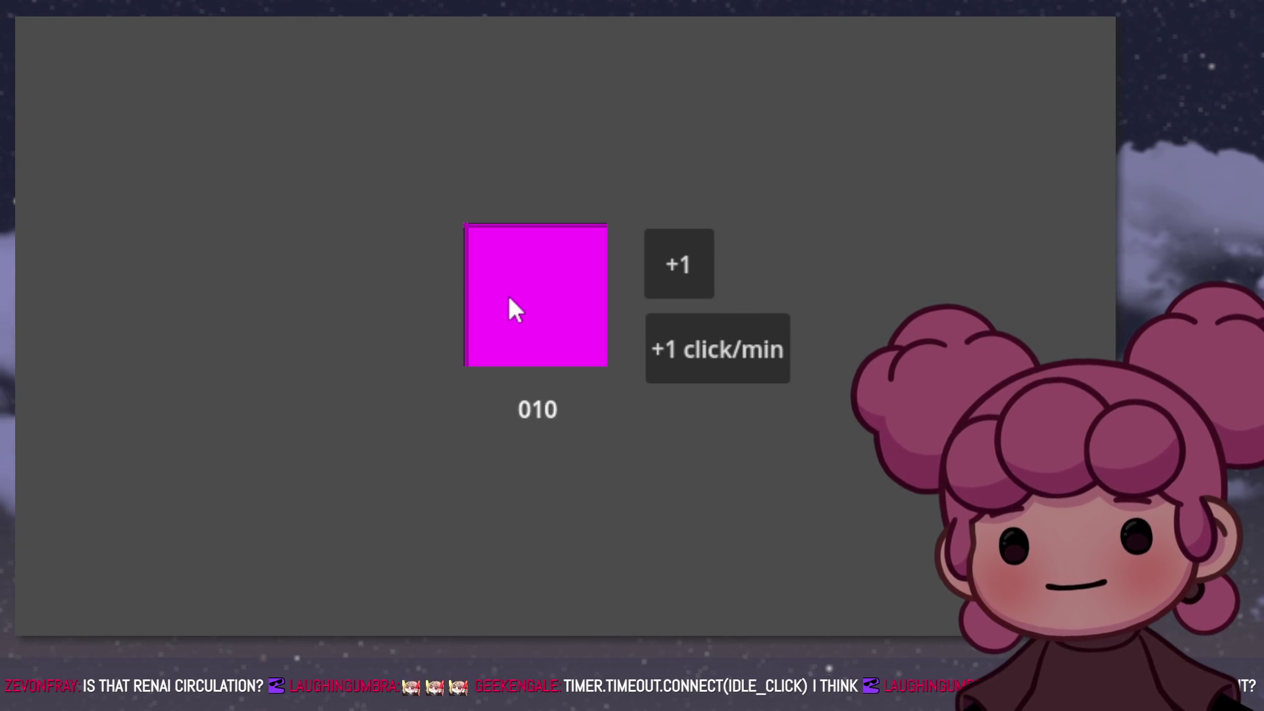
pyautogui.click(682, 277)
# Step: Try buying the auto clicker, then rerun and stop the game
pyautogui.click(696, 365)
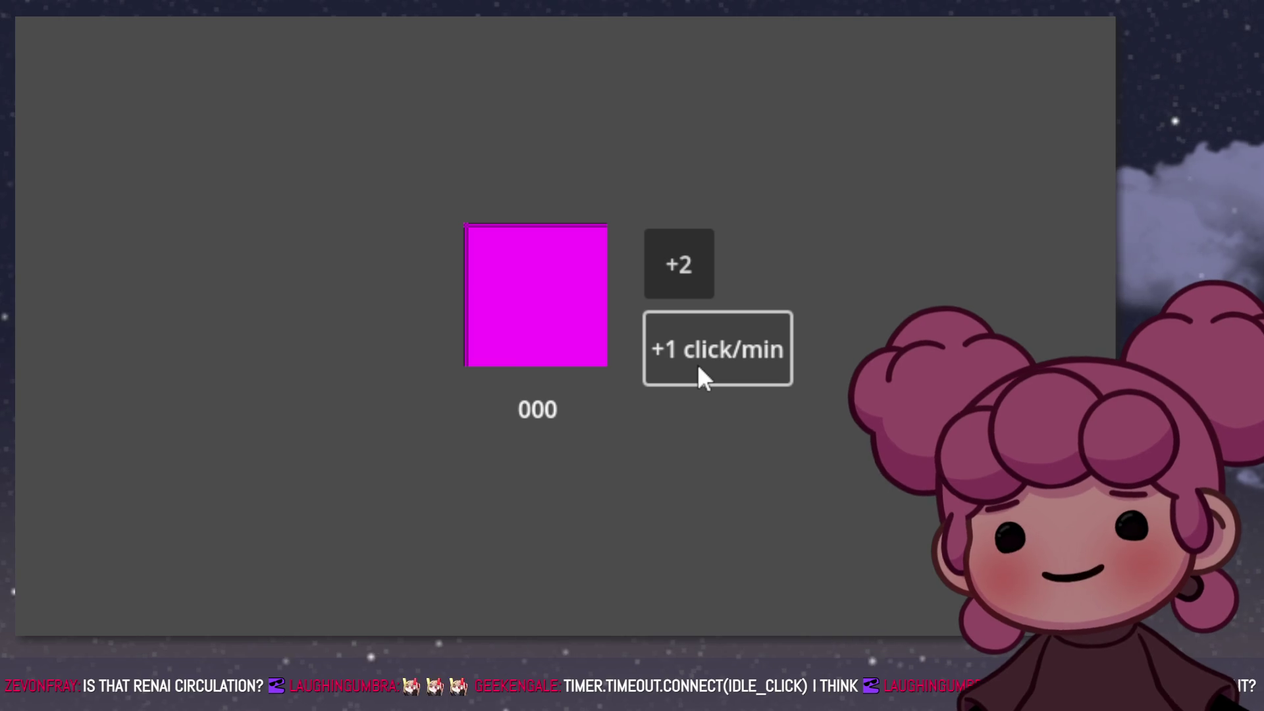
pyautogui.press('F8')
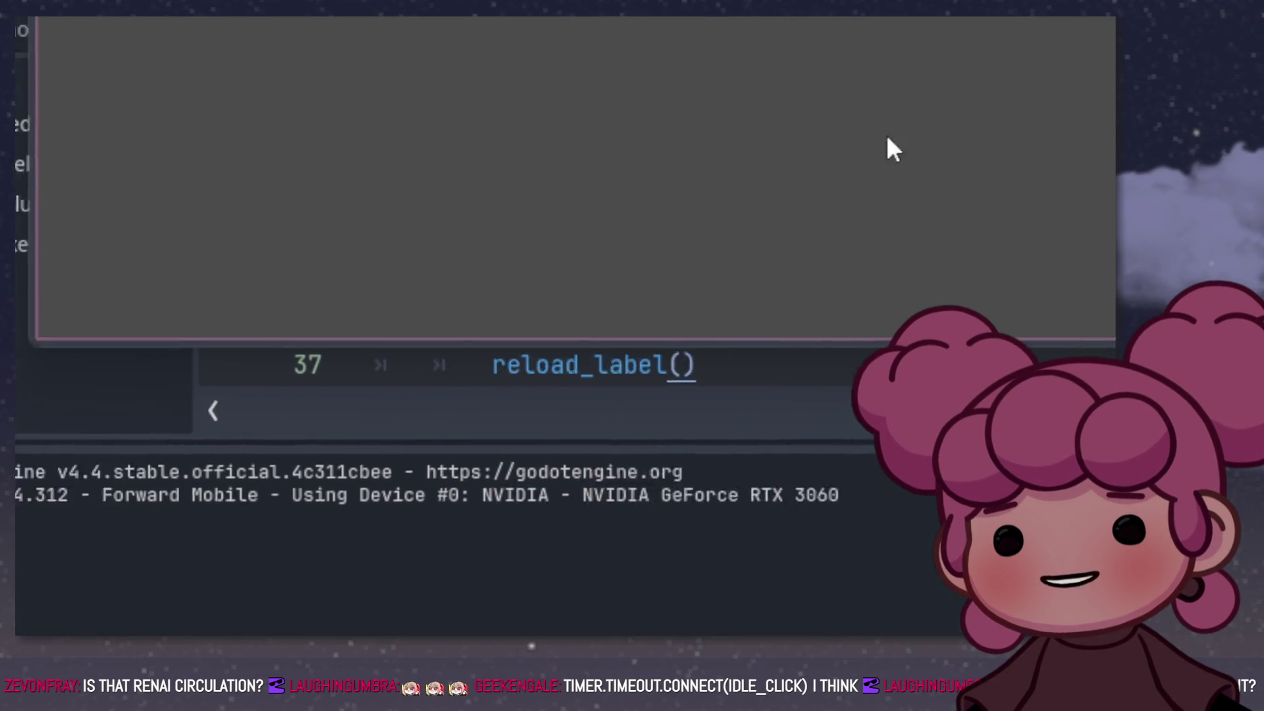
pyautogui.click(574, 308)
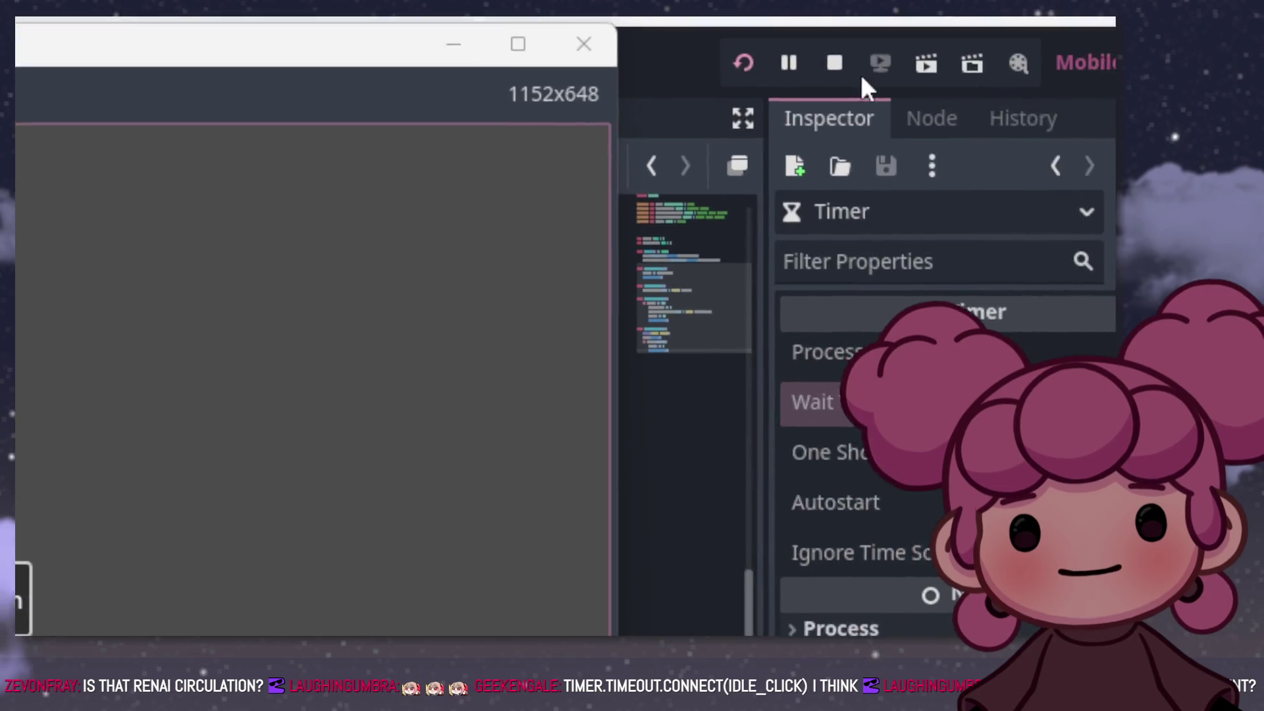
pyautogui.click(790, 84)
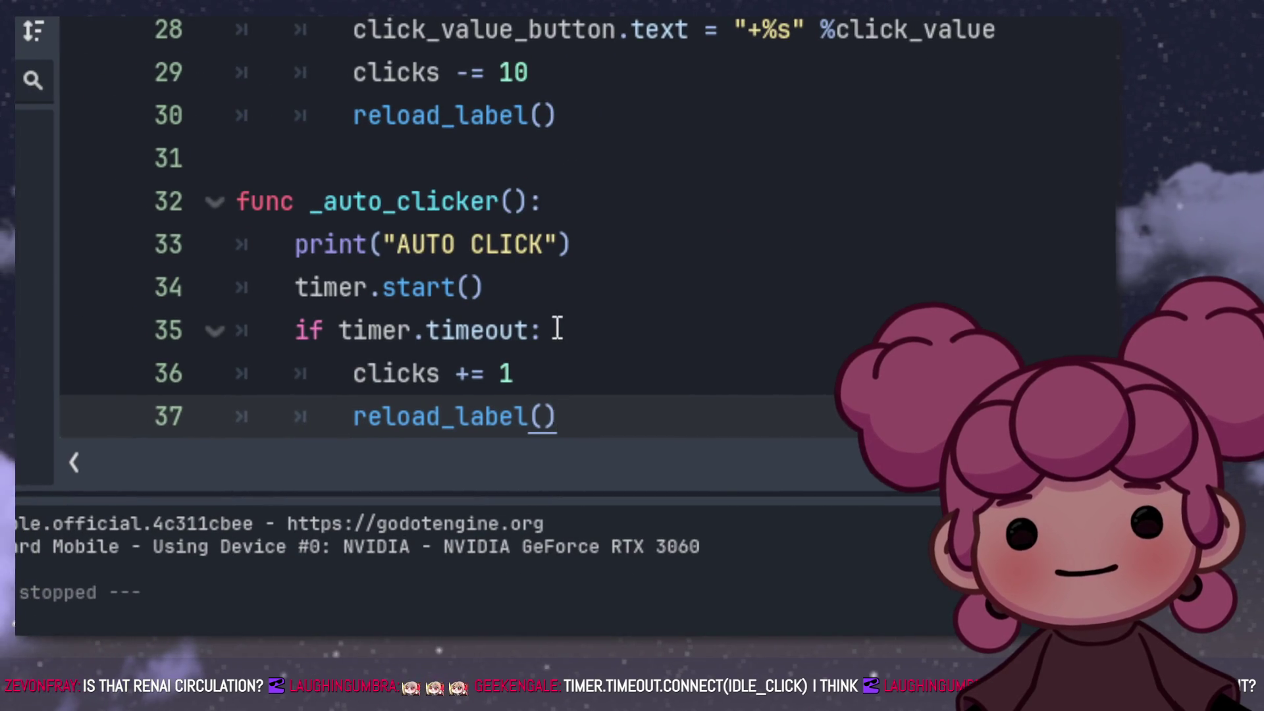
# Step: Delete the clicks += 1 and reload_label() lines under 'if timer.timeout'
pyautogui.scroll(-1, 556, 330)
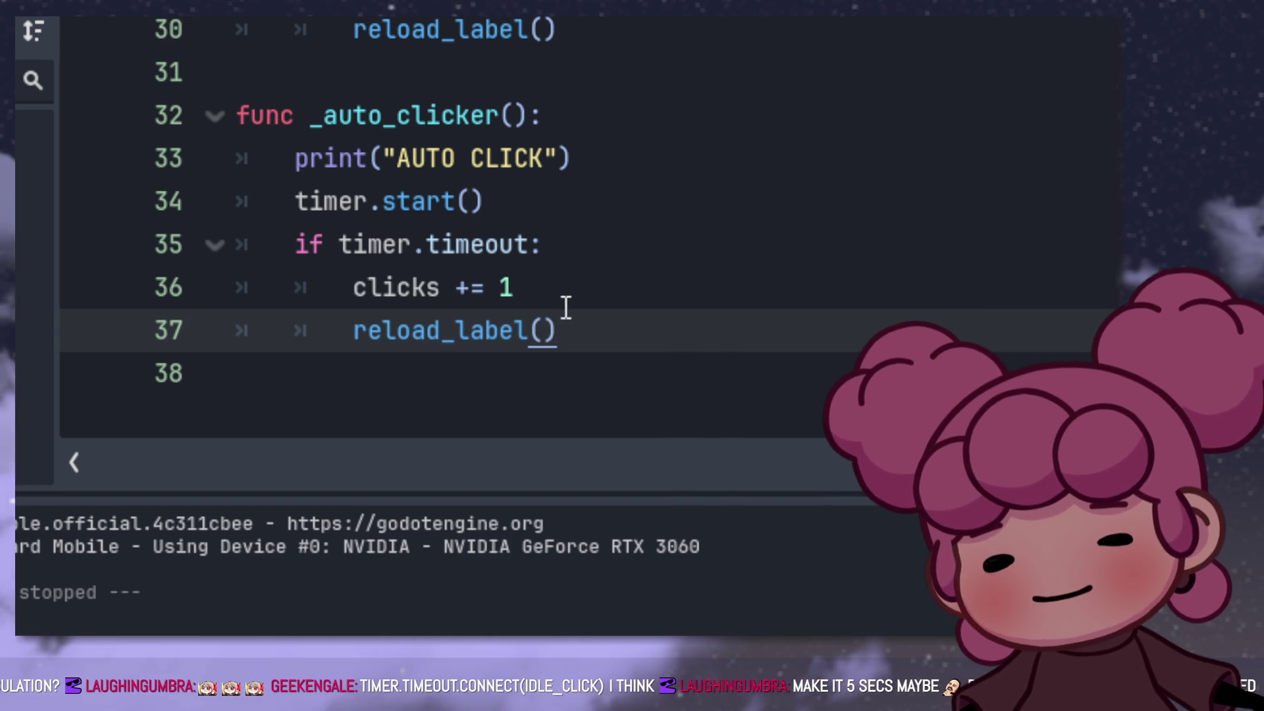
pyautogui.moveTo(604, 318)
pyautogui.mouseDown()
pyautogui.moveTo(296, 204)
pyautogui.moveTo(366, 237)
pyautogui.moveTo(296, 245)
pyautogui.moveTo(644, 241)
pyautogui.mouseUp()
pyautogui.click(456, 244)
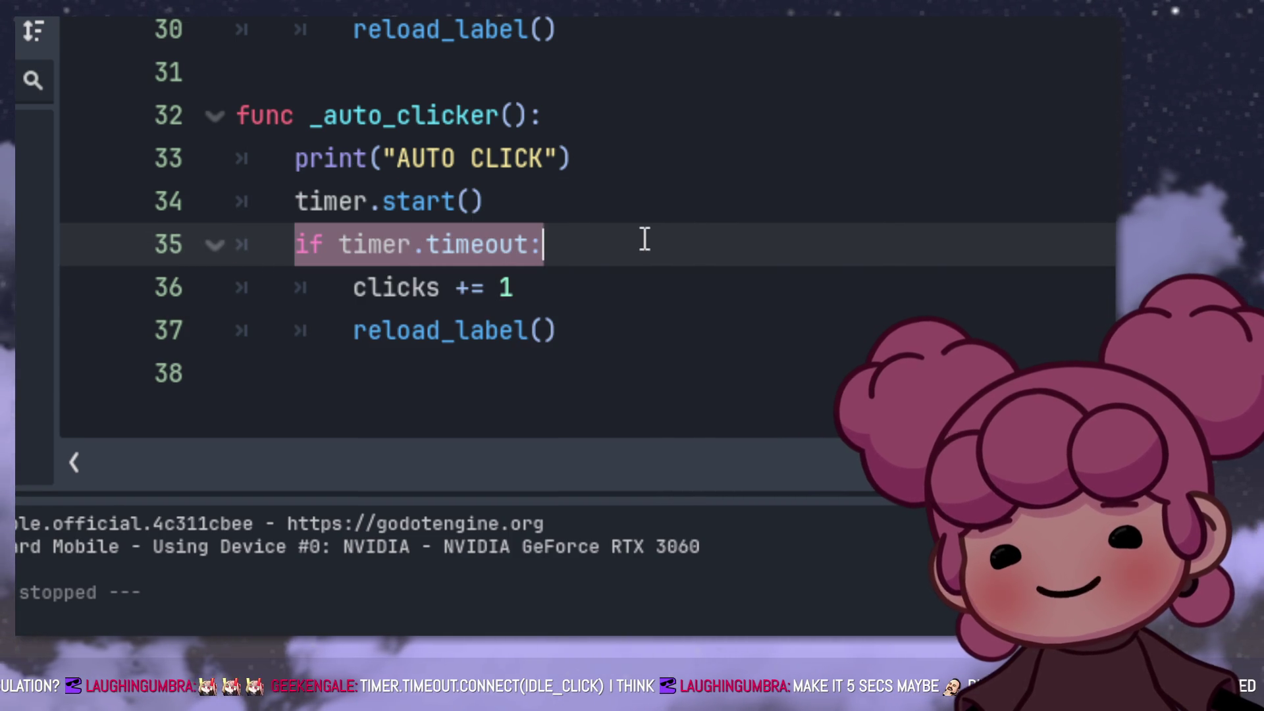
pyautogui.click(662, 331)
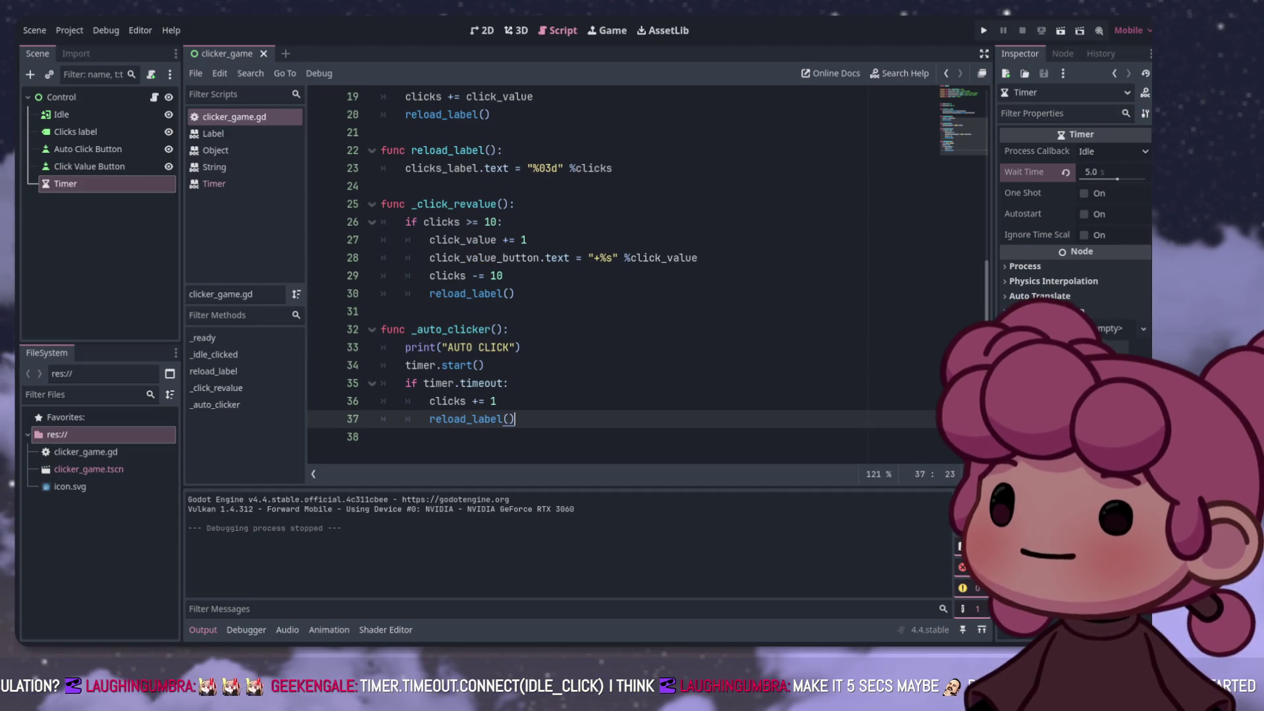
pyautogui.click(484, 365)
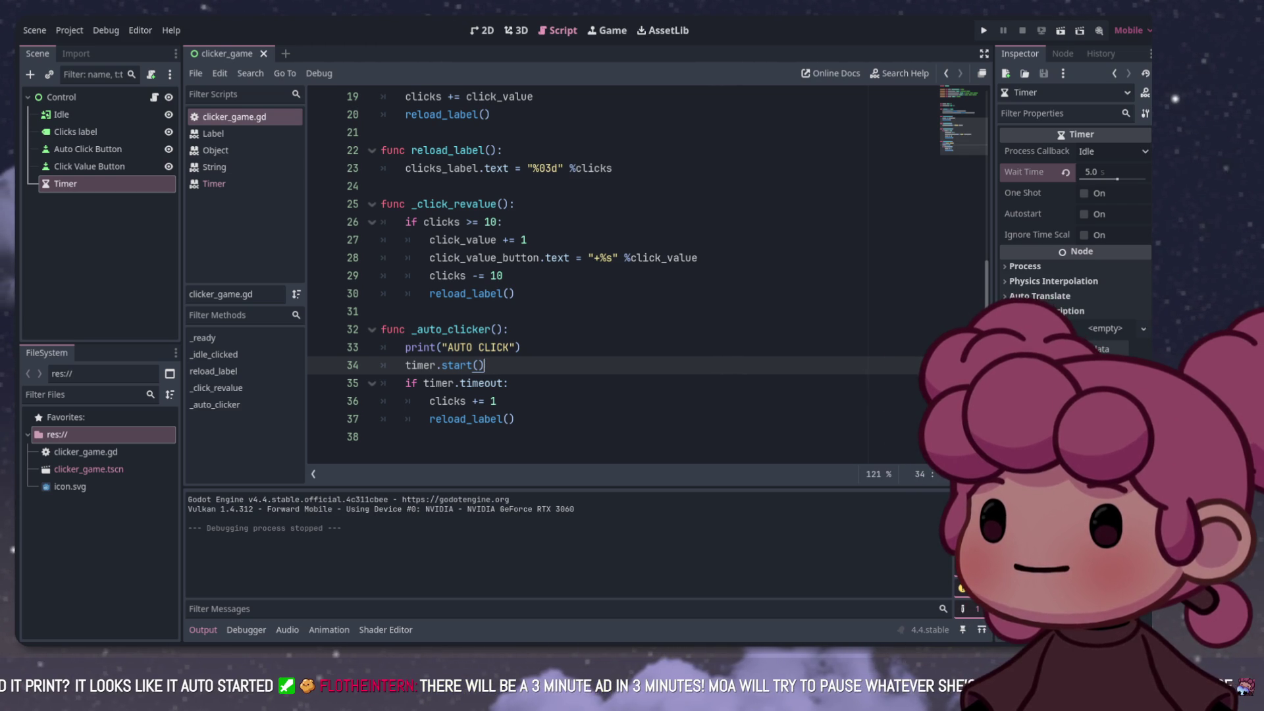
pyautogui.moveTo(514, 419); pyautogui.dragTo(410, 383)
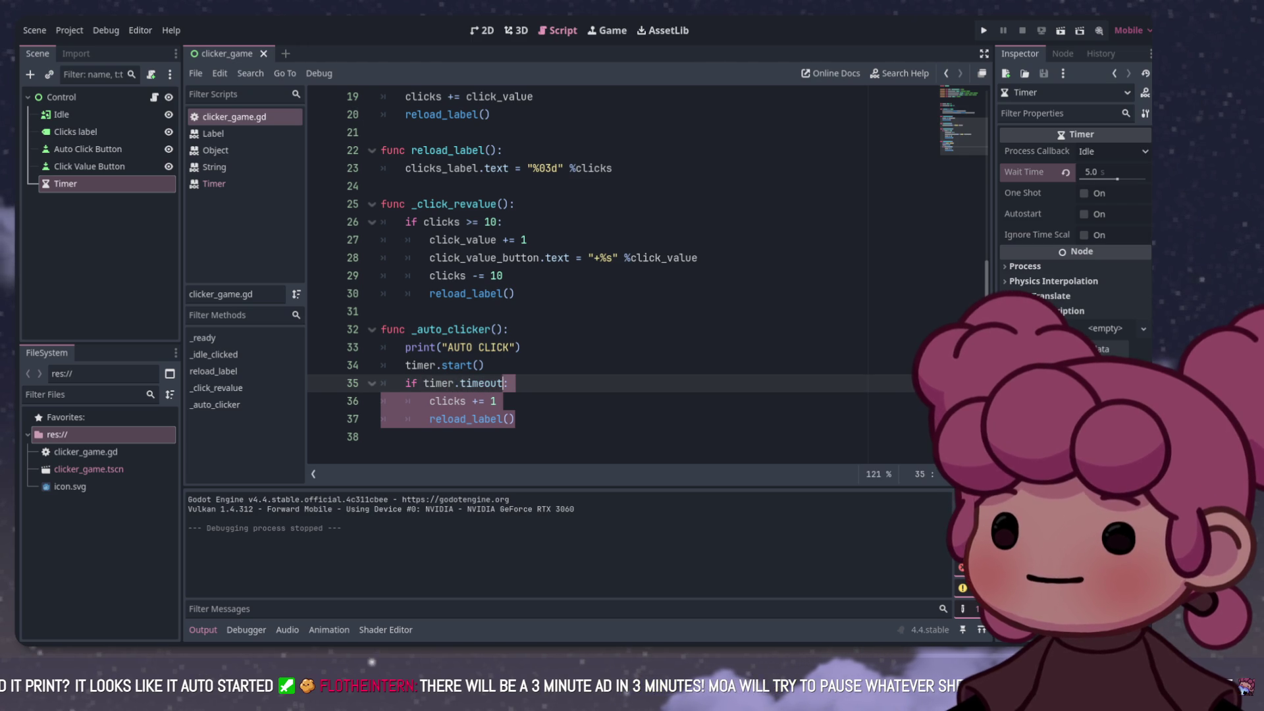
pyautogui.press('BackSpace')
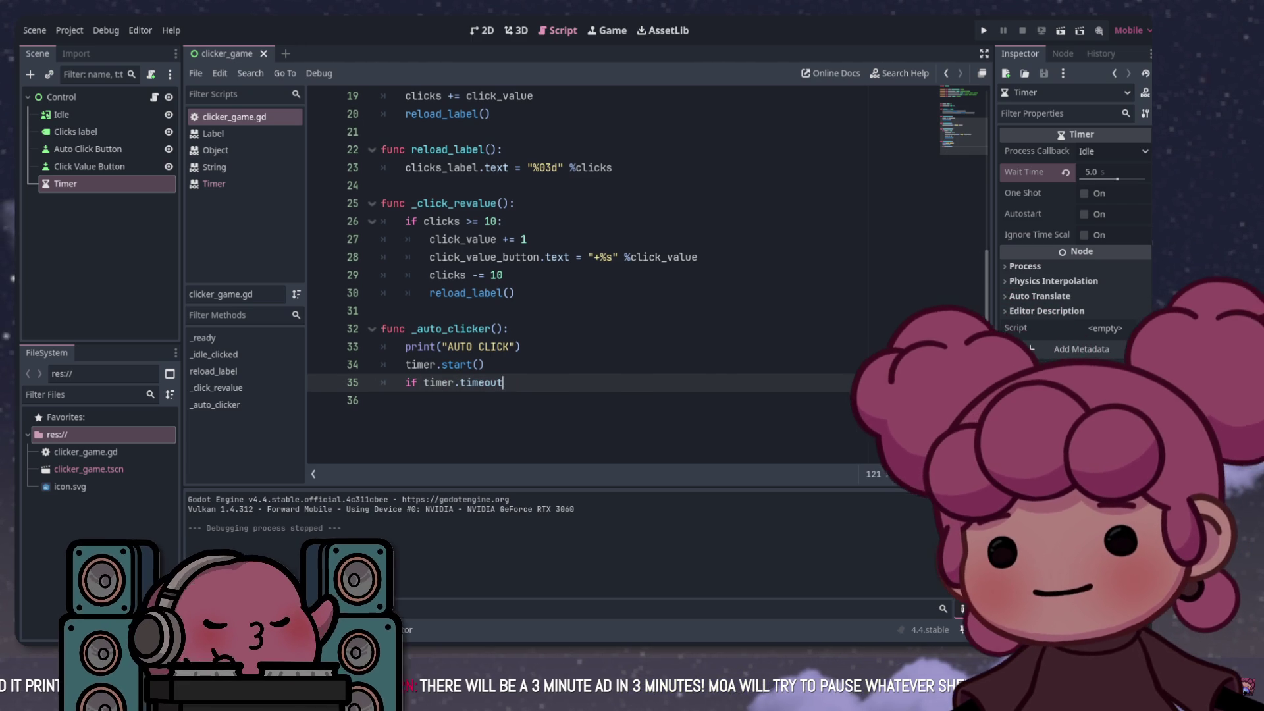
# Step: Turn the timeout line into timer.timeout.connect() and add blank lines below it
pyautogui.press('BackSpace')
pyautogui.press('BackSpace')
pyautogui.press('BackSpace')
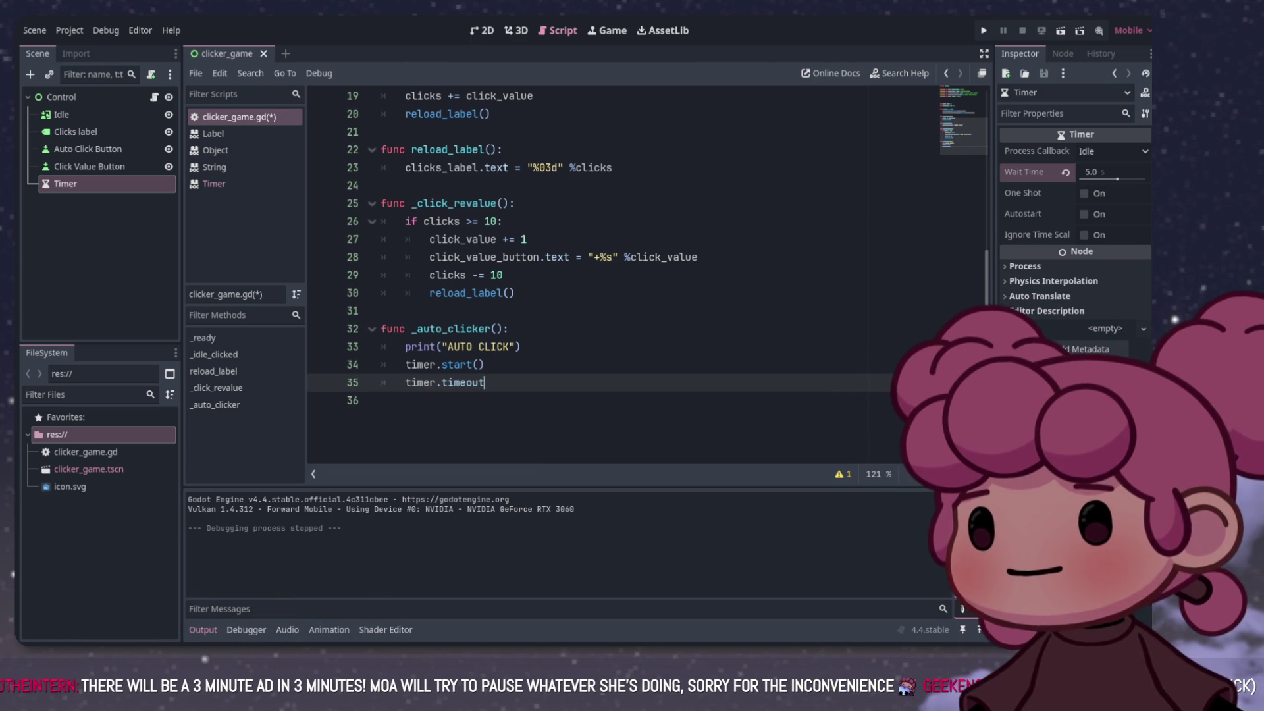
pyautogui.write('.c')
pyautogui.press('Return')
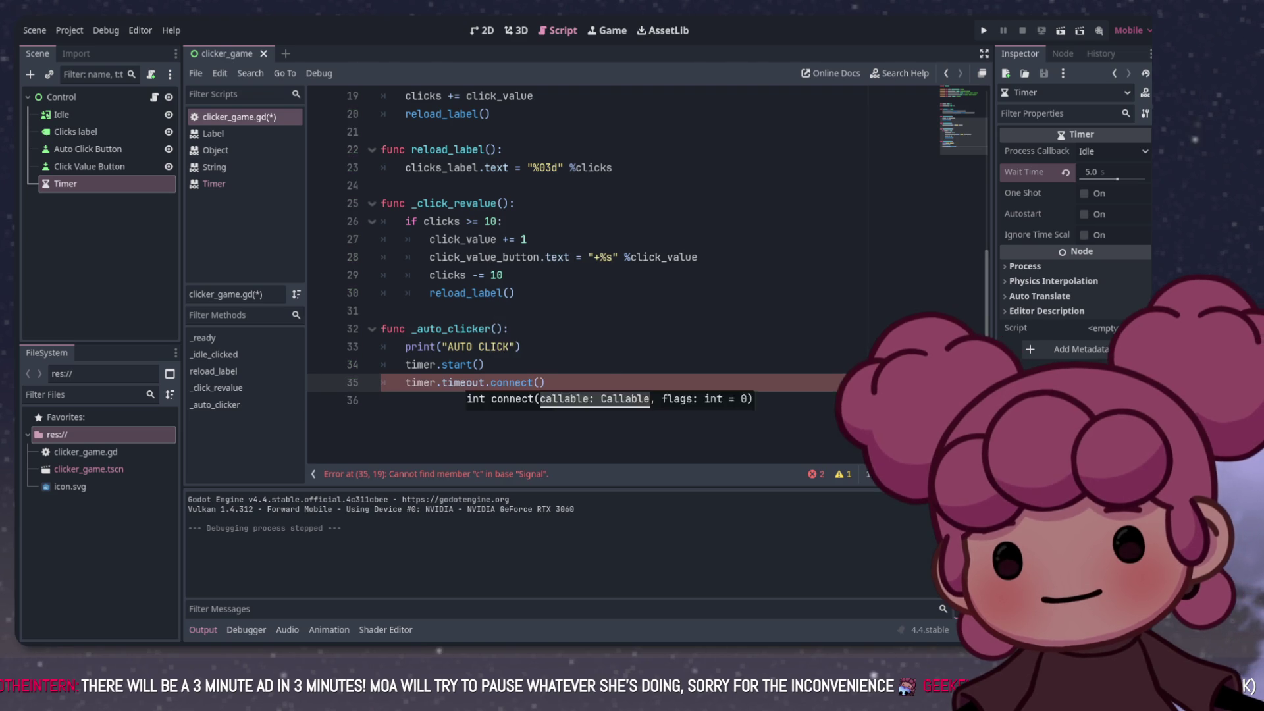
pyautogui.press('Down')
pyautogui.press('Return')
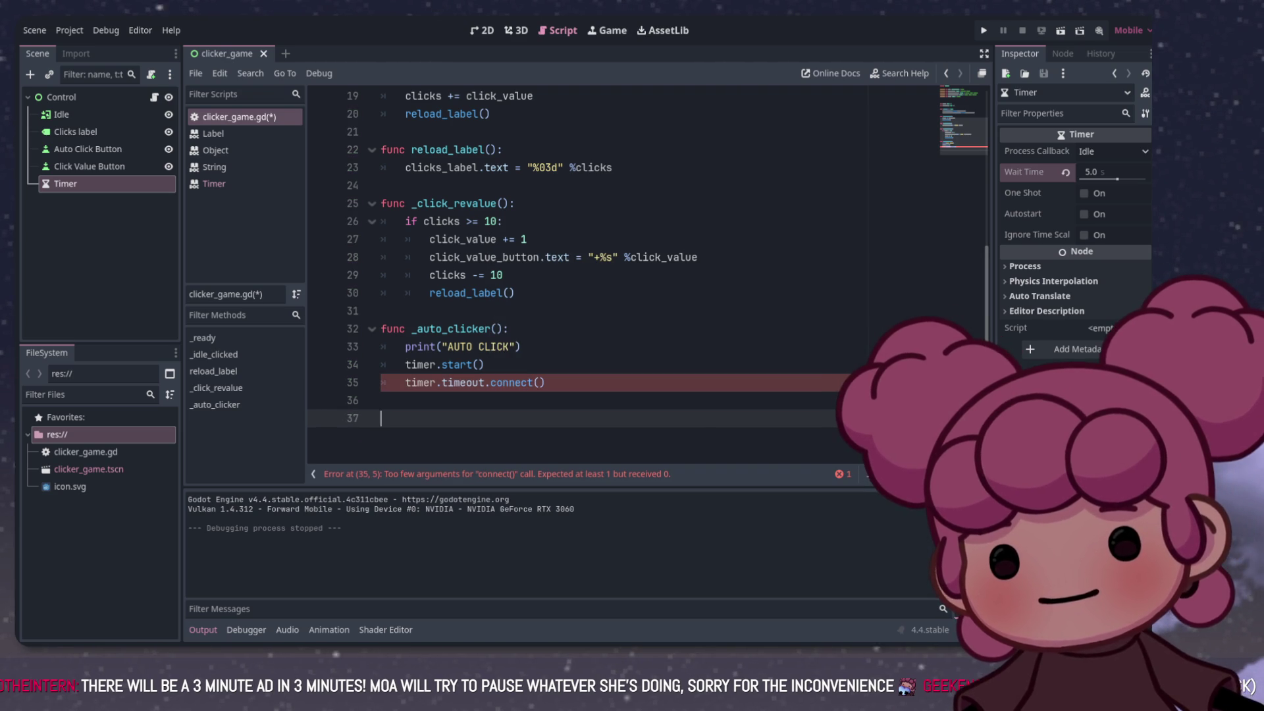
# Step: Write the new function header func _on_auto_clicker_timeout(): below _auto_clicker
pyautogui.write('fun')
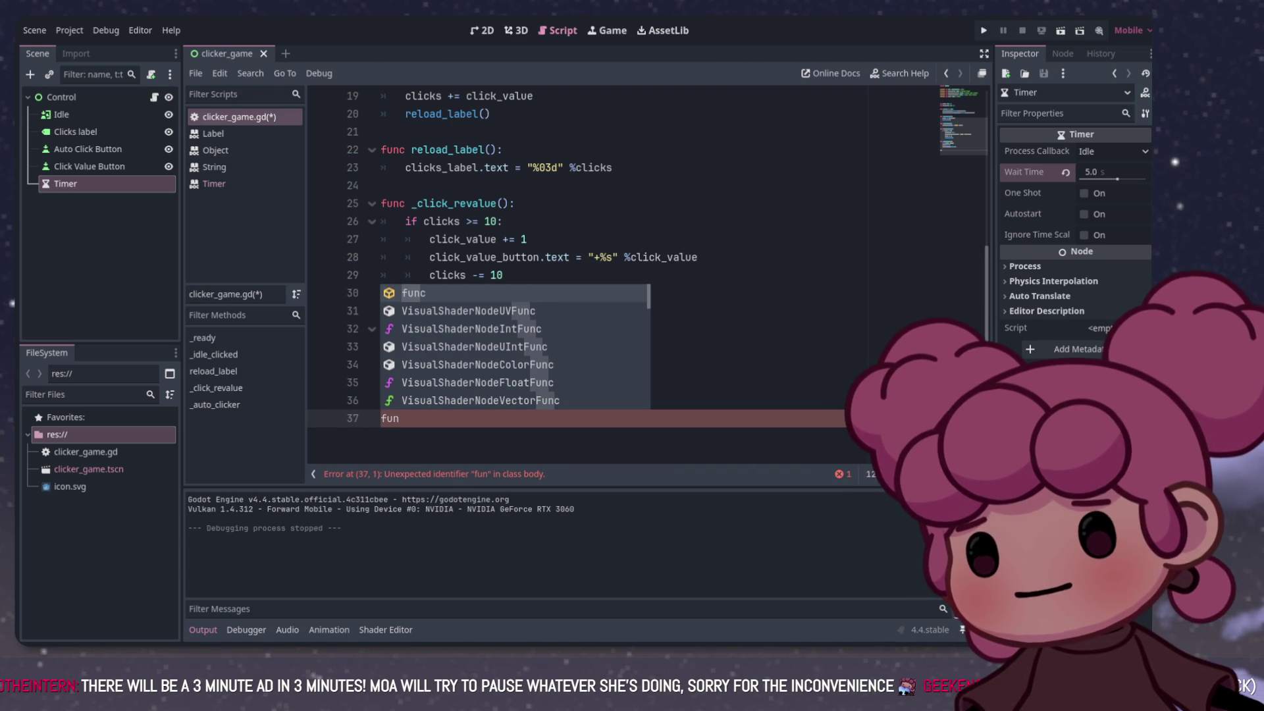
pyautogui.write('c _on')
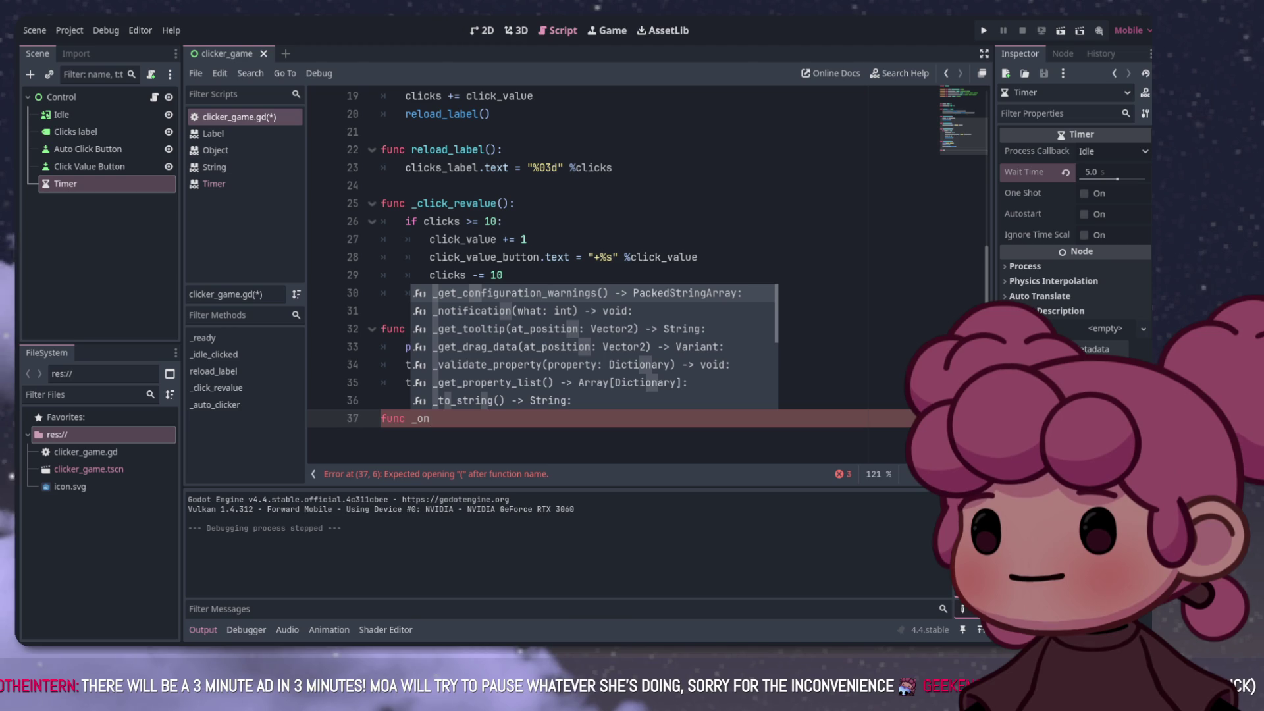
pyautogui.write('_autp')
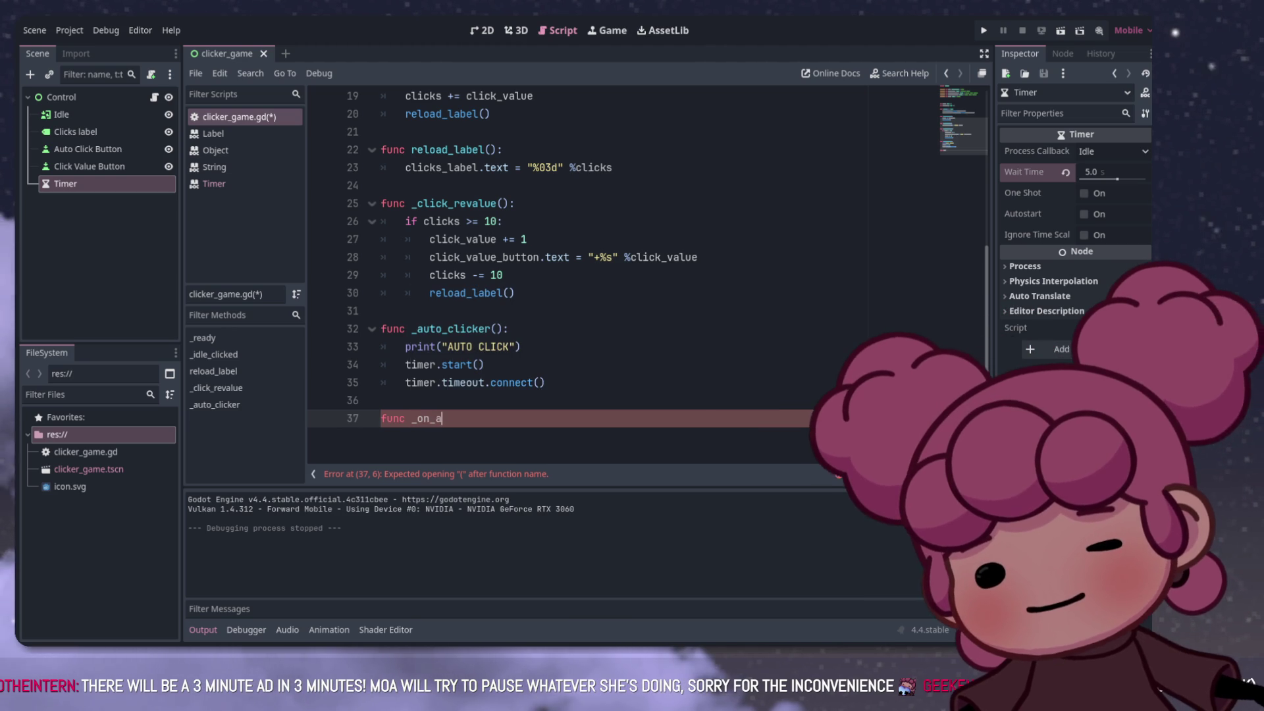
pyautogui.press('BackSpace')
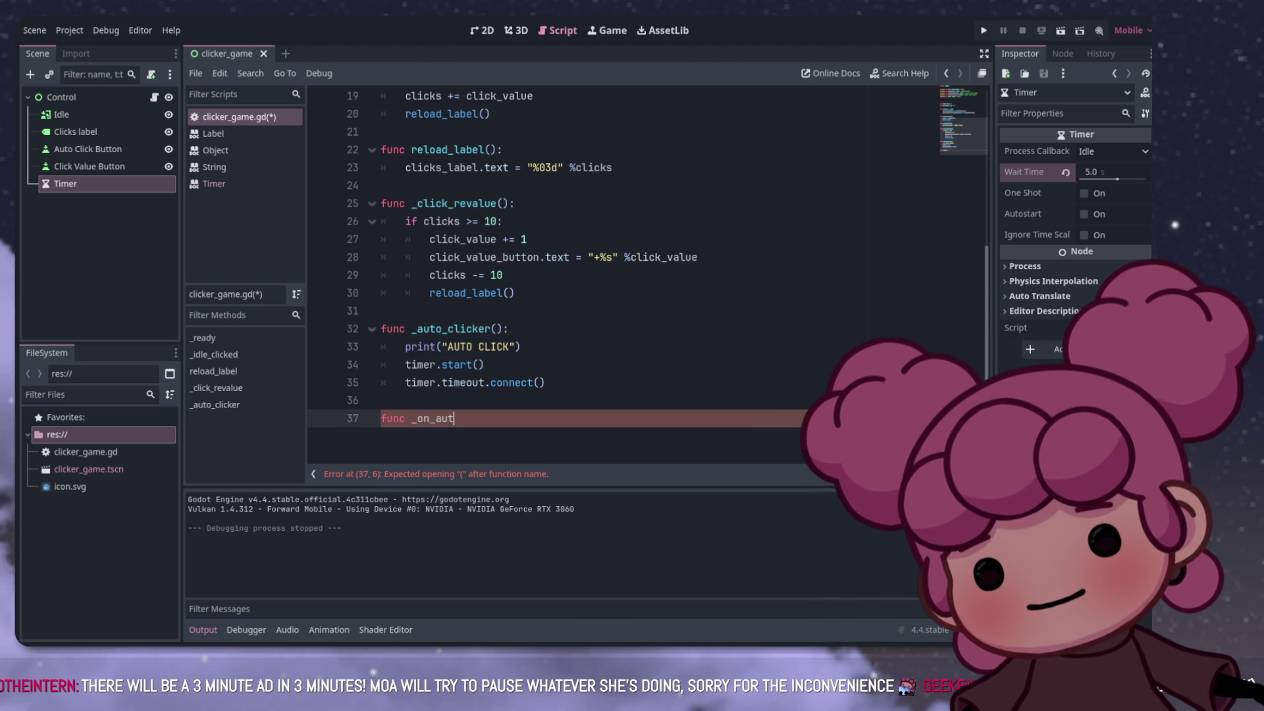
pyautogui.write('o')
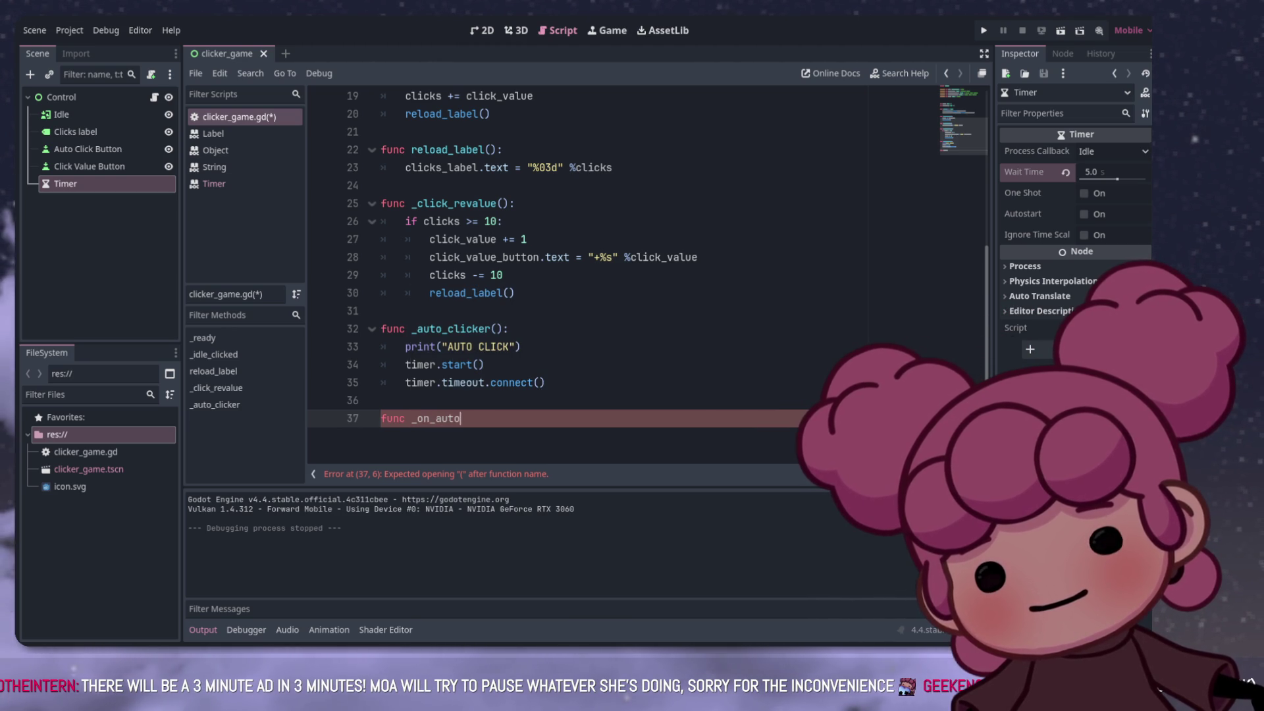
pyautogui.write('_clicker_timepit')
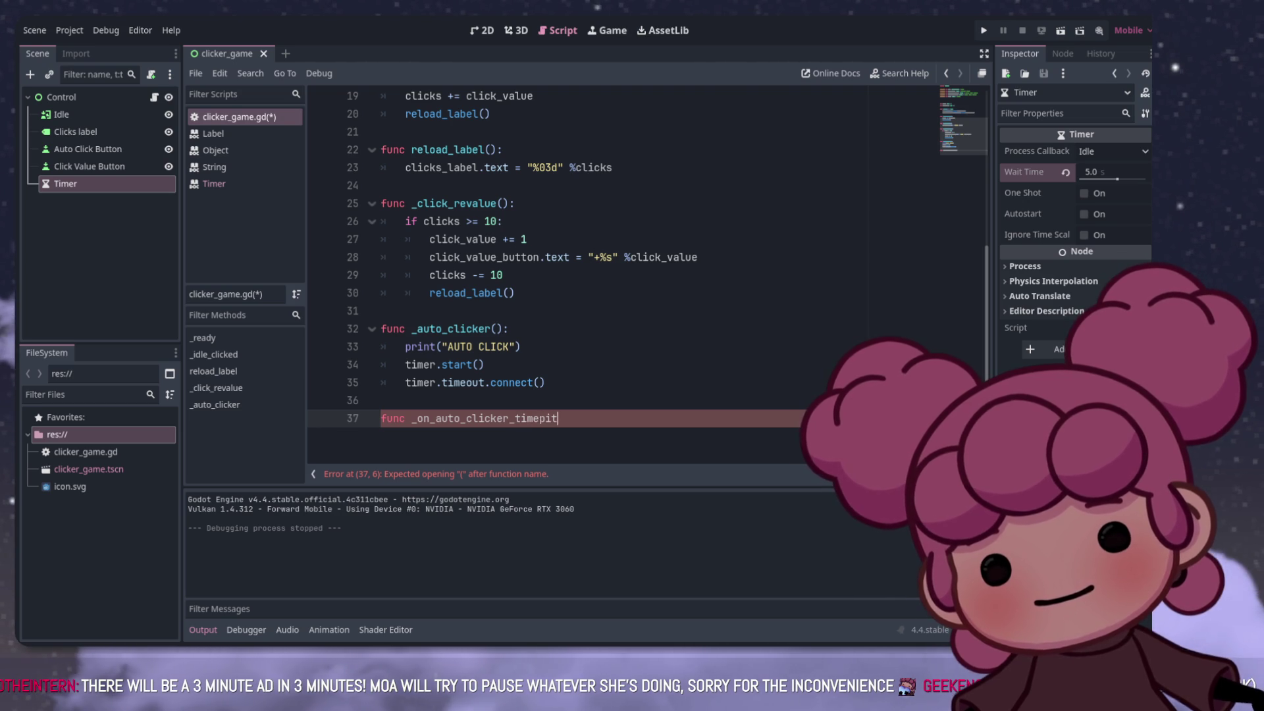
pyautogui.press('BackSpace')
pyautogui.press('BackSpace')
pyautogui.press('BackSpace')
pyautogui.write('ou')
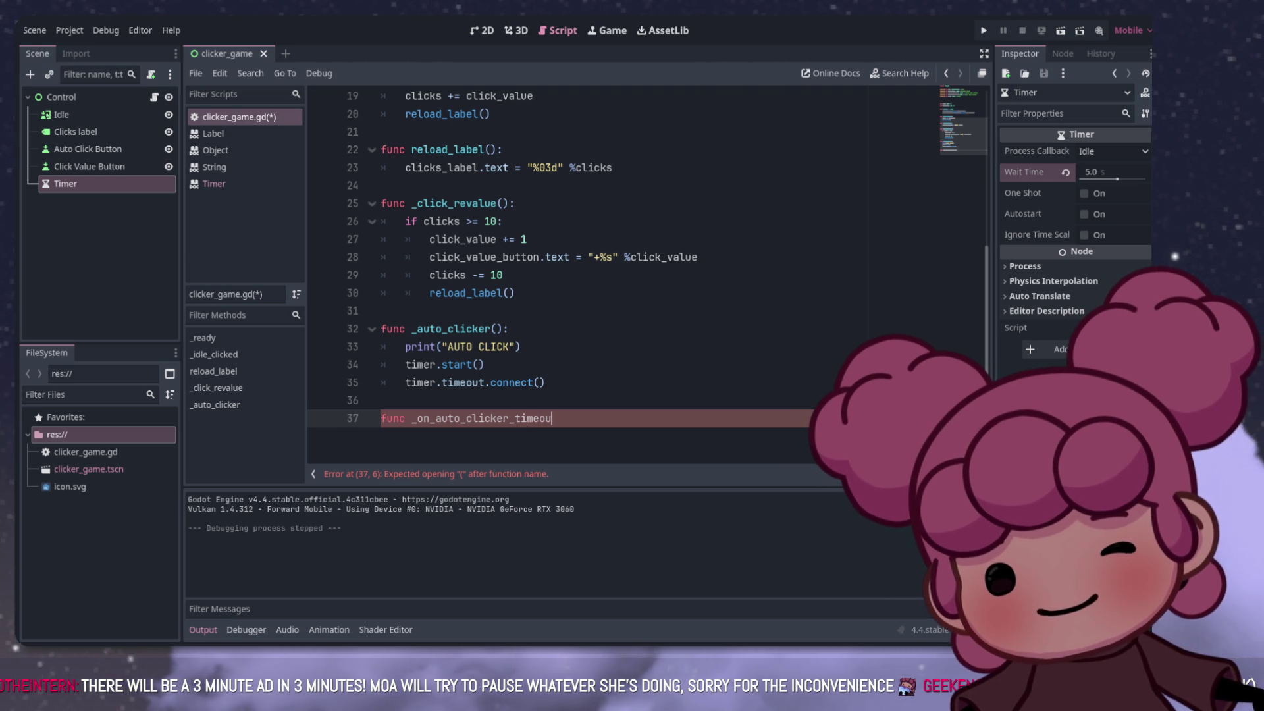
pyautogui.write('t()')
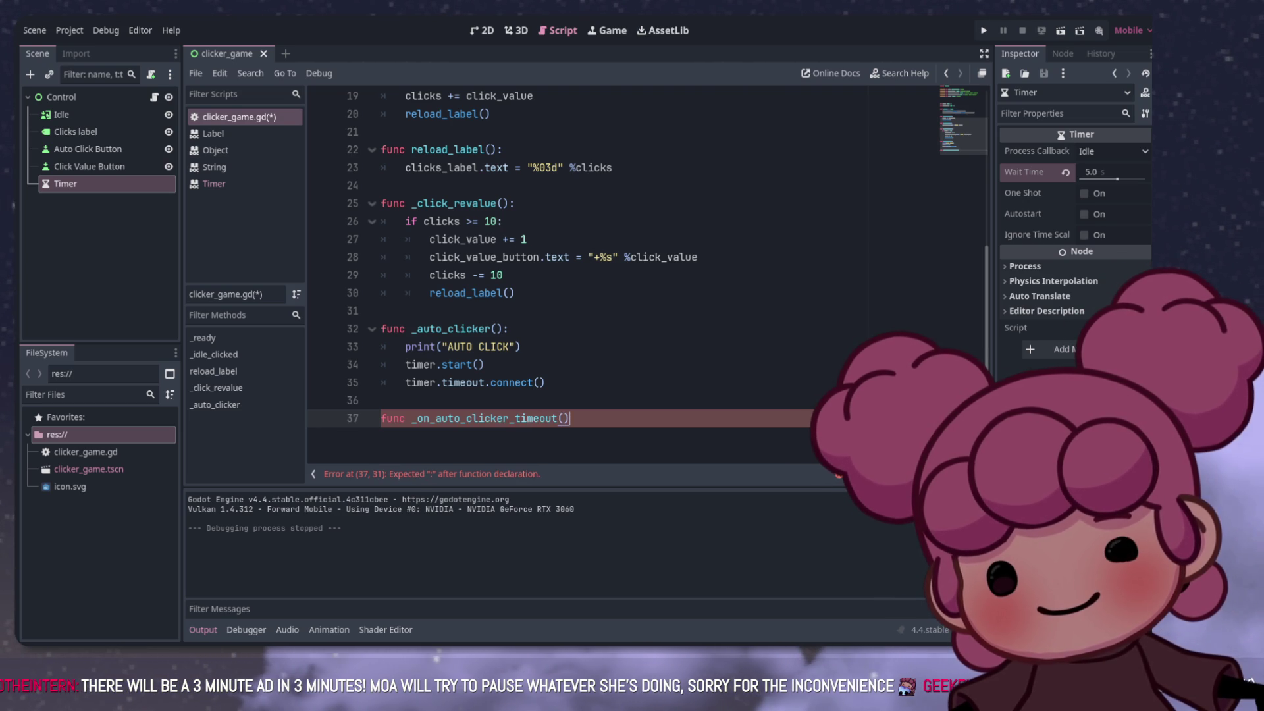
pyautogui.write(':')
pyautogui.press('Return')
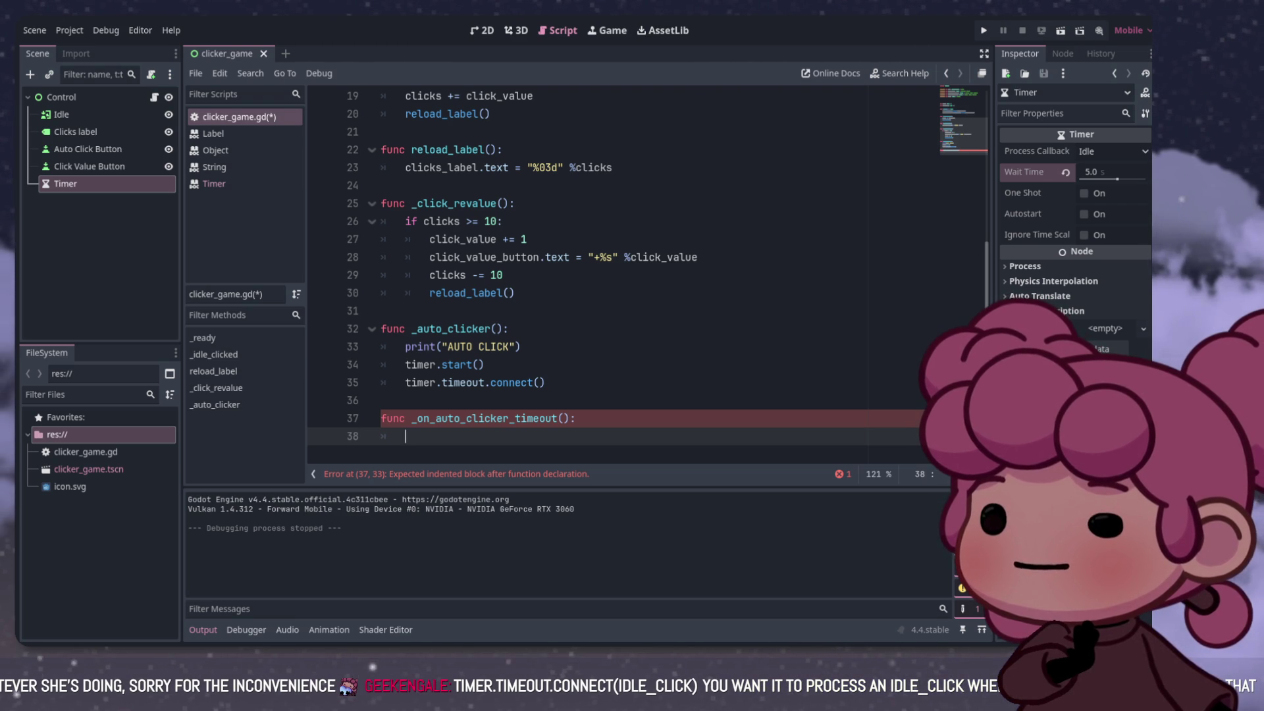
pyautogui.moveTo(545, 383); pyautogui.dragTo(405, 383)
pyautogui.hotkey('ctrl', 'c')
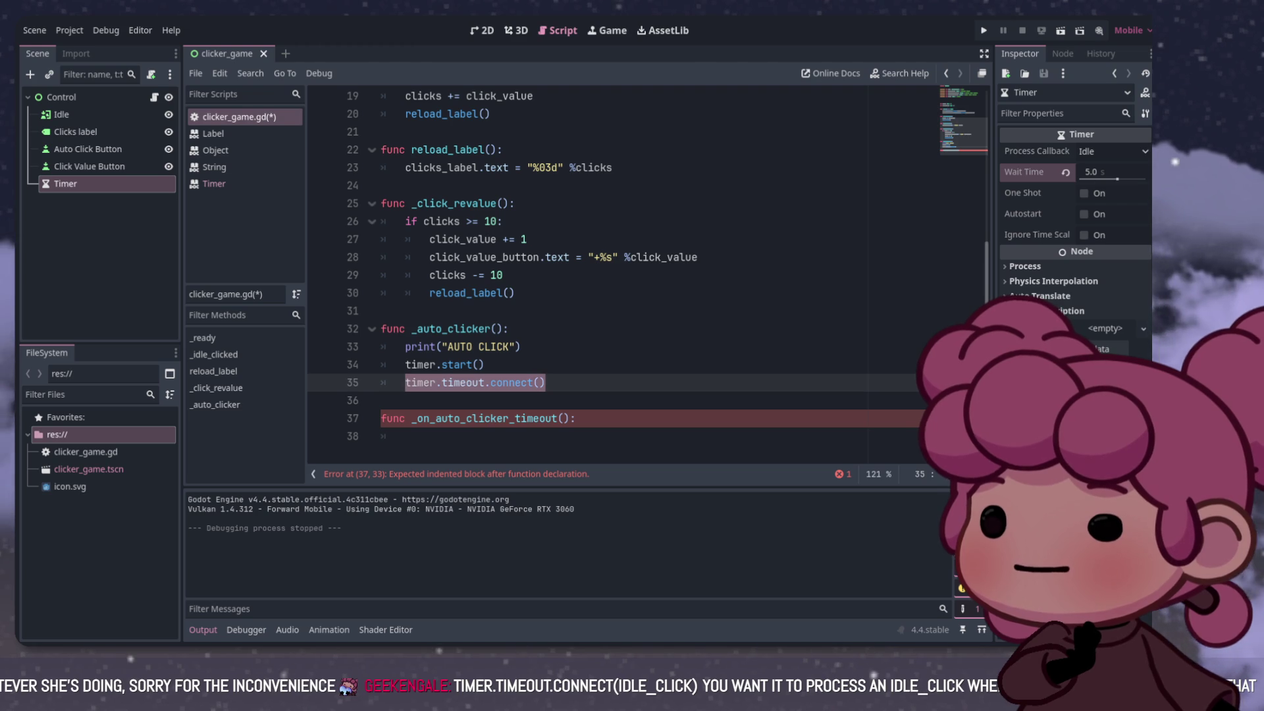
# Step: Try moving the connect call into the new function, then restore it on line 35
pyautogui.press('BackSpace')
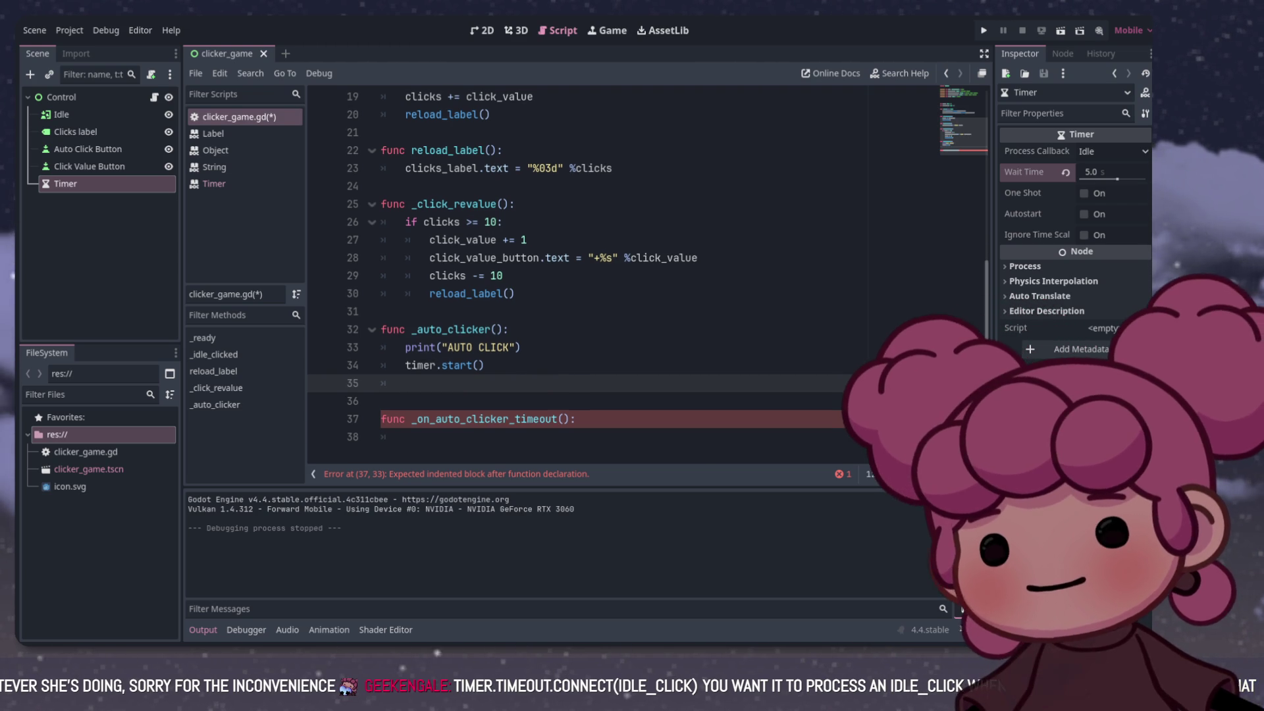
pyautogui.click(405, 437)
pyautogui.hotkey('ctrl', 'v')
pyautogui.click(576, 418)
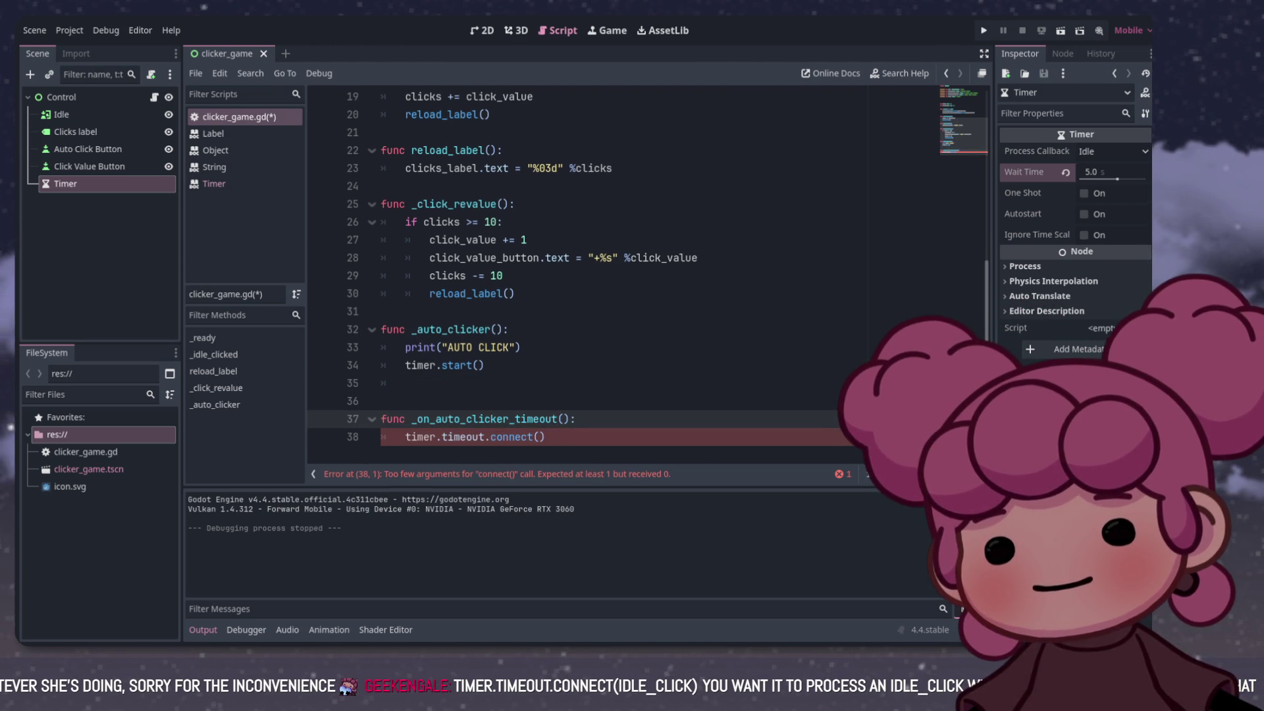
pyautogui.press('Return')
pyautogui.click(545, 455)
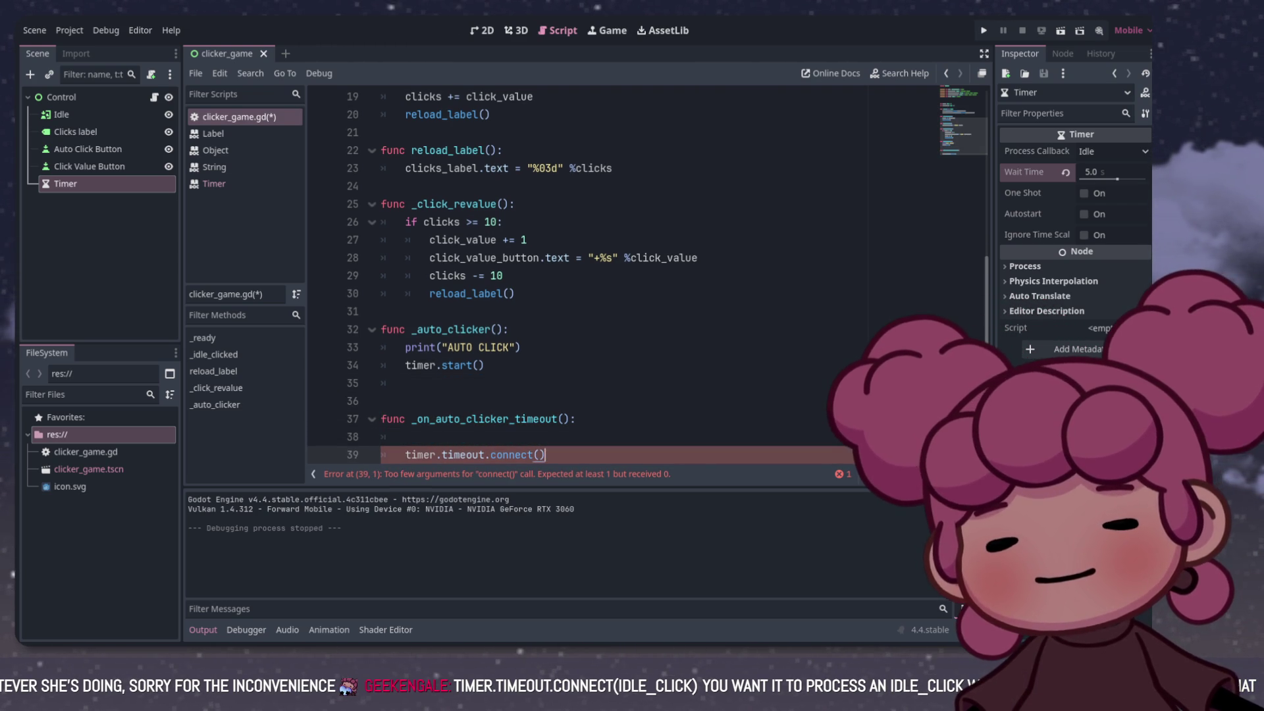
pyautogui.hotkey('ctrl', 'x')
pyautogui.press('Up')
pyautogui.press('Up')
pyautogui.press('Up')
pyautogui.hotkey('ctrl', 'v')
pyautogui.press('Up')
pyautogui.hotkey('shift', 'Home')
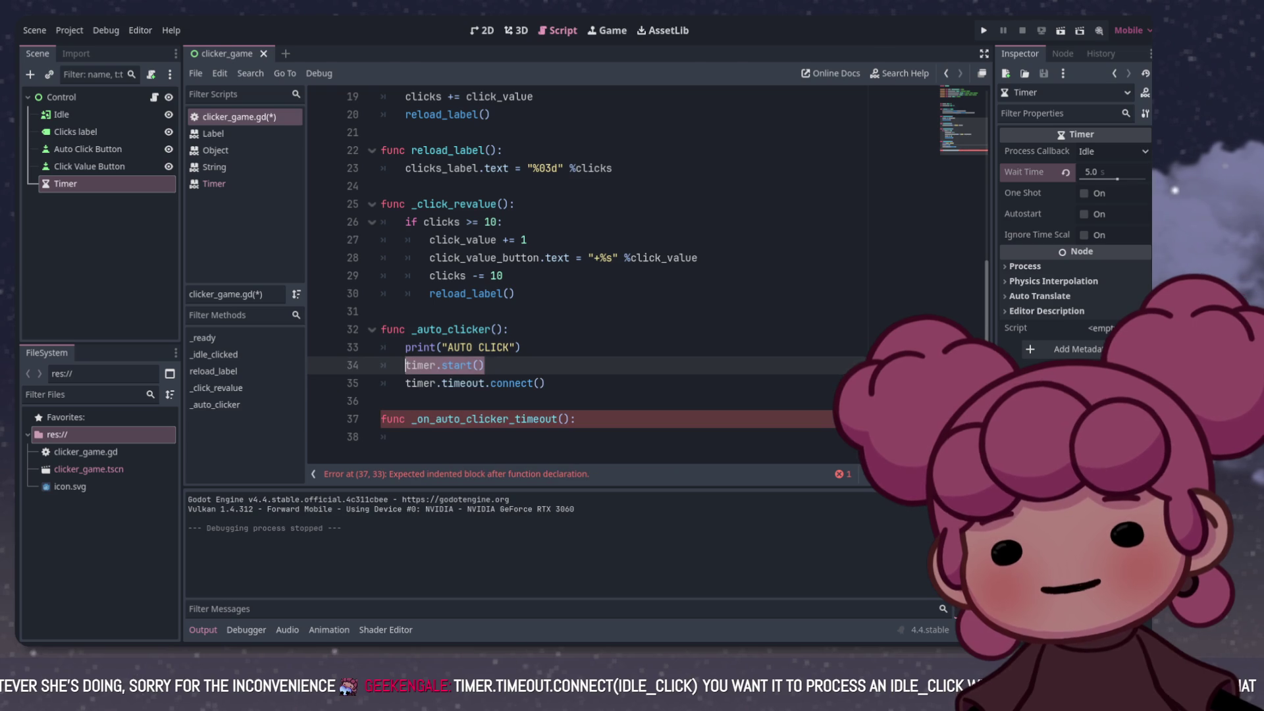
pyautogui.click(405, 437)
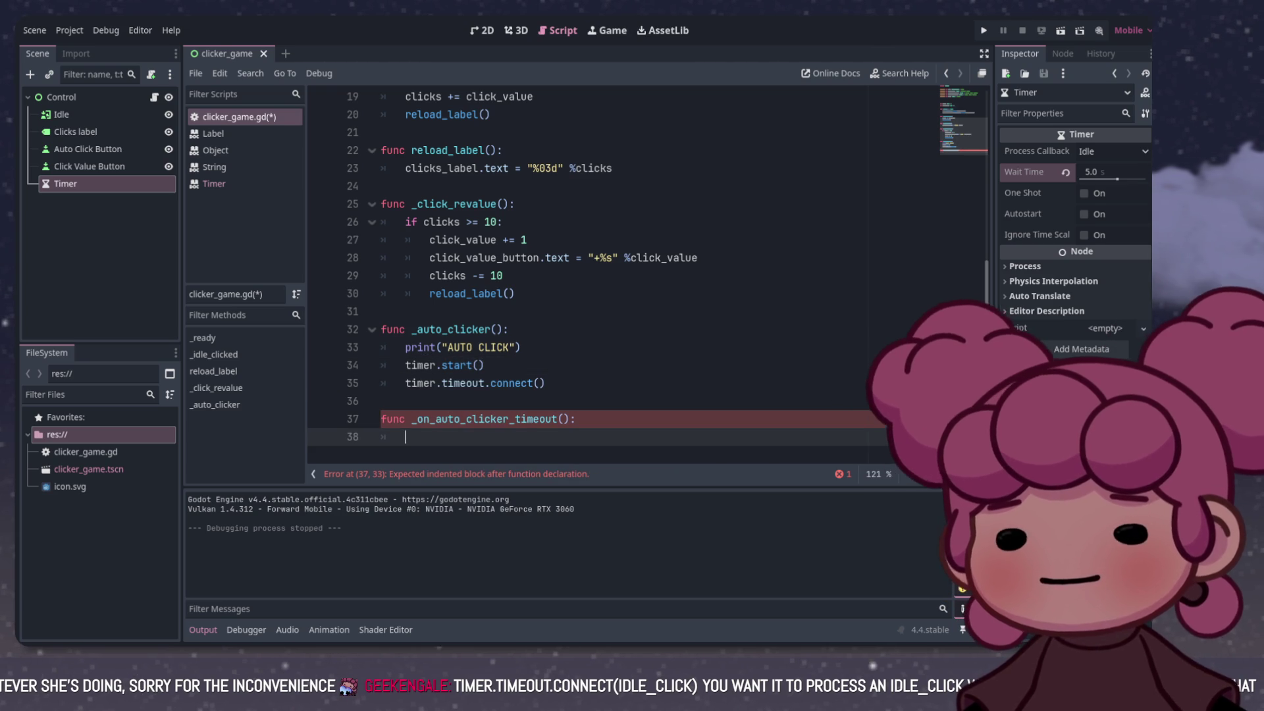
# Step: Pass _on_auto_clicker_timeout as the argument to timer.timeout.connect()
pyautogui.moveTo(515, 294); pyautogui.dragTo(429, 293)
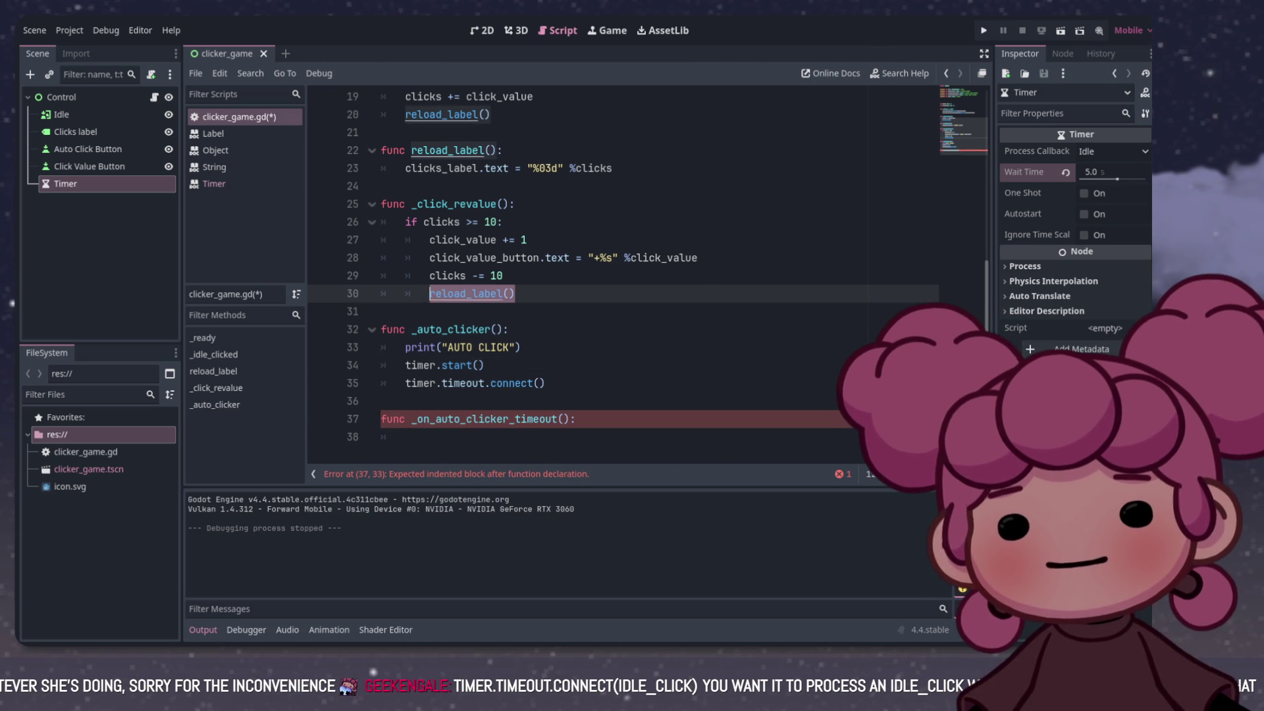
pyautogui.click(406, 436)
pyautogui.click(575, 419)
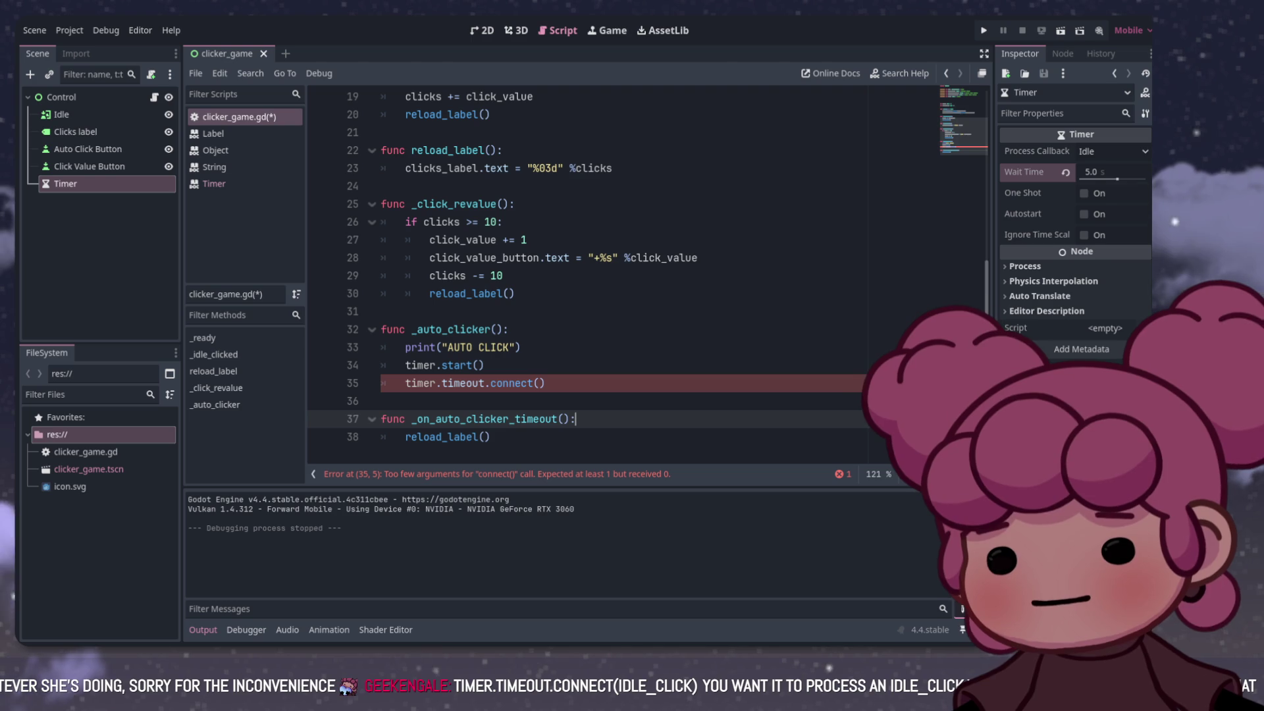
pyautogui.moveTo(412, 419); pyautogui.dragTo(557, 419)
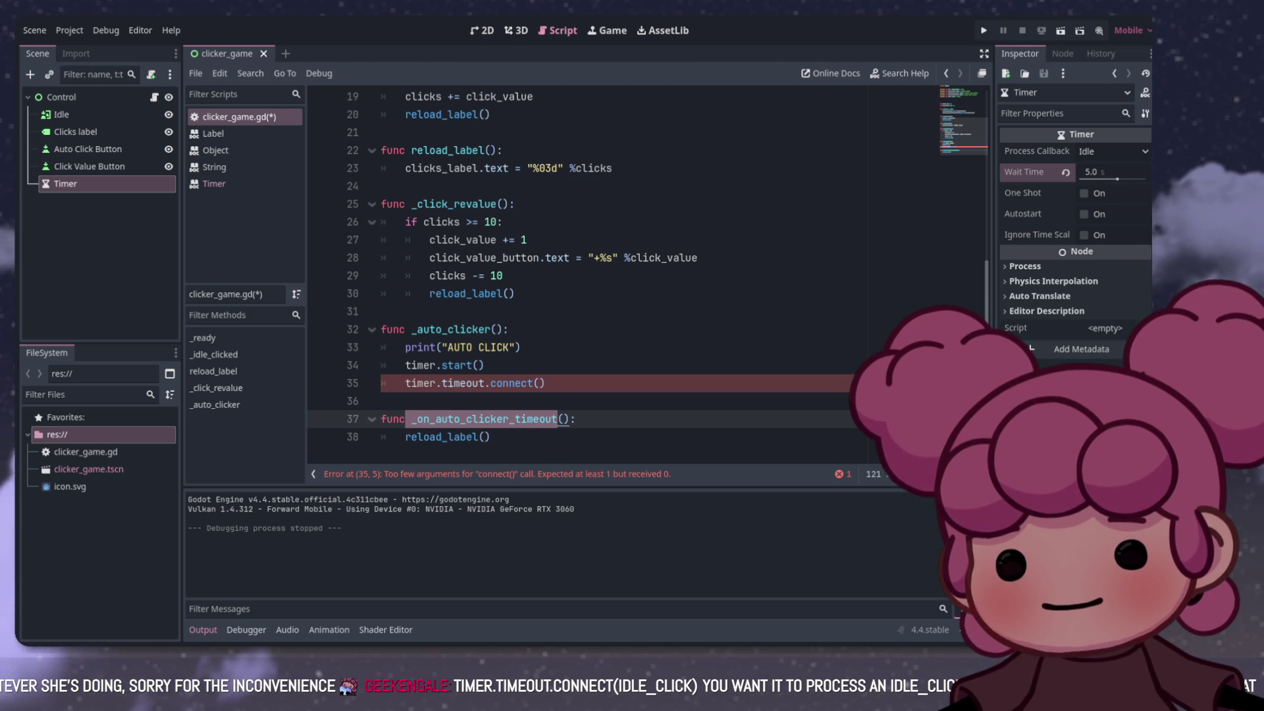
pyautogui.hotkey('ctrl', 'c')
pyautogui.click(540, 383)
pyautogui.hotkey('ctrl', 'v')
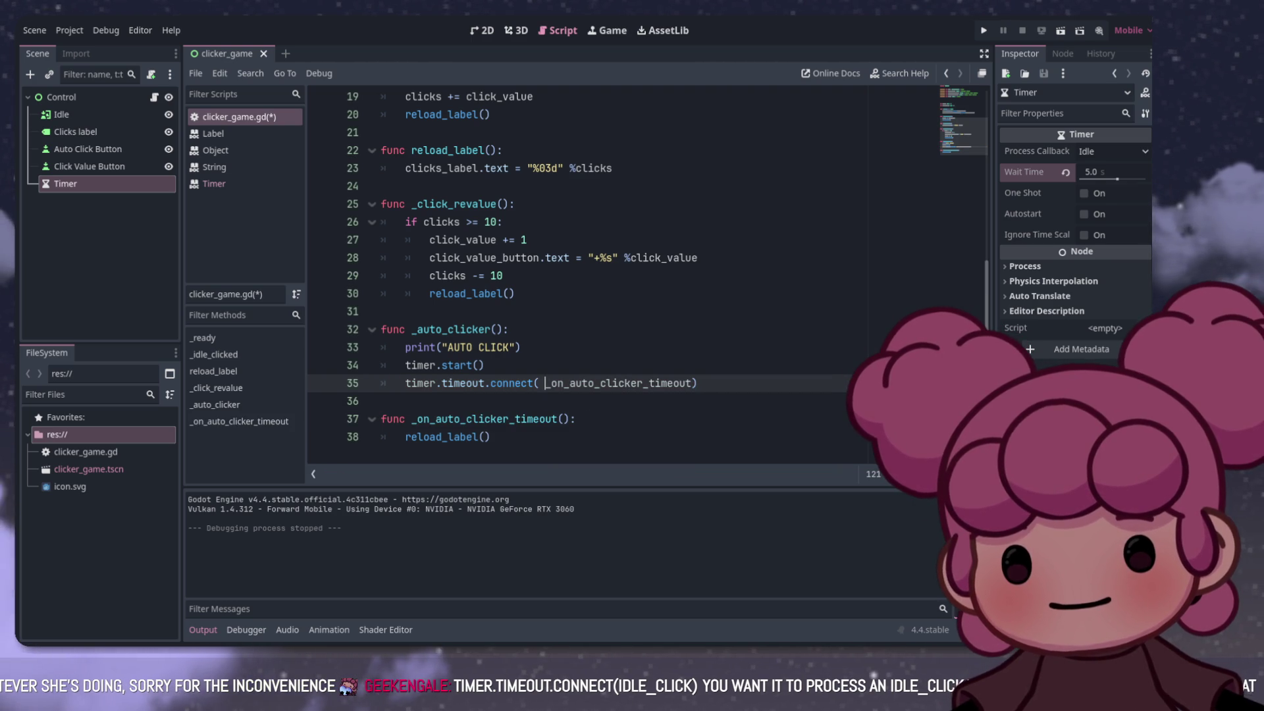
pyautogui.press('Delete')
# Step: Add clicks += 1 at the start of _on_auto_clicker_timeout, above reload_label()
pyautogui.click(576, 419)
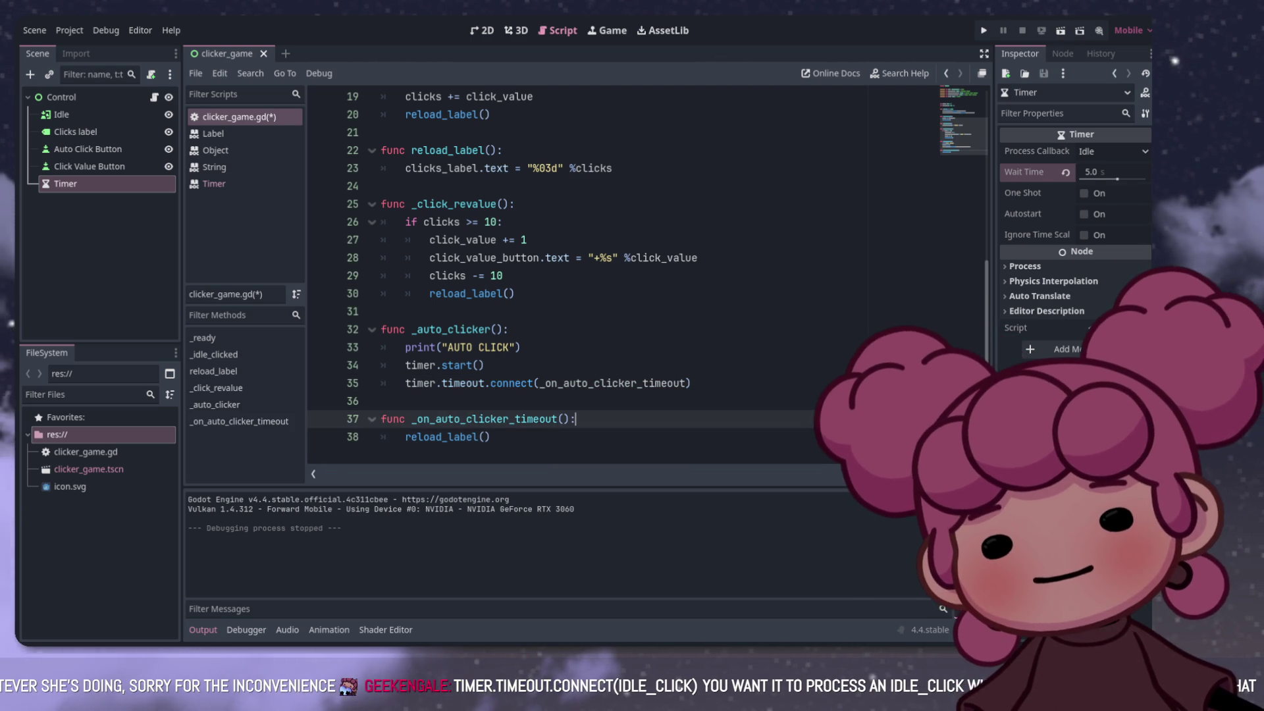
pyautogui.press('Return')
pyautogui.write('clic')
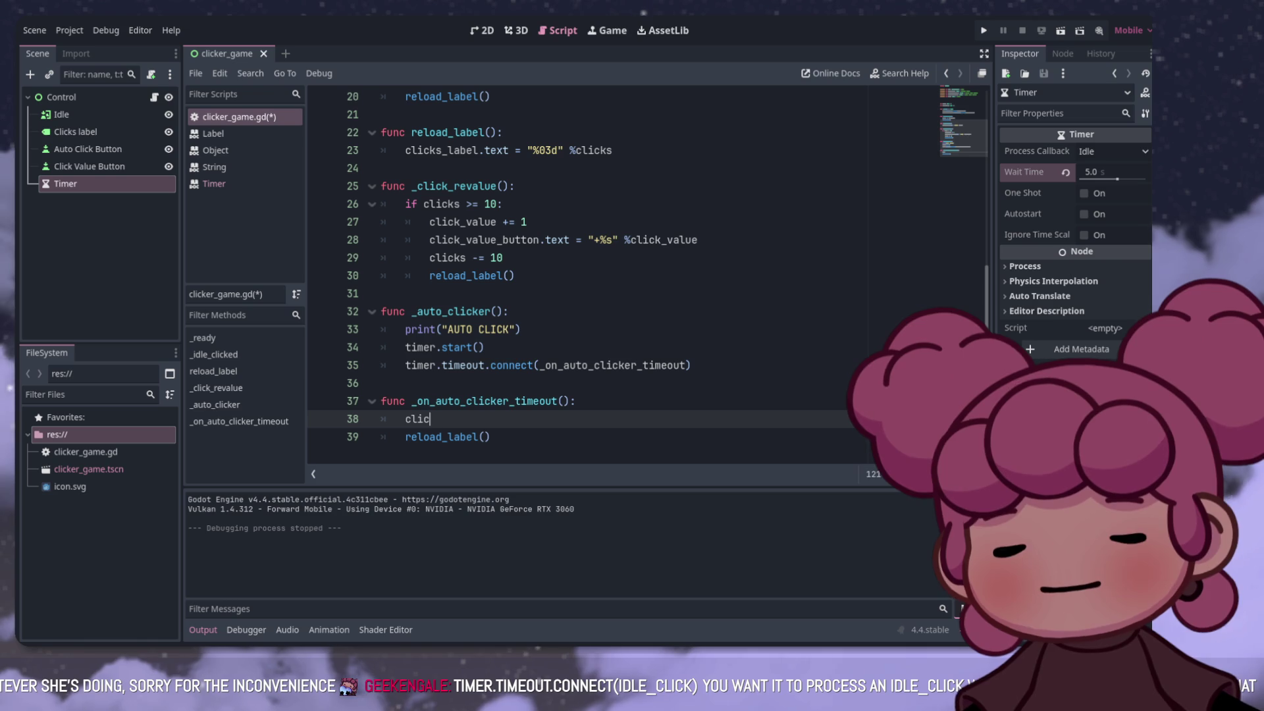
pyautogui.write('ks')
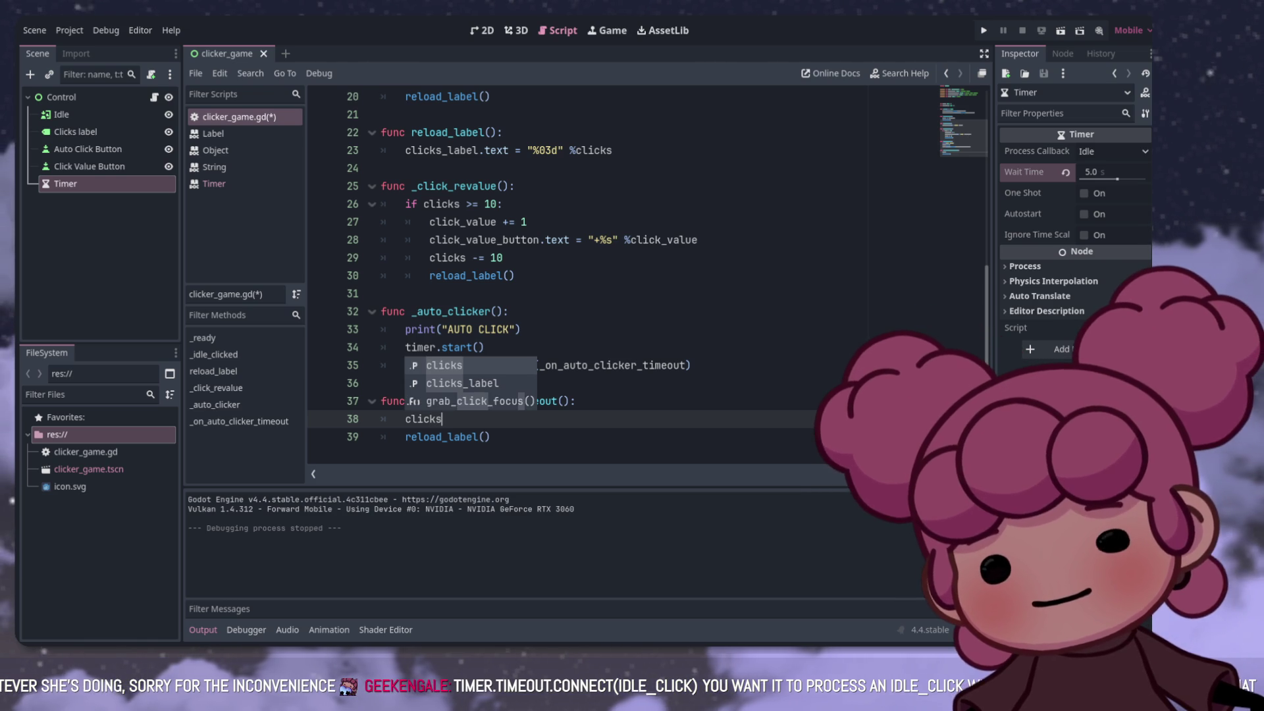
pyautogui.write(' +')
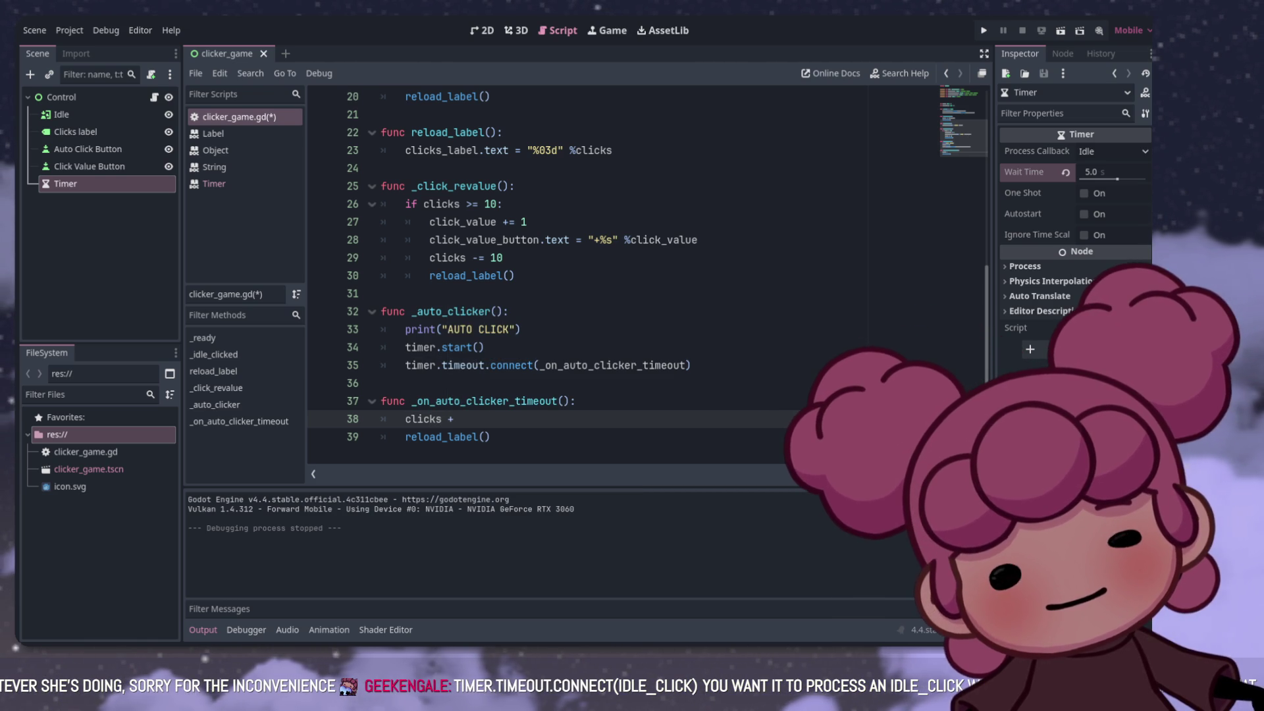
pyautogui.write('= 1')
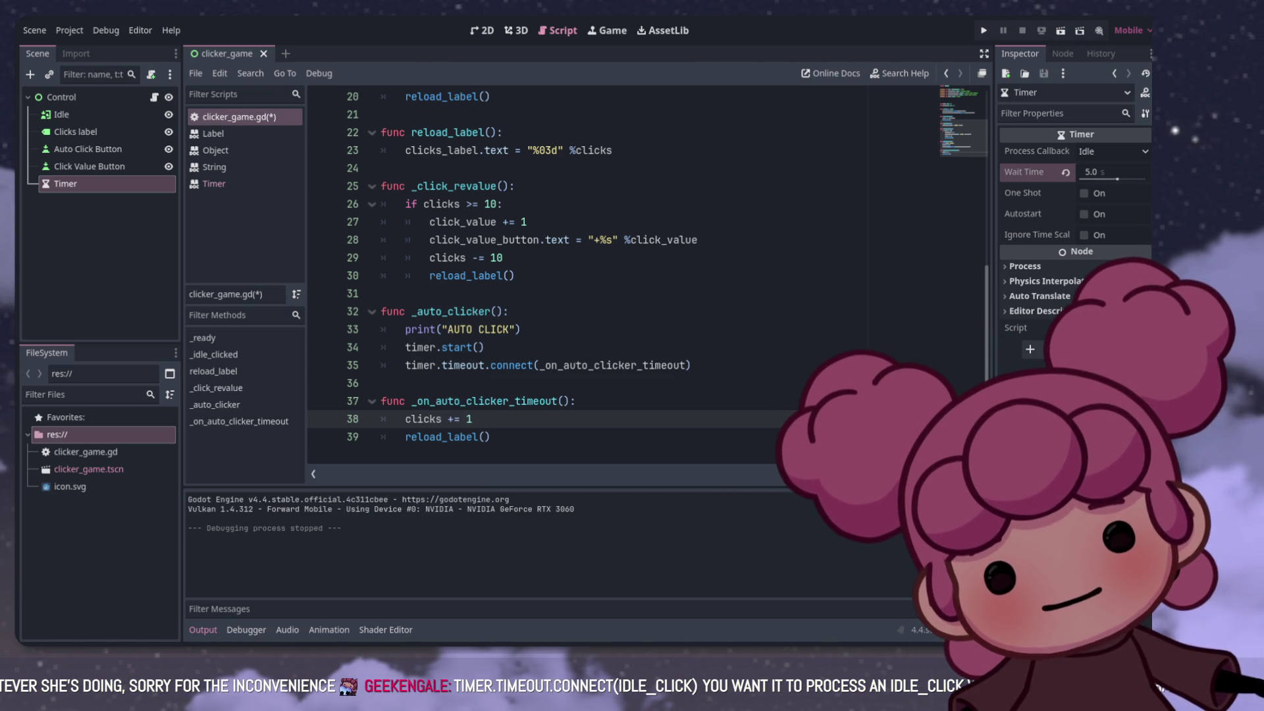
pyautogui.click(490, 436)
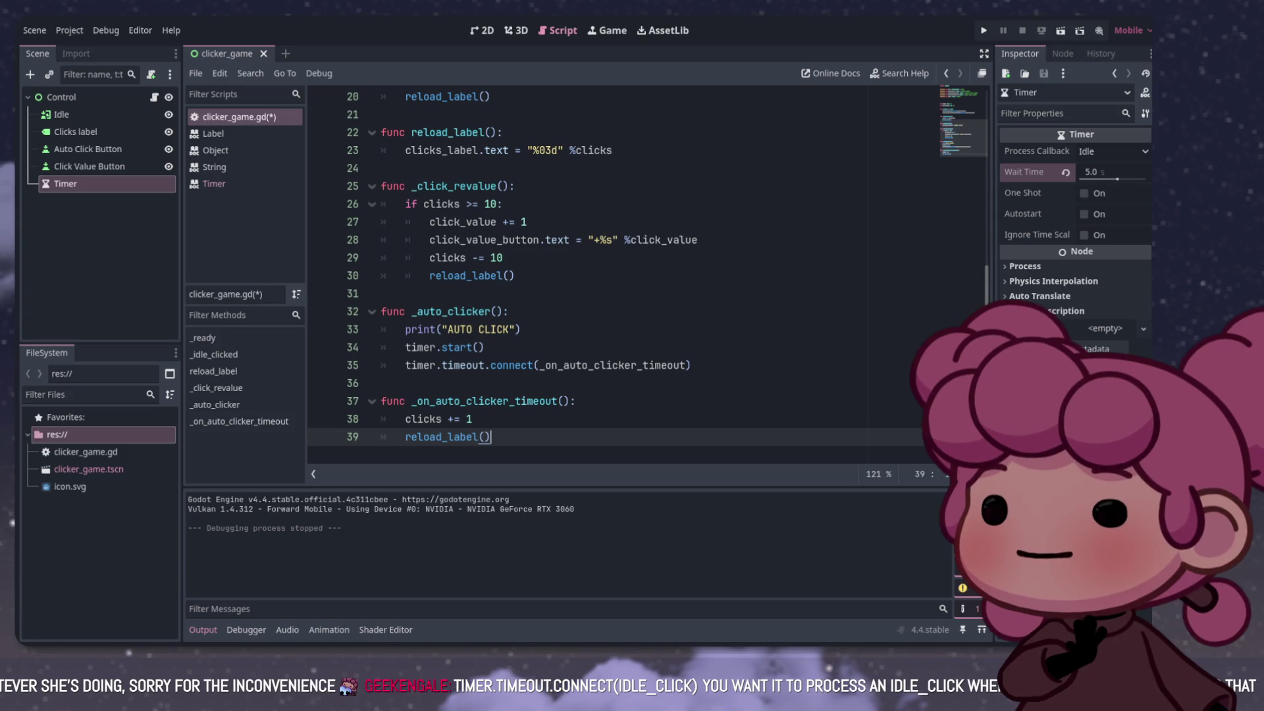
pyautogui.moveTo(405, 329); pyautogui.dragTo(522, 329)
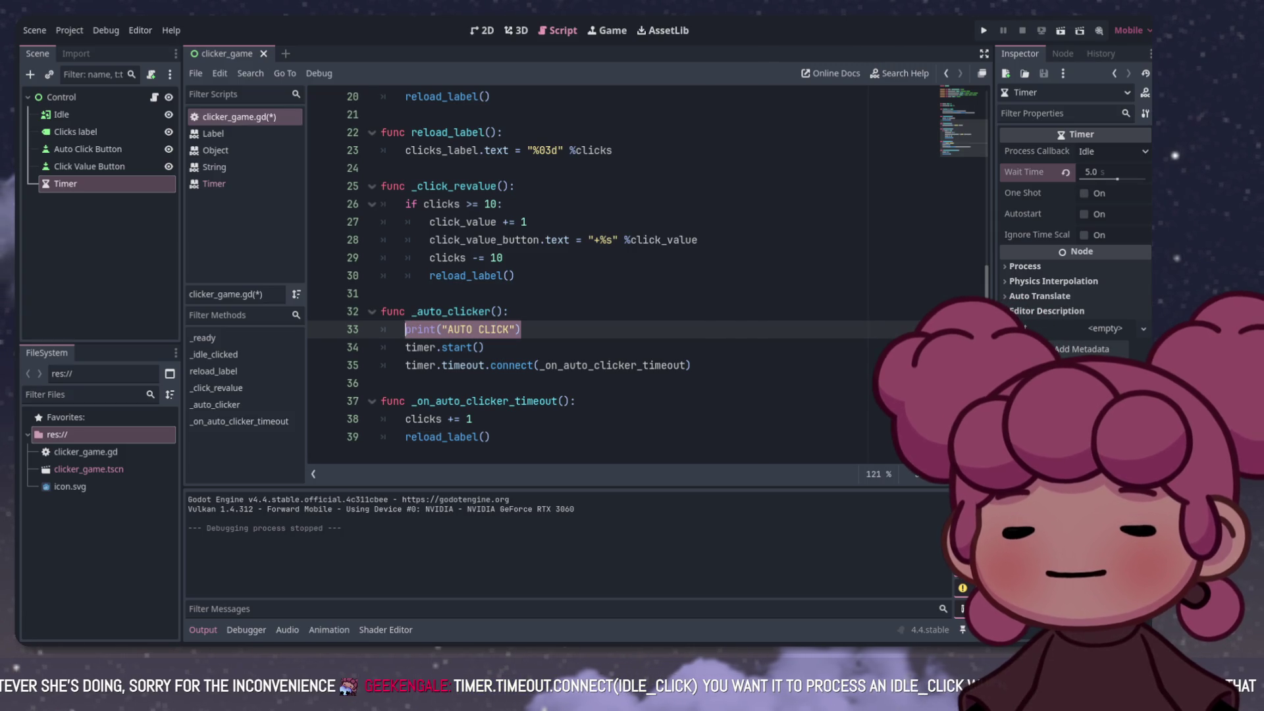
pyautogui.click(521, 329)
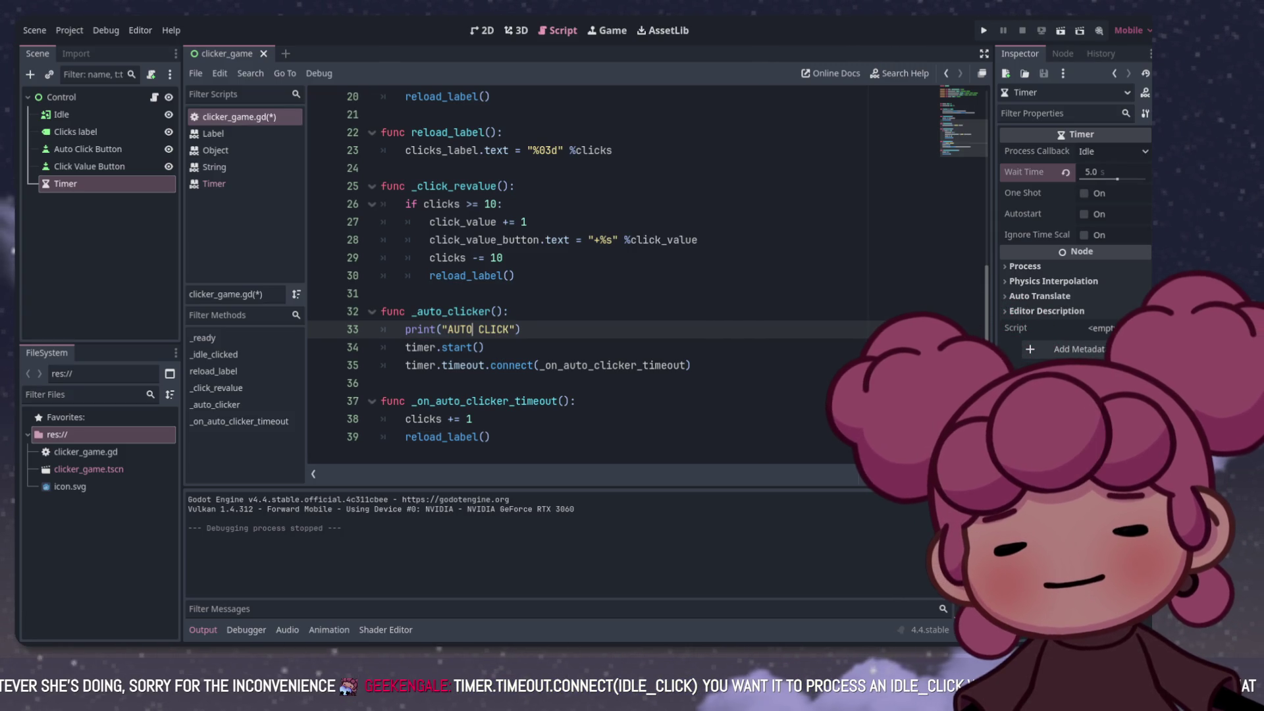
pyautogui.scroll(1, 473, 329)
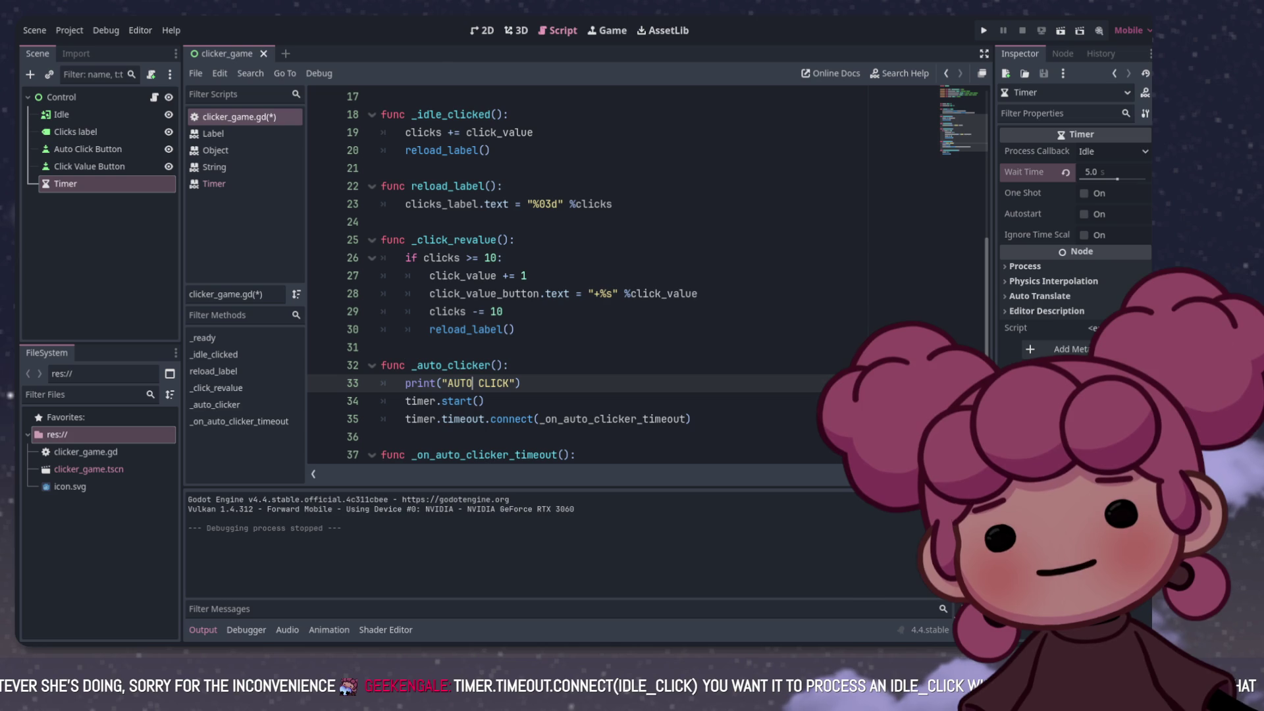
pyautogui.scroll(3, 579, 277)
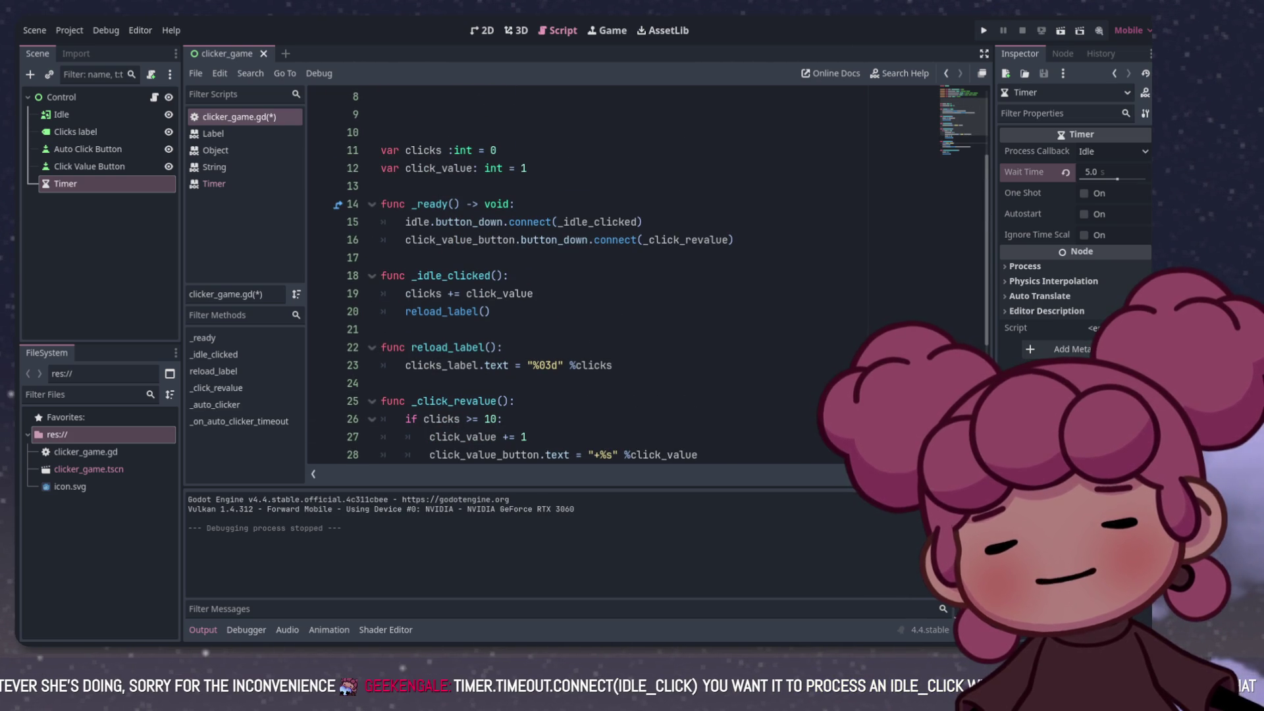
pyautogui.scroll(-4, 579, 277)
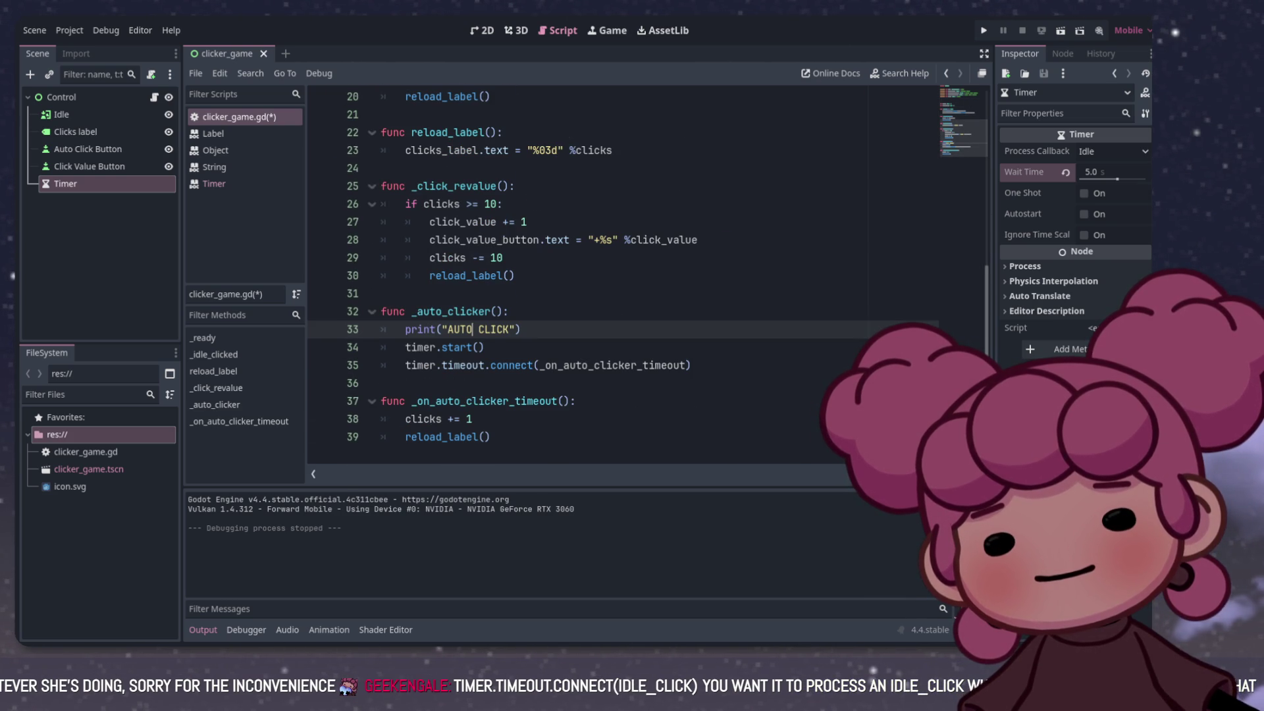
pyautogui.scroll(1, 580, 276)
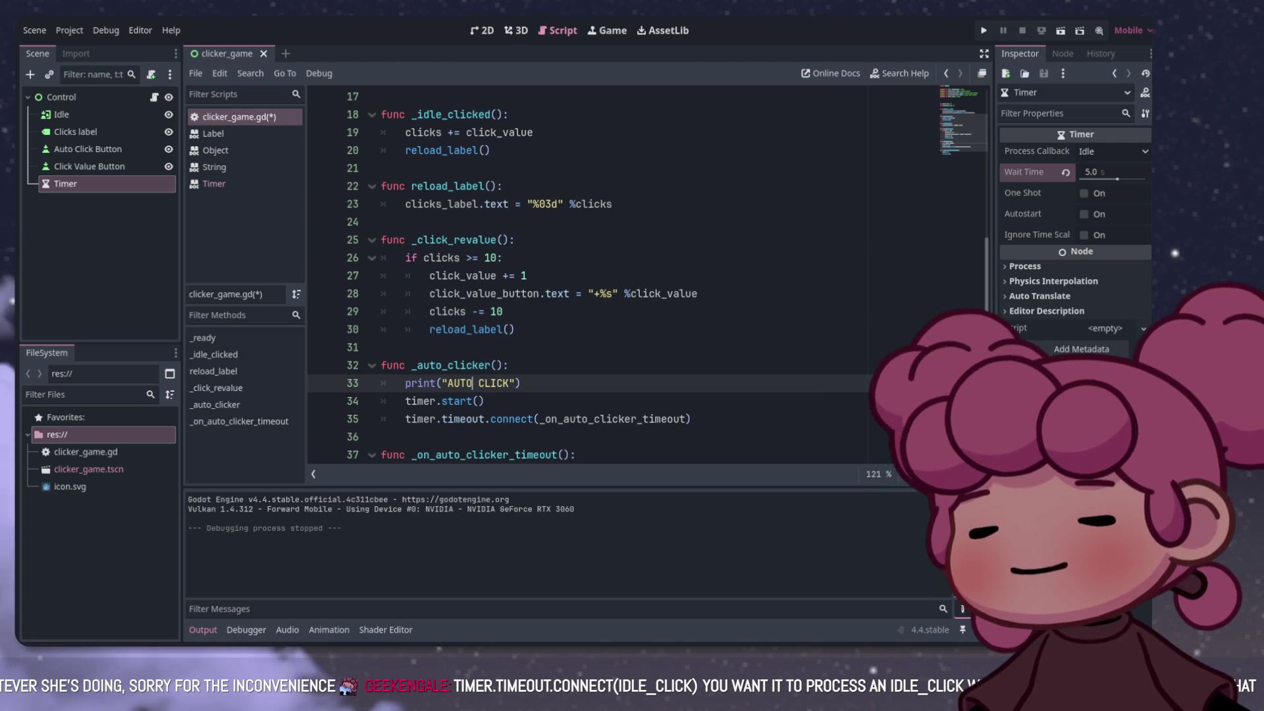
pyautogui.scroll(4, 593, 277)
pyautogui.scroll(-4, 593, 276)
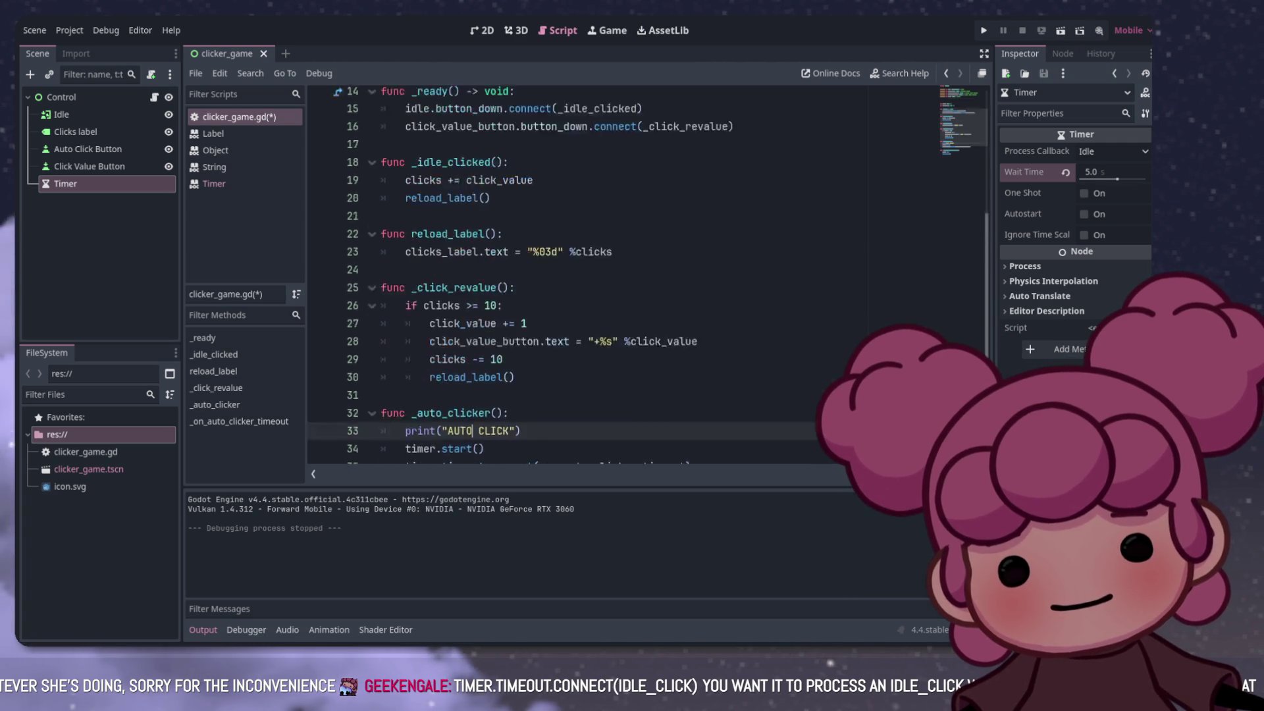
pyautogui.scroll(3, 592, 276)
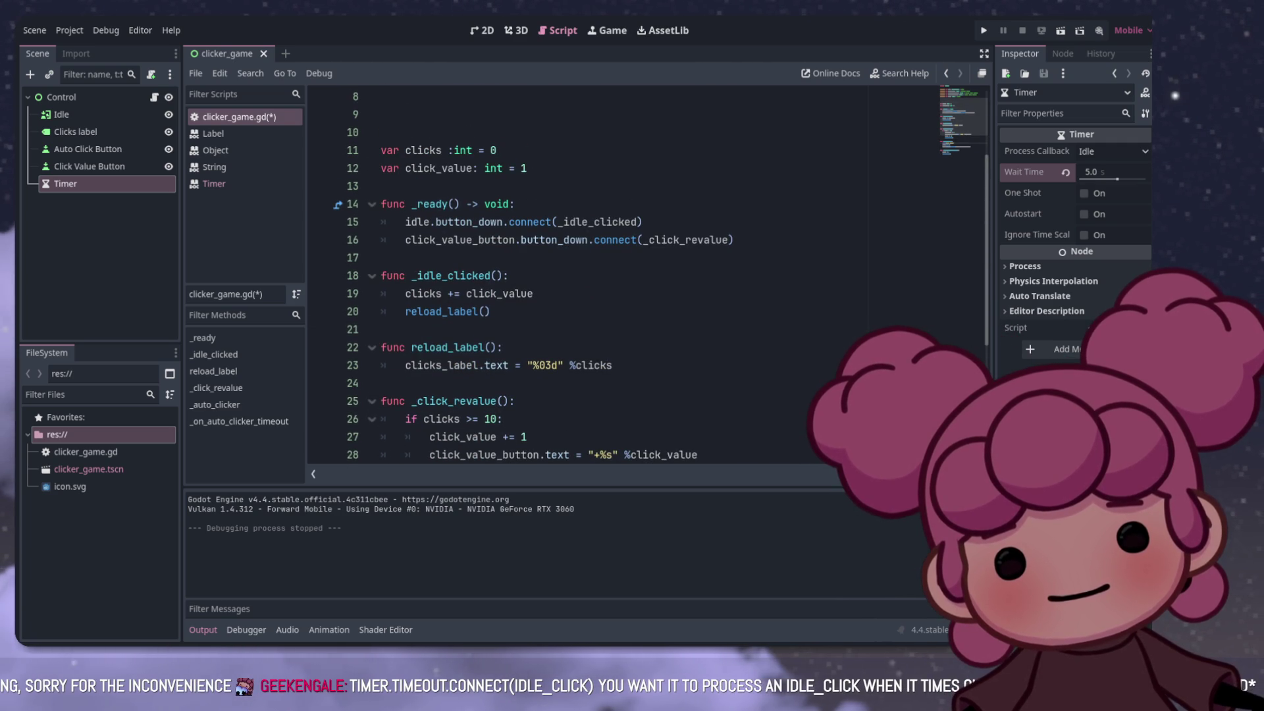
pyautogui.scroll(3, 593, 277)
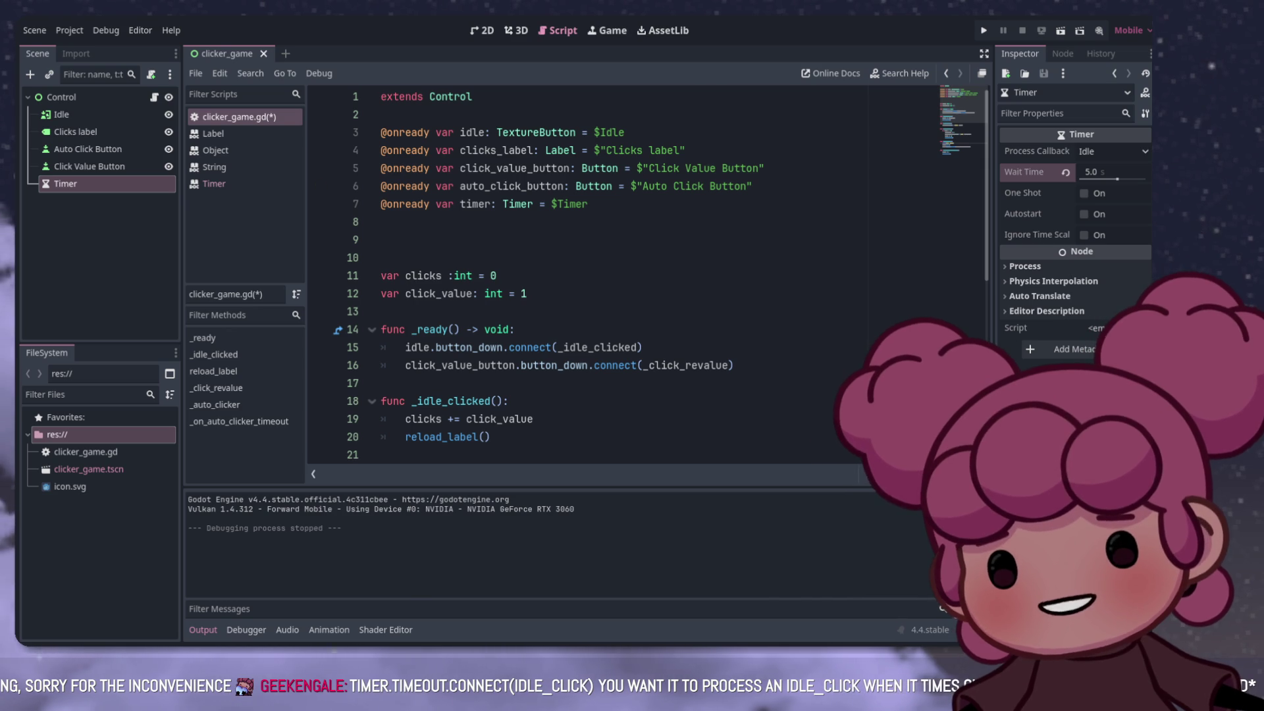
pyautogui.scroll(-3, 592, 277)
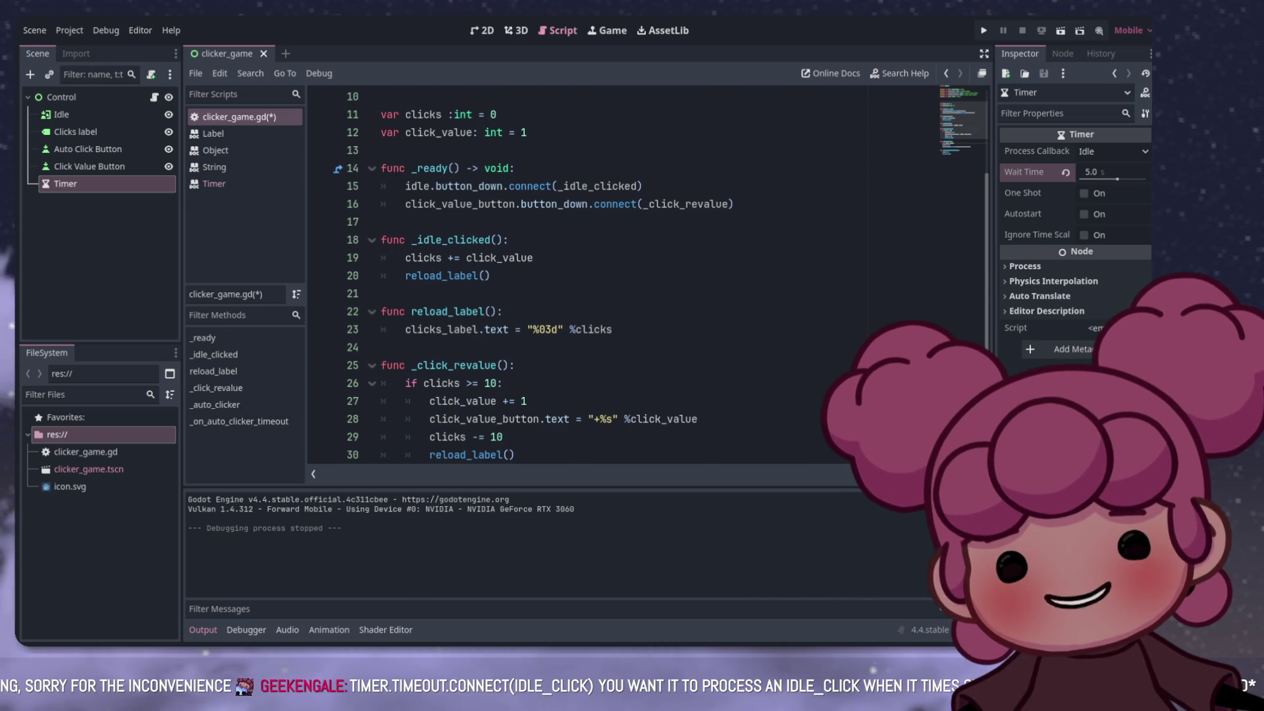
pyautogui.scroll(3, 592, 277)
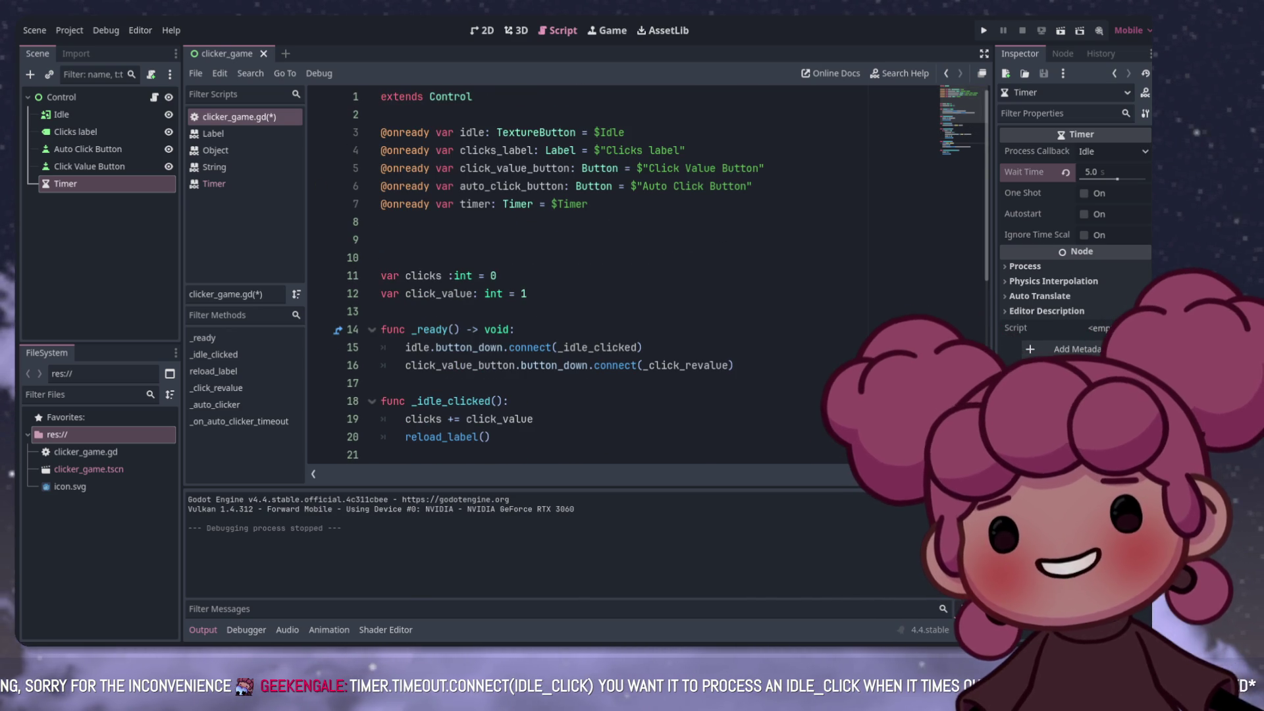
pyautogui.doubleClick(512, 186)
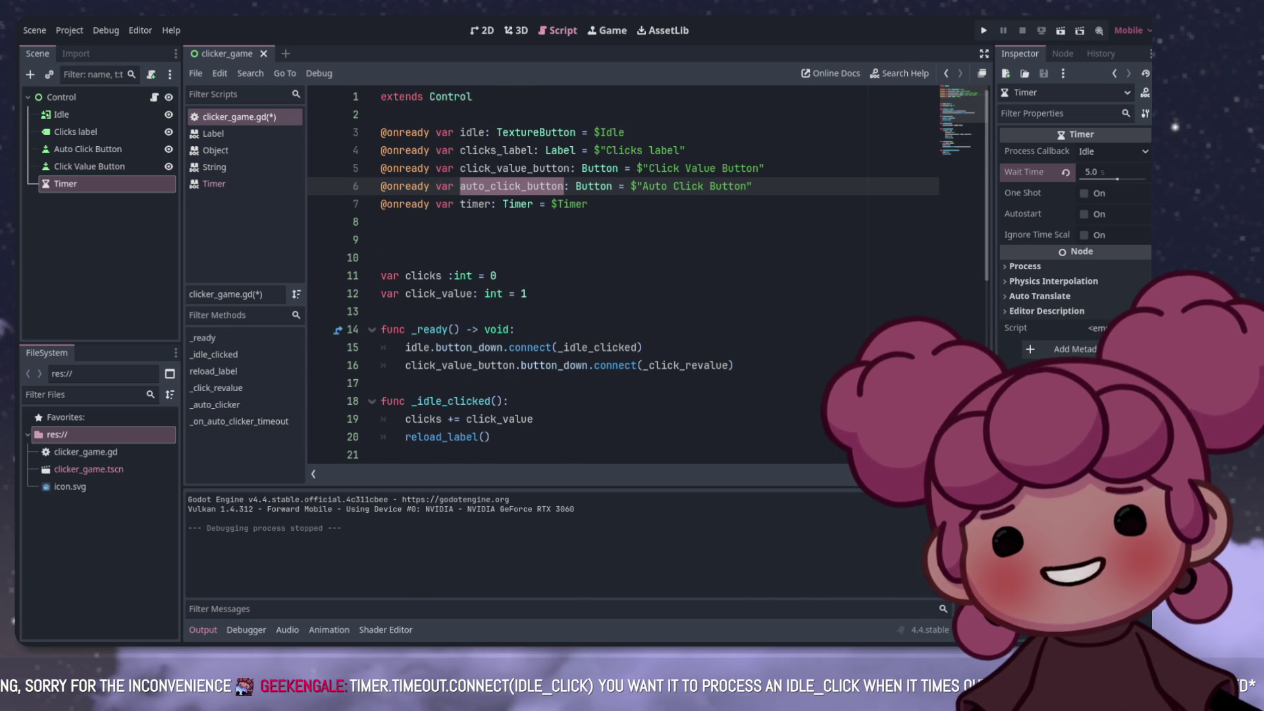
# Step: Add auto_click_button.button_down.connect(_click_revalue) on a new line 17 in _ready
pyautogui.click(395, 383)
pyautogui.click(735, 365)
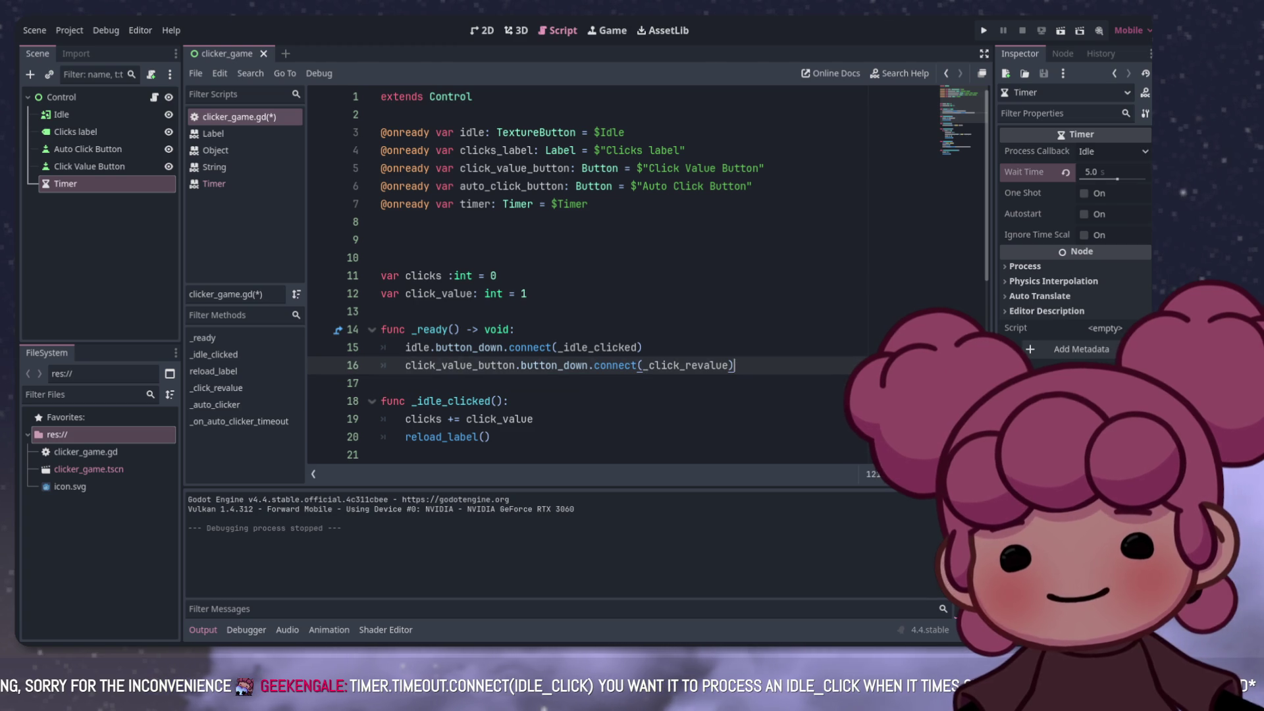
pyautogui.press('Return')
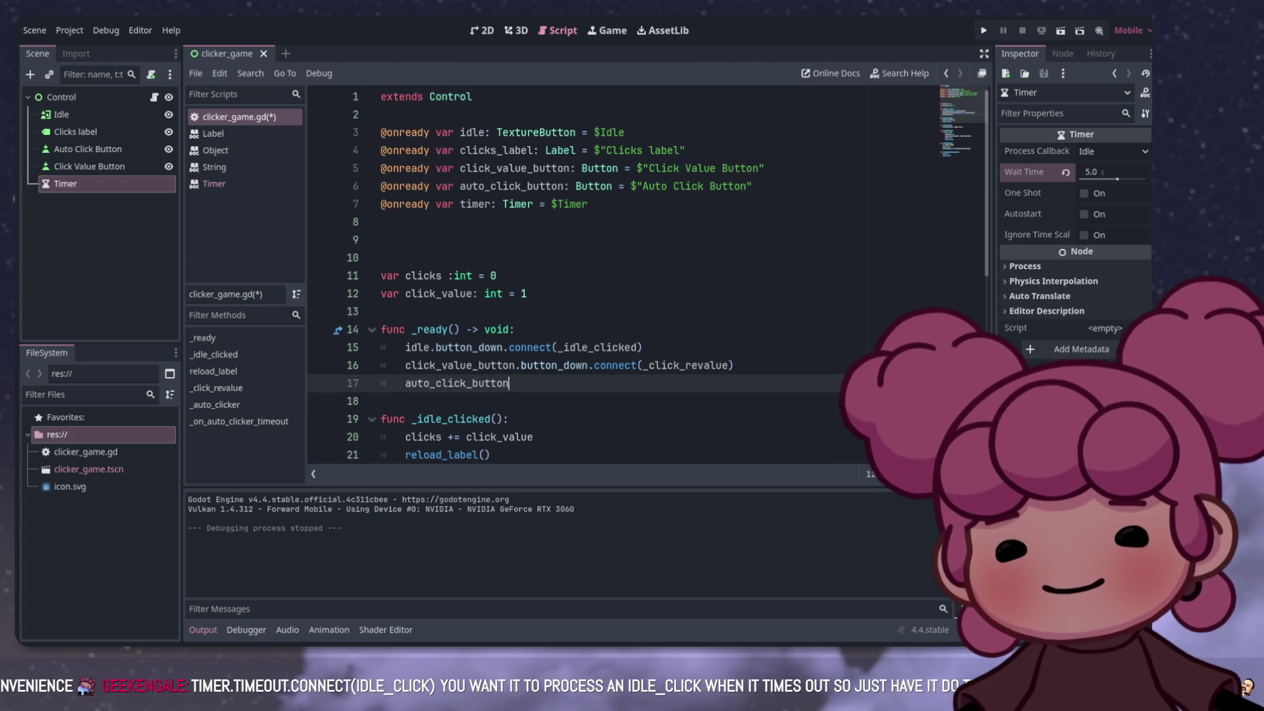
pyautogui.write('bu')
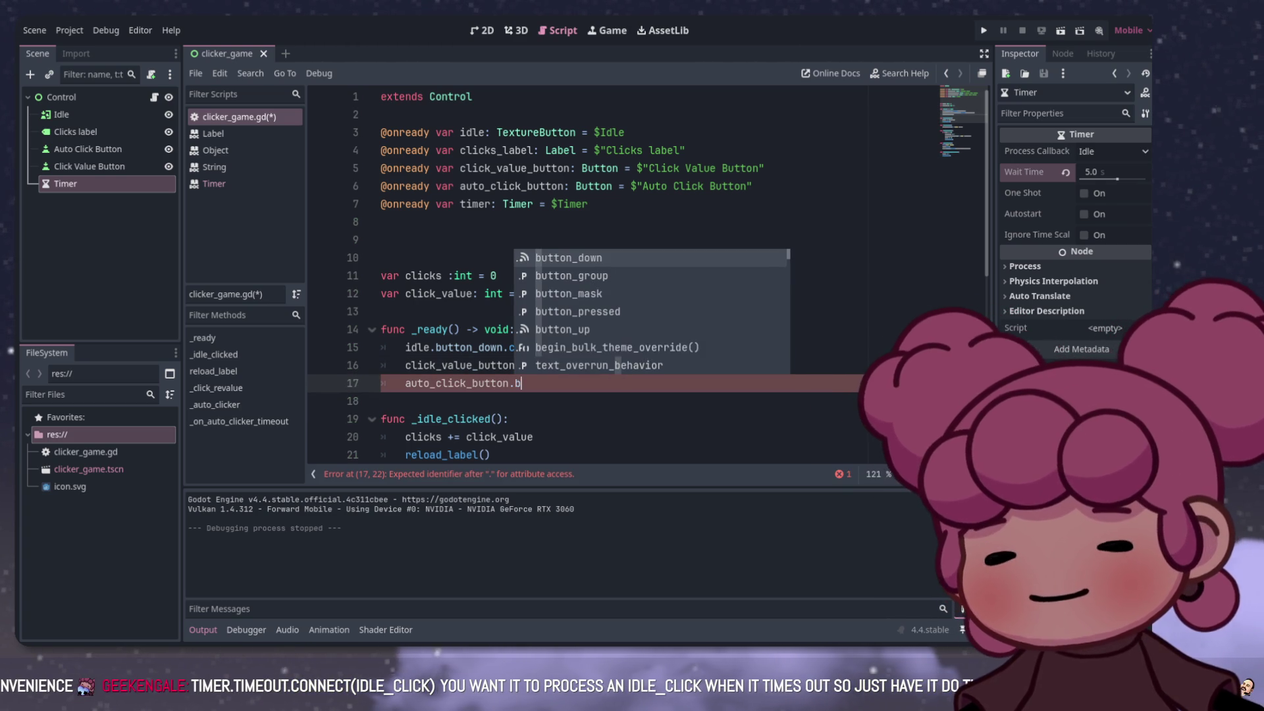
pyautogui.press('Return')
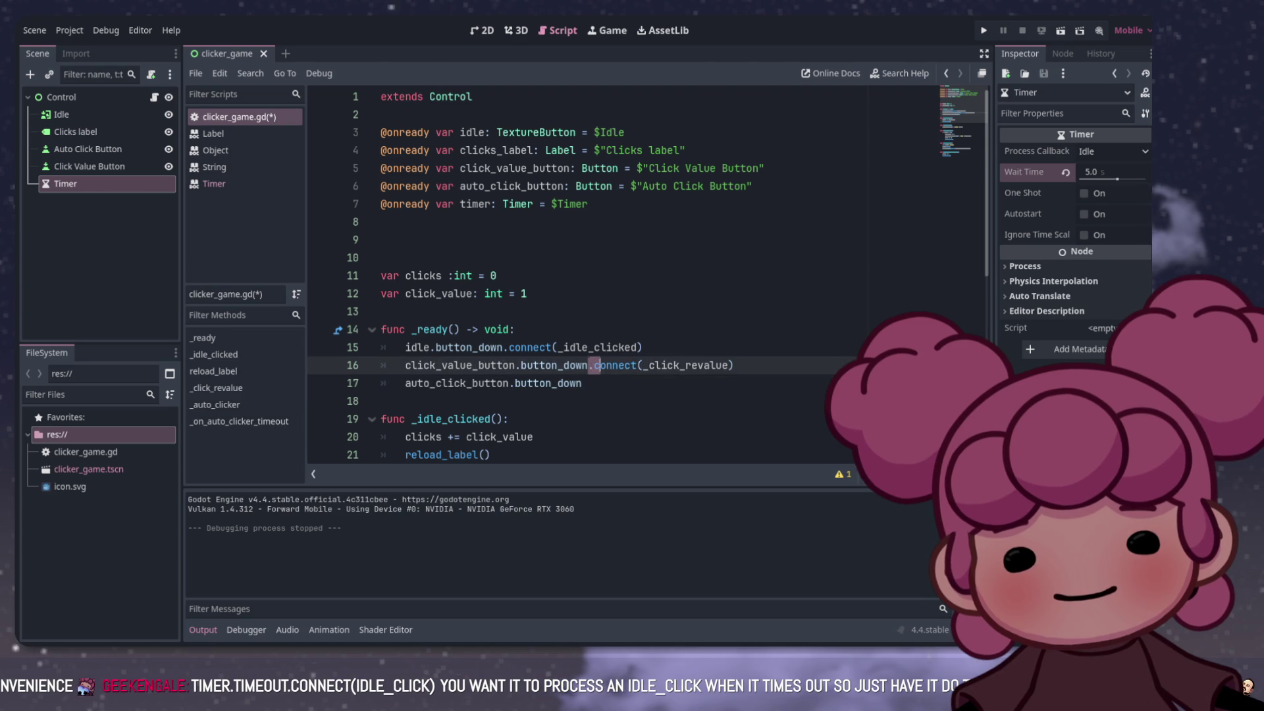
pyautogui.doubleClick(684, 364)
pyautogui.click(582, 383)
pyautogui.write('.connect(_click_revalue)')
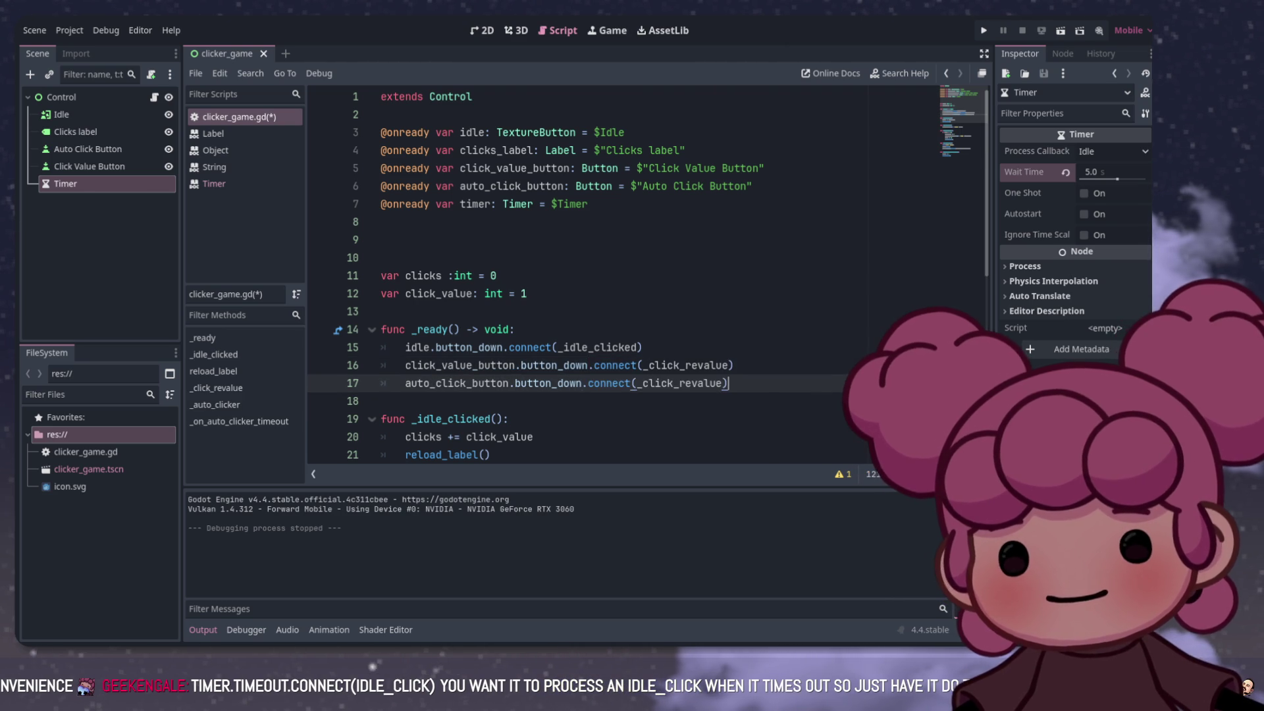
# Step: Check the _auto_clicker and _click_revalue handler names, then run the project to test the game
pyautogui.scroll(-7, 593, 277)
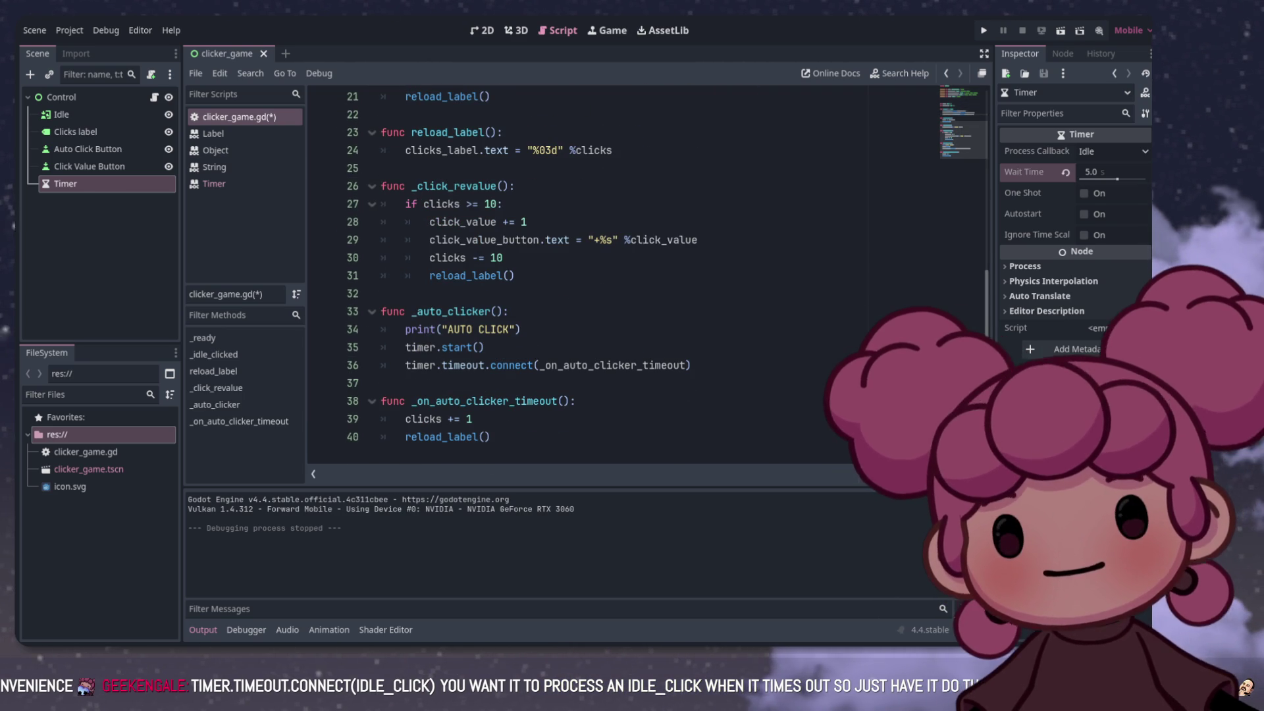
pyautogui.moveTo(412, 311); pyautogui.dragTo(480, 311)
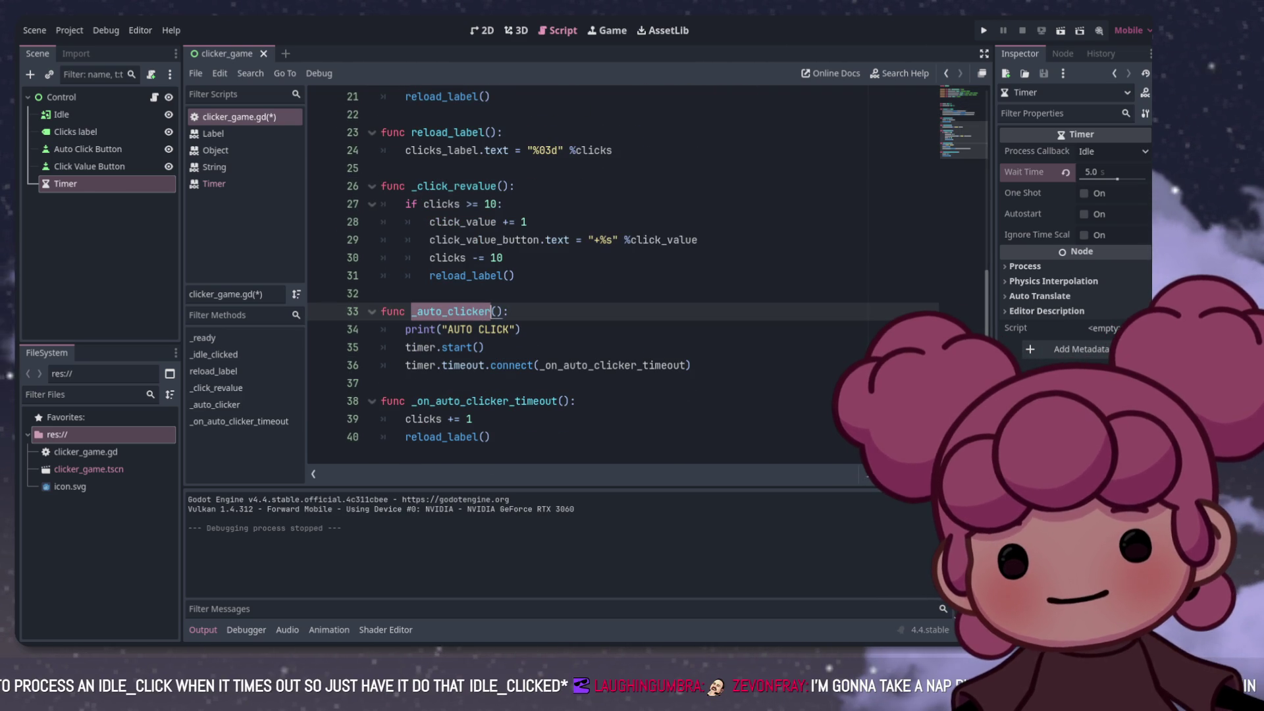
pyautogui.scroll(3, 480, 311)
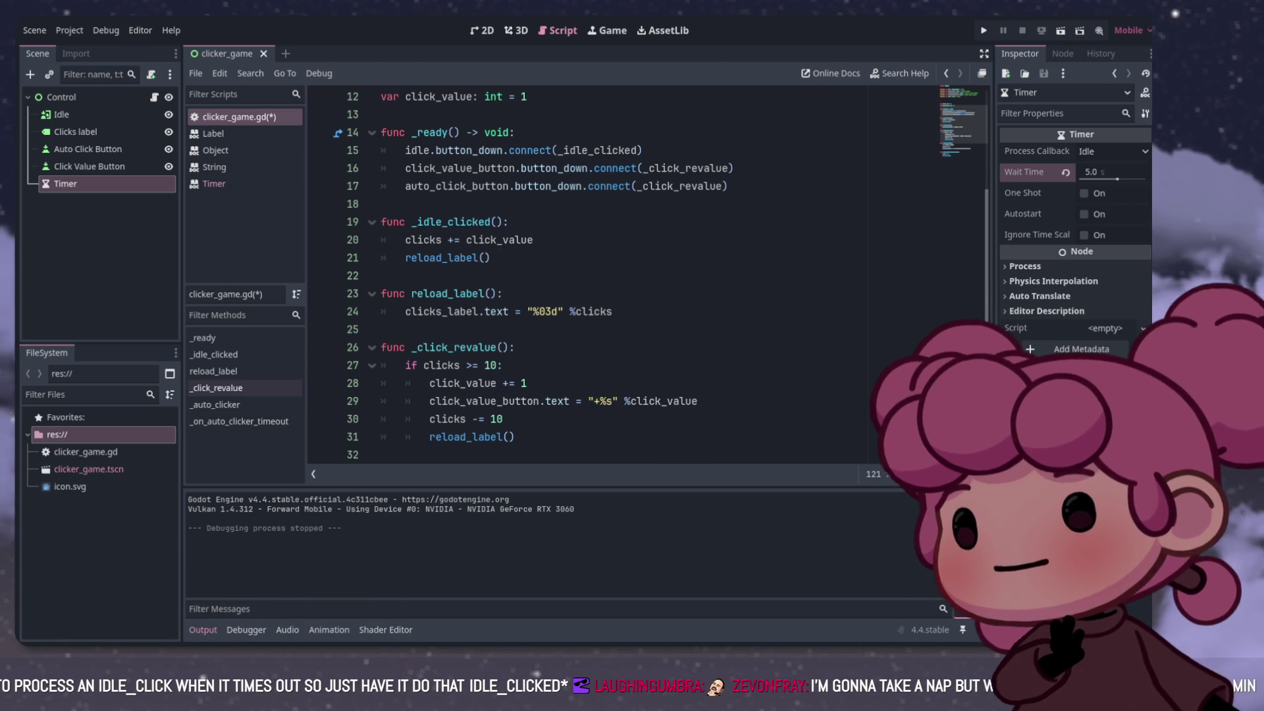
pyautogui.scroll(2, 586, 277)
pyautogui.click(637, 294)
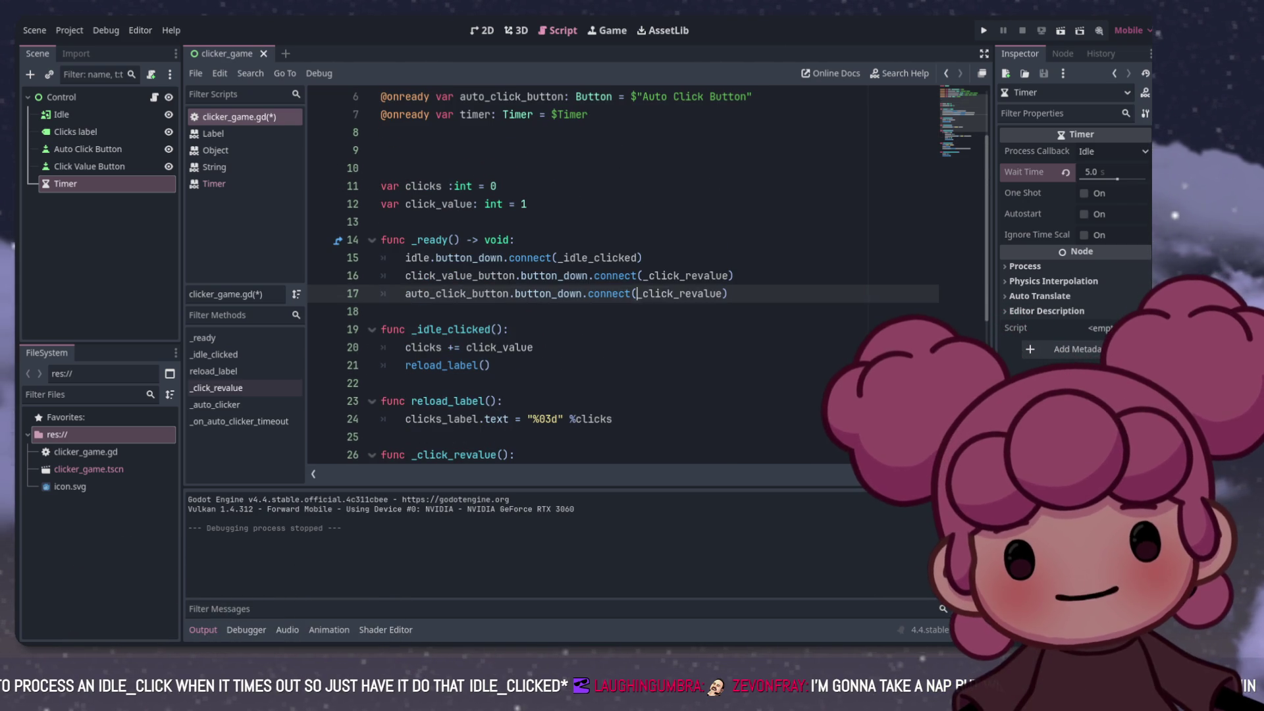
pyautogui.moveTo(705, 293); pyautogui.dragTo(723, 294)
pyautogui.scroll(-5, 585, 277)
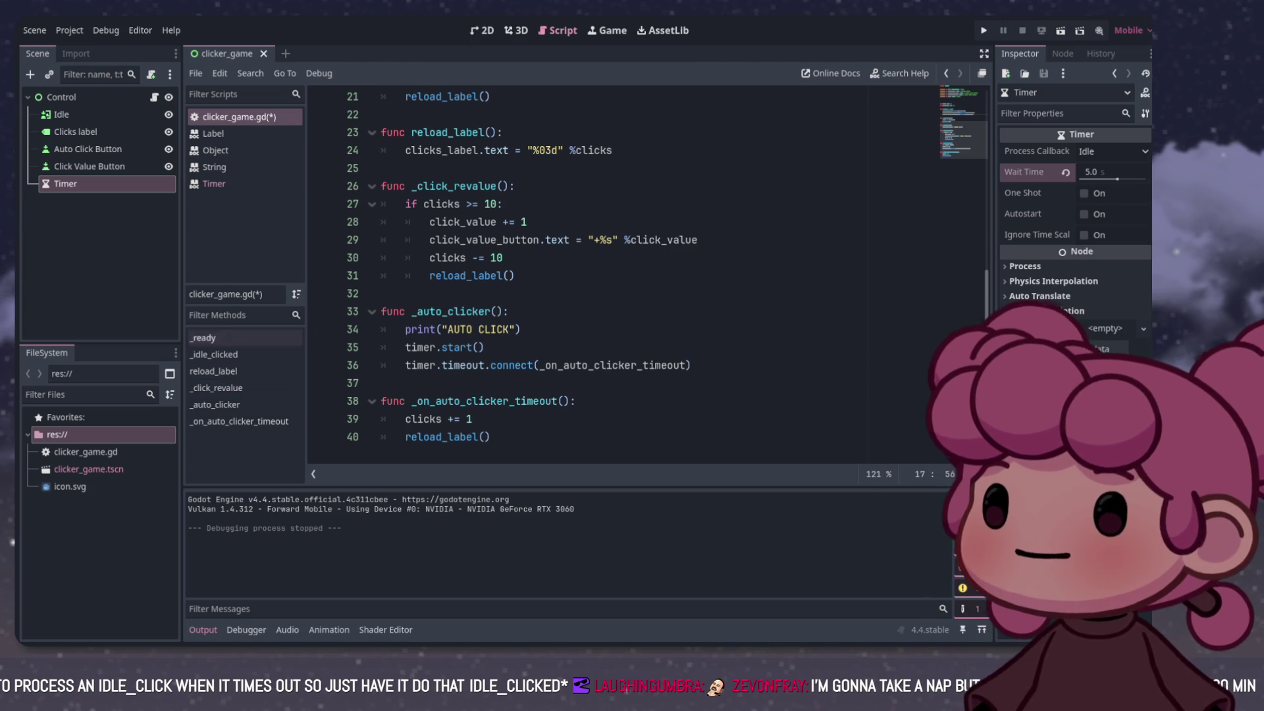
pyautogui.click(472, 418)
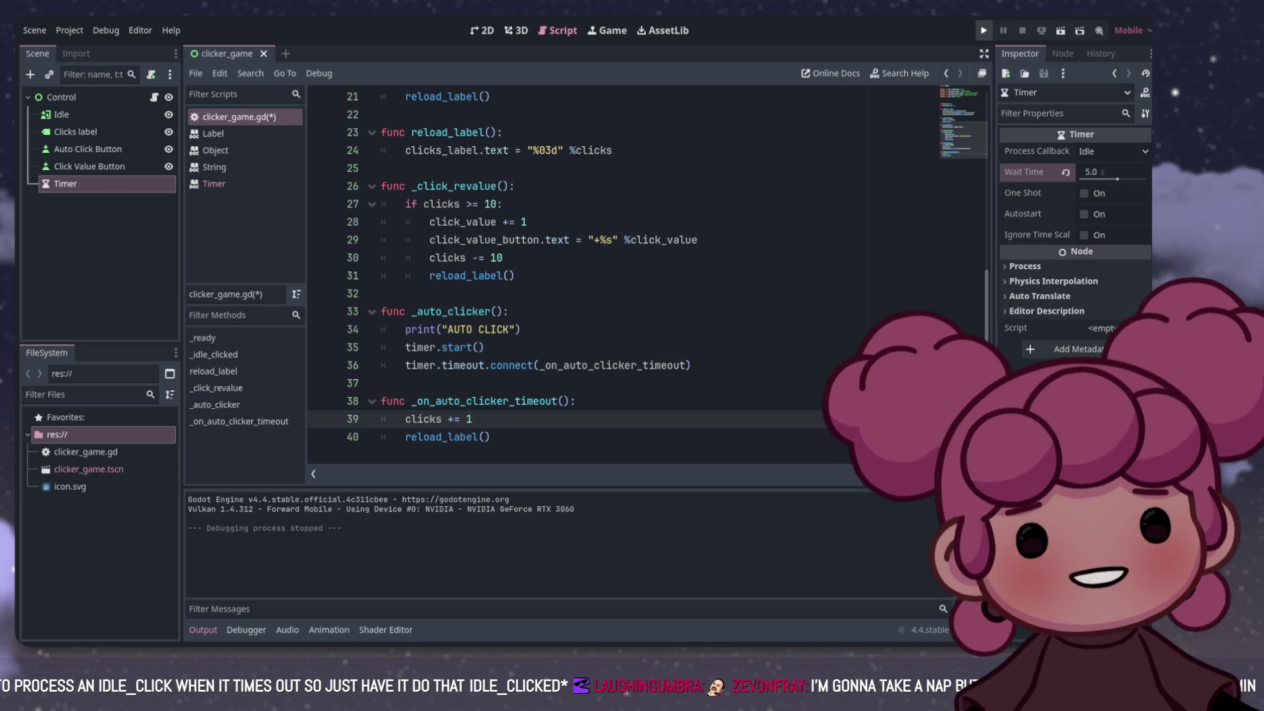
pyautogui.click(983, 31)
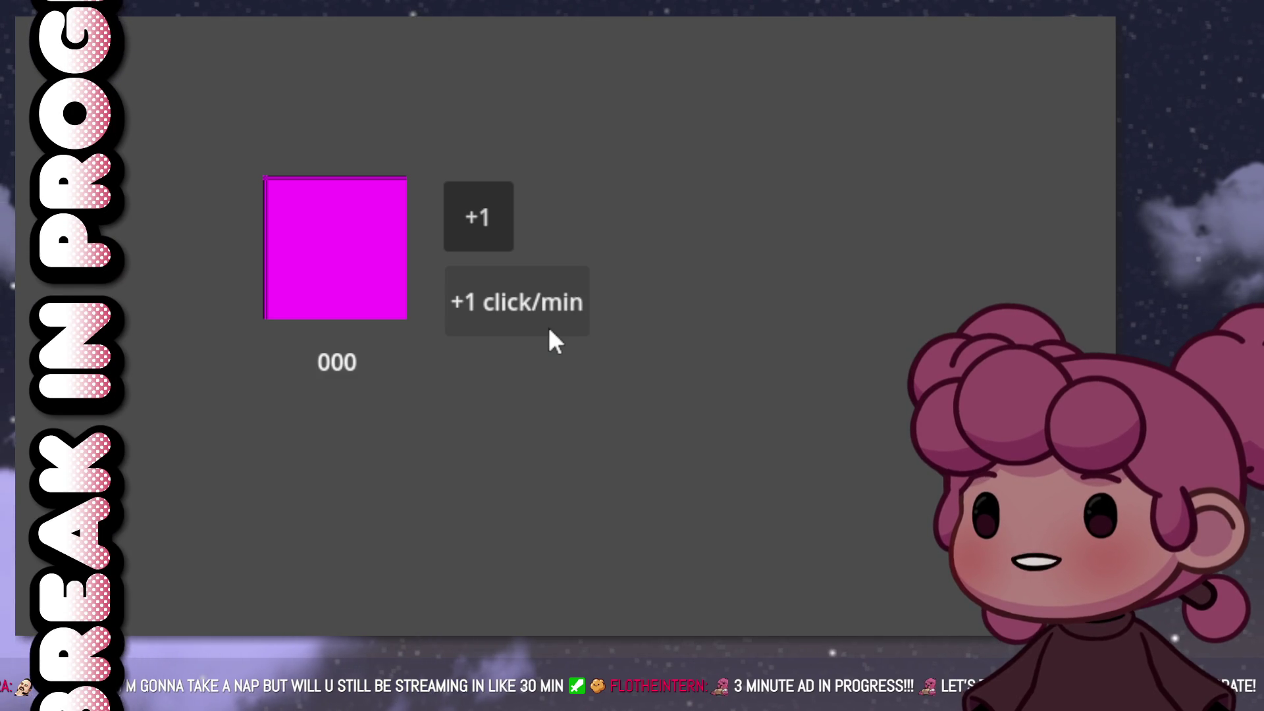
# Step: Earn clicks on the magenta square and buy the first click value upgrades
pyautogui.click(353, 295)
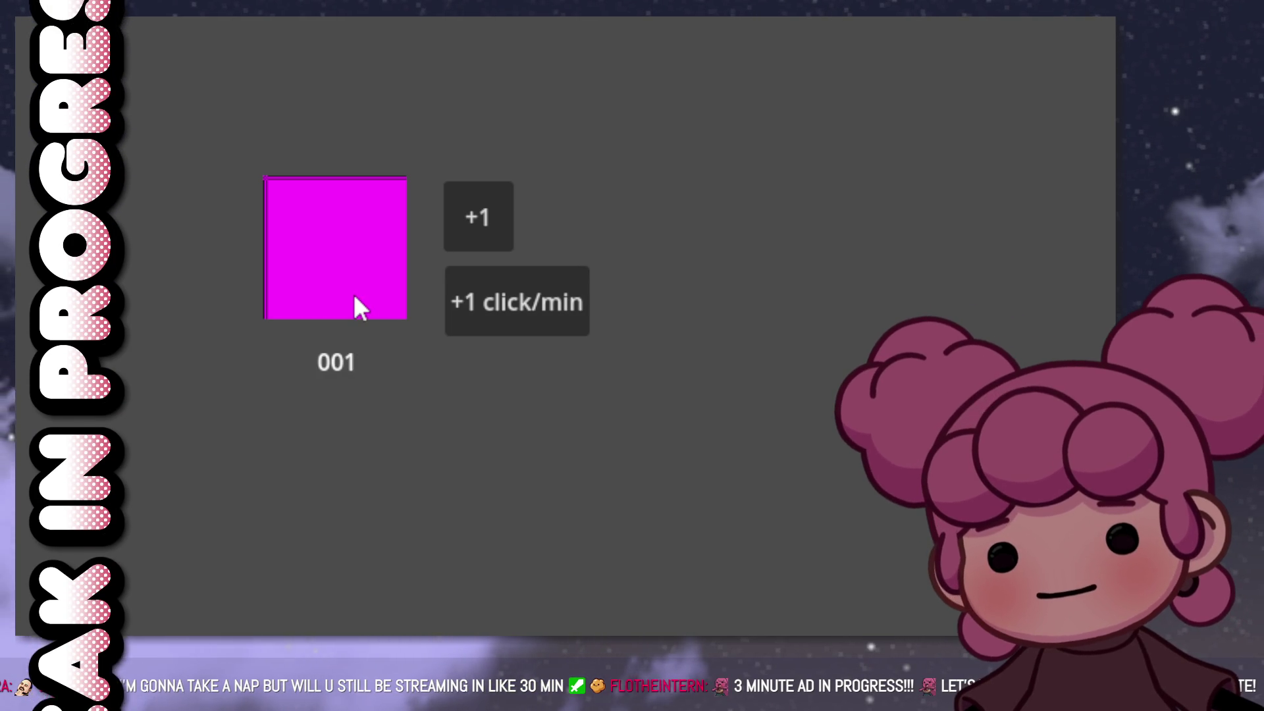
pyautogui.click(342, 288)
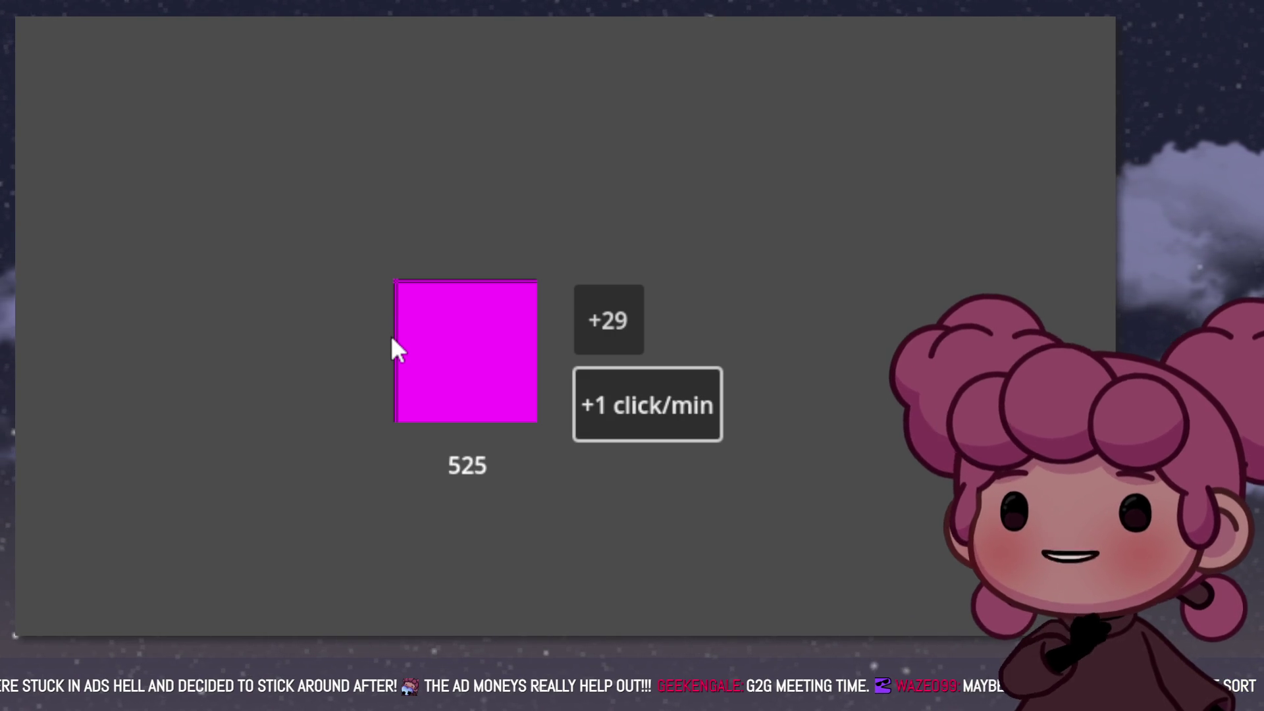
pyautogui.click(433, 317)
pyautogui.click(432, 318)
pyautogui.click(432, 318)
pyautogui.click(433, 318)
pyautogui.click(433, 318)
pyautogui.click(432, 318)
pyautogui.click(433, 318)
pyautogui.click(432, 318)
pyautogui.click(433, 318)
pyautogui.click(432, 318)
pyautogui.click(612, 318)
pyautogui.tripleClick(613, 318)
pyautogui.tripleClick(614, 318)
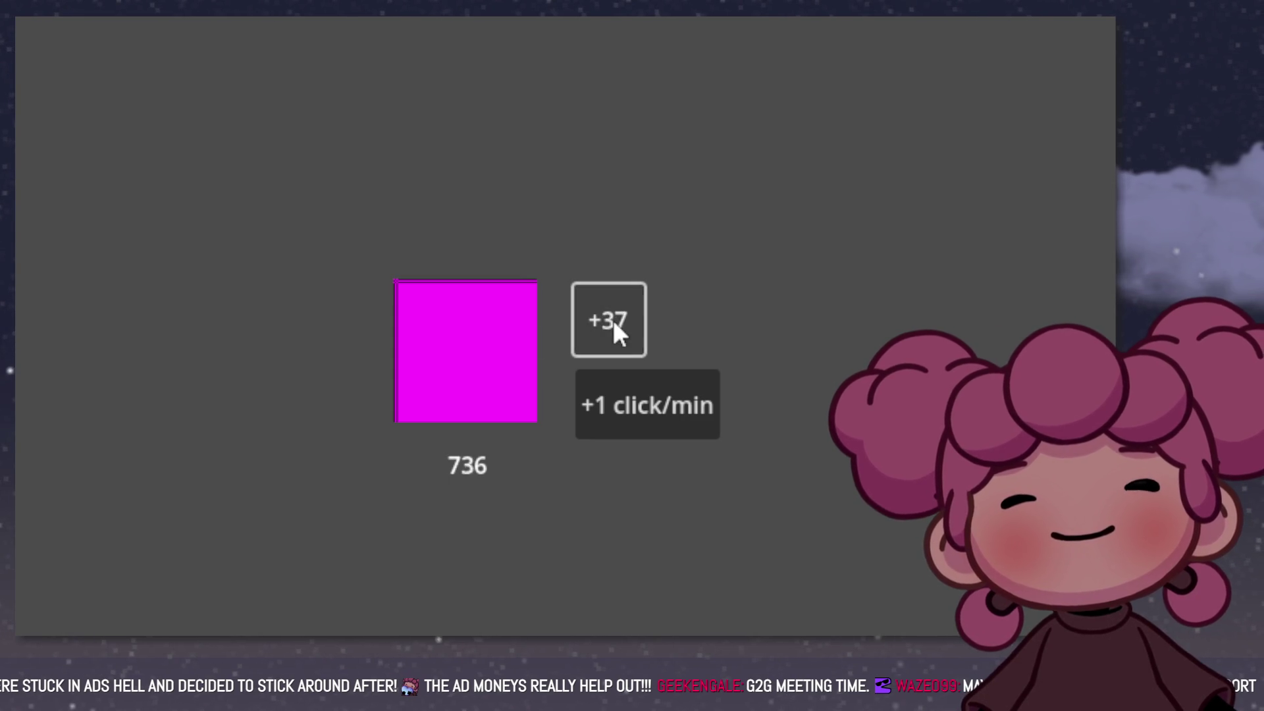
# Step: Earn more clicks, raise the click value to +40, and activate the +1 click/min auto clicker
pyautogui.click(614, 318)
pyautogui.click(480, 373)
pyautogui.tripleClick(480, 373)
pyautogui.tripleClick(479, 370)
pyautogui.click(477, 364)
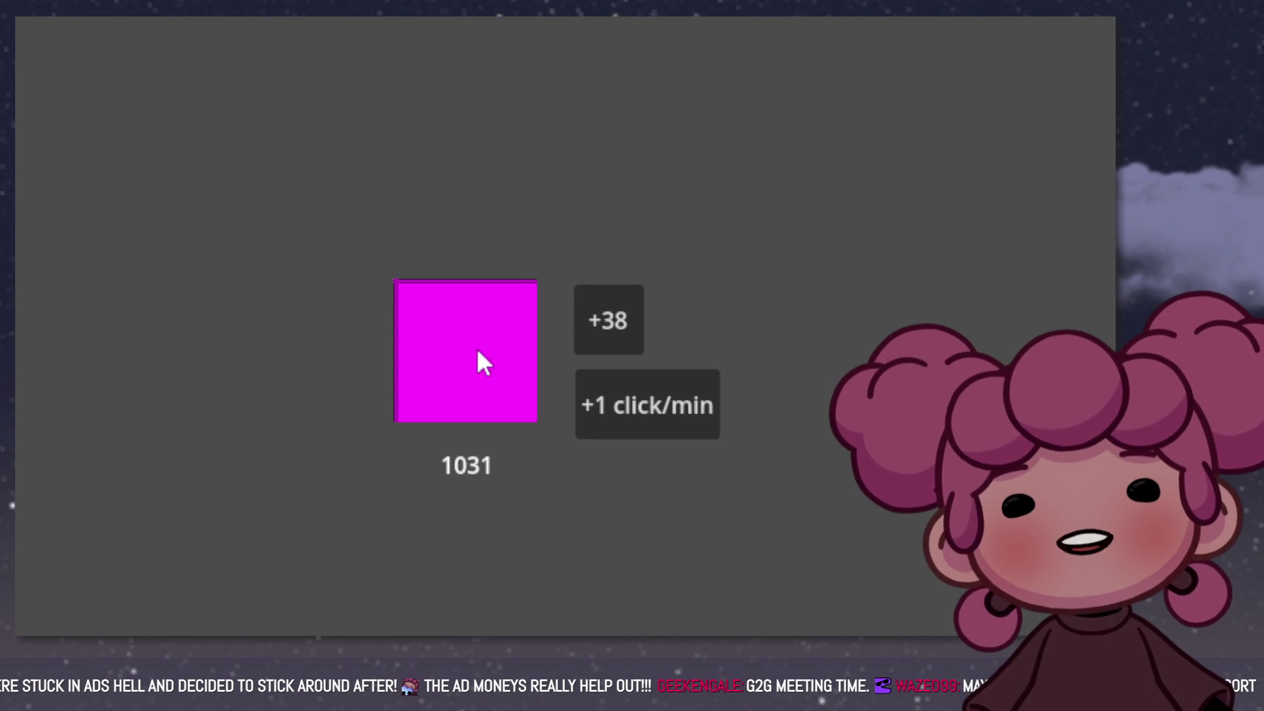
pyautogui.doubleClick(485, 326)
pyautogui.doubleClick(487, 330)
pyautogui.click(490, 336)
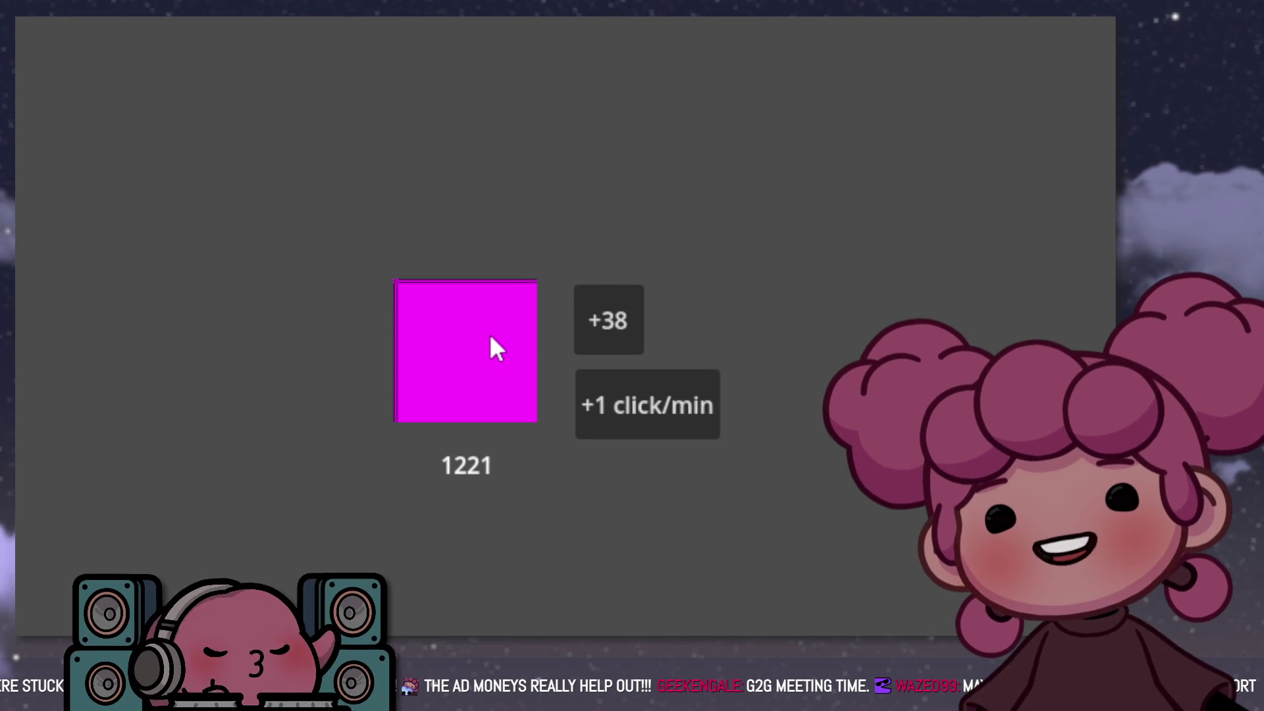
pyautogui.click(461, 360)
pyautogui.doubleClick(457, 358)
pyautogui.click(629, 325)
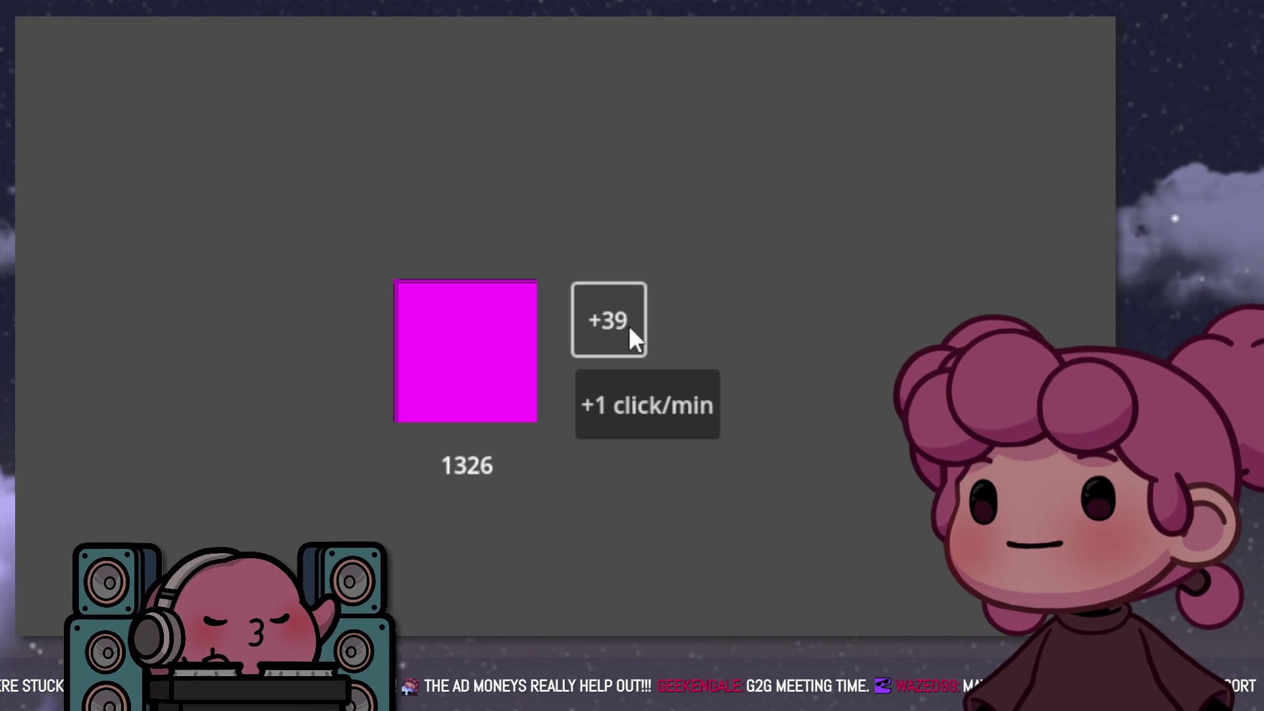
pyautogui.click(629, 325)
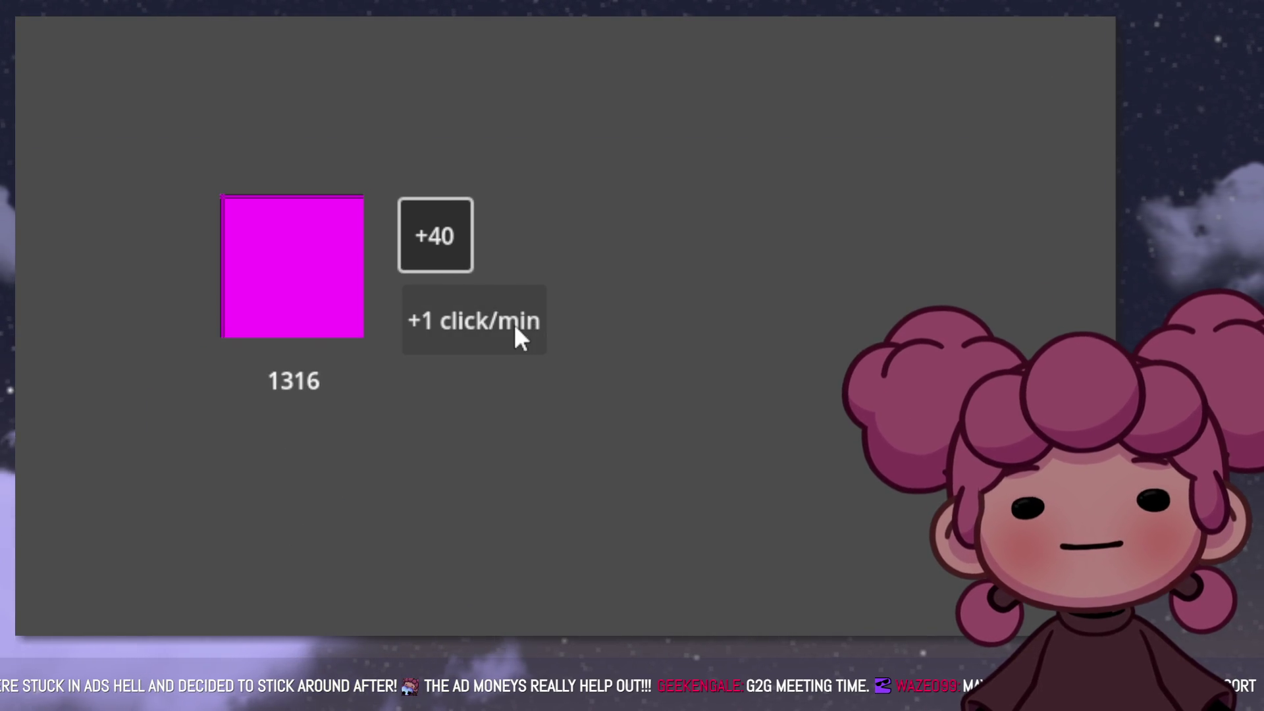
pyautogui.click(515, 328)
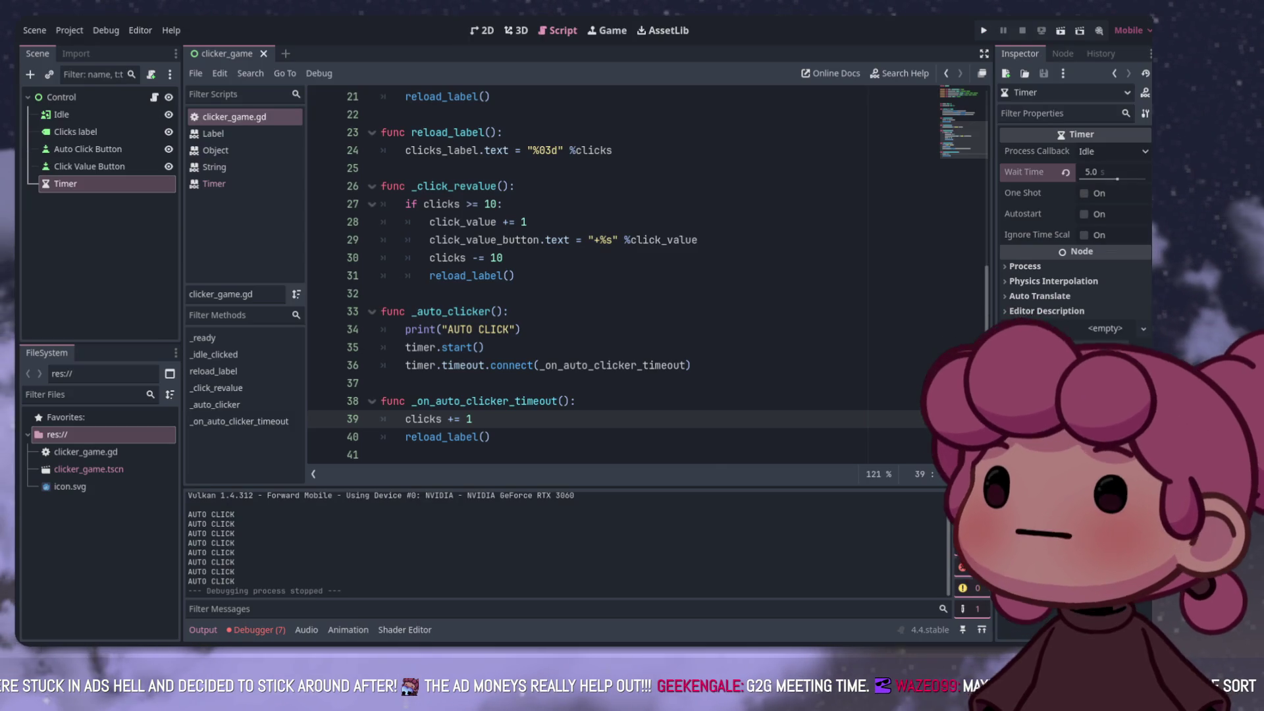
# Step: Look over clicker_game.gd, briefly selecting the lines that add a click and refresh the label
pyautogui.scroll(-1, 592, 277)
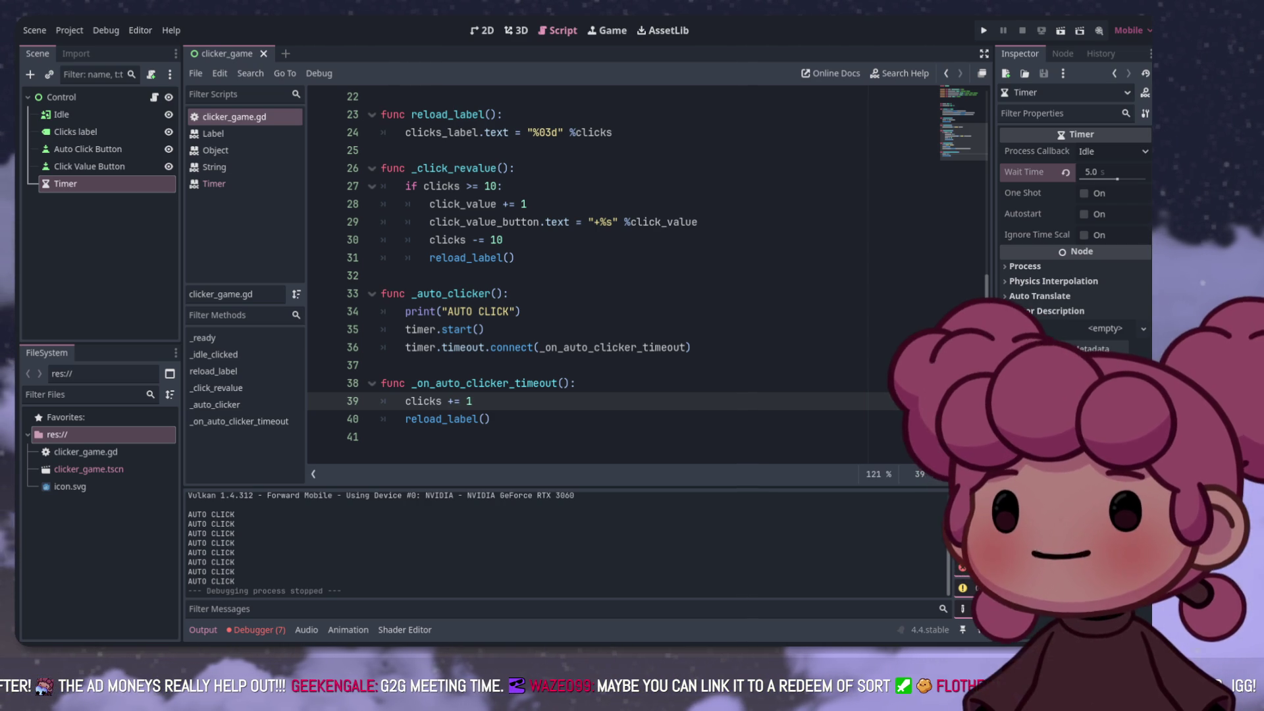
pyautogui.scroll(7, 645, 277)
pyautogui.scroll(-7, 645, 276)
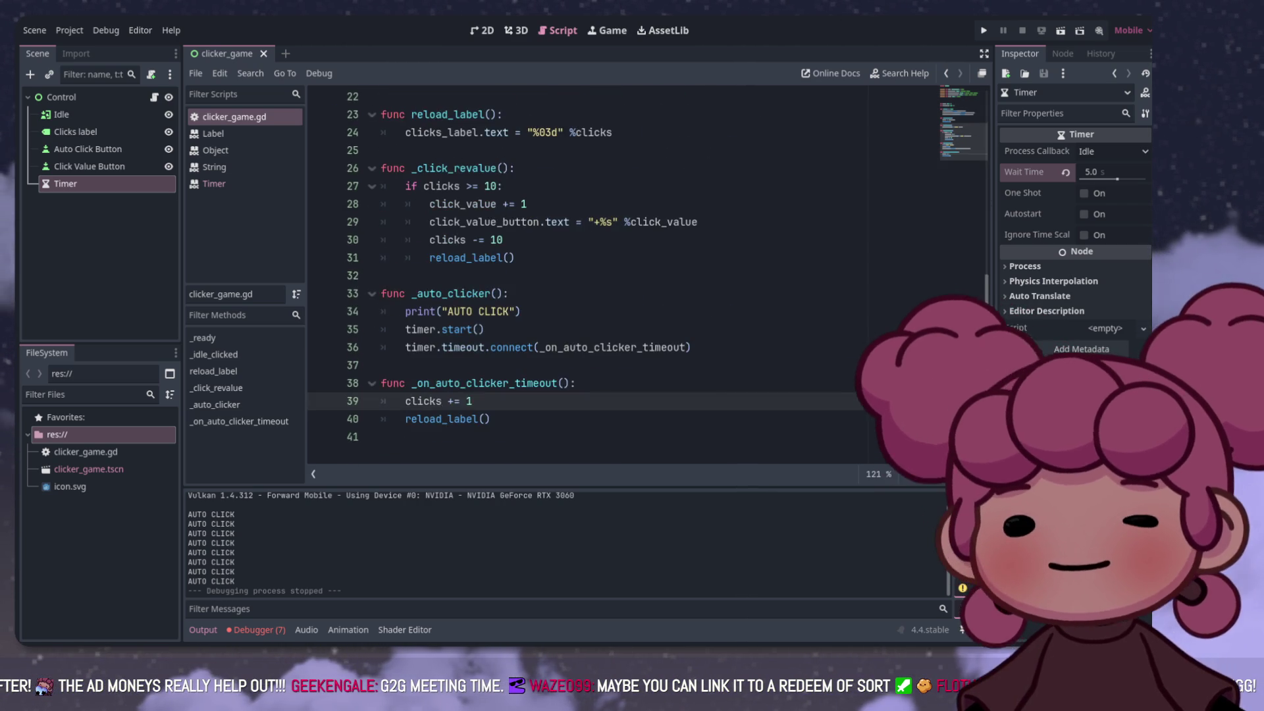
pyautogui.scroll(7, 645, 276)
pyautogui.scroll(-7, 645, 277)
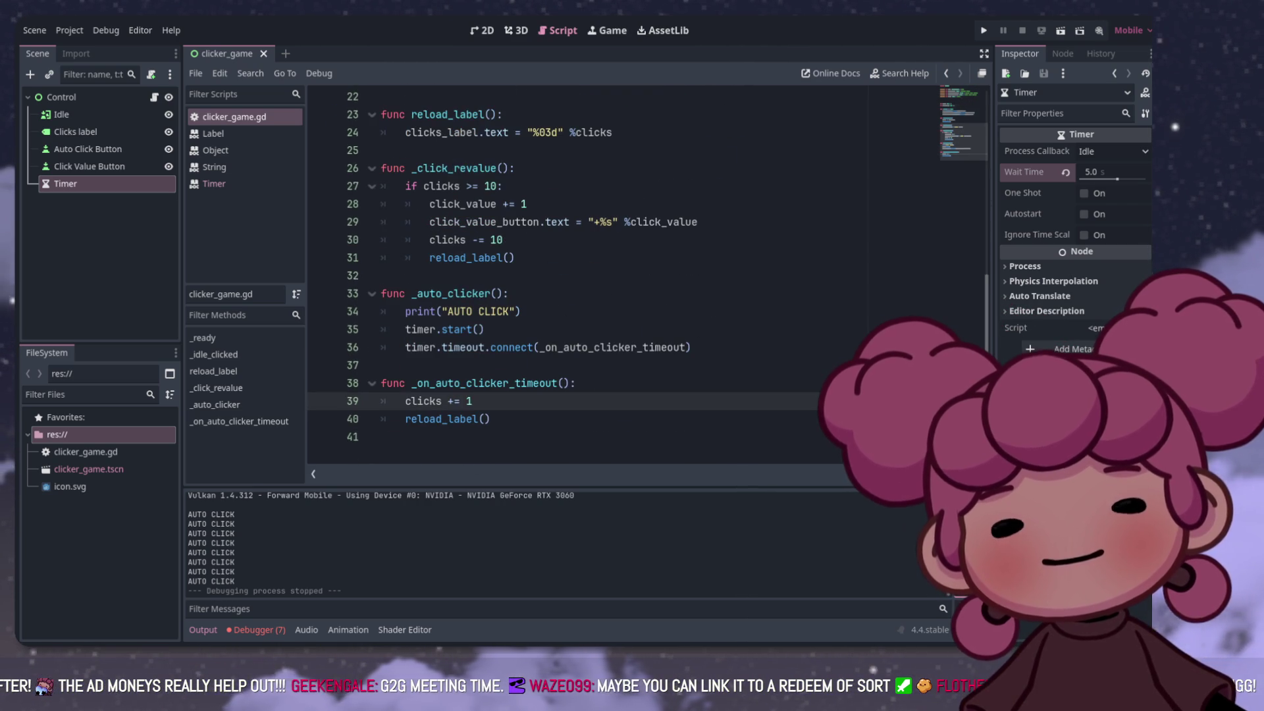
pyautogui.moveTo(497, 419)
pyautogui.mouseDown()
pyautogui.moveTo(381, 383)
pyautogui.moveTo(382, 89)
pyautogui.moveTo(382, 333)
pyautogui.moveTo(404, 364)
pyautogui.moveTo(381, 329)
pyautogui.moveTo(382, 276)
pyautogui.mouseUp()
pyautogui.click(527, 346)
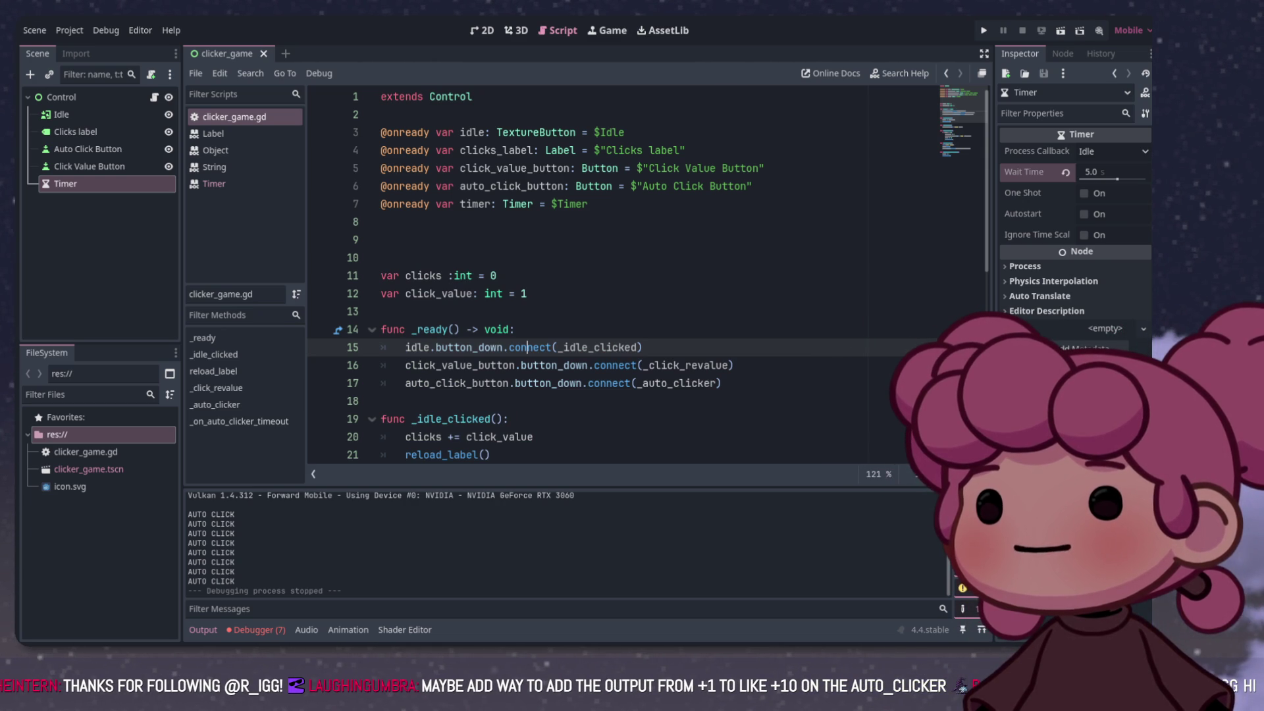
pyautogui.scroll(-7, 625, 276)
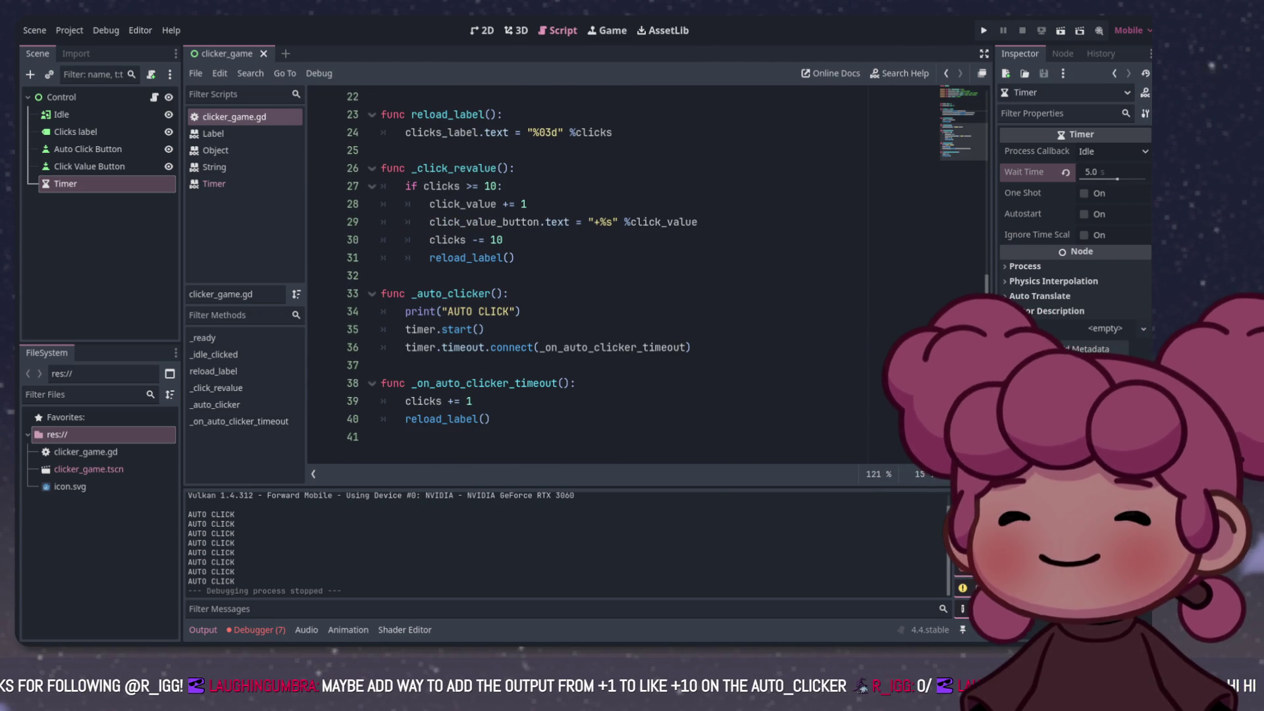
pyautogui.click(491, 418)
pyautogui.moveTo(490, 418)
pyautogui.mouseDown()
pyautogui.moveTo(382, 293)
pyautogui.moveTo(471, 258)
pyautogui.moveTo(487, 419)
pyautogui.moveTo(428, 204)
pyautogui.moveTo(434, 310)
pyautogui.moveTo(380, 168)
pyautogui.mouseUp()
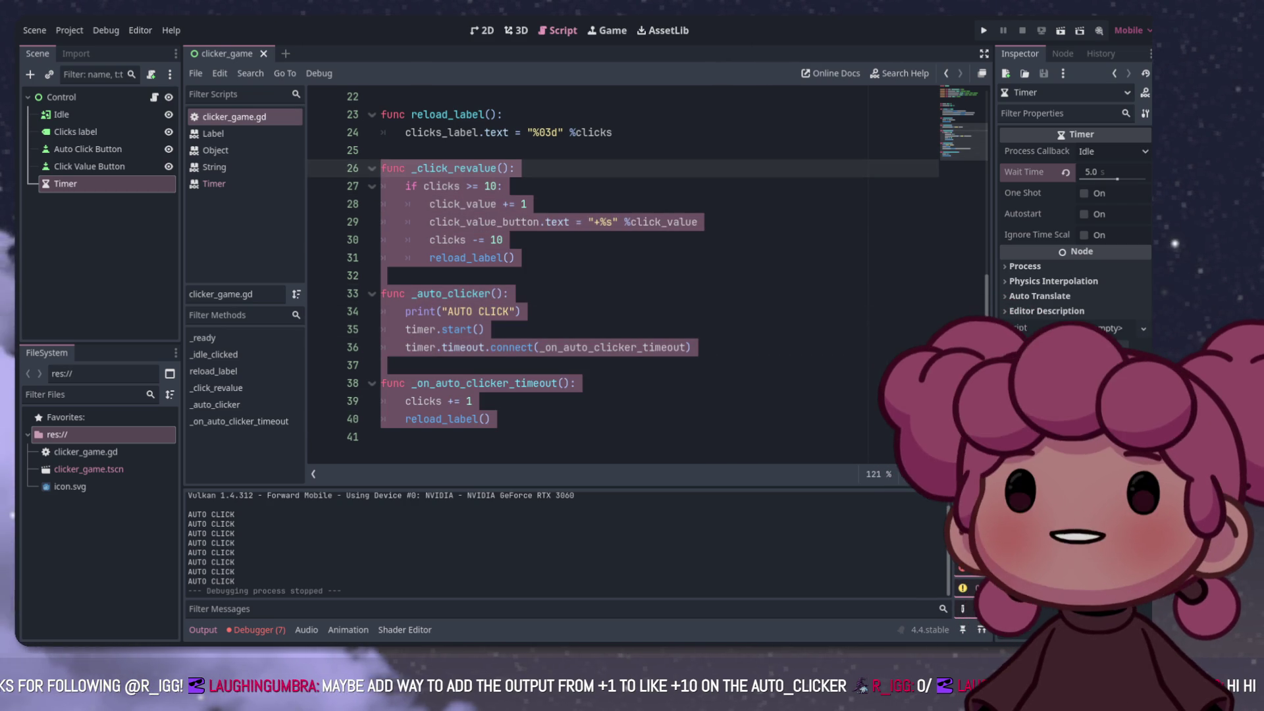
pyautogui.click(515, 257)
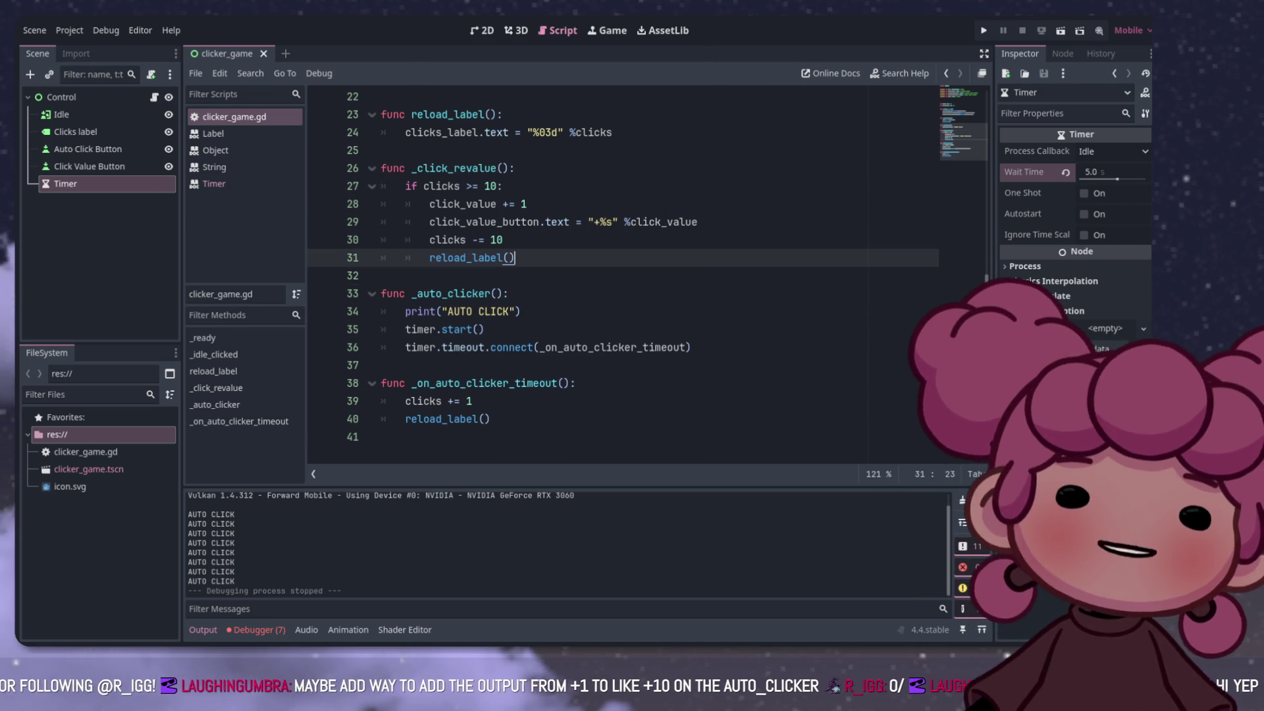
pyautogui.click(515, 383)
pyautogui.click(490, 419)
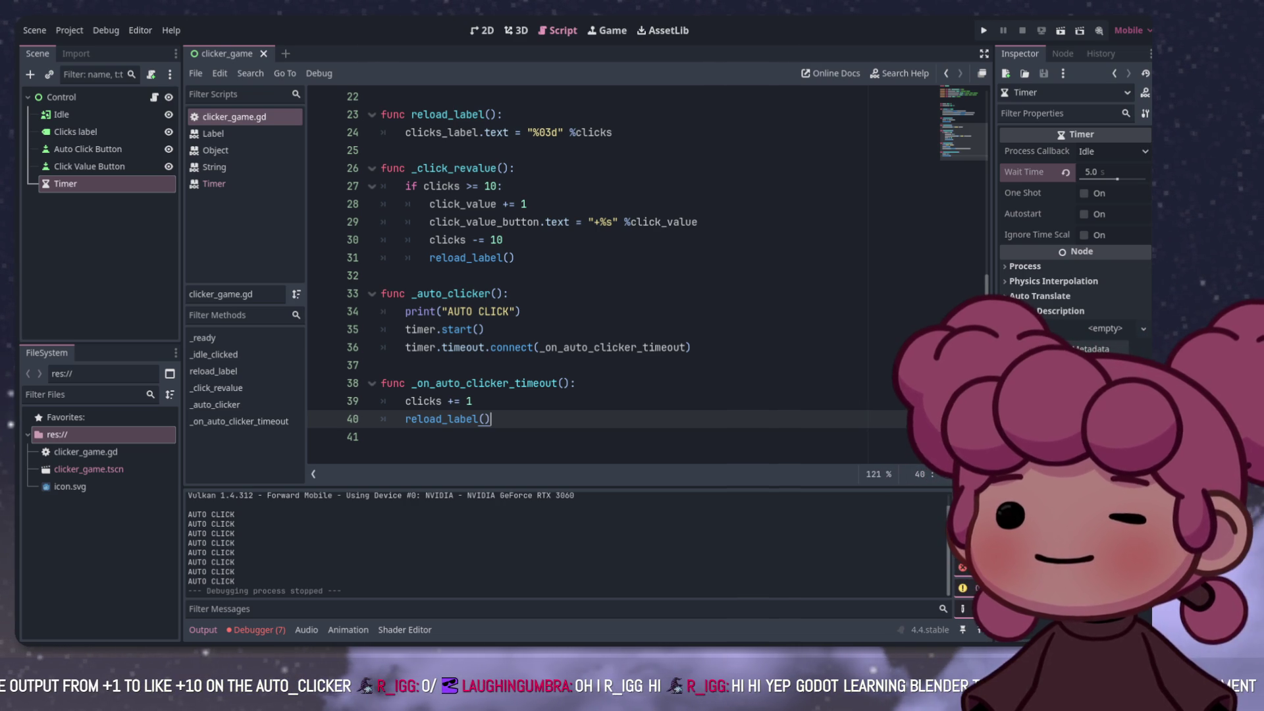
pyautogui.scroll(3, 592, 277)
pyautogui.scroll(-3, 593, 276)
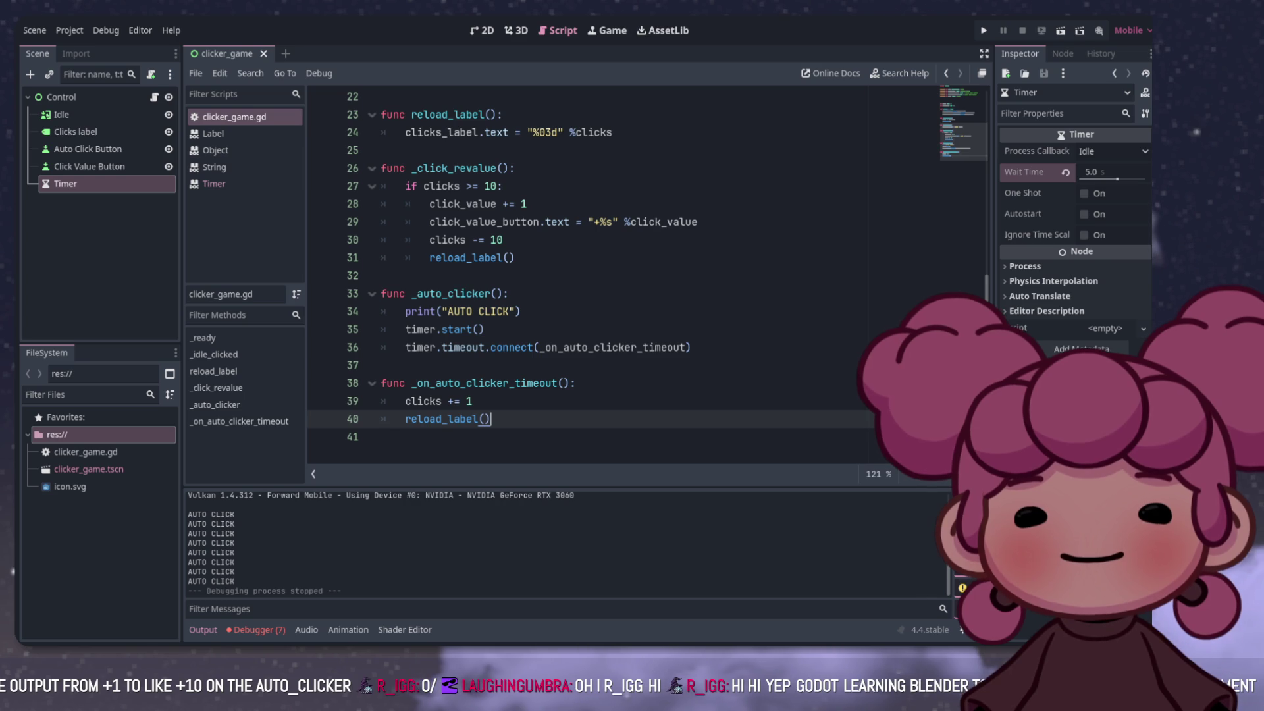
pyautogui.click(502, 347)
pyautogui.click(484, 329)
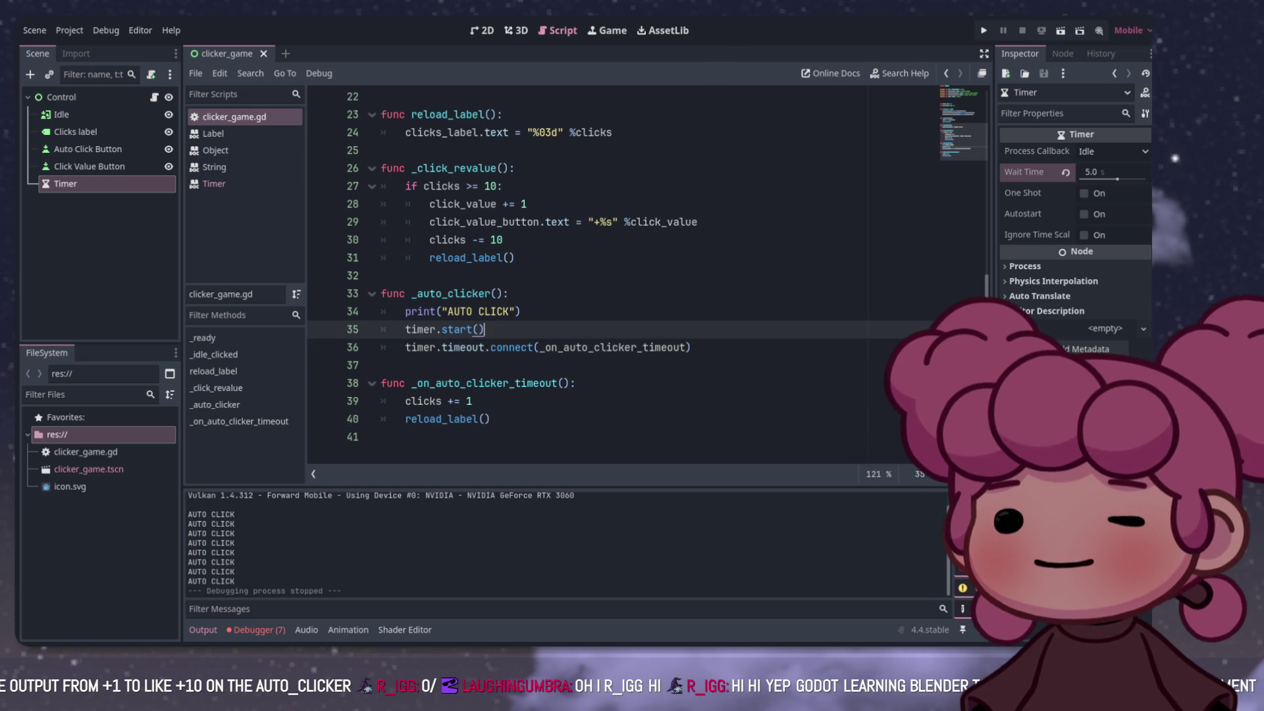
pyautogui.click(490, 419)
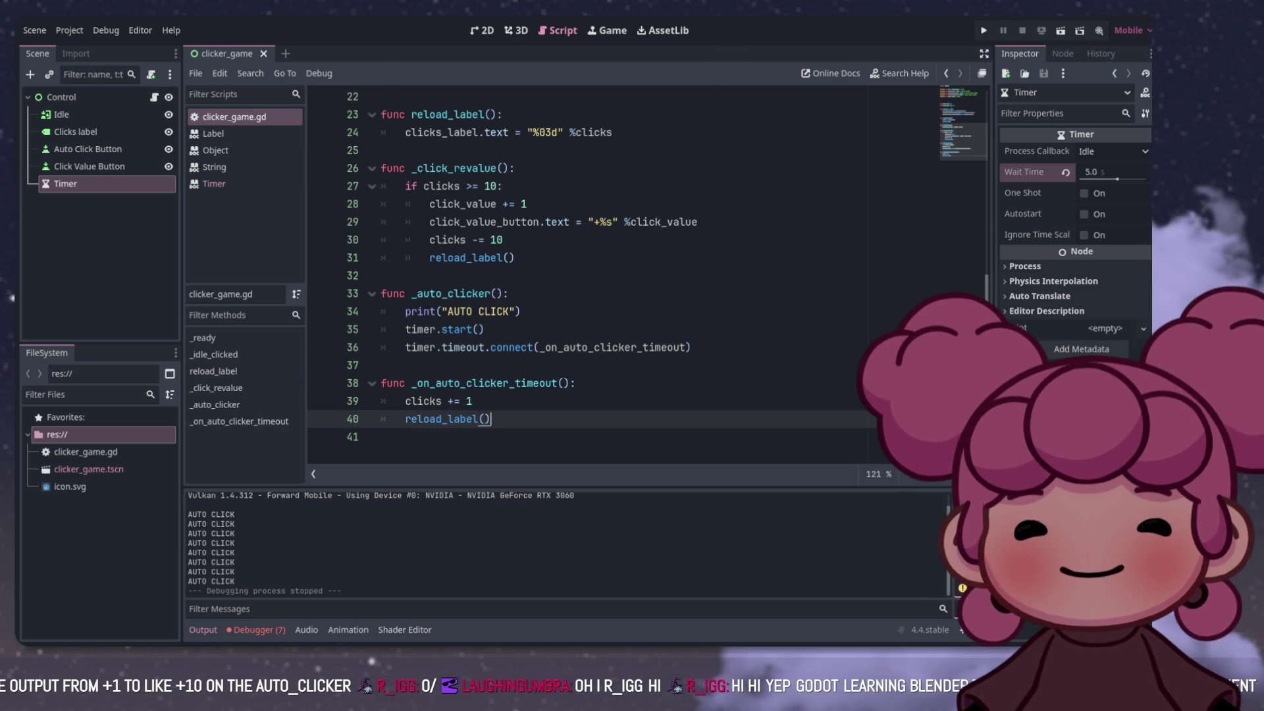
pyautogui.moveTo(380, 382)
pyautogui.mouseDown()
pyautogui.moveTo(474, 383)
pyautogui.moveTo(491, 418)
pyautogui.mouseUp()
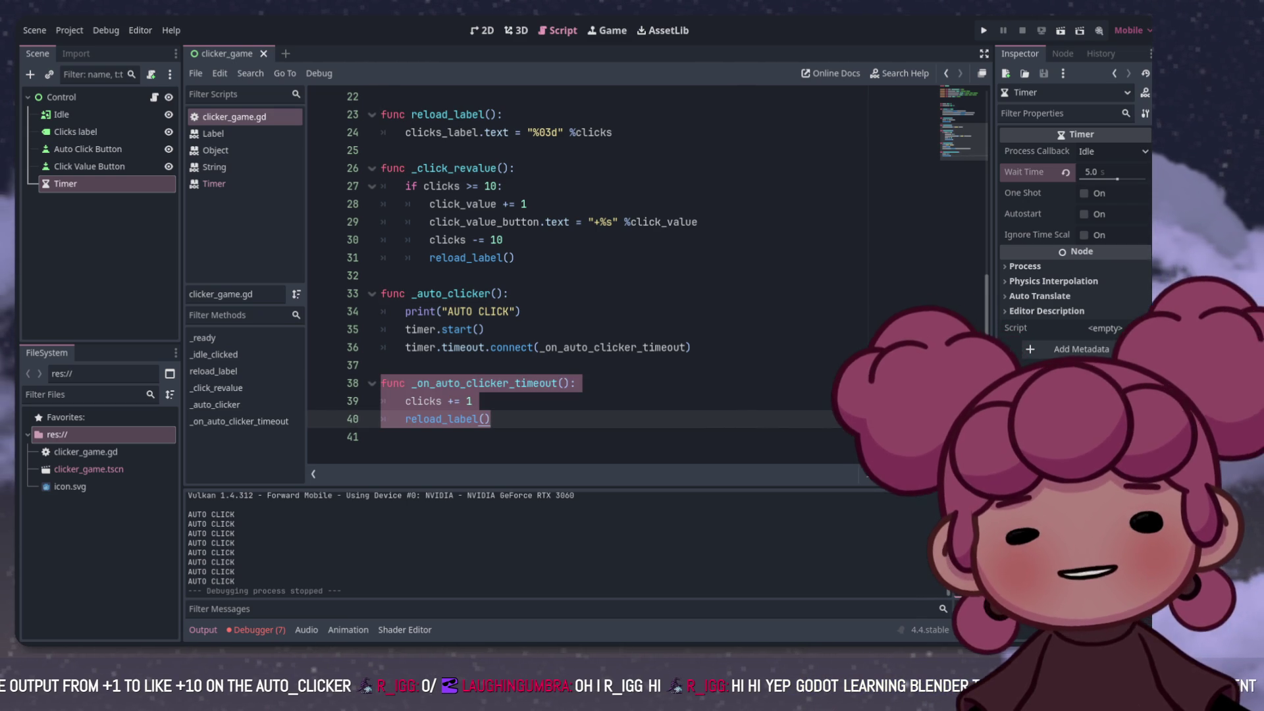
pyautogui.click(491, 419)
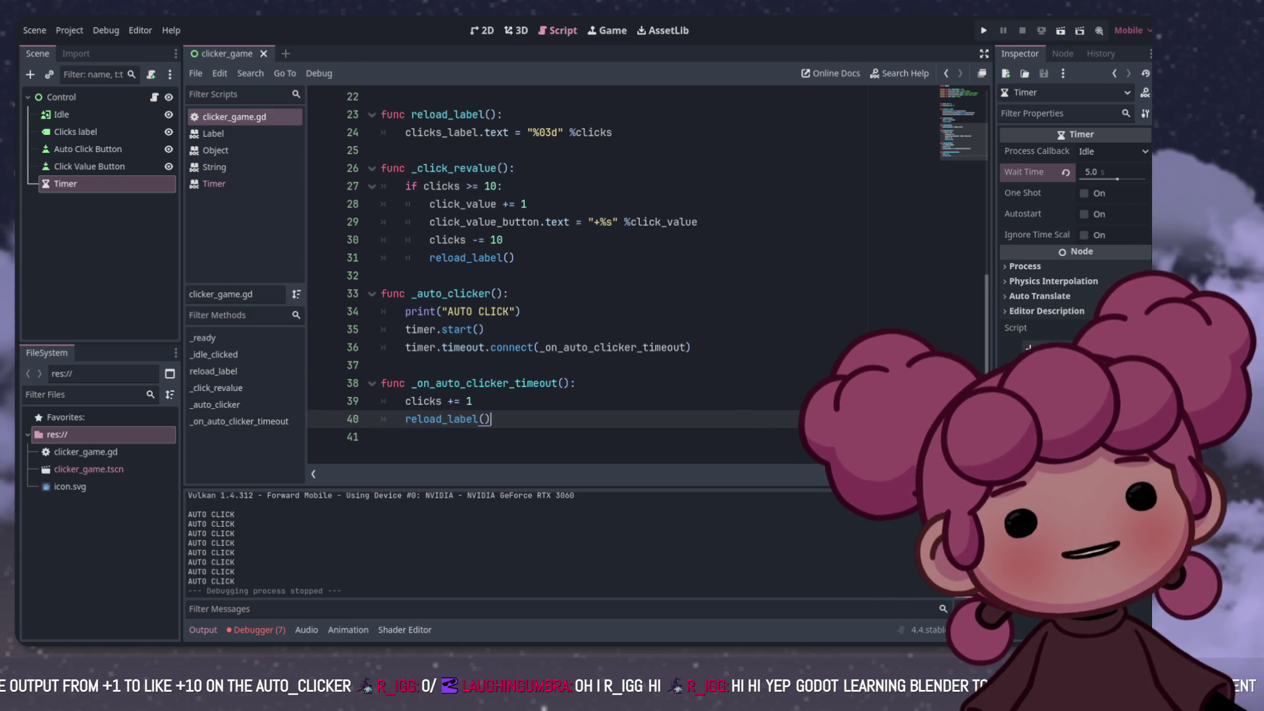
pyautogui.moveTo(491, 419)
pyautogui.mouseDown()
pyautogui.moveTo(382, 365)
pyautogui.moveTo(393, 383)
pyautogui.mouseUp()
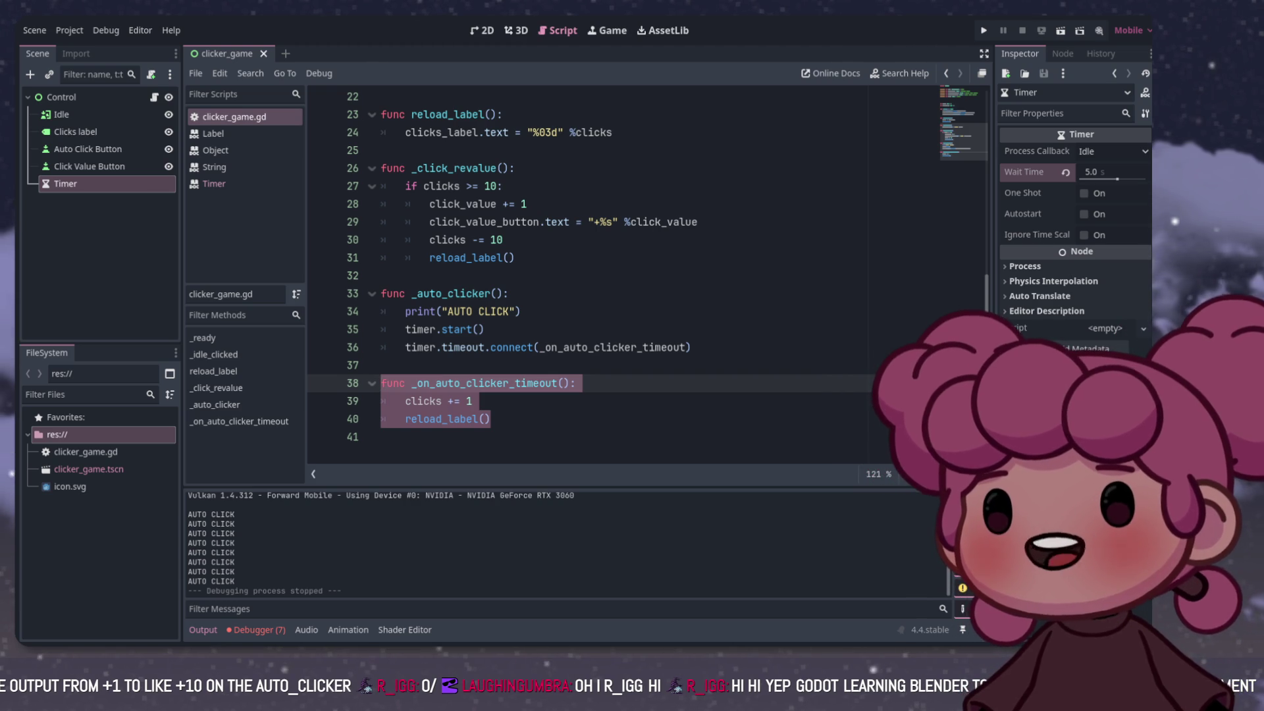
pyautogui.click(491, 418)
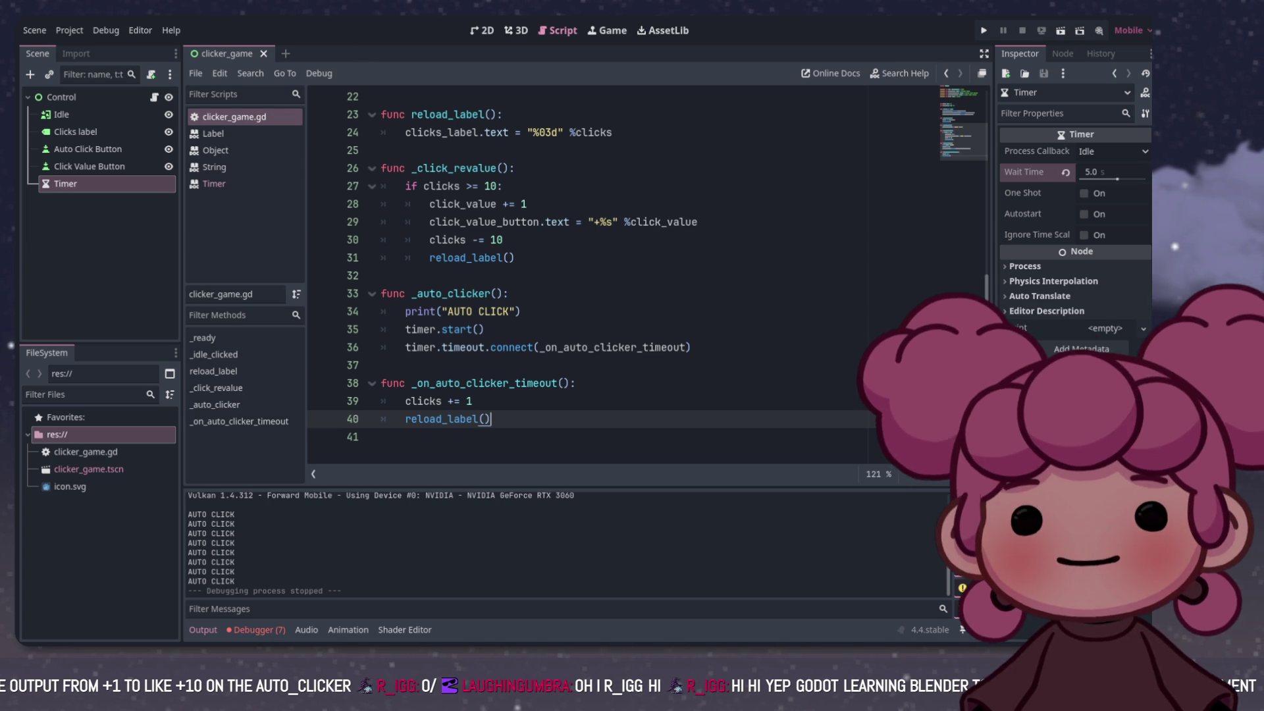
pyautogui.scroll(7, 592, 276)
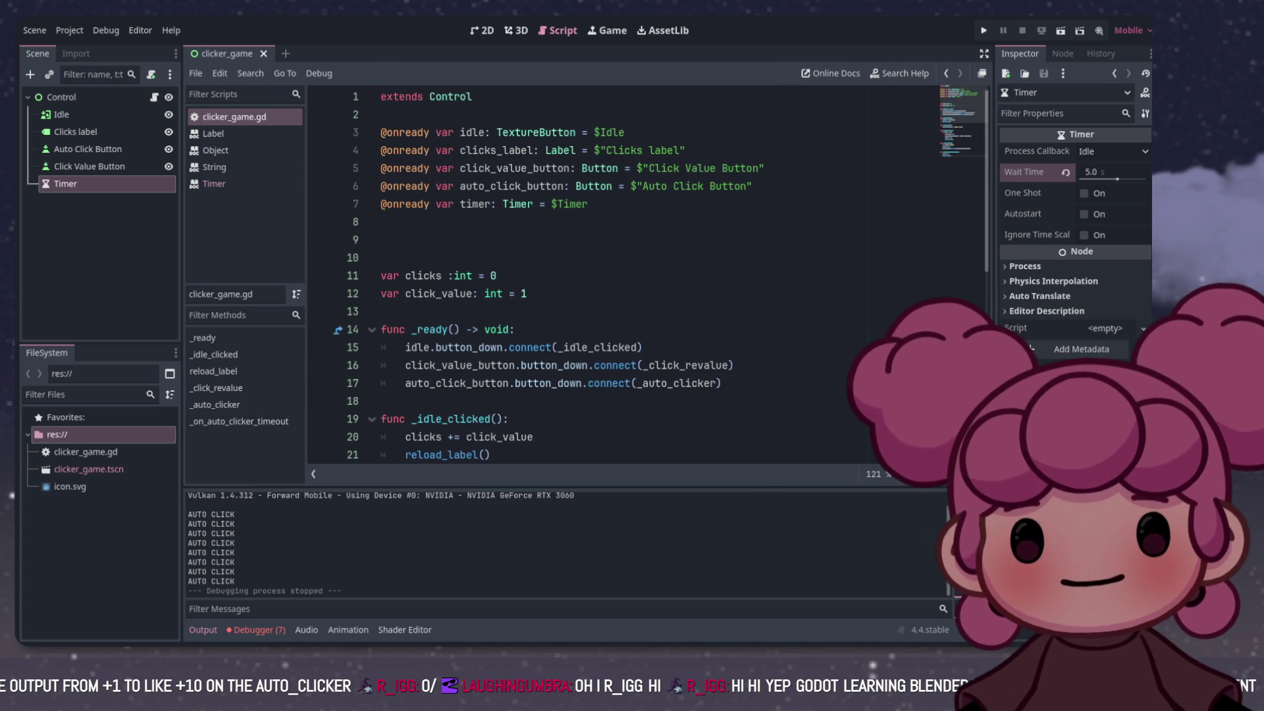
pyautogui.click(498, 169)
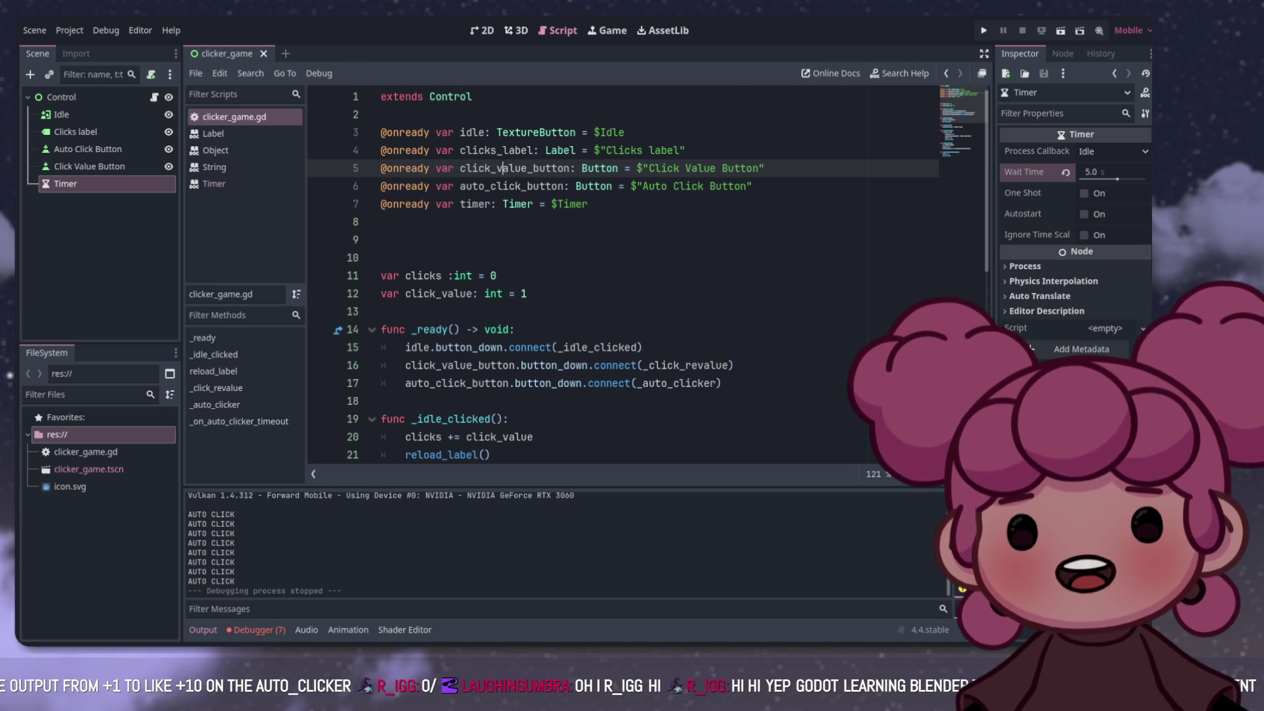
pyautogui.scroll(-3, 622, 277)
pyautogui.scroll(-2, 622, 277)
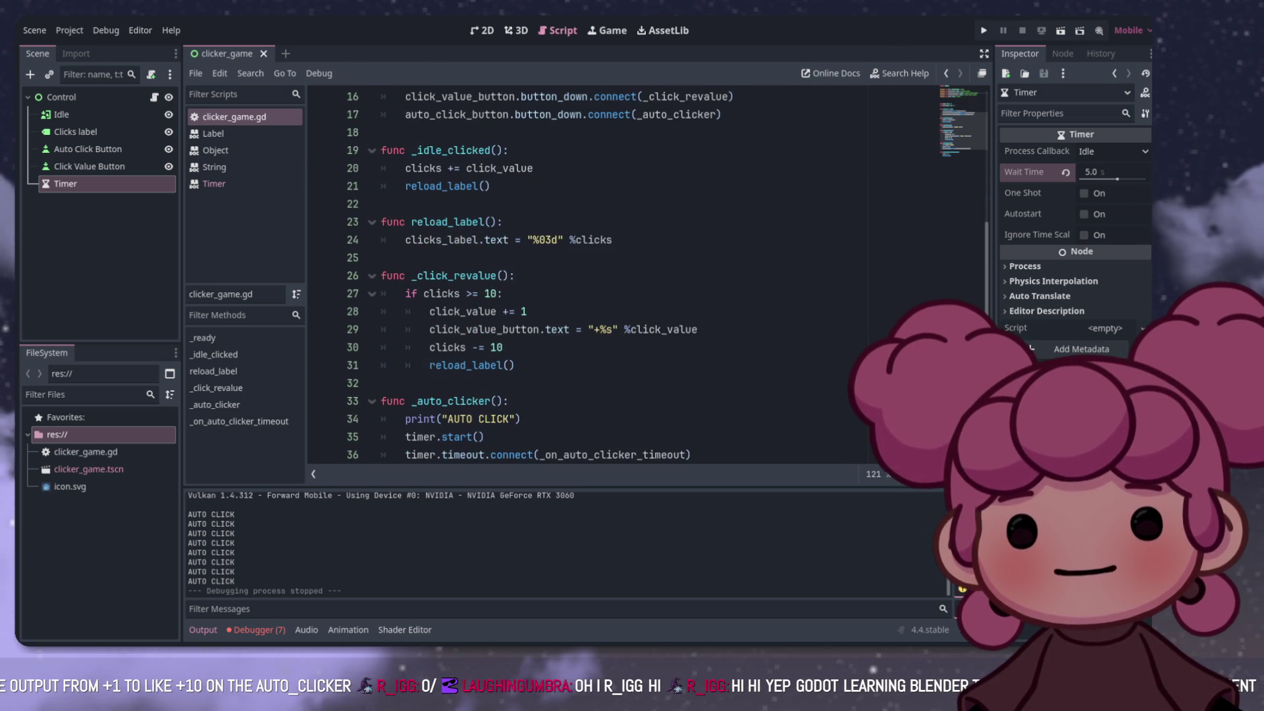
pyautogui.scroll(-1, 622, 276)
pyautogui.scroll(-1, 622, 276)
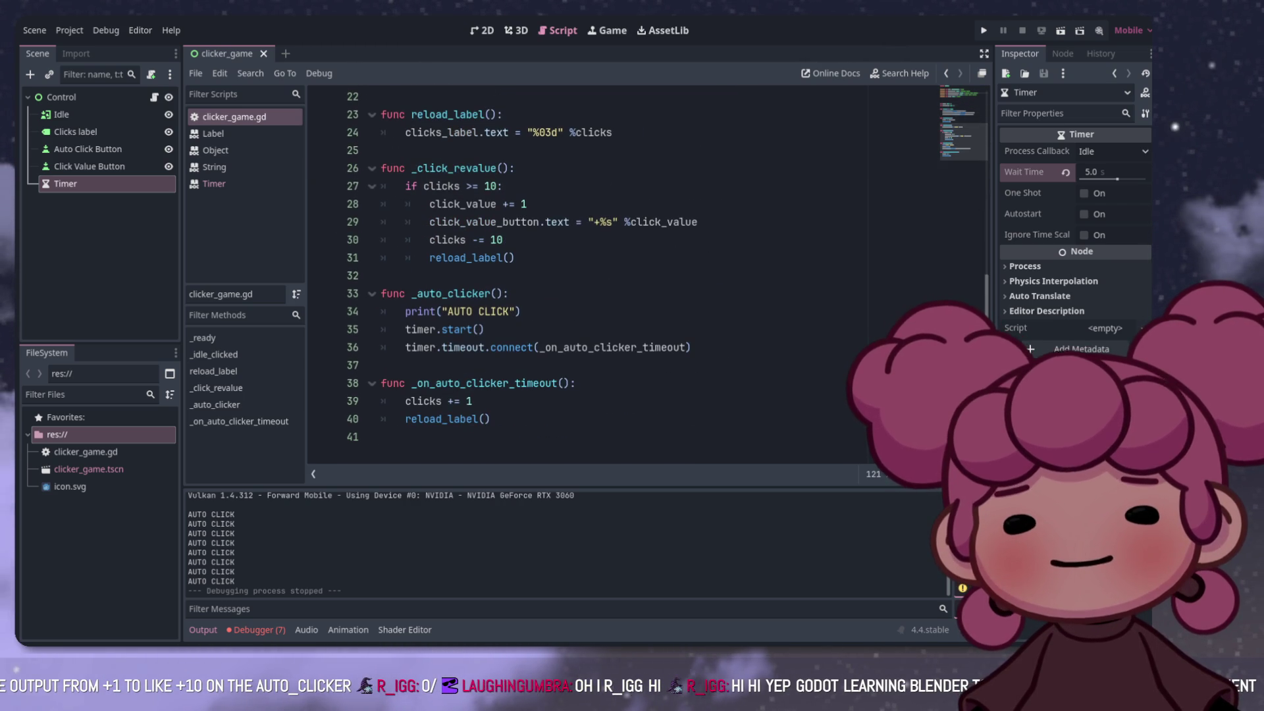
pyautogui.scroll(2, 622, 276)
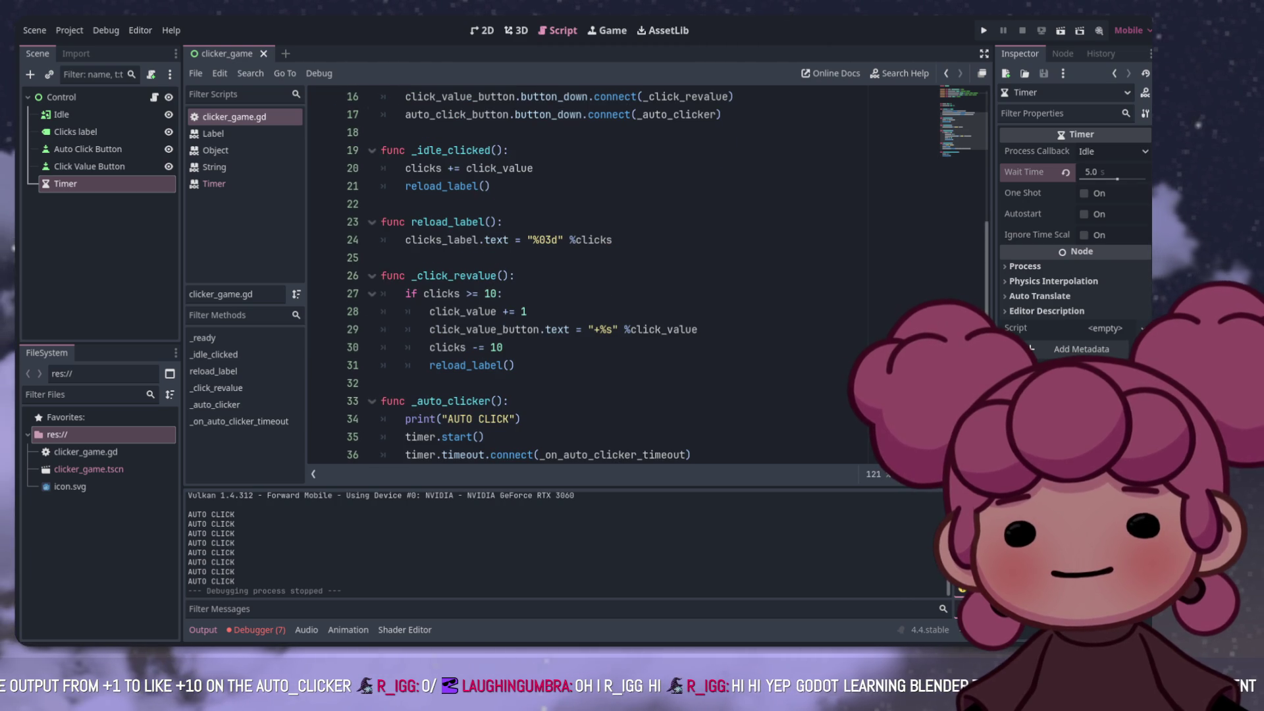
pyautogui.scroll(4, 622, 277)
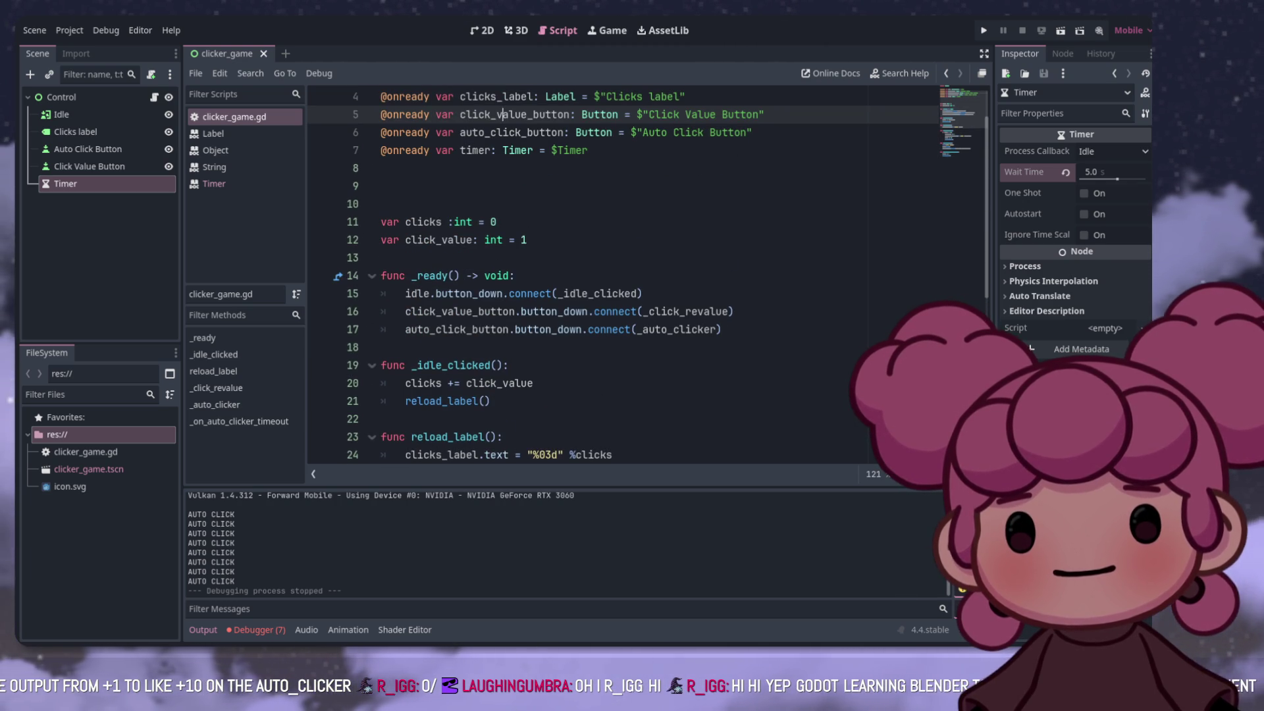
pyautogui.scroll(1, 622, 276)
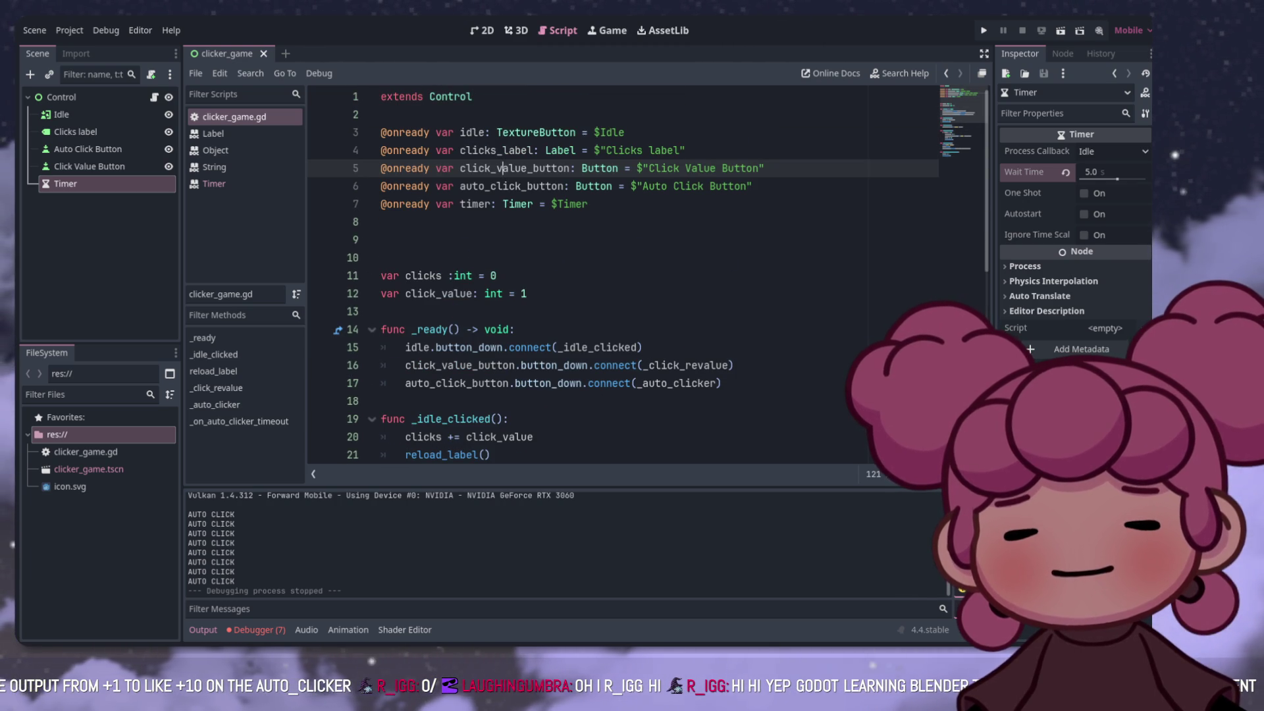
pyautogui.click(381, 311)
pyautogui.click(435, 294)
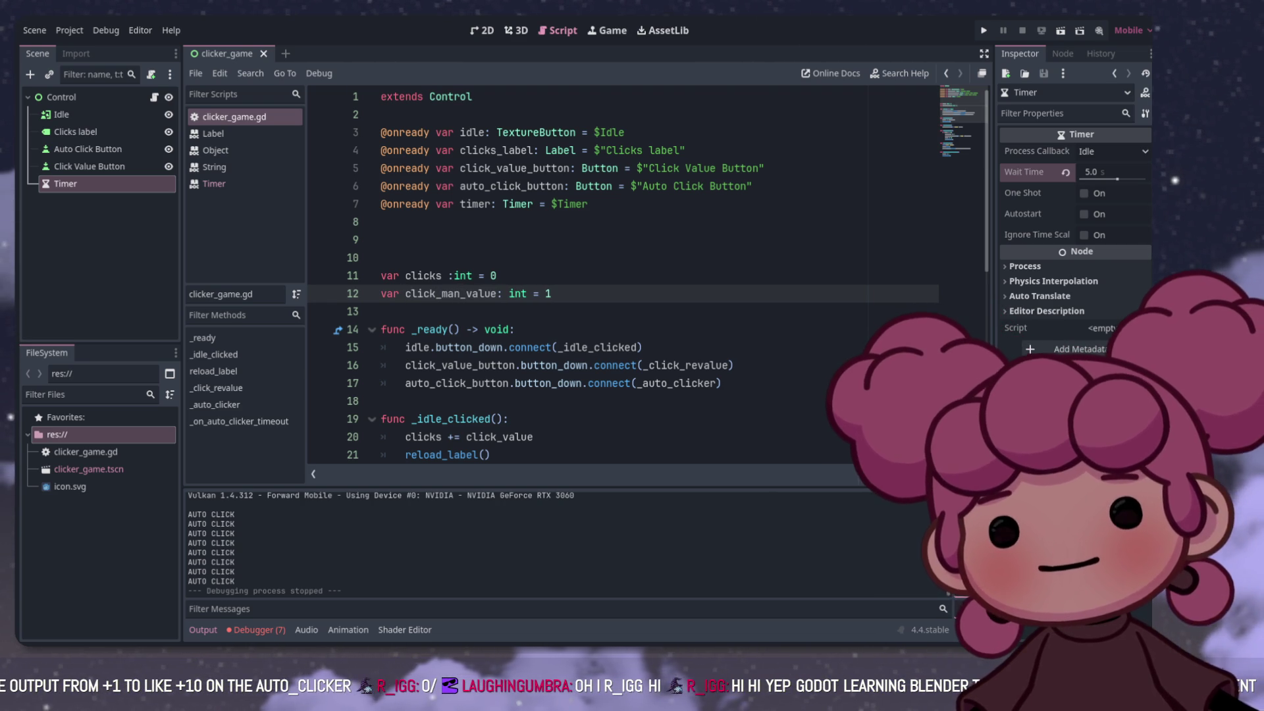
# Step: Declare click_auto_value as an int set to 1 on line 13
pyautogui.write('ual')
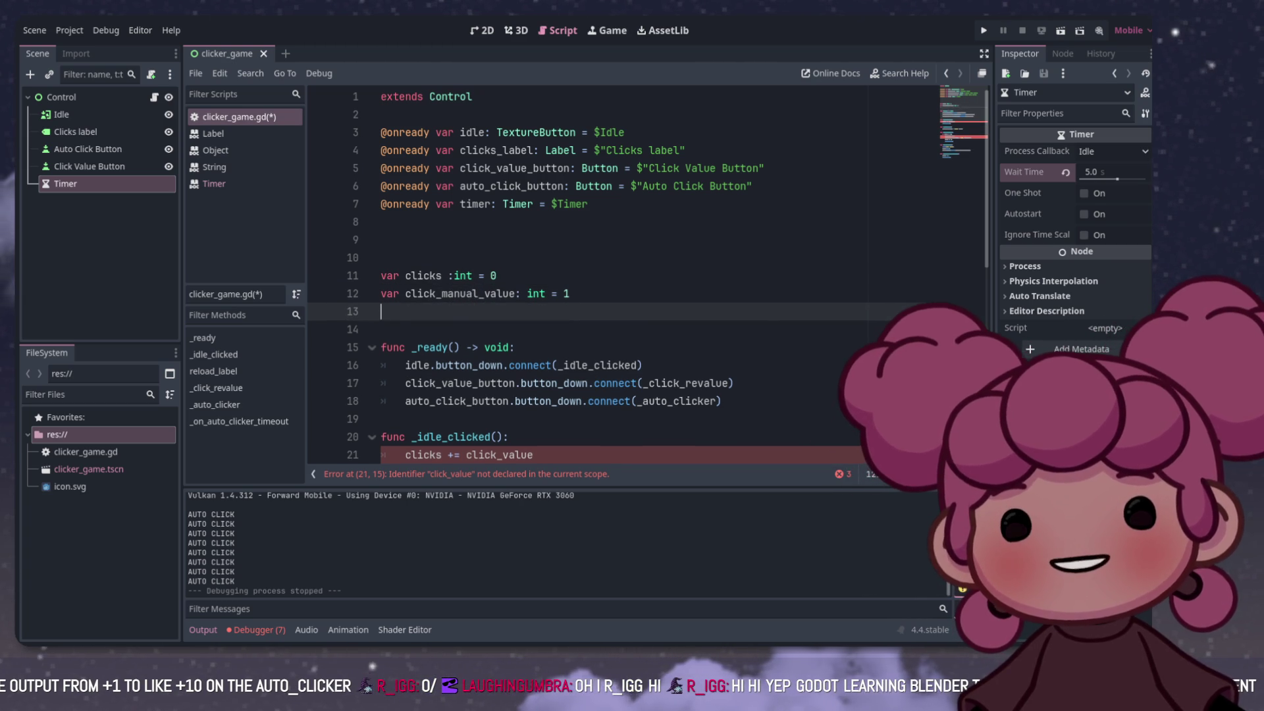
pyautogui.write('var click_auto')
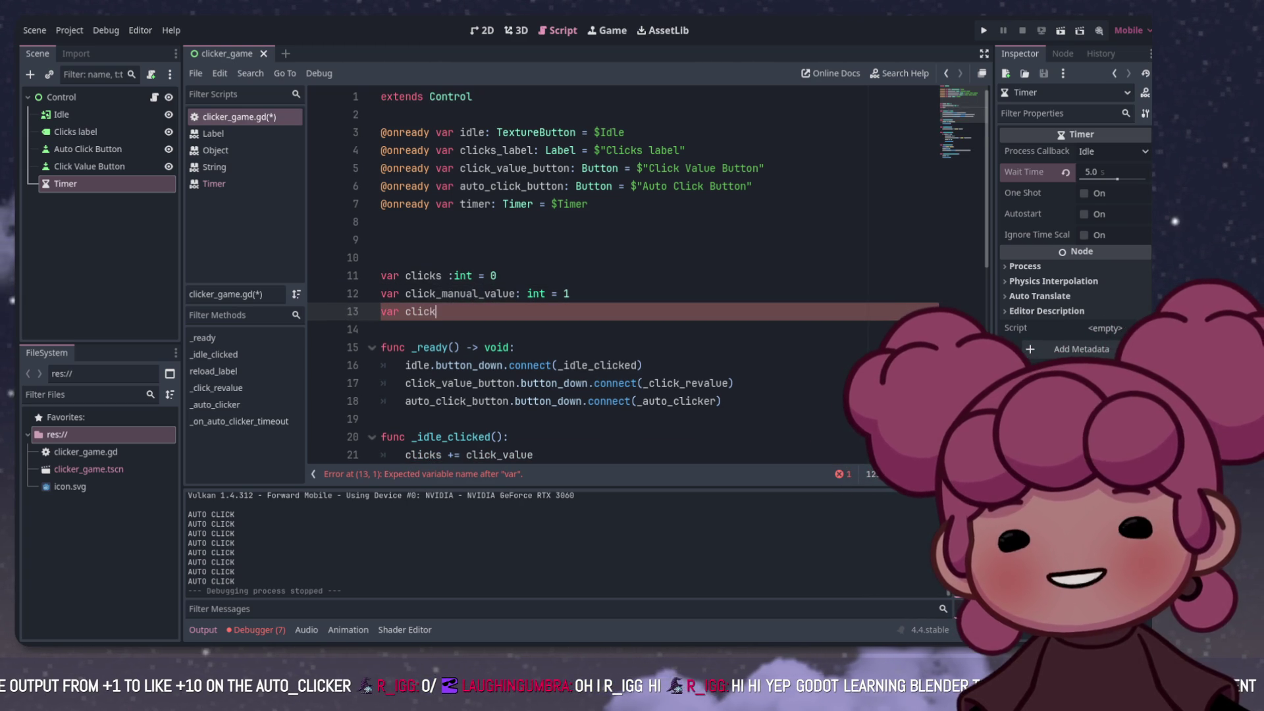
pyautogui.write('_')
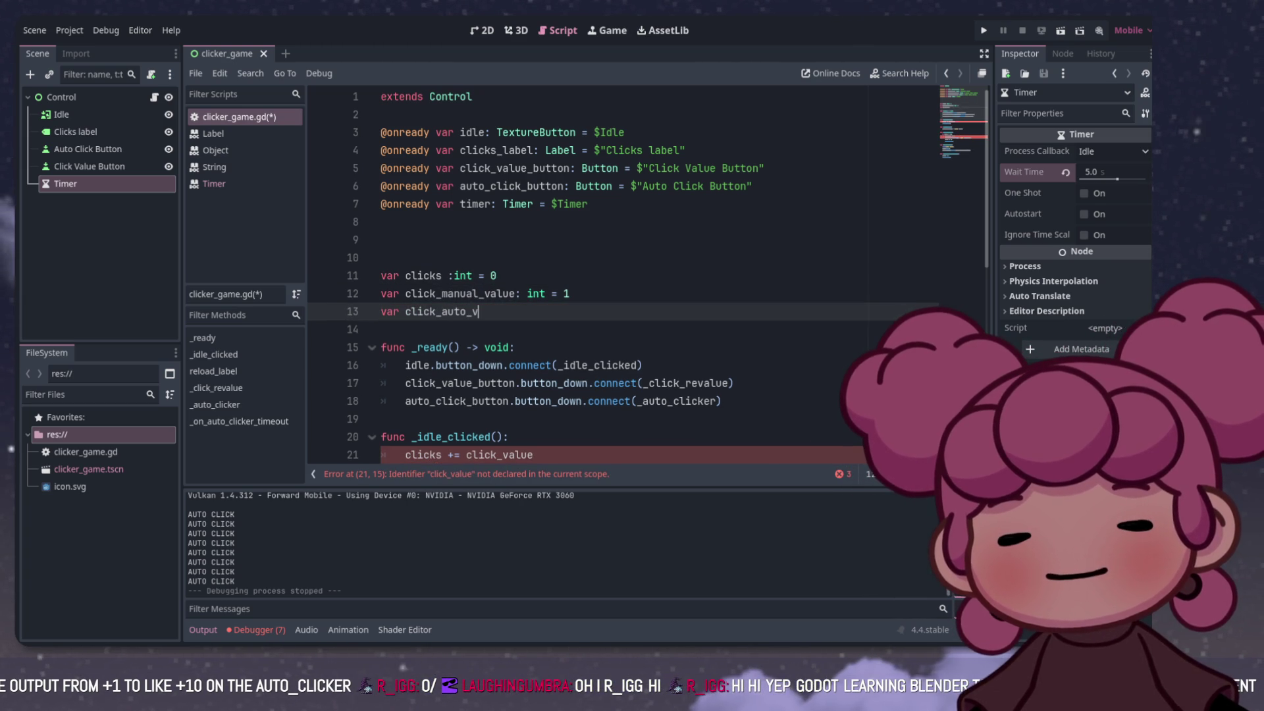
pyautogui.doubleClick(566, 293)
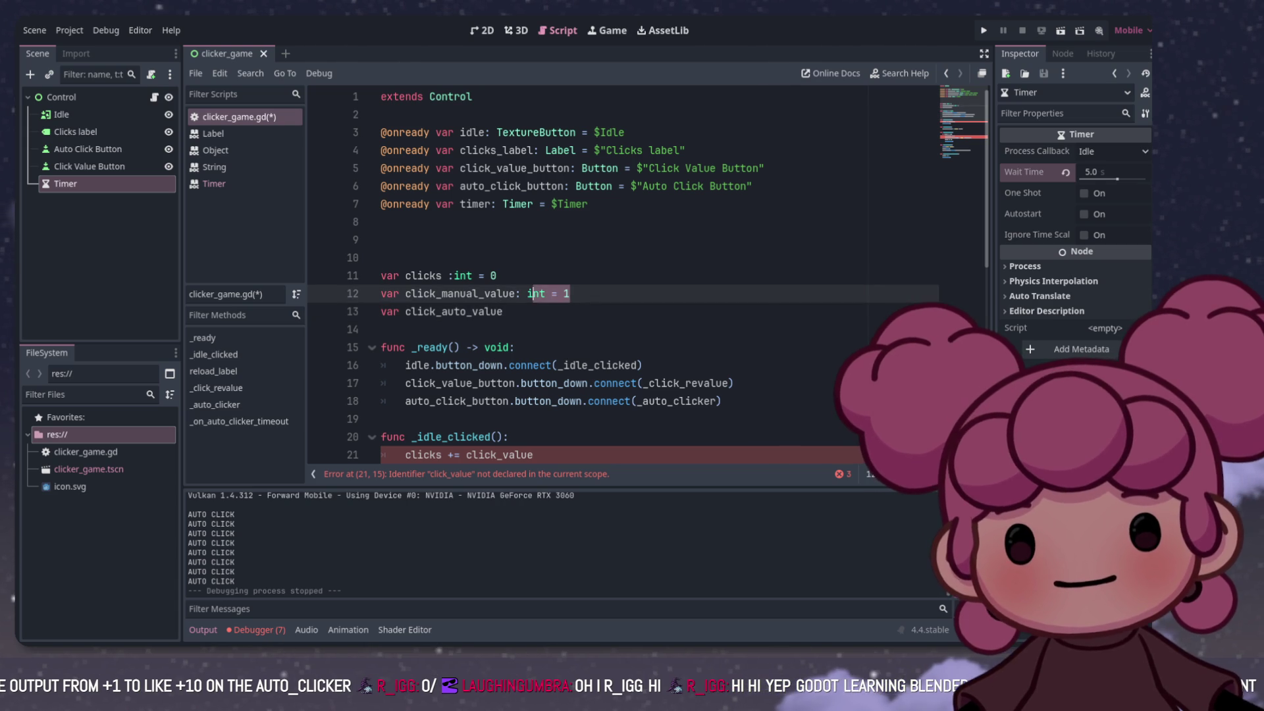
pyautogui.click(503, 311)
pyautogui.write(': int = 1')
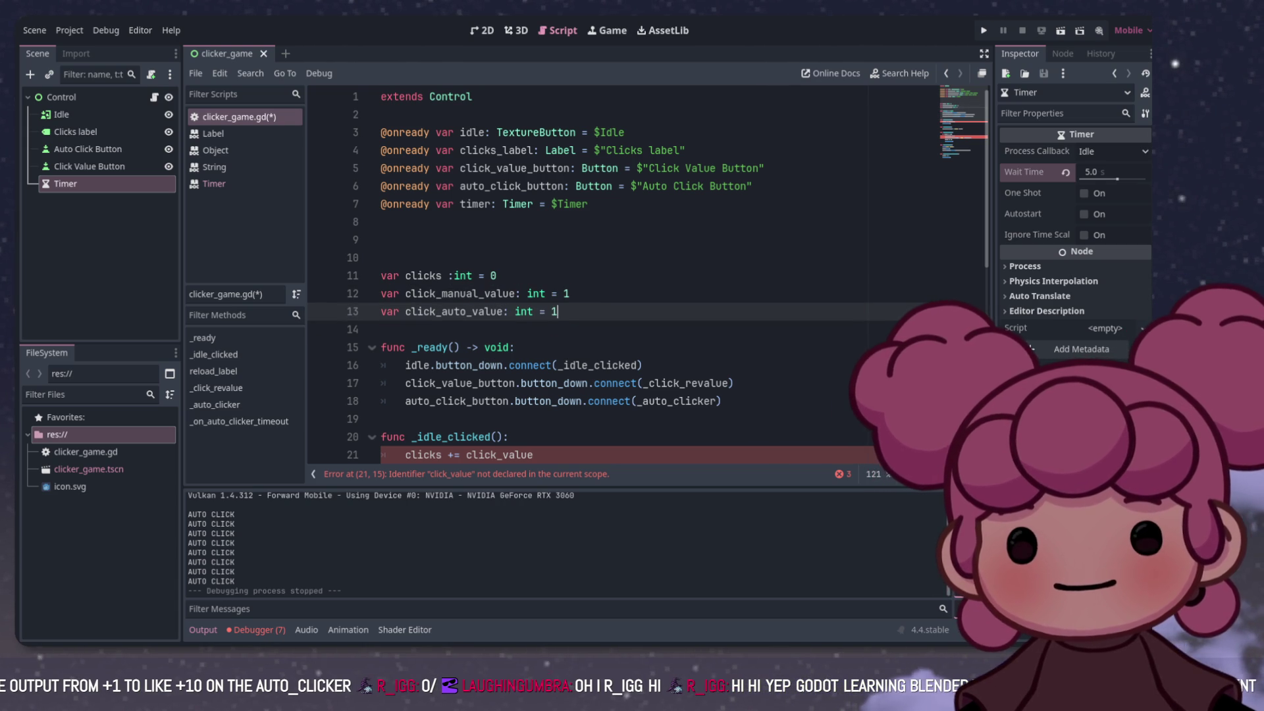
# Step: Replace click_value with click_manual_value on lines 21, 29 and 30
pyautogui.moveTo(405, 293); pyautogui.dragTo(512, 293)
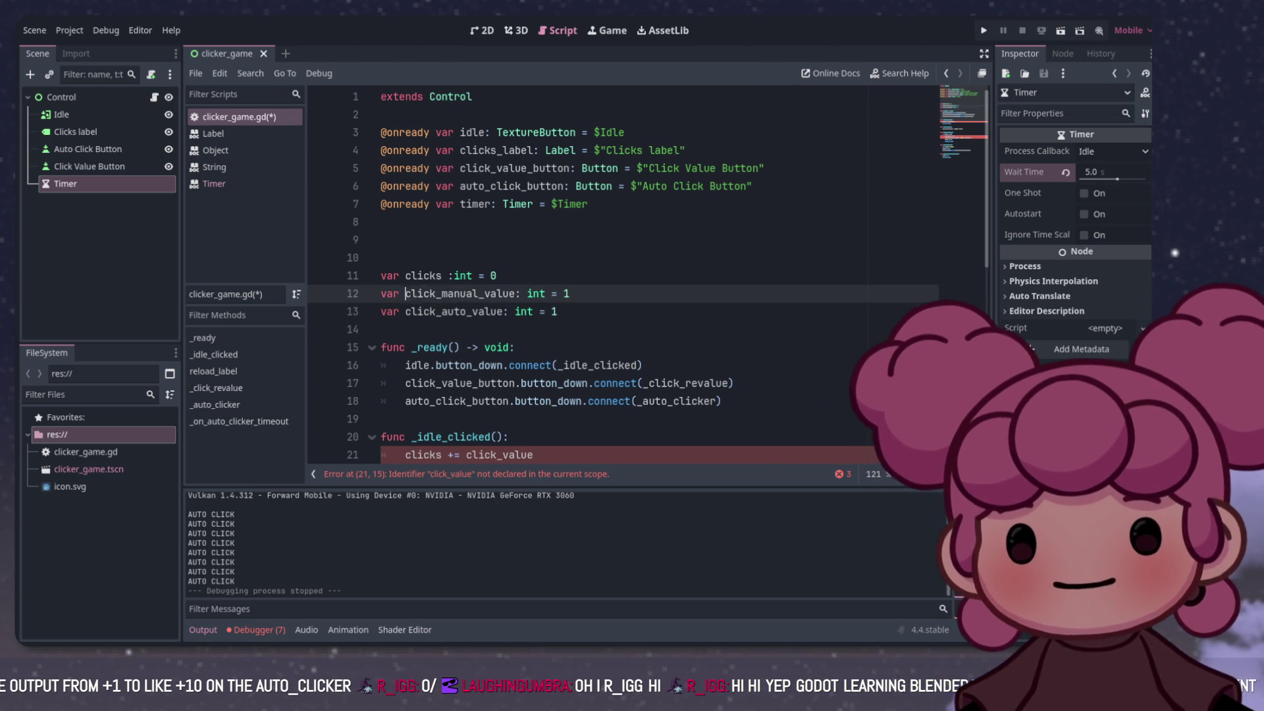
pyautogui.scroll(-3, 626, 276)
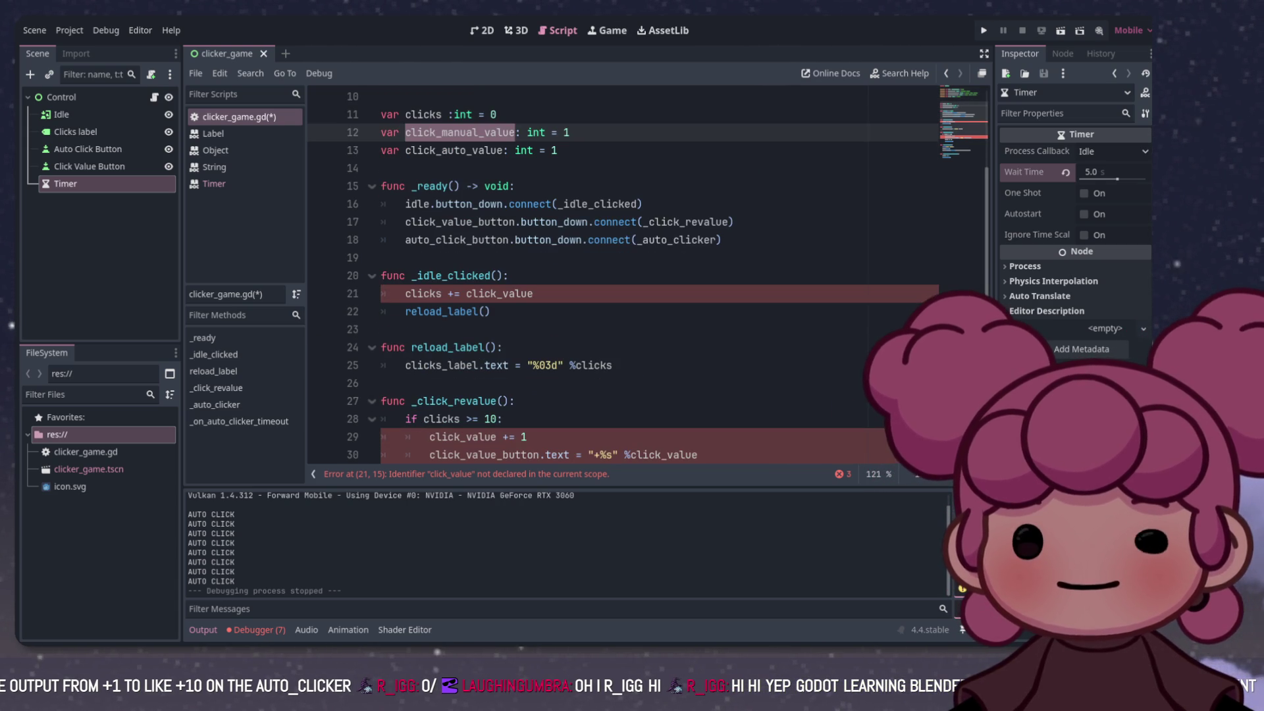
pyautogui.doubleClick(499, 294)
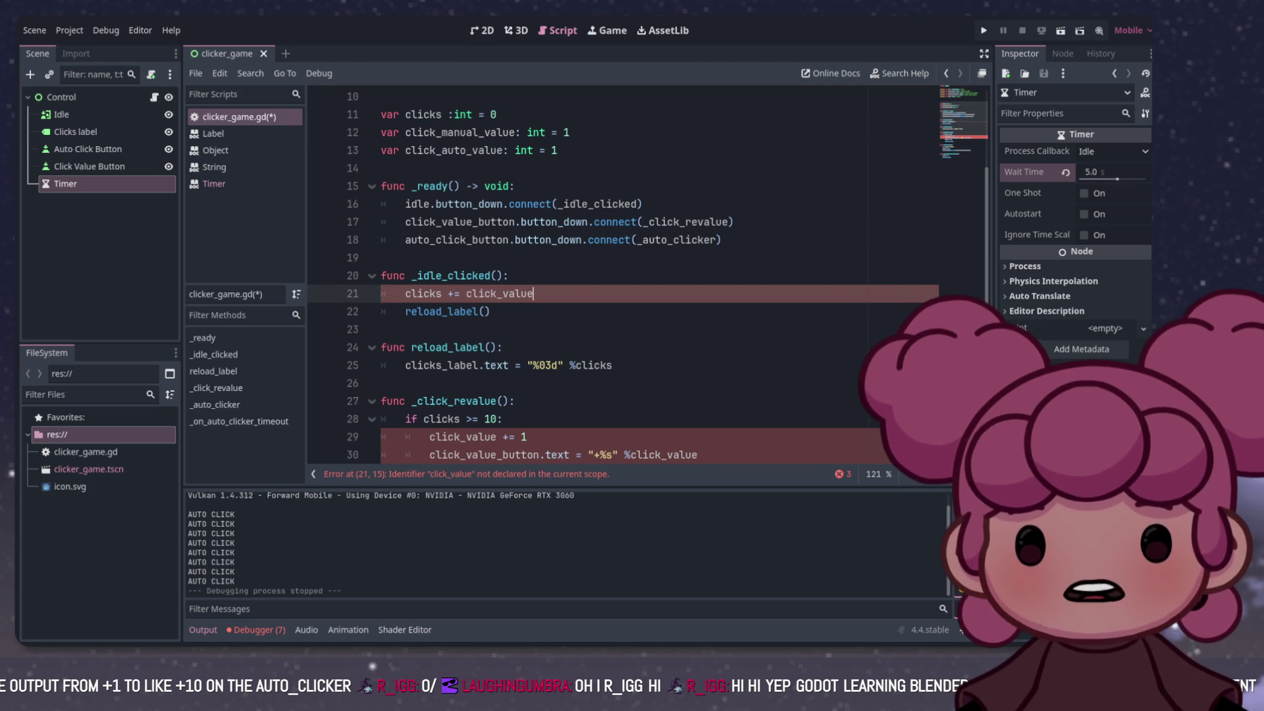
pyautogui.write('click_manual_value')
pyautogui.scroll(-3, 626, 277)
pyautogui.moveTo(497, 275); pyautogui.dragTo(429, 275)
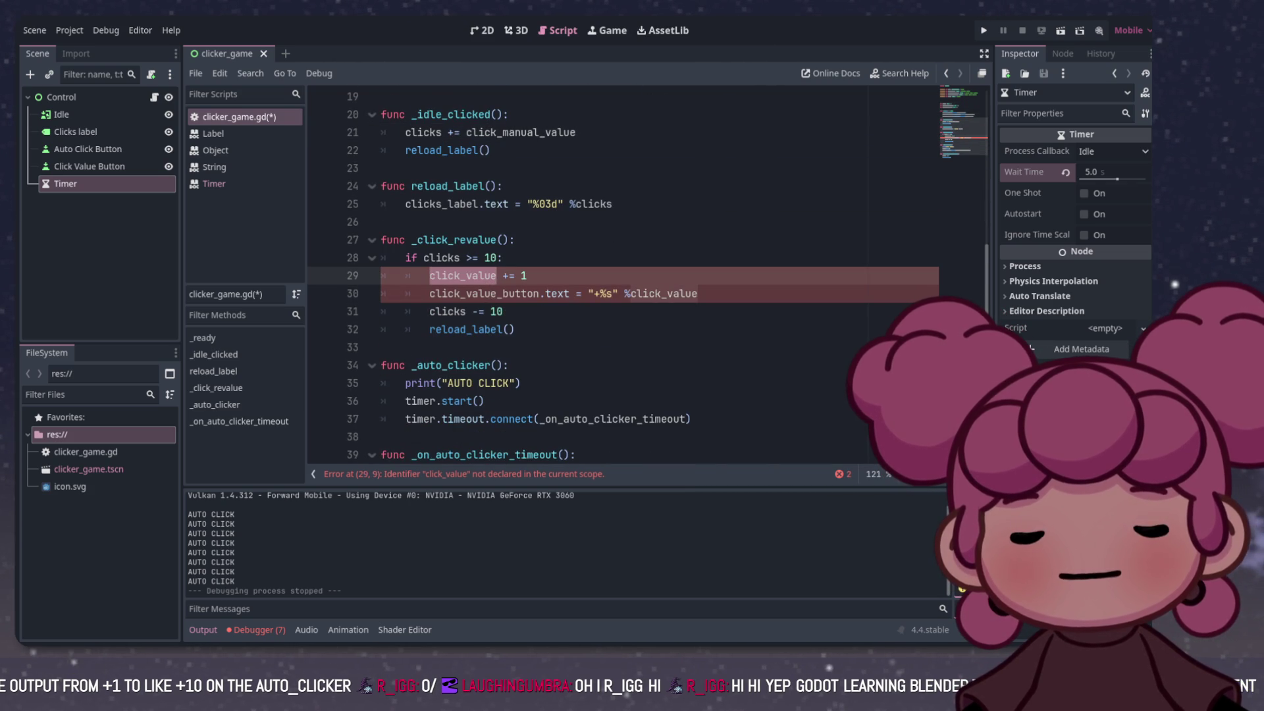
pyautogui.write('click_manual_value')
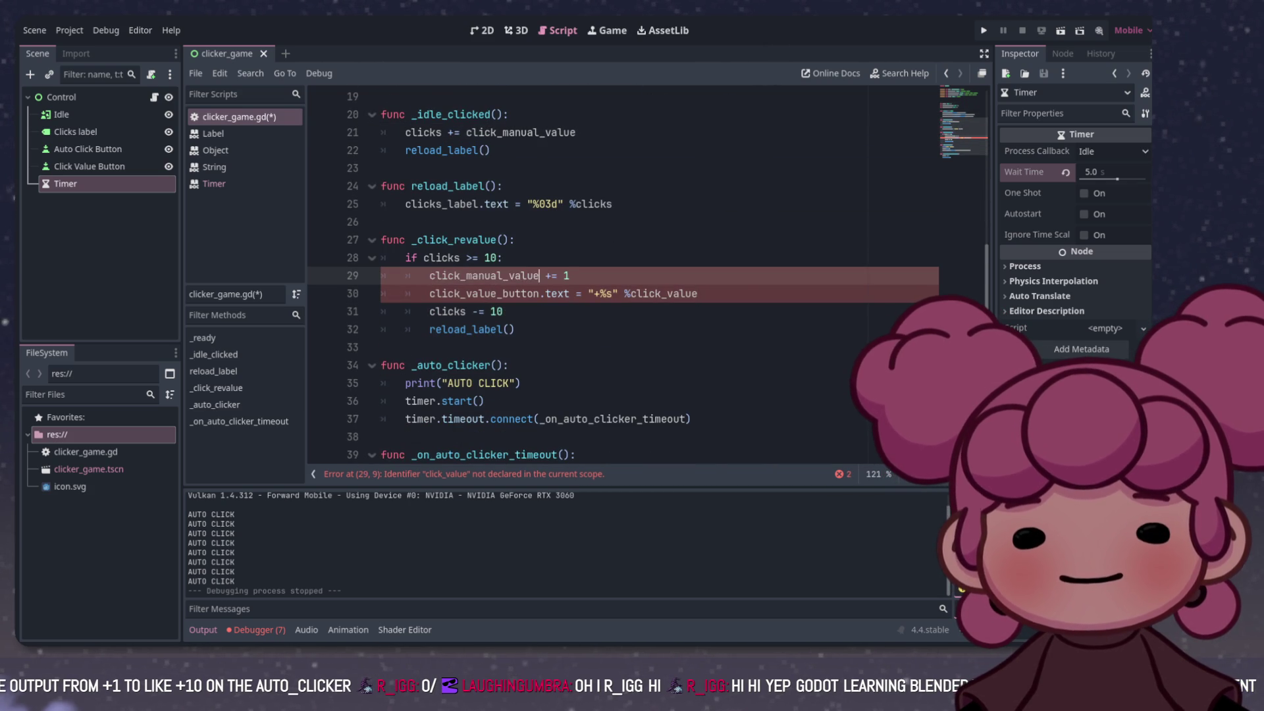
pyautogui.click(521, 293)
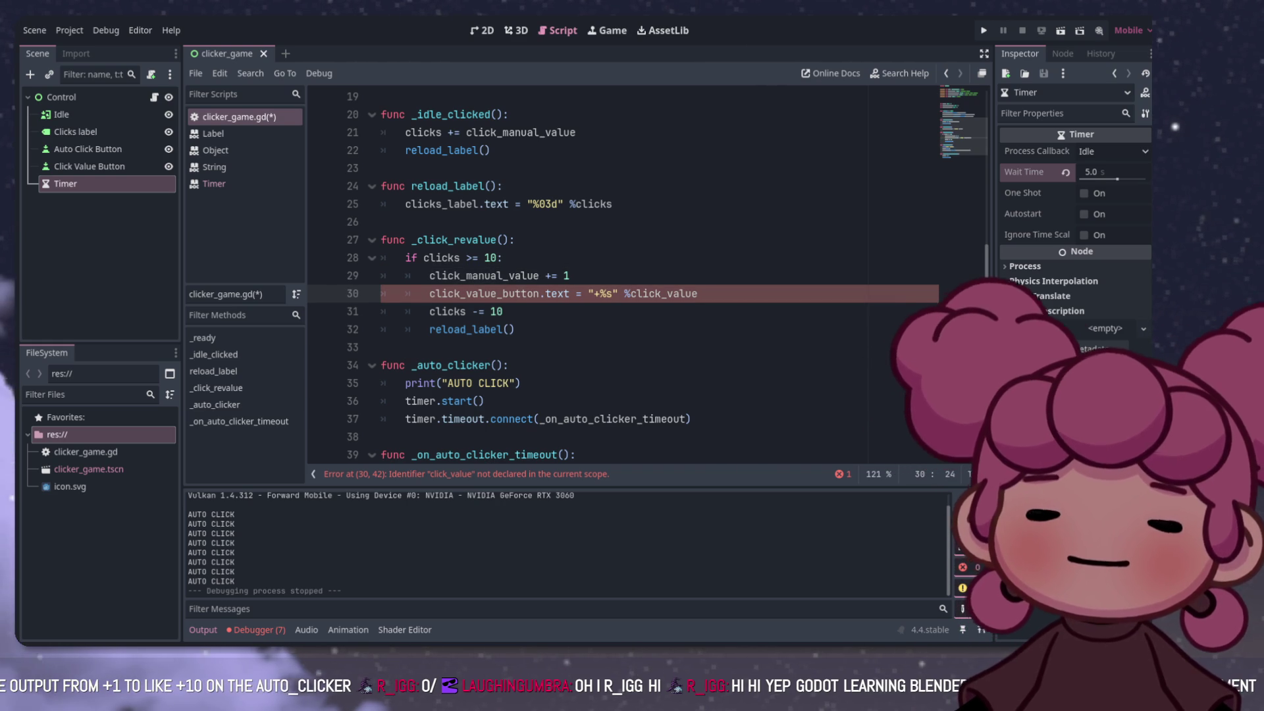
pyautogui.click(631, 294)
pyautogui.doubleClick(661, 293)
pyautogui.write('click_manual_value')
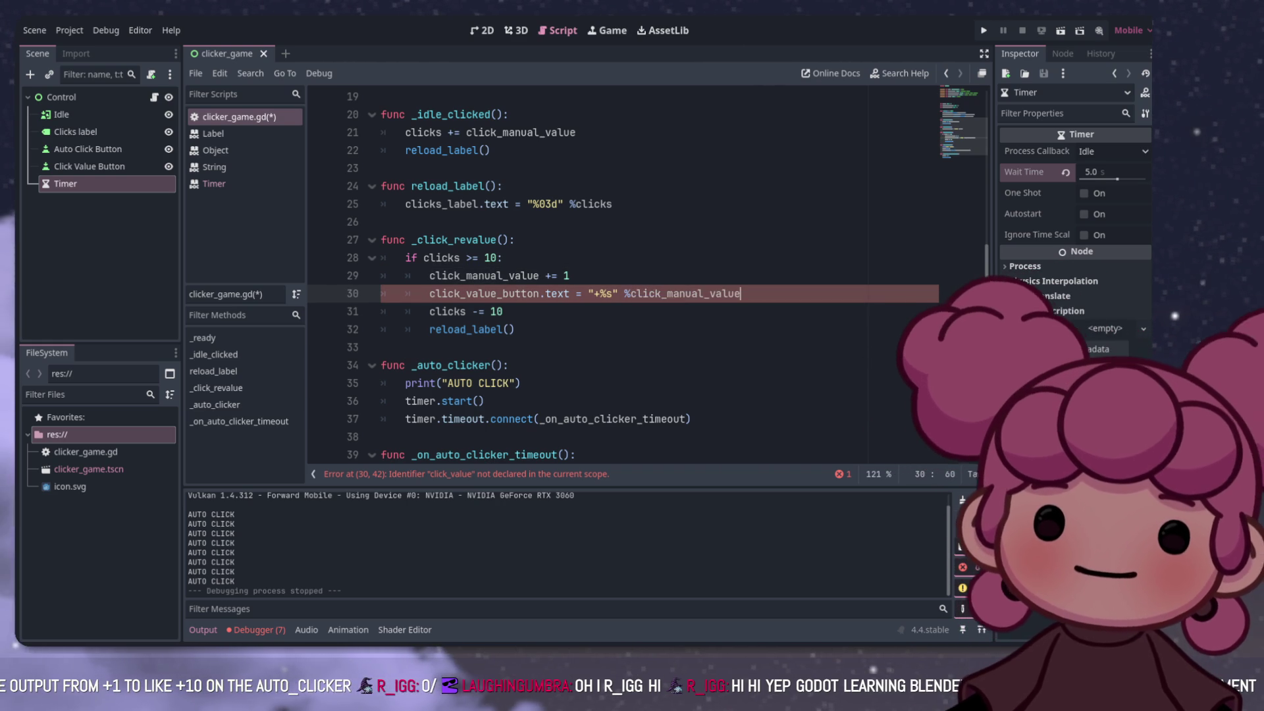
pyautogui.click(511, 329)
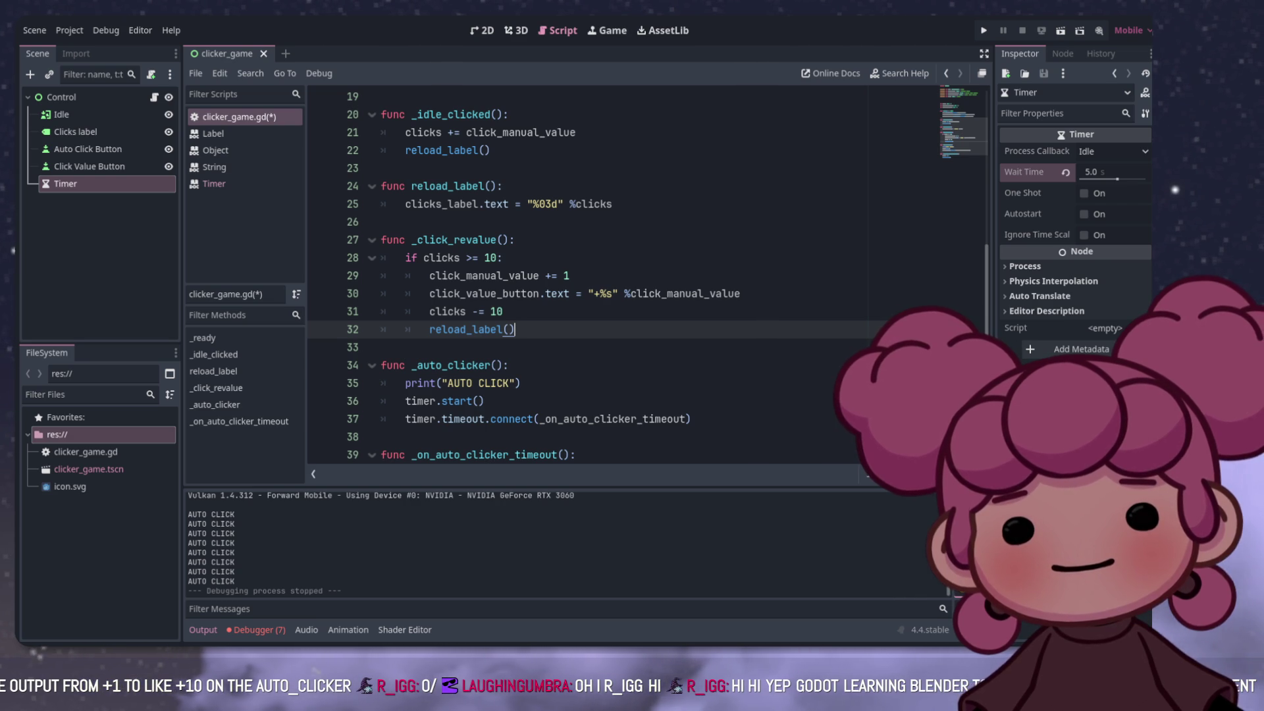
pyautogui.scroll(6, 593, 276)
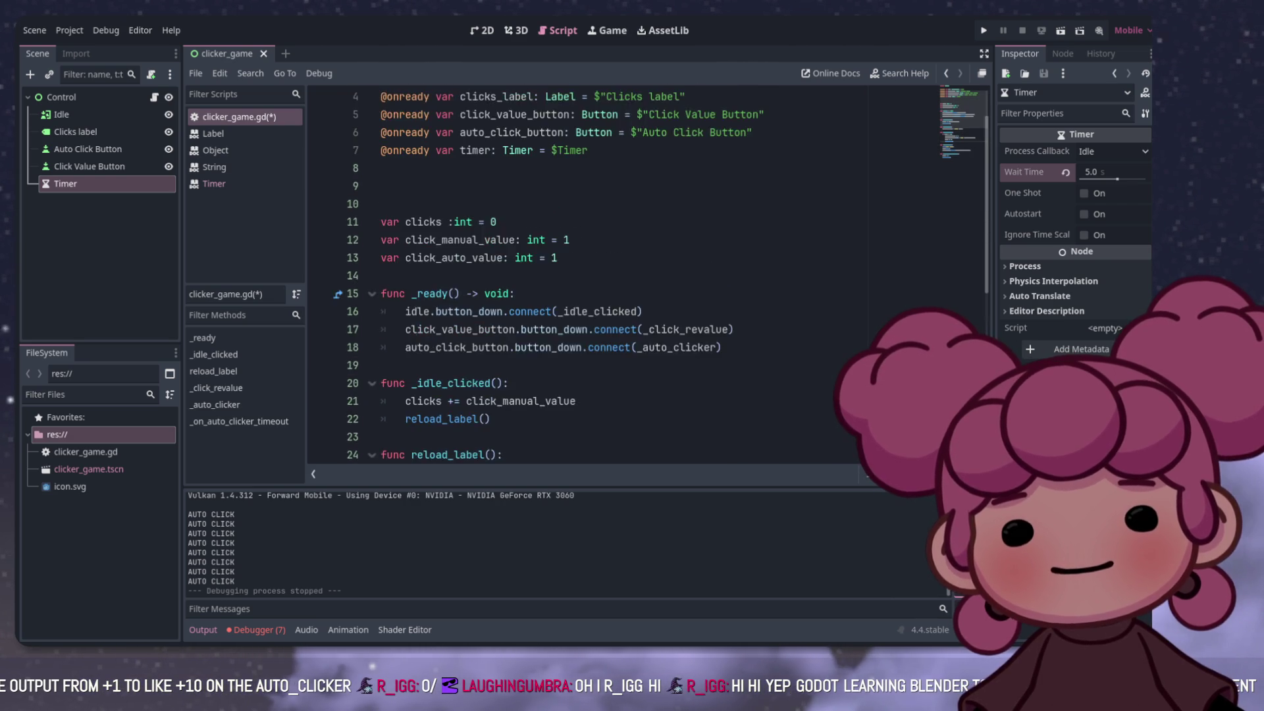
# Step: Add line 15 declaring click_manual_upgrade_cost as an int set to 10
pyautogui.click(557, 311)
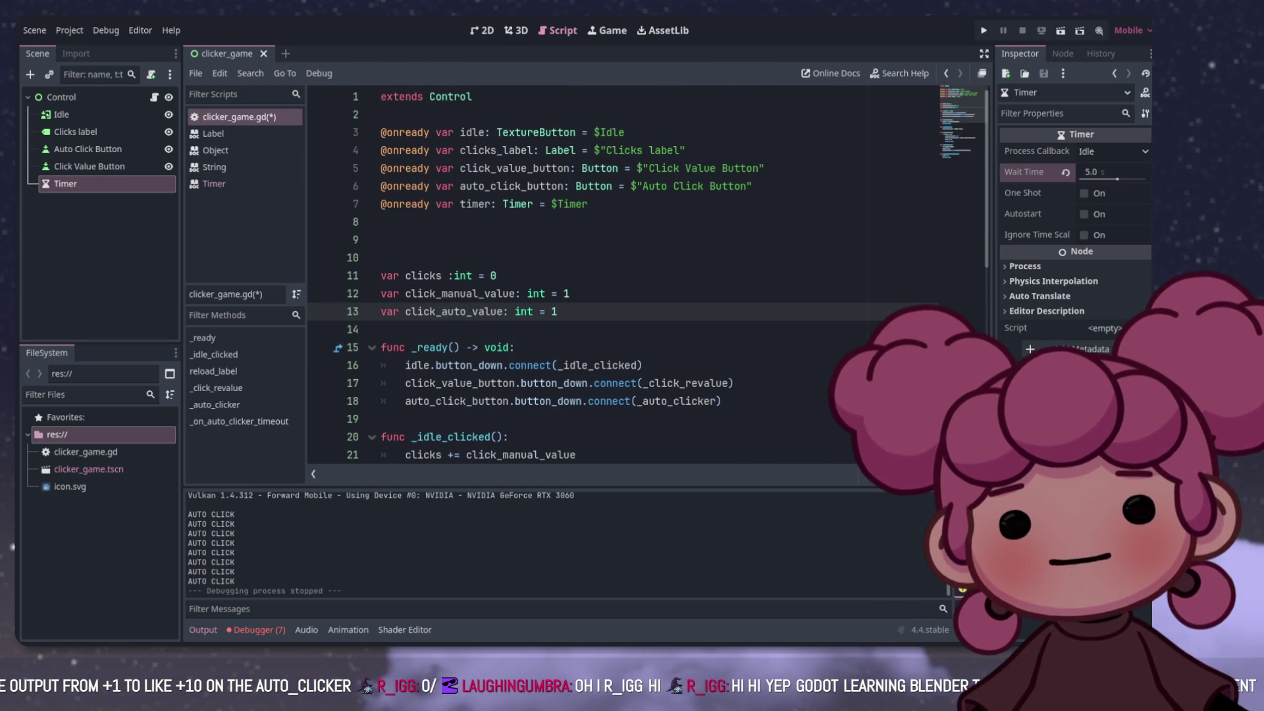
pyautogui.press('Return')
pyautogui.press('Return')
pyautogui.write('var click_upgrade_cost: in')
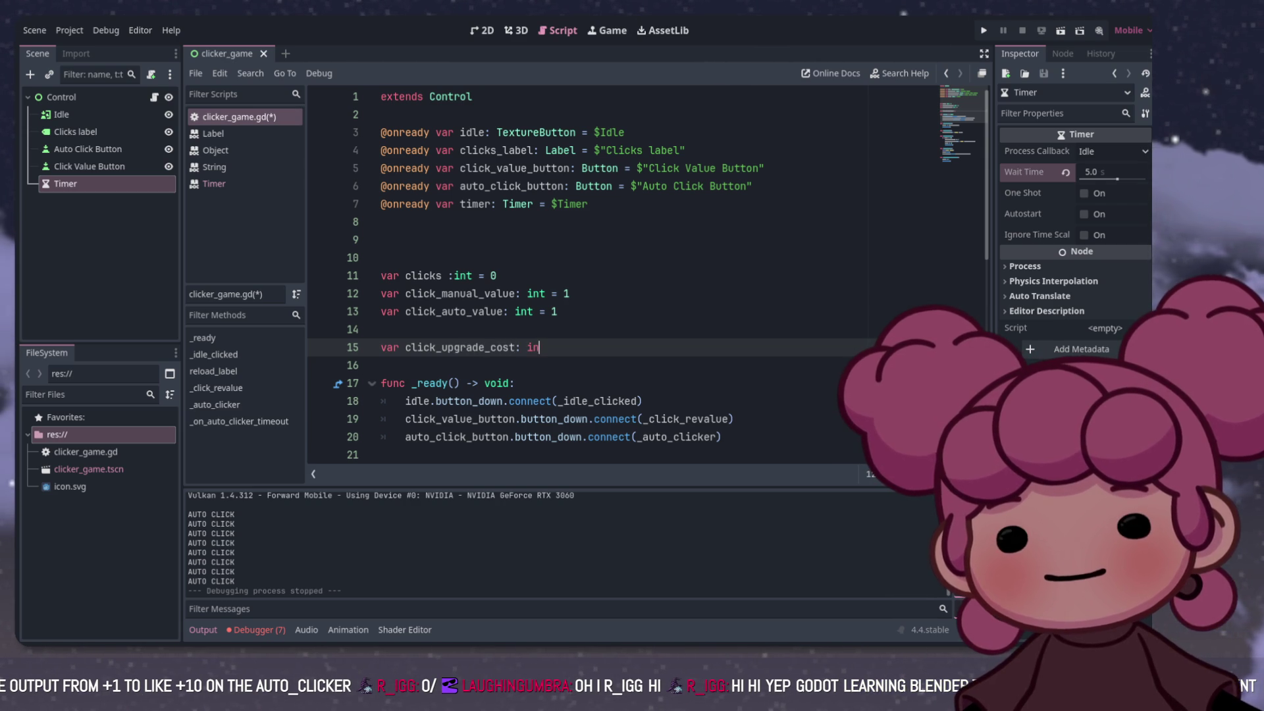
pyautogui.write('t ')
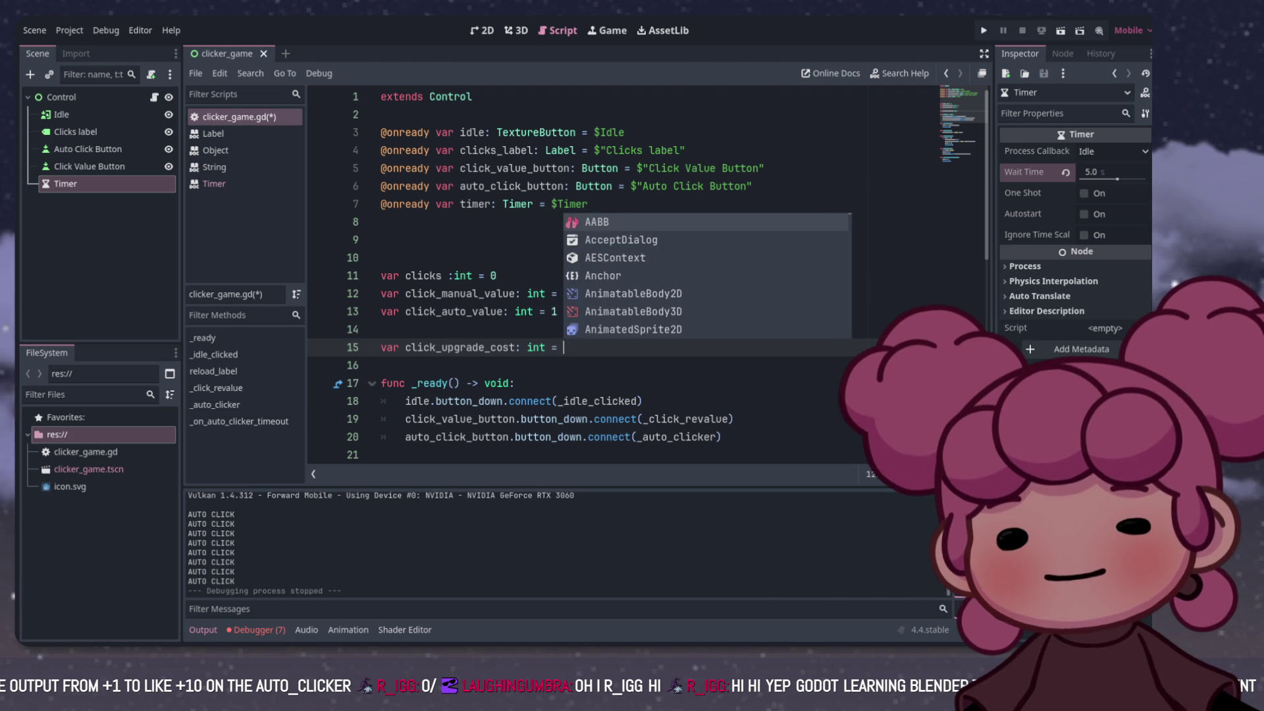
pyautogui.write('= 10')
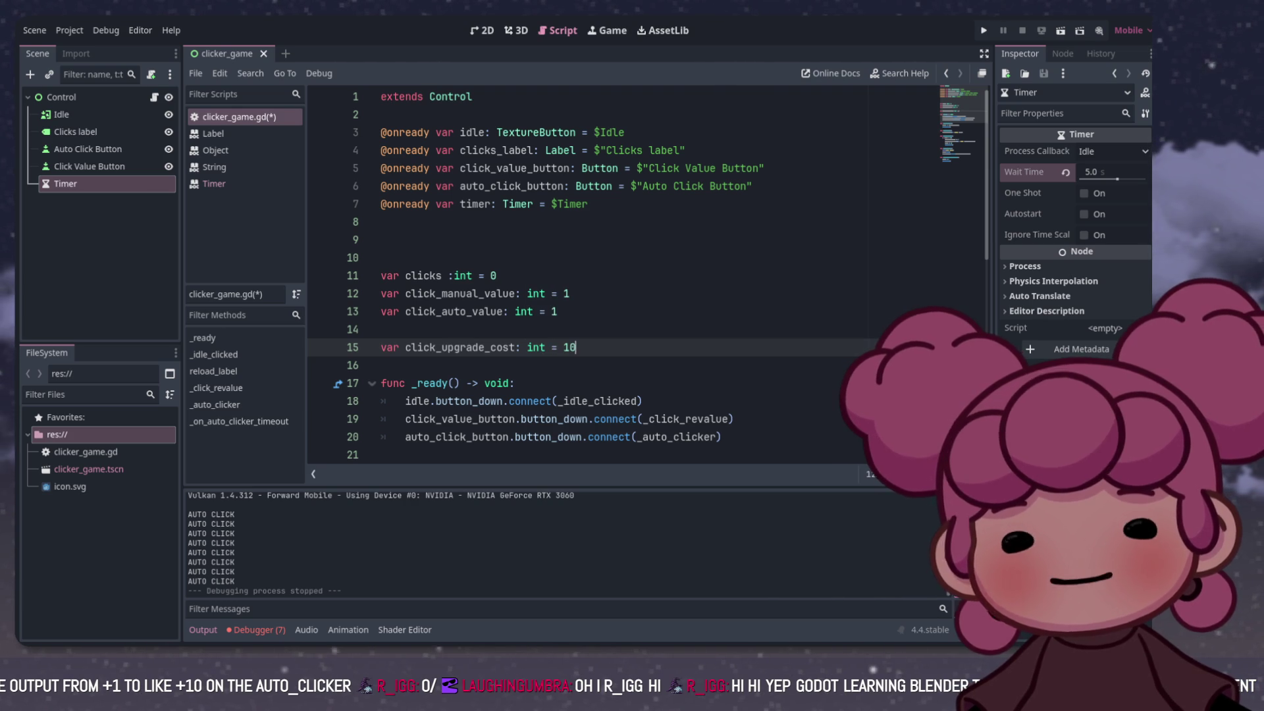
pyautogui.press('Return')
pyautogui.write('var click_upgrade')
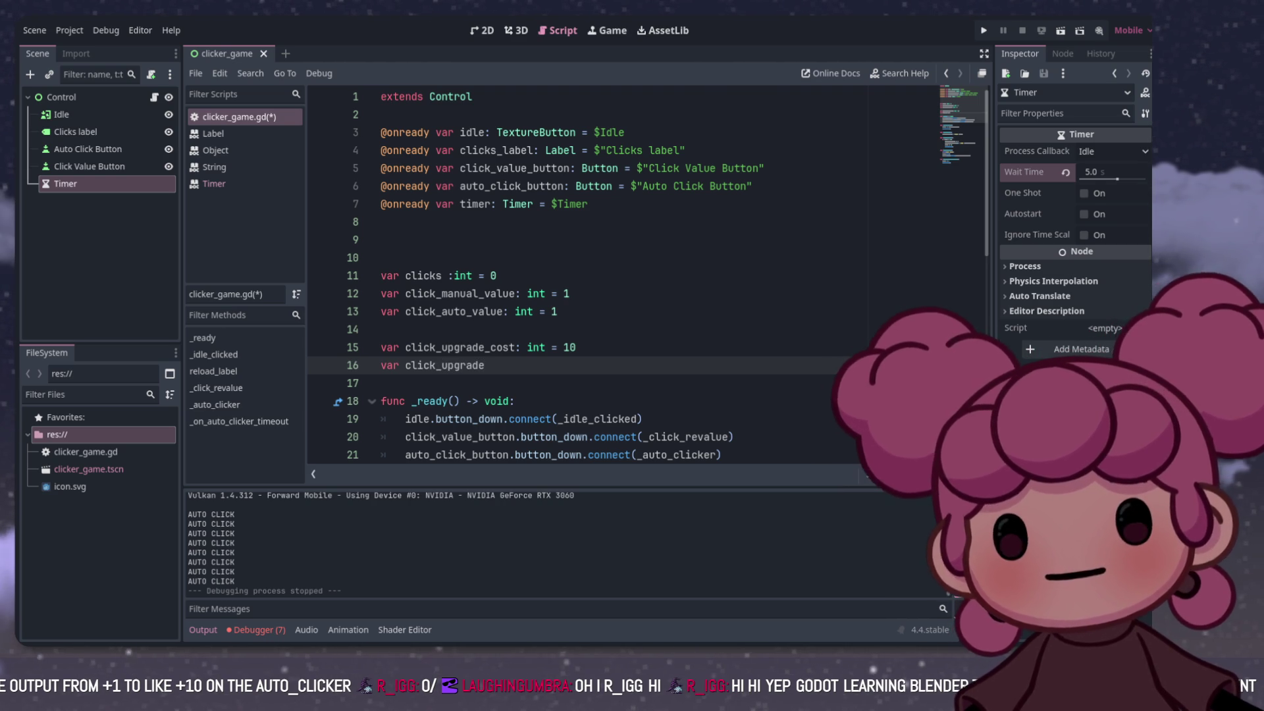
pyautogui.click(441, 293)
pyautogui.moveTo(441, 293); pyautogui.dragTo(478, 294)
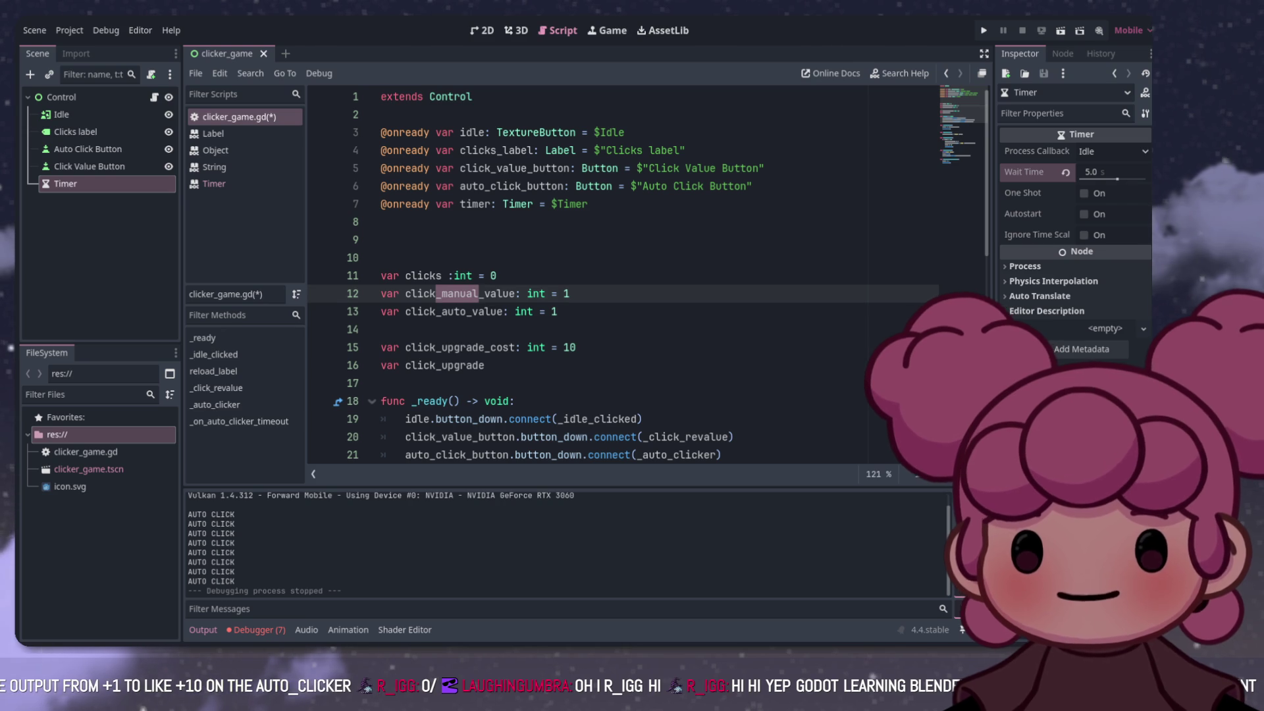
pyautogui.click(441, 347)
pyautogui.write('manual_')
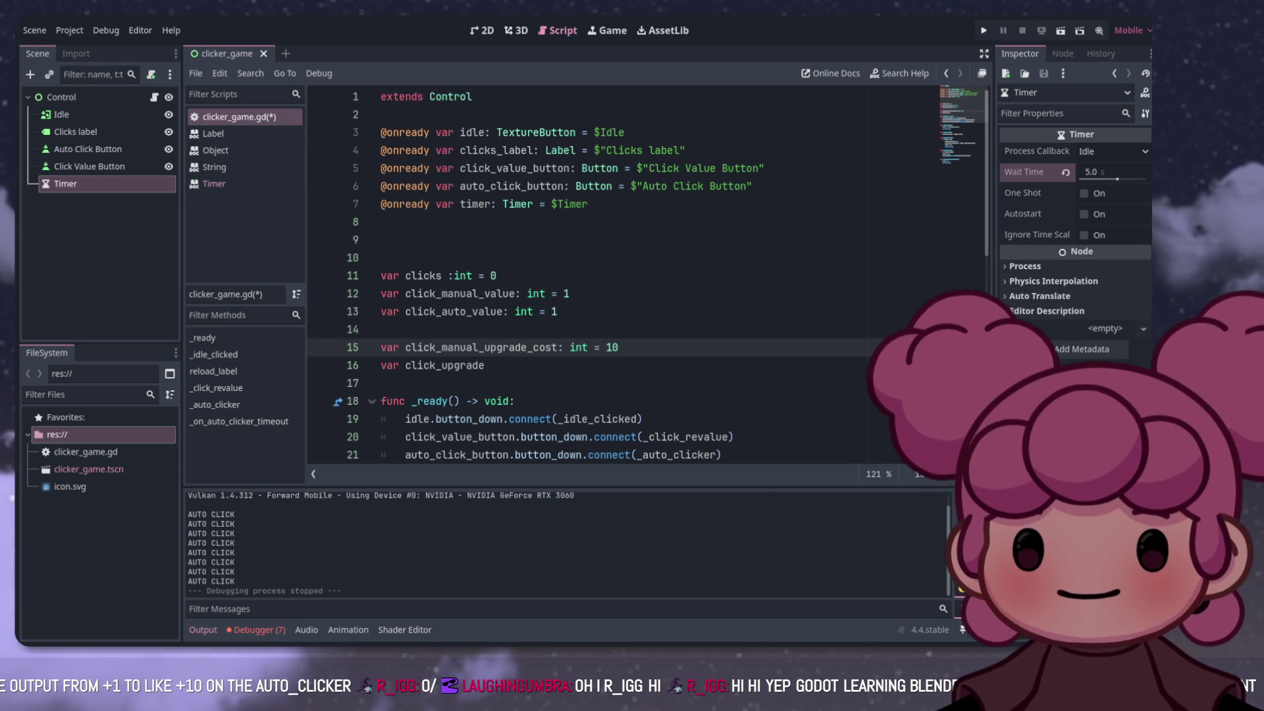
# Step: Begin the click_auto_upgrade_cost int declaration on line 16
pyautogui.click(435, 364)
pyautogui.write('auto')
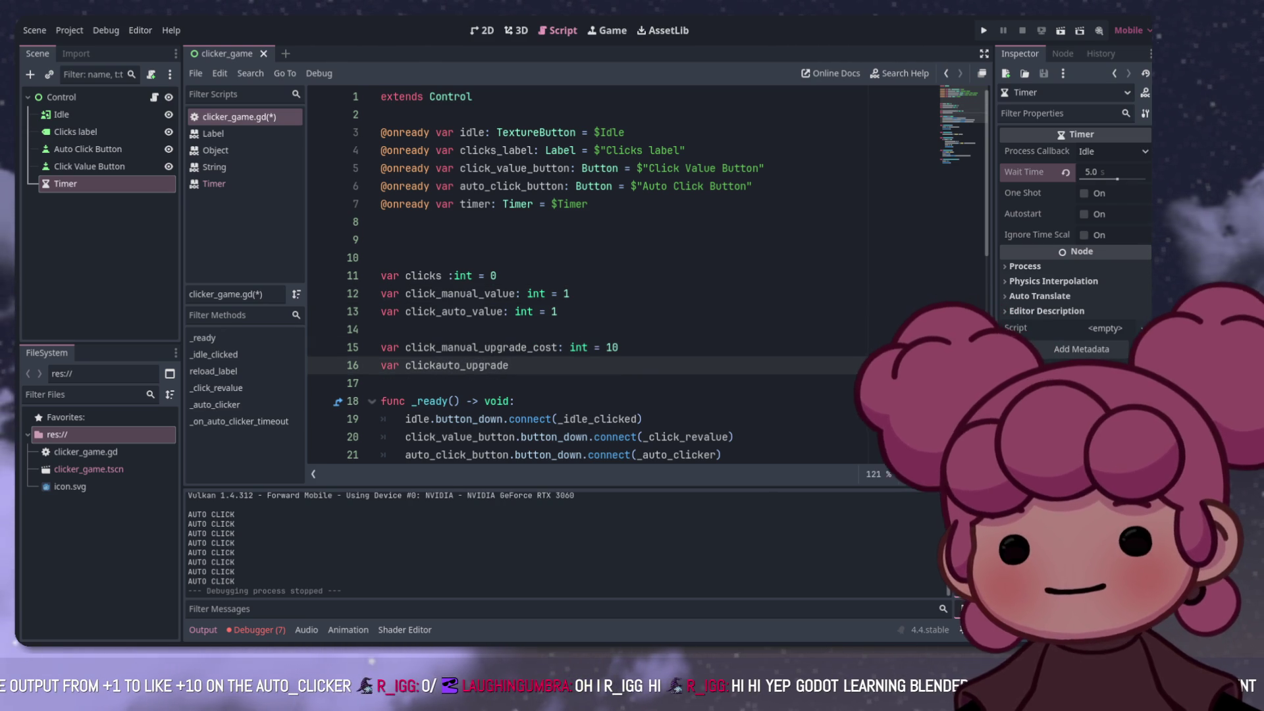
pyautogui.click(435, 365)
pyautogui.write('_')
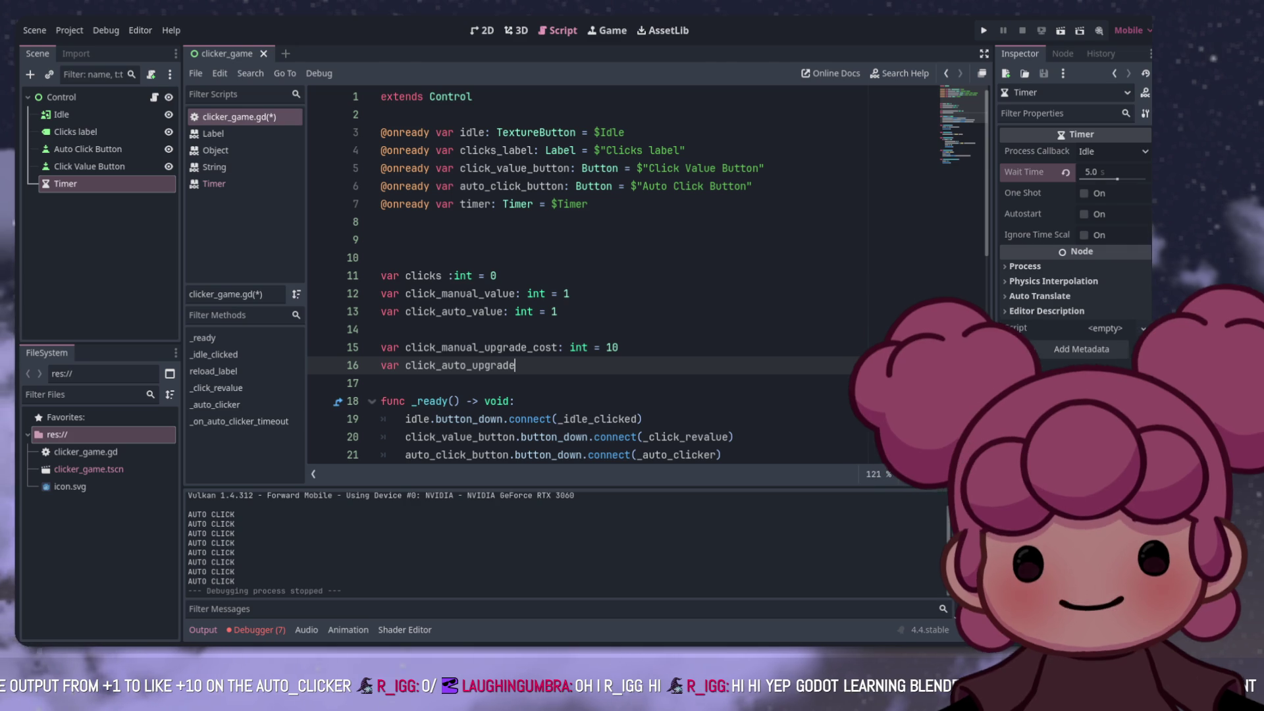
pyautogui.write('_cost= ')
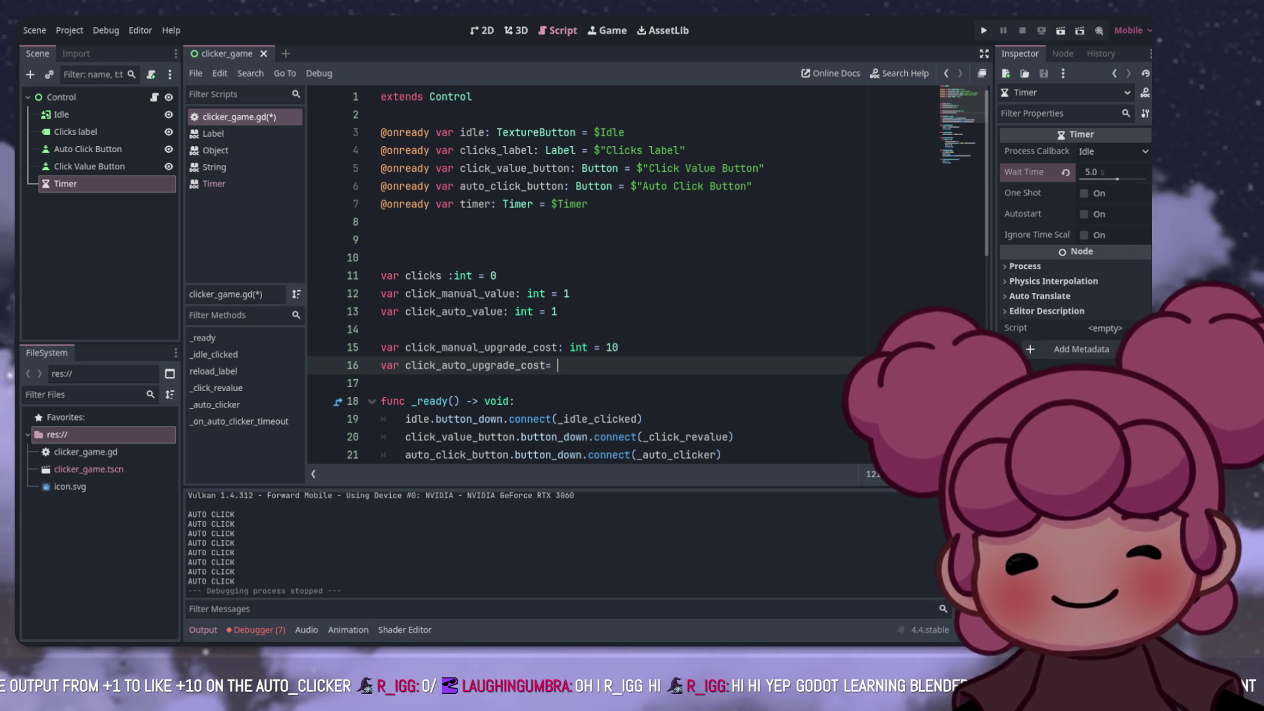
pyautogui.press('BackSpace')
pyautogui.press('BackSpace')
pyautogui.write(': in')
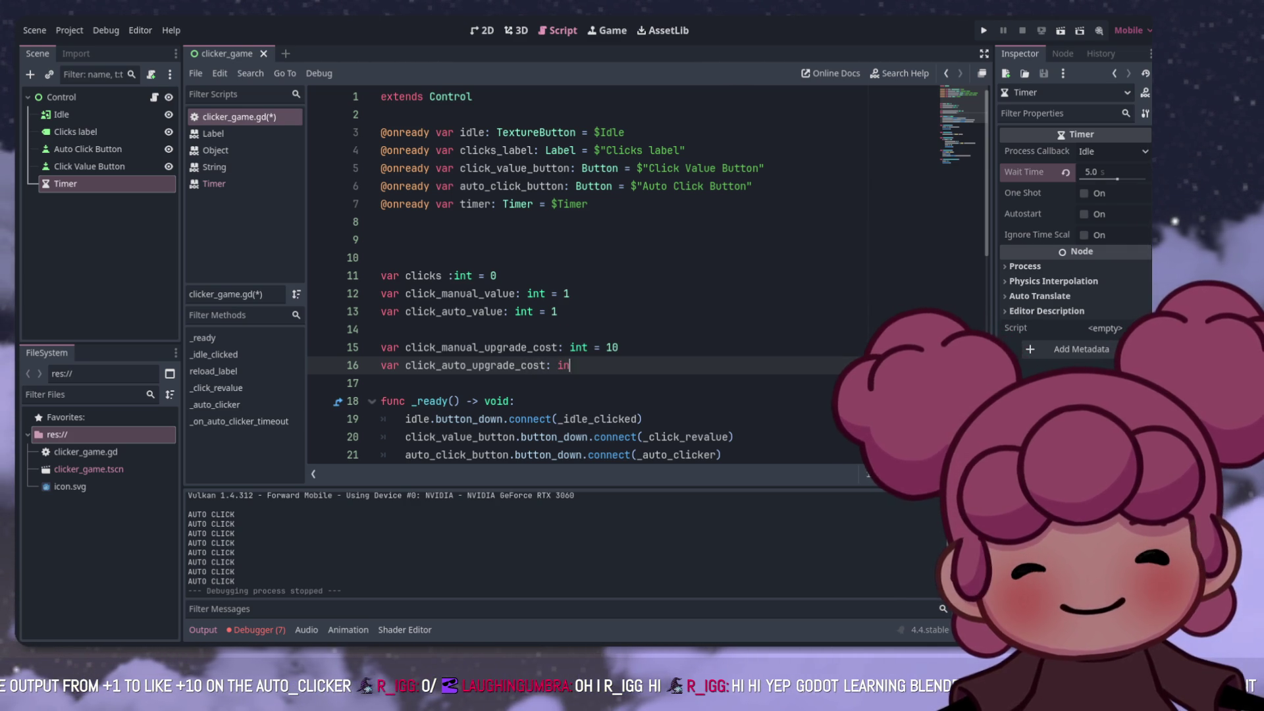
pyautogui.write('t = ')
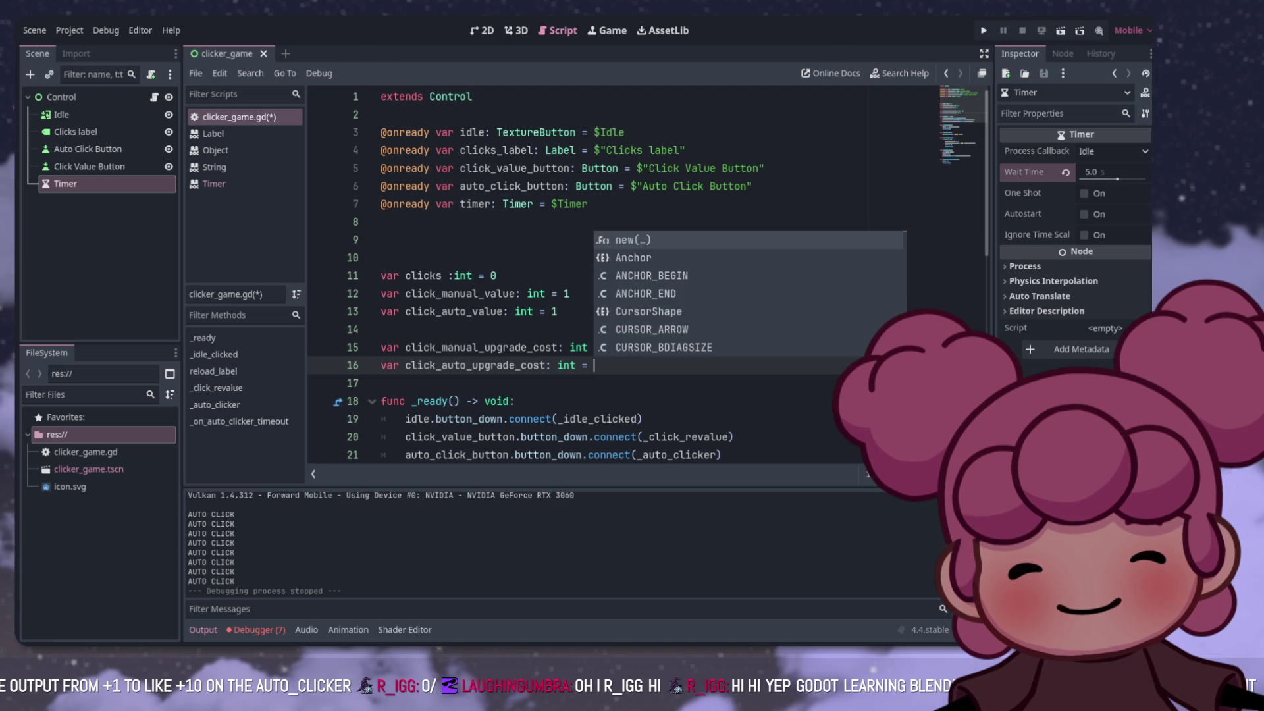
pyautogui.write('10')
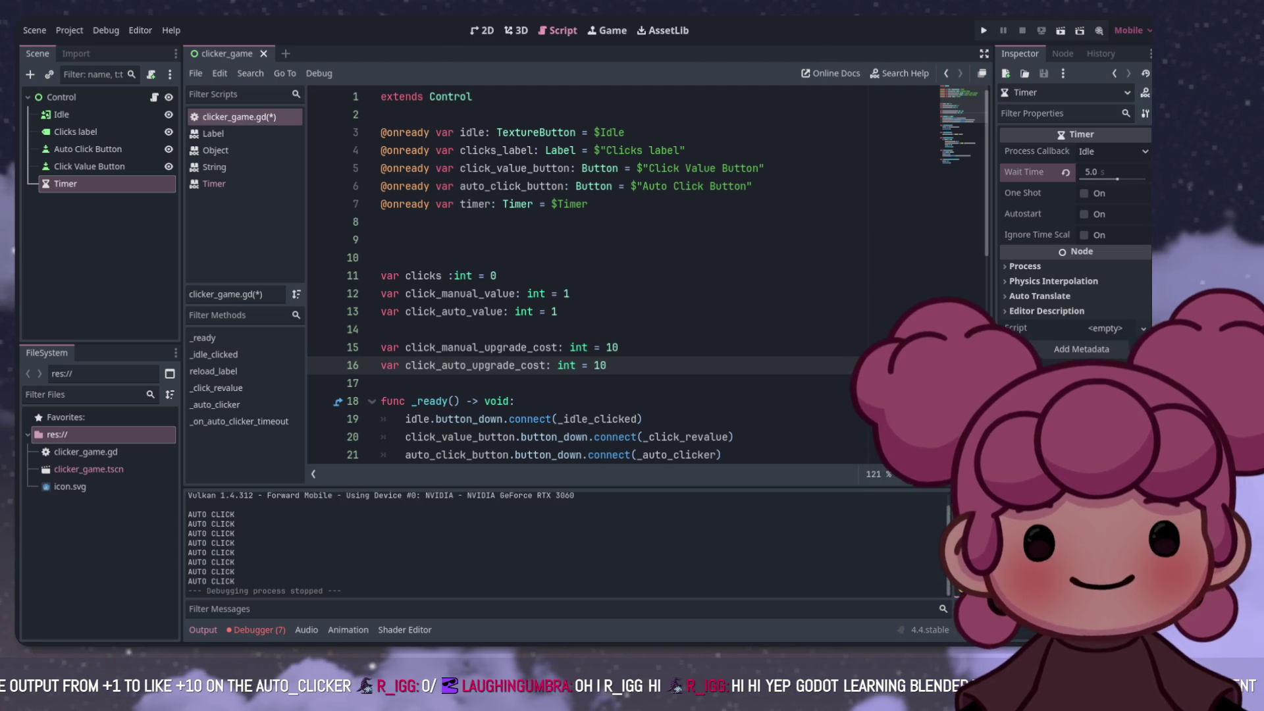
# Step: Locate the click_manual_upgrade_cost declaration and the hardcoded 10 in the upgrade check
pyautogui.scroll(-8, 625, 277)
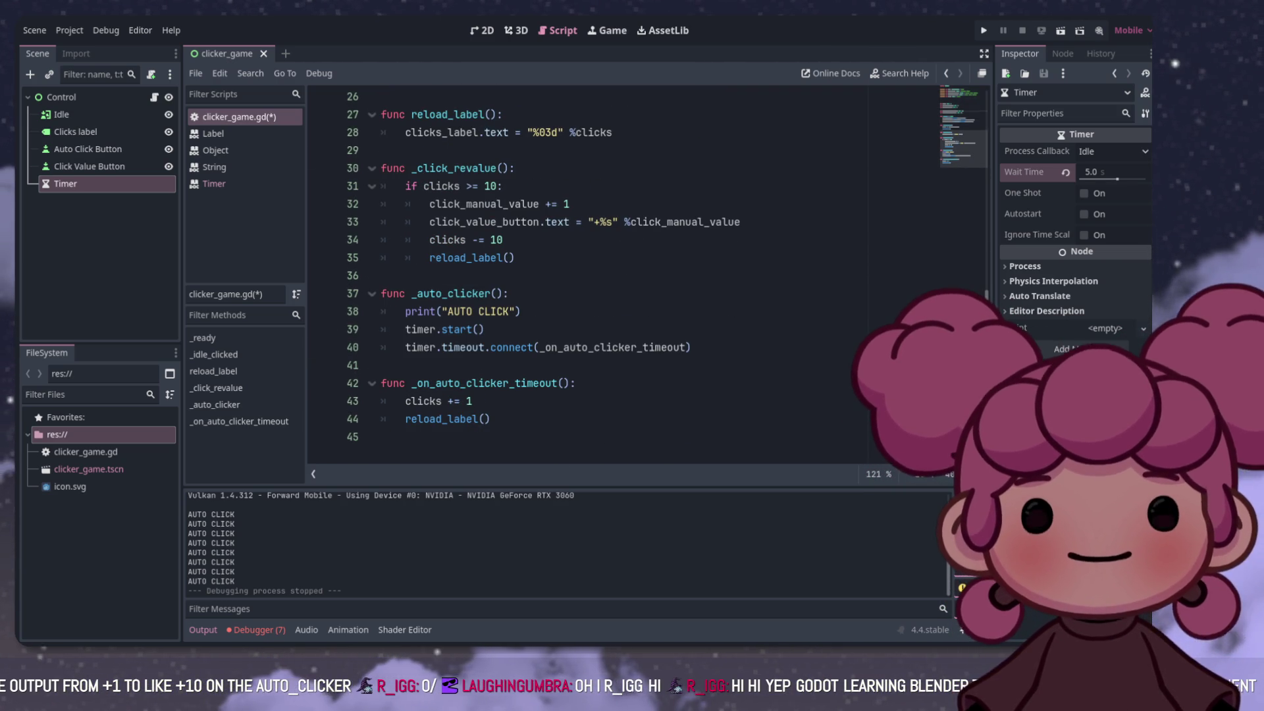
pyautogui.scroll(6, 625, 277)
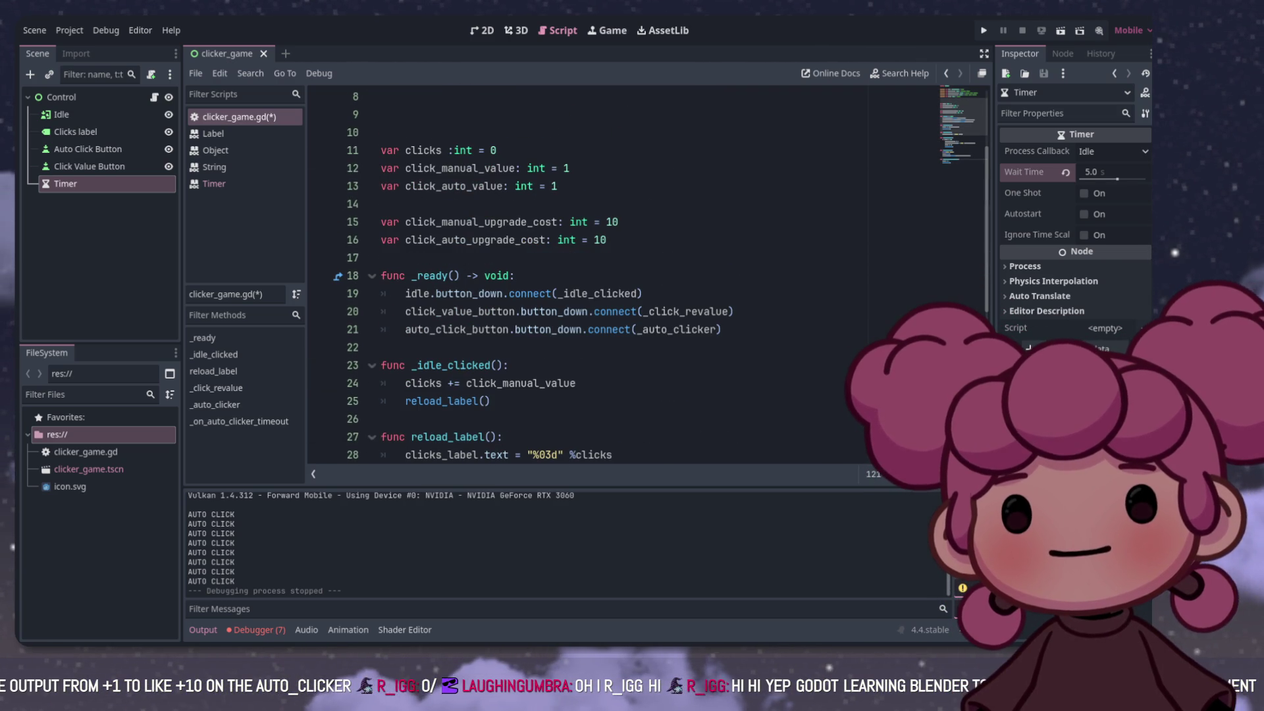
pyautogui.click(405, 222)
pyautogui.scroll(1, 626, 276)
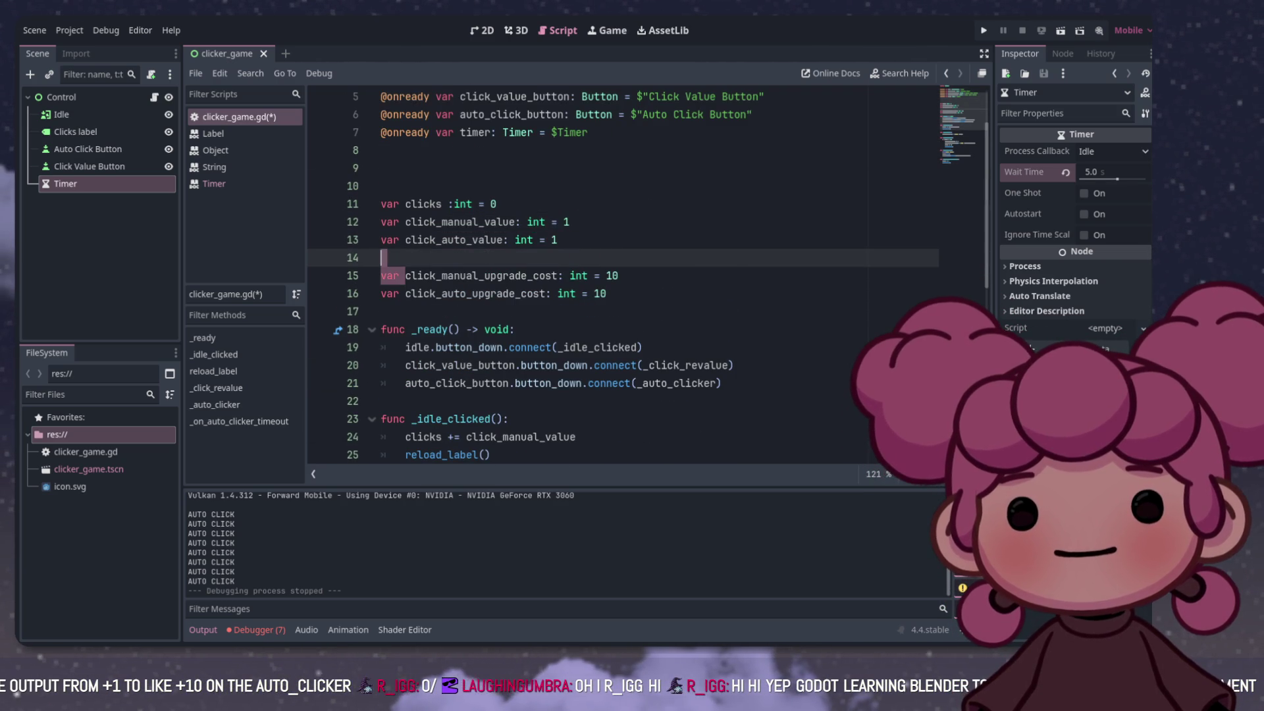
pyautogui.scroll(-7, 625, 276)
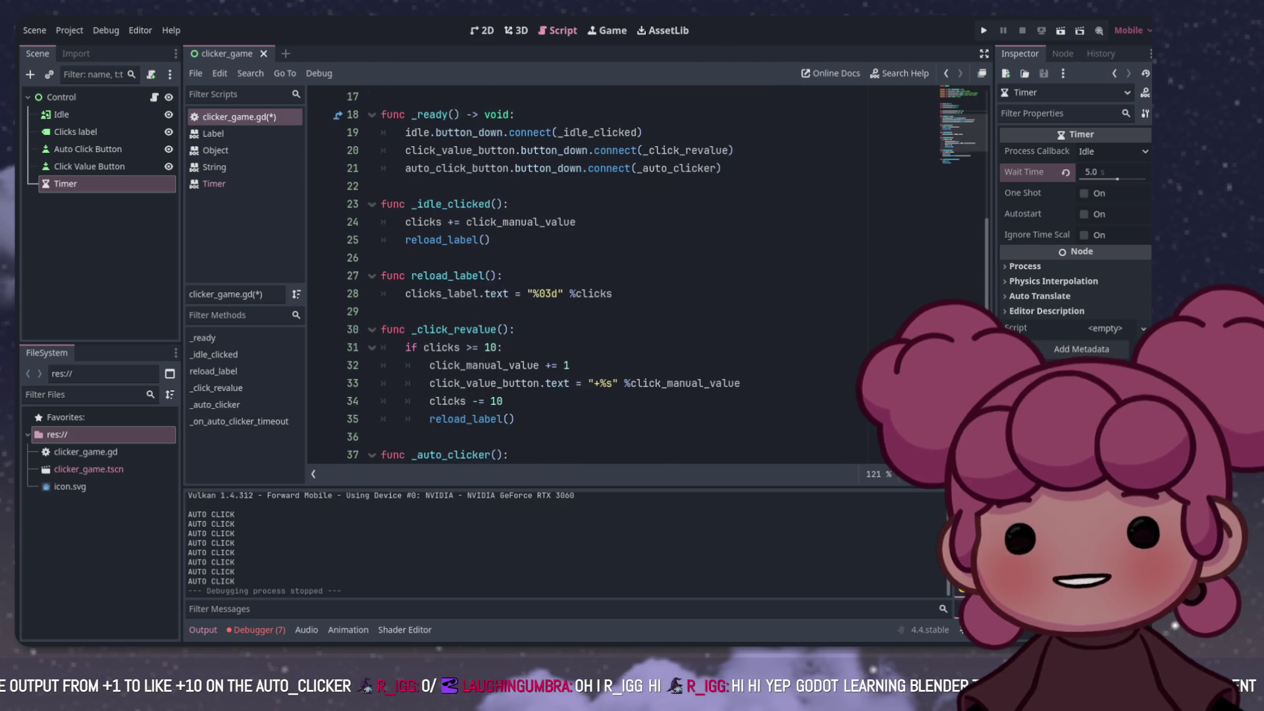
pyautogui.click(490, 186)
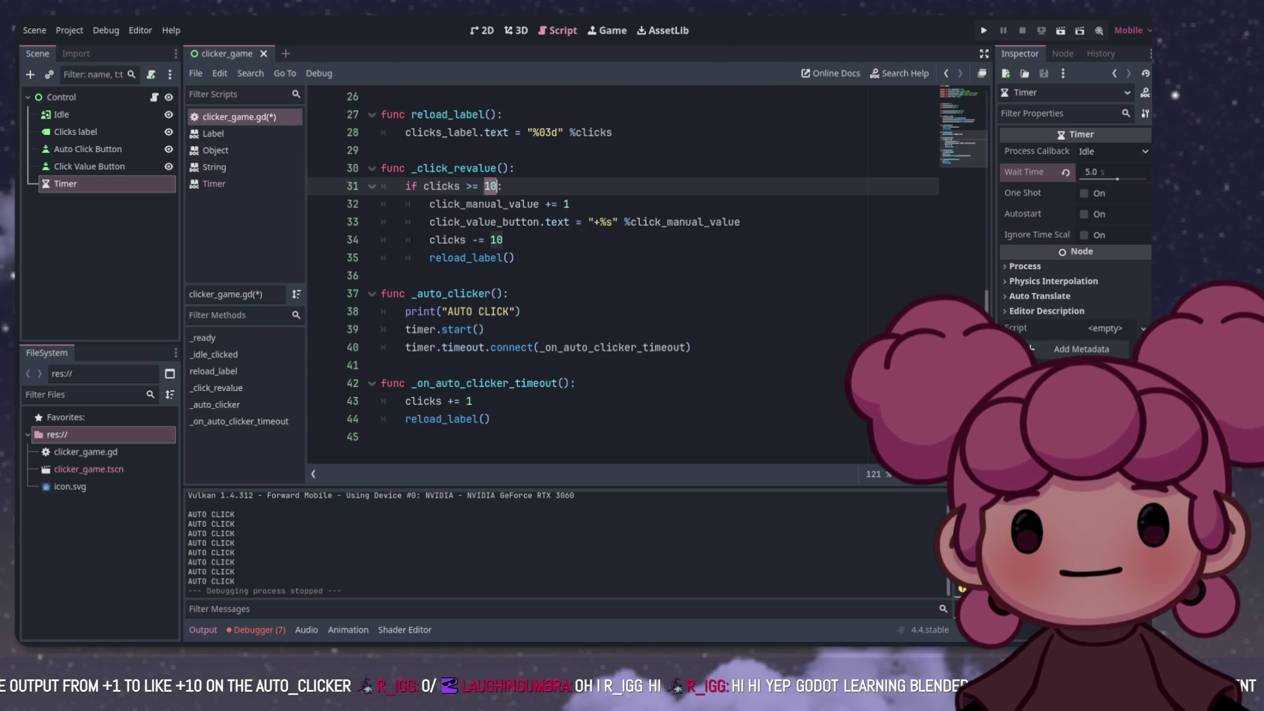
pyautogui.write('click_manual_upgrade_cost')
pyautogui.click(516, 258)
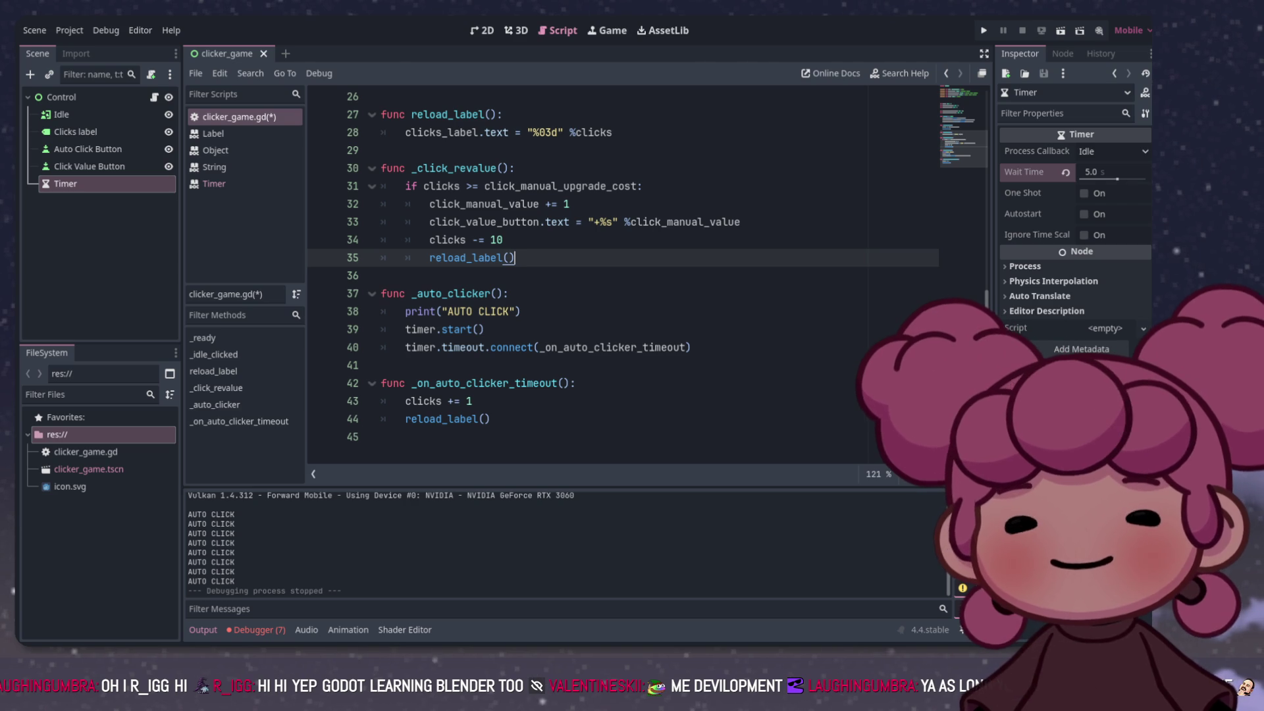
# Step: Add a line in the upgrade check raising click_manual_upgrade_cost by 10 (+= 10)
pyautogui.click(643, 185)
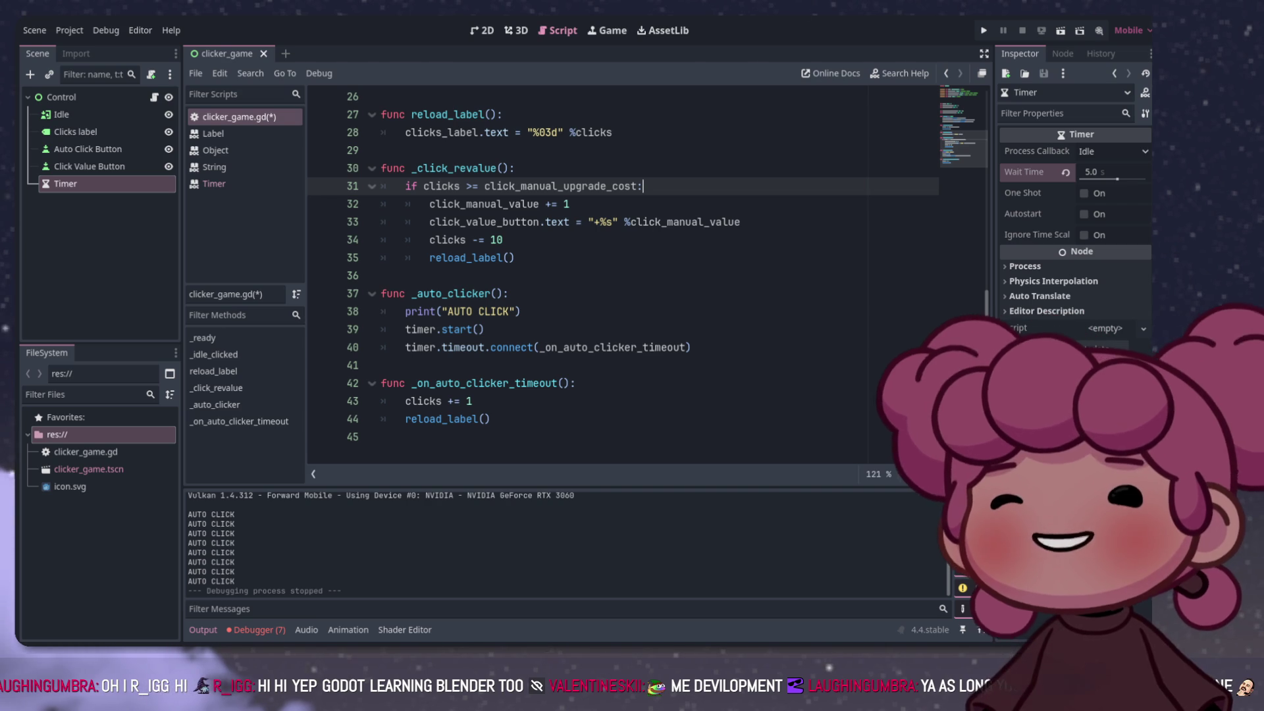
pyautogui.press('Return')
pyautogui.write('click_manual_upgrade_cost')
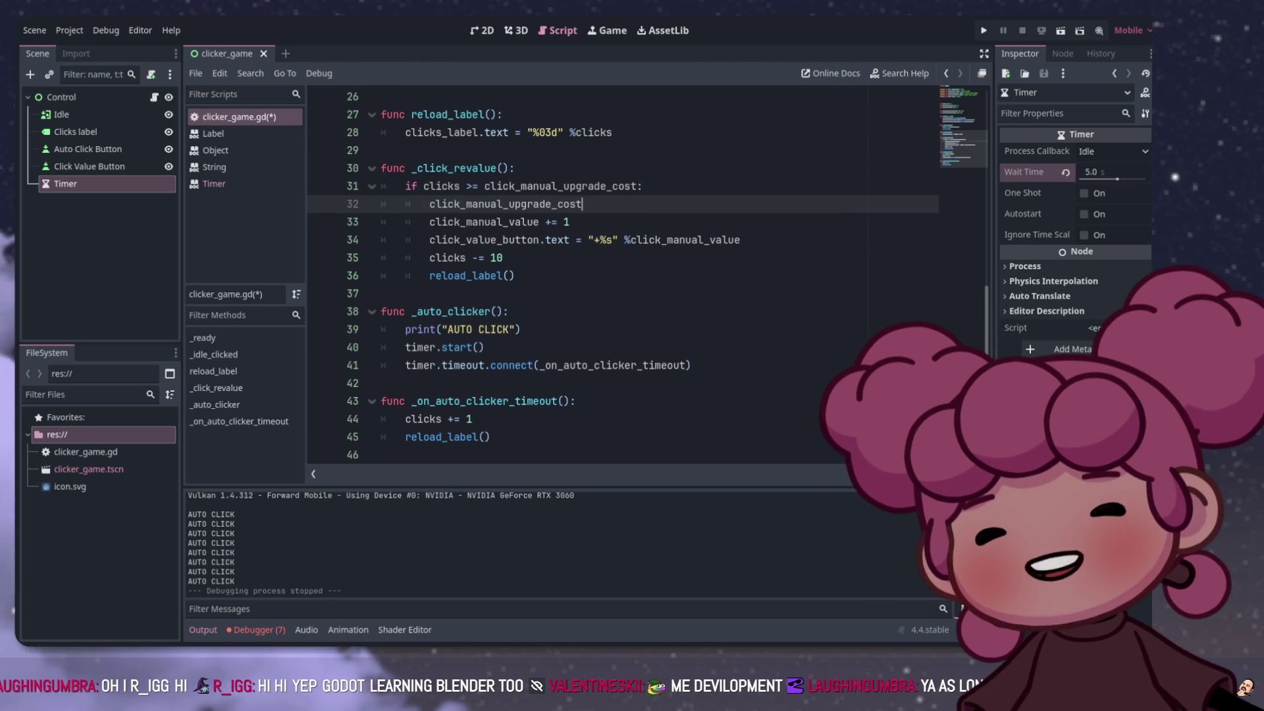
pyautogui.write(' =')
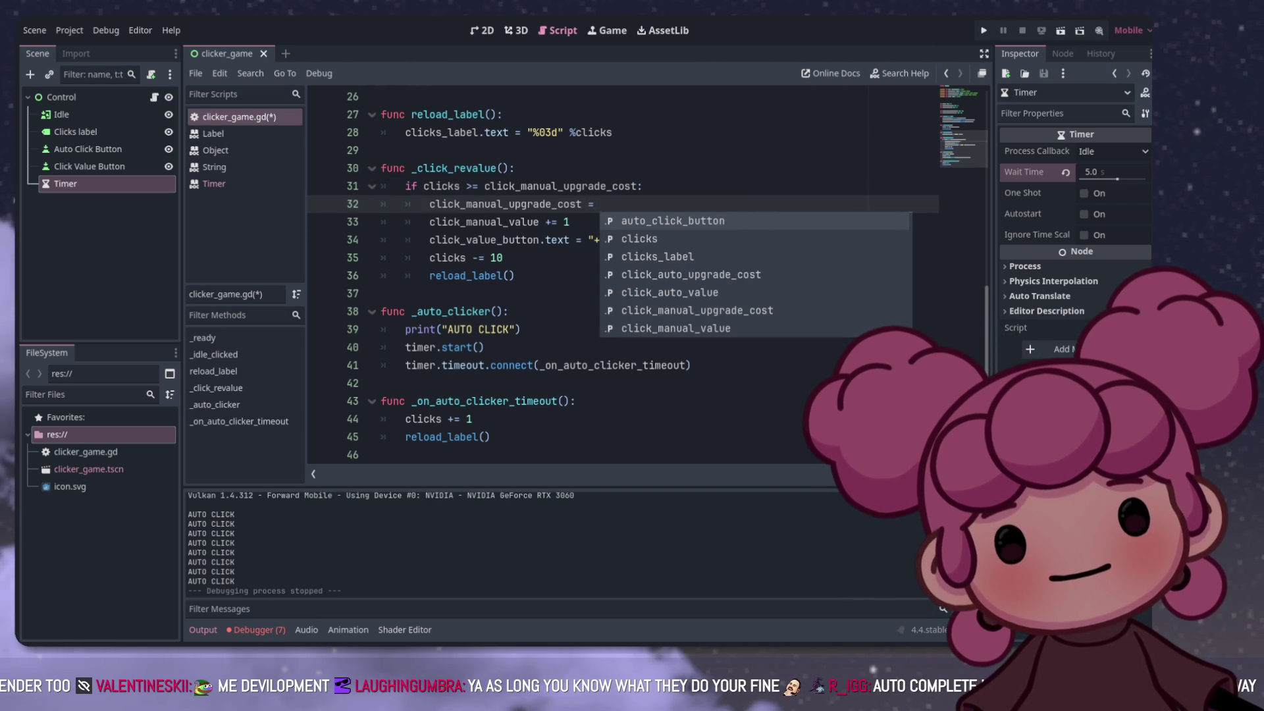
pyautogui.press('BackSpace')
pyautogui.write('+ 10')
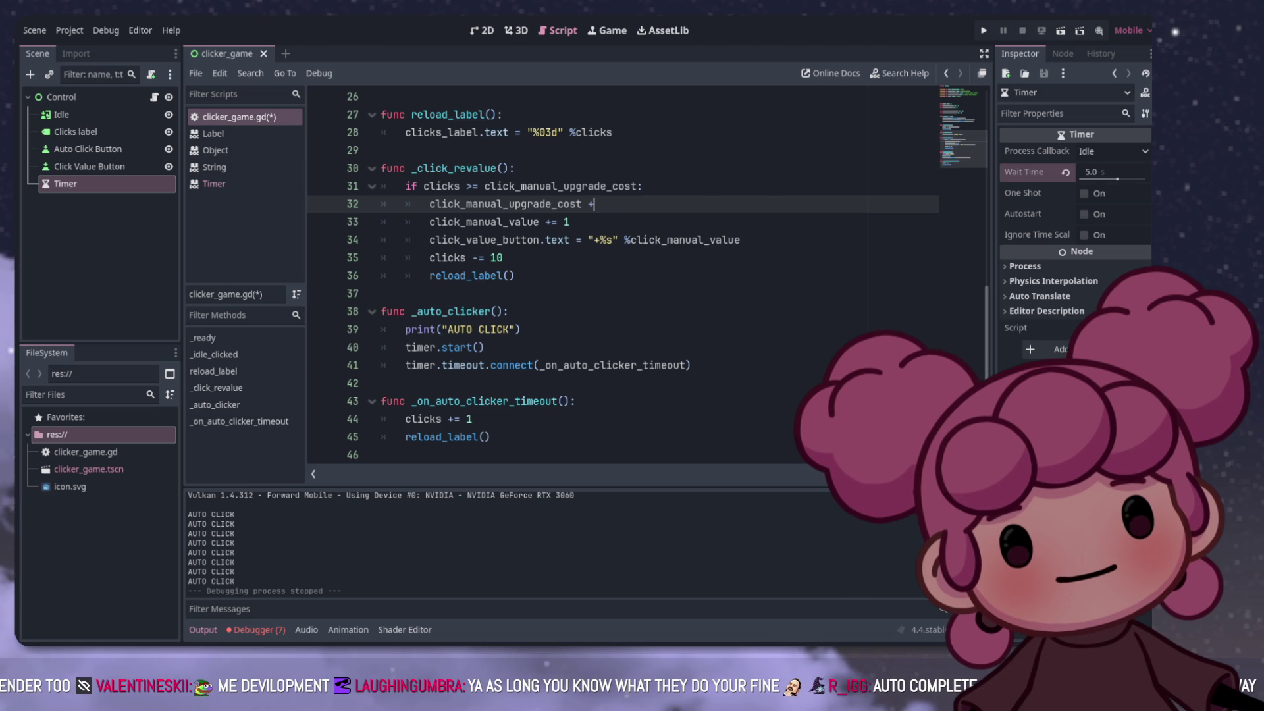
pyautogui.press('BackSpace')
pyautogui.press('BackSpace')
pyautogui.press('BackSpace')
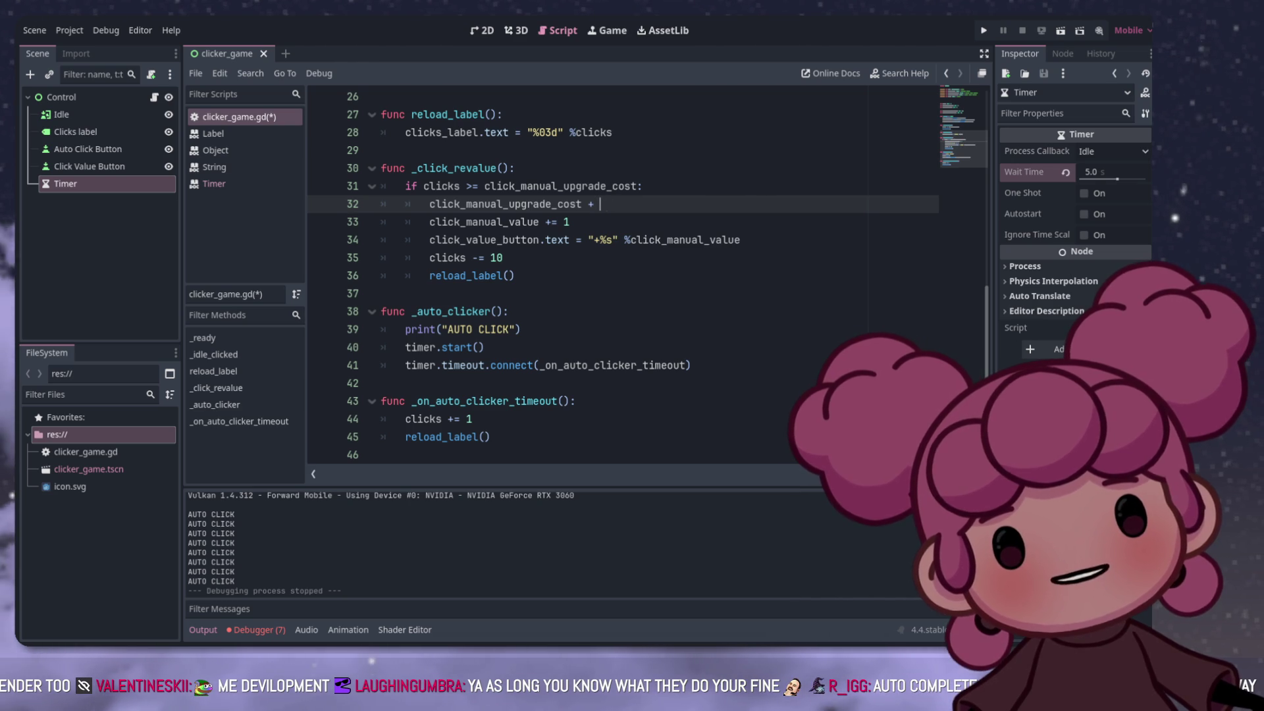
pyautogui.write('= 10')
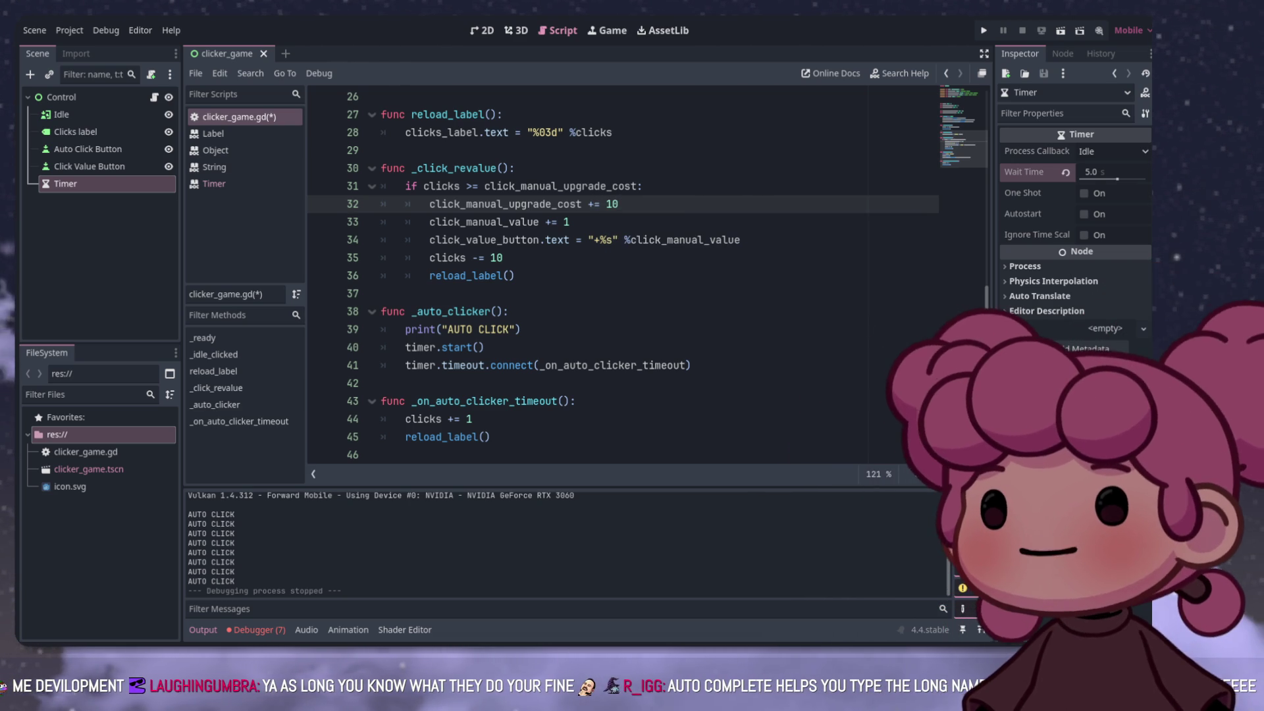
pyautogui.press('Down')
pyautogui.press('Down')
pyautogui.press('Down')
pyautogui.press('Down')
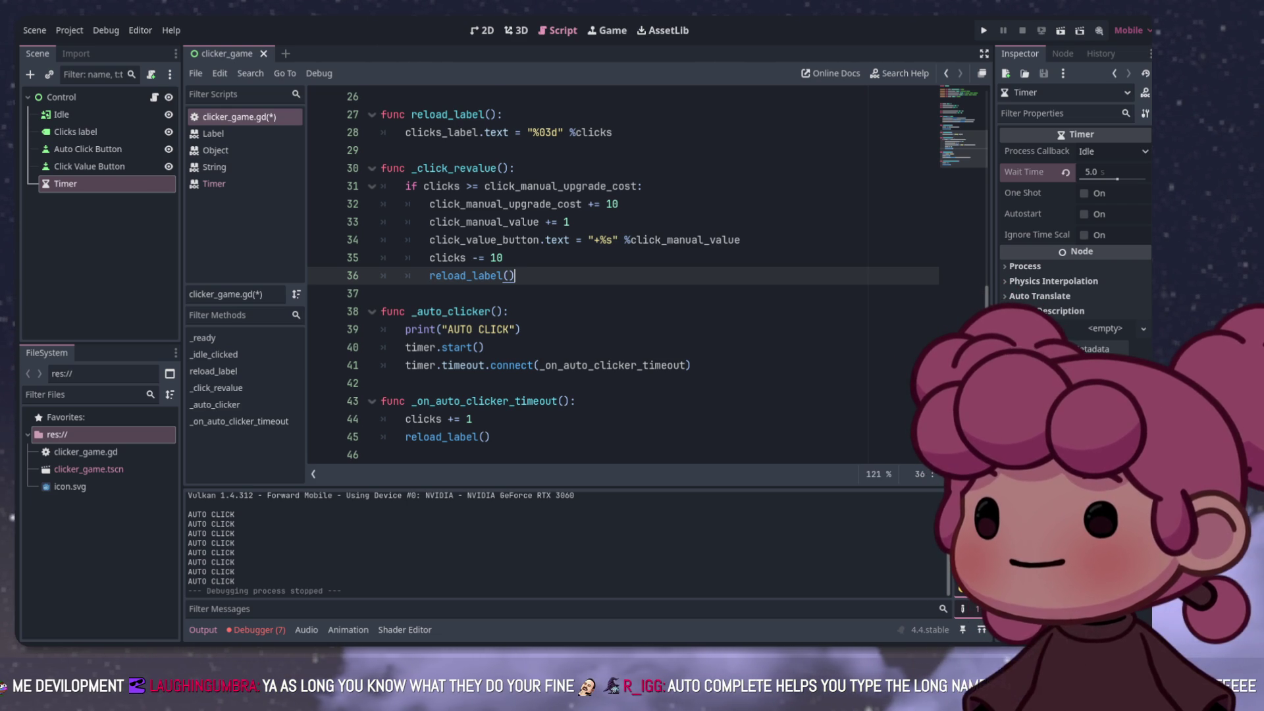
pyautogui.scroll(-1, 622, 276)
pyautogui.click(382, 436)
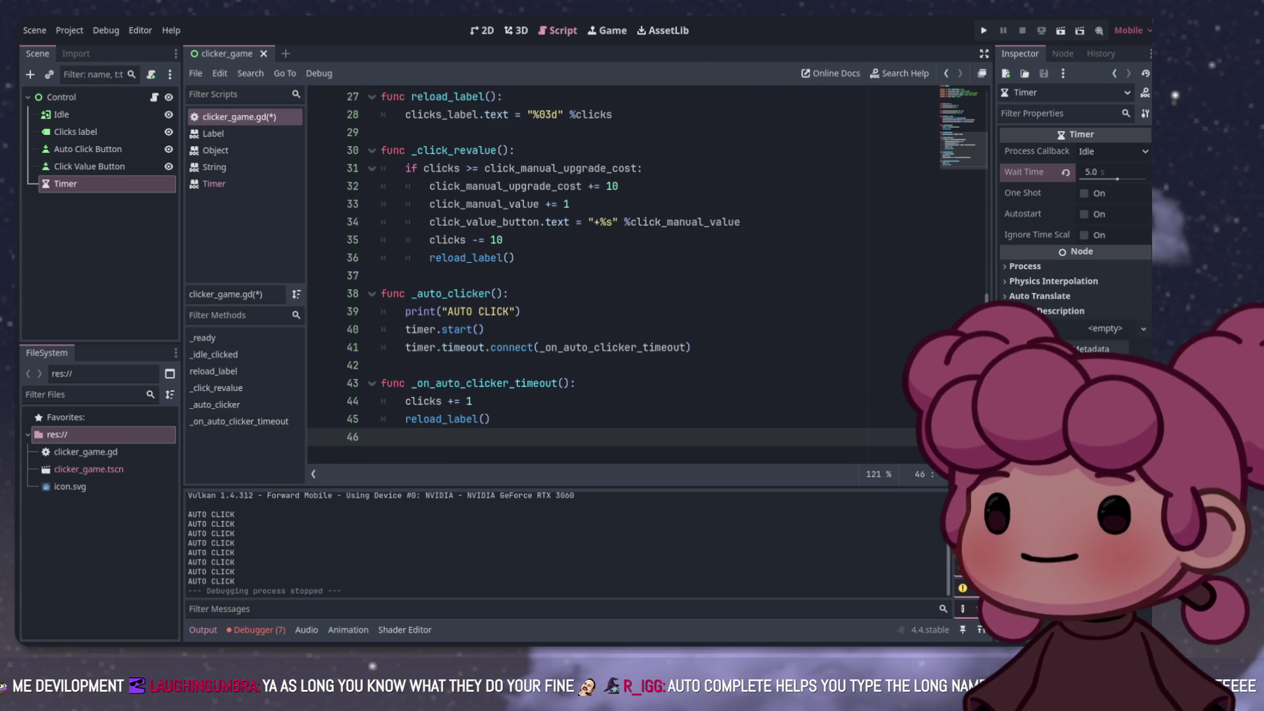
pyautogui.click(472, 401)
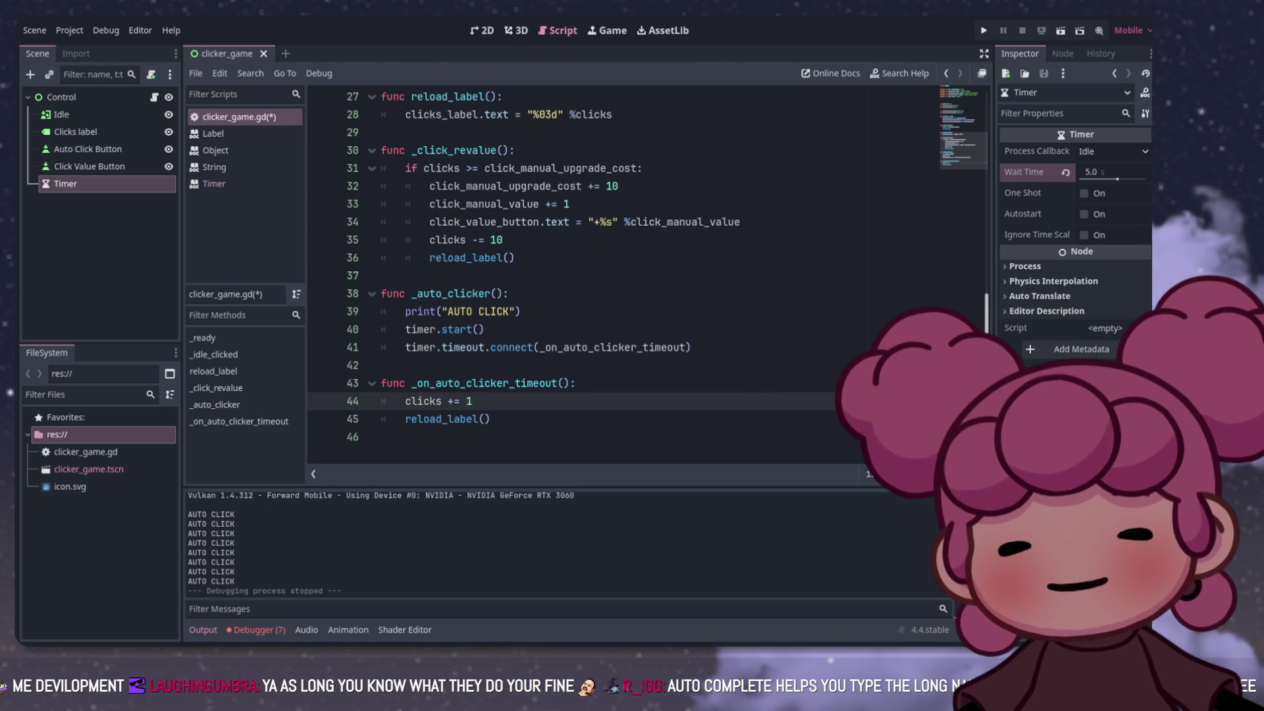
pyautogui.click(490, 418)
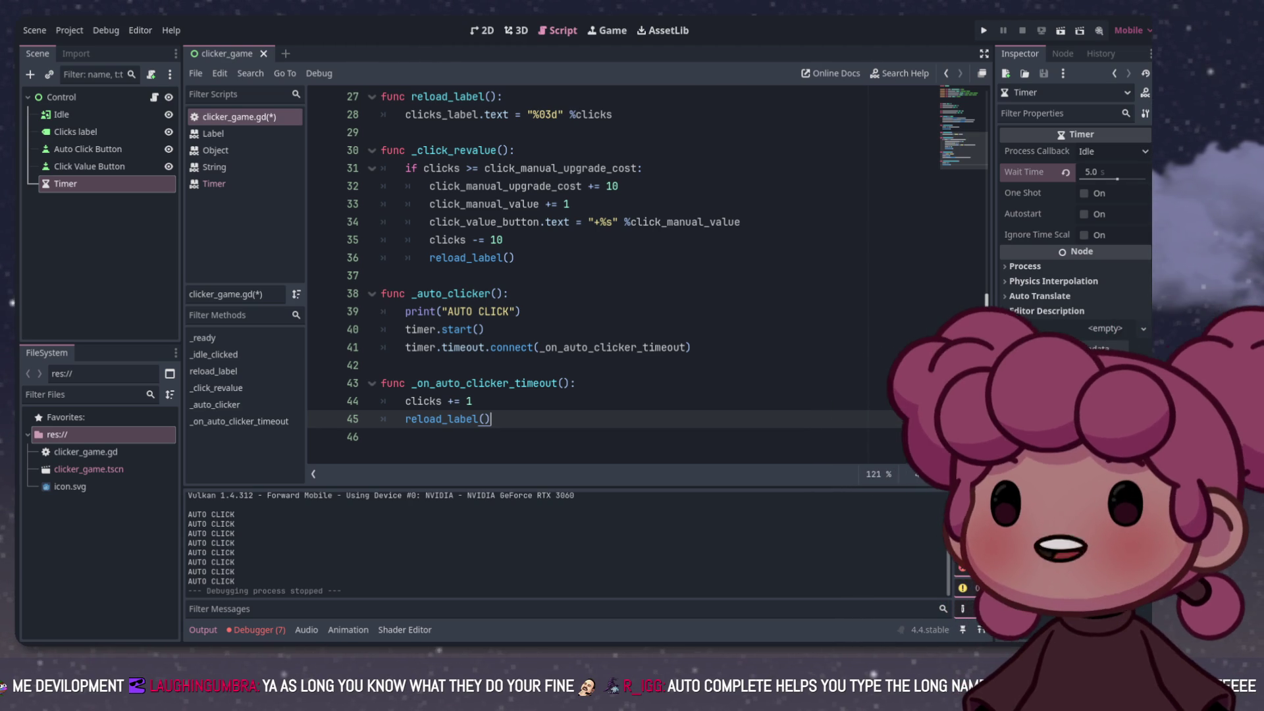
pyautogui.click(473, 401)
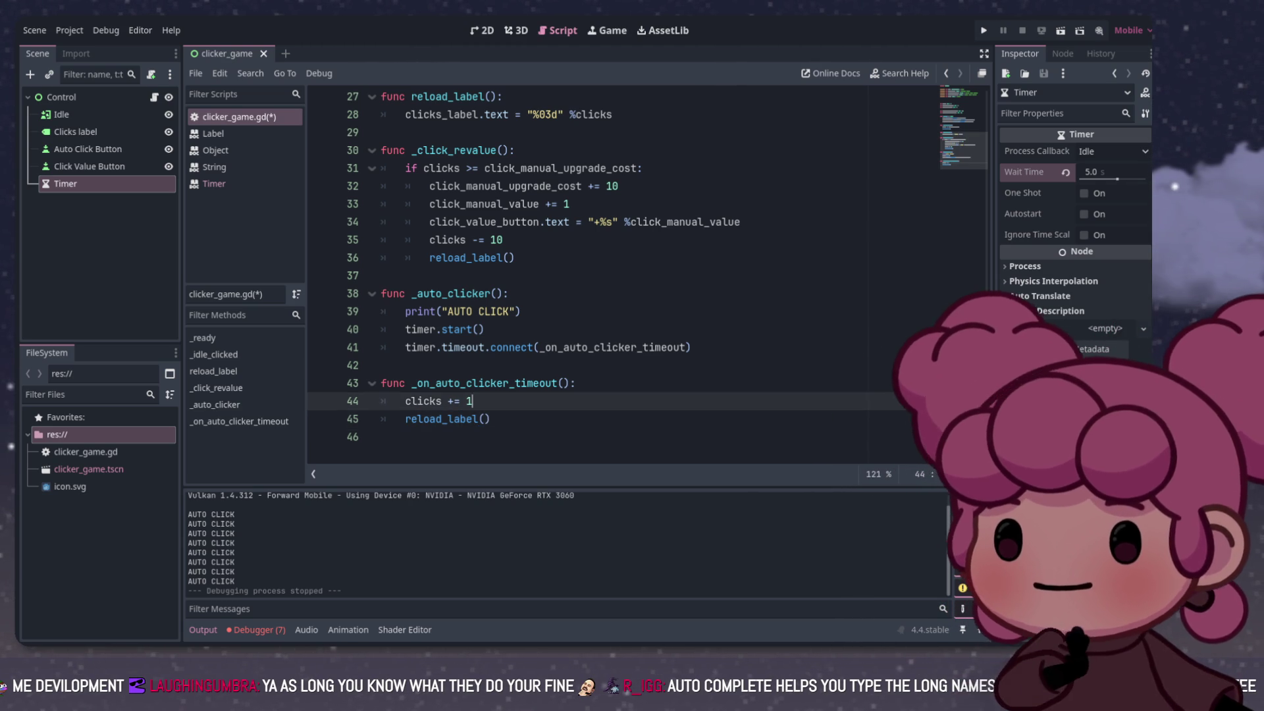
pyautogui.click(491, 419)
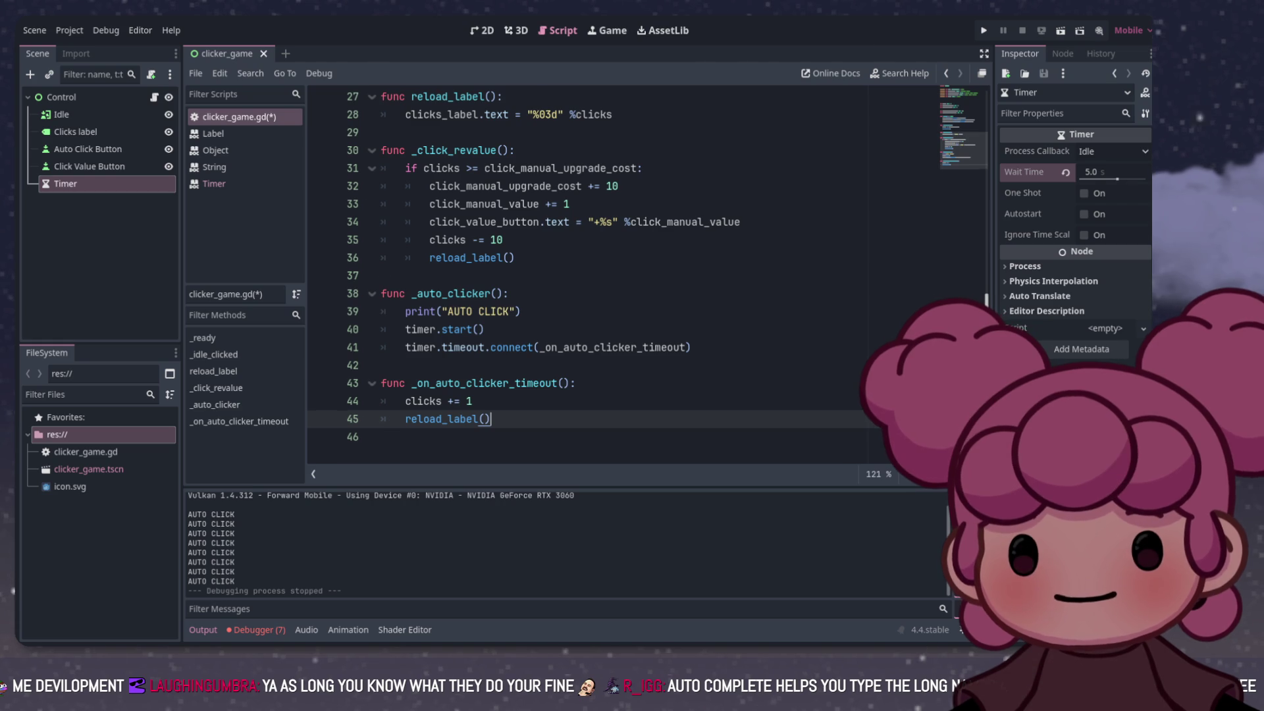
pyautogui.scroll(3, 586, 263)
pyautogui.scroll(-3, 586, 263)
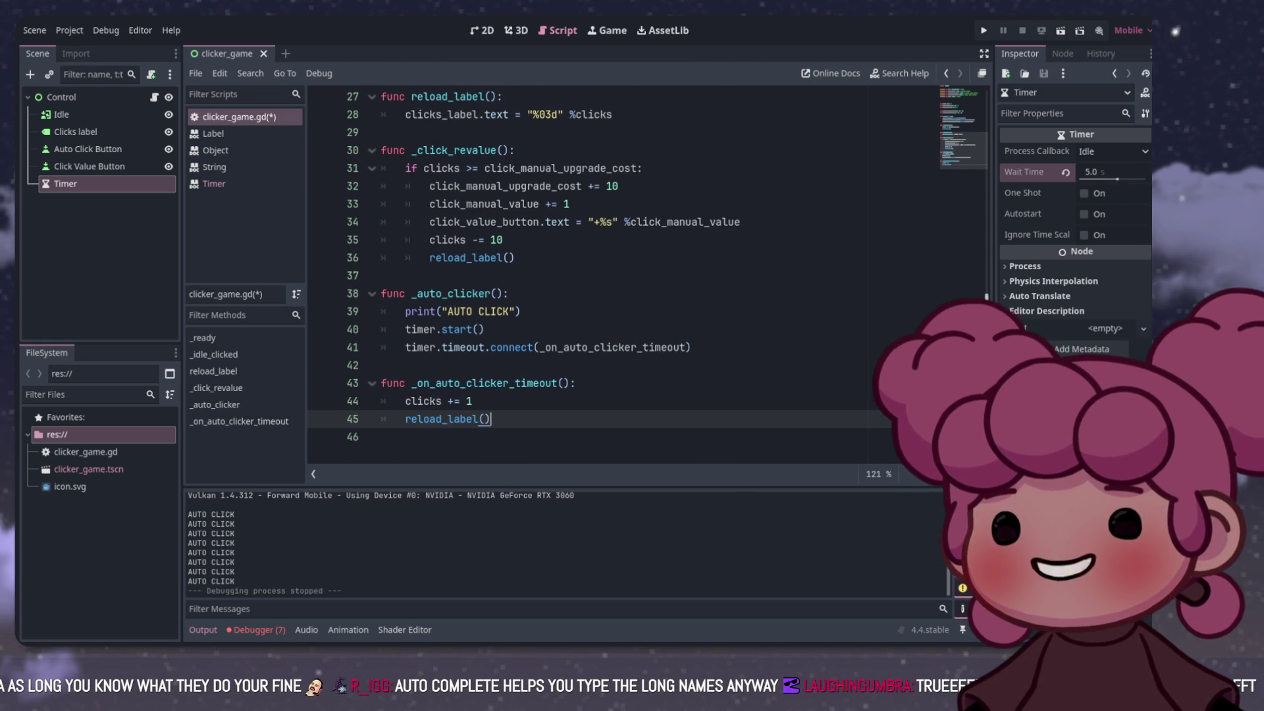
pyautogui.click(381, 365)
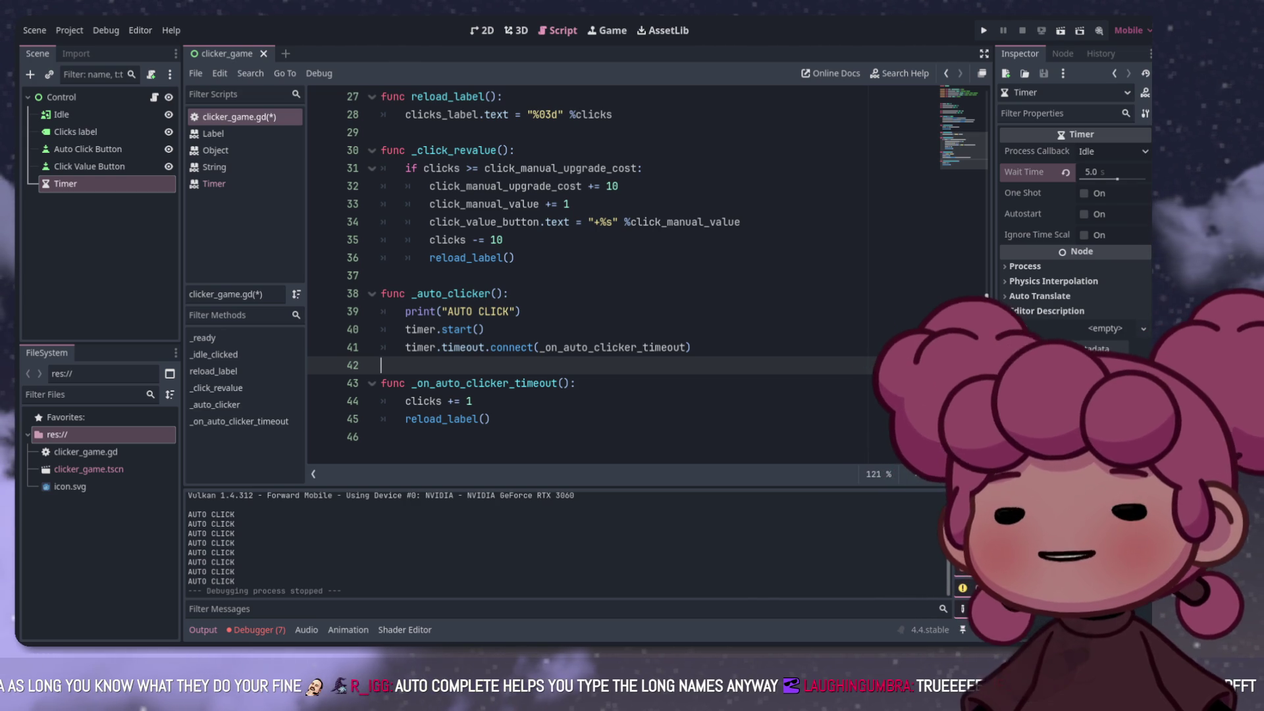
pyautogui.click(521, 312)
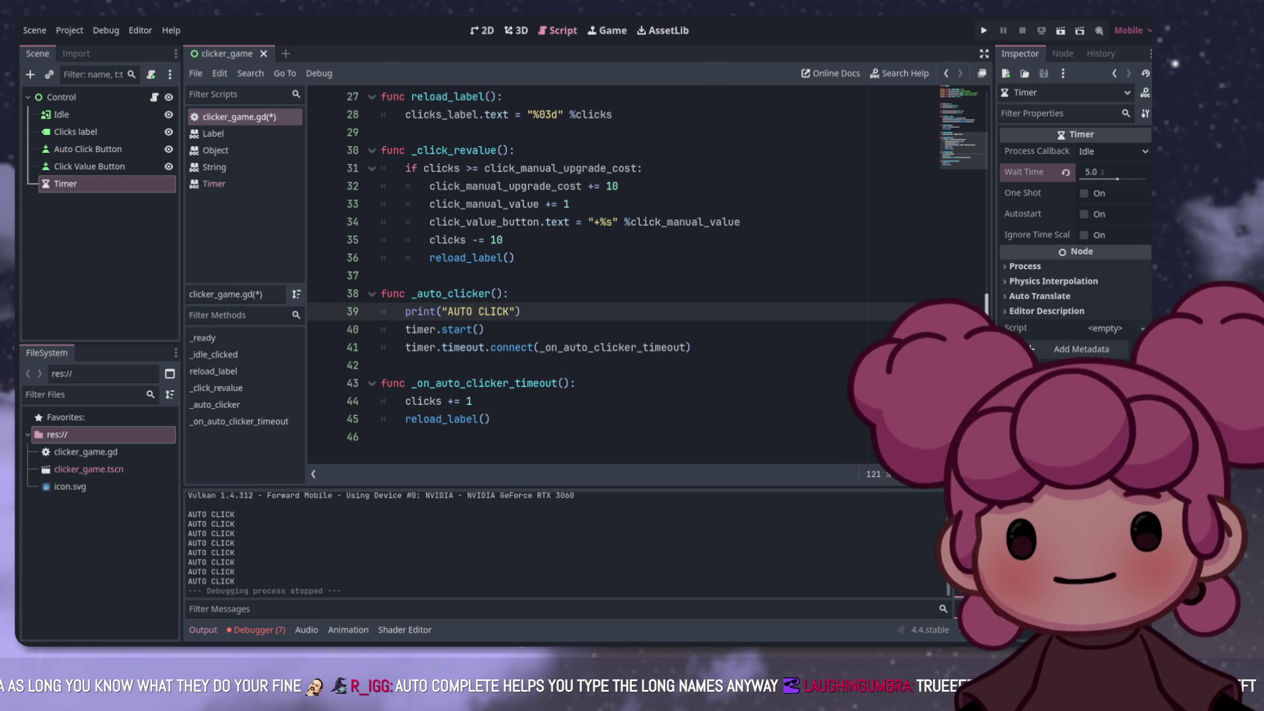
pyautogui.click(508, 294)
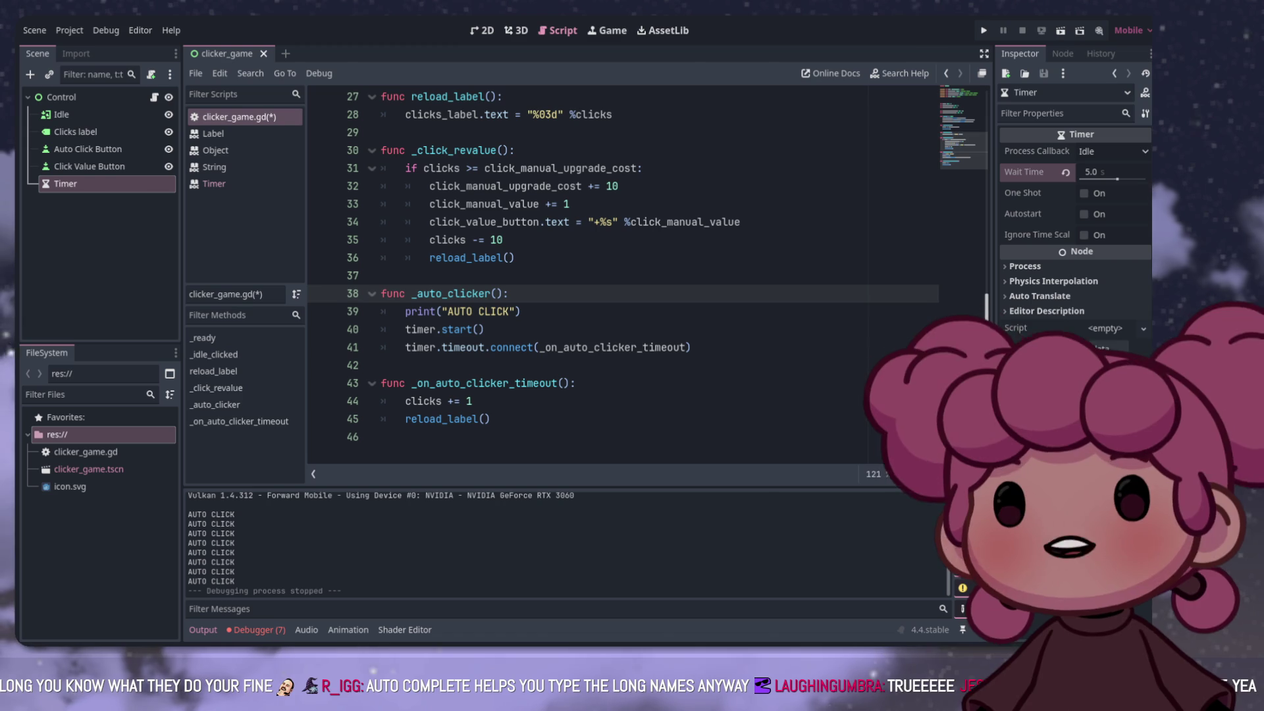
pyautogui.click(412, 293)
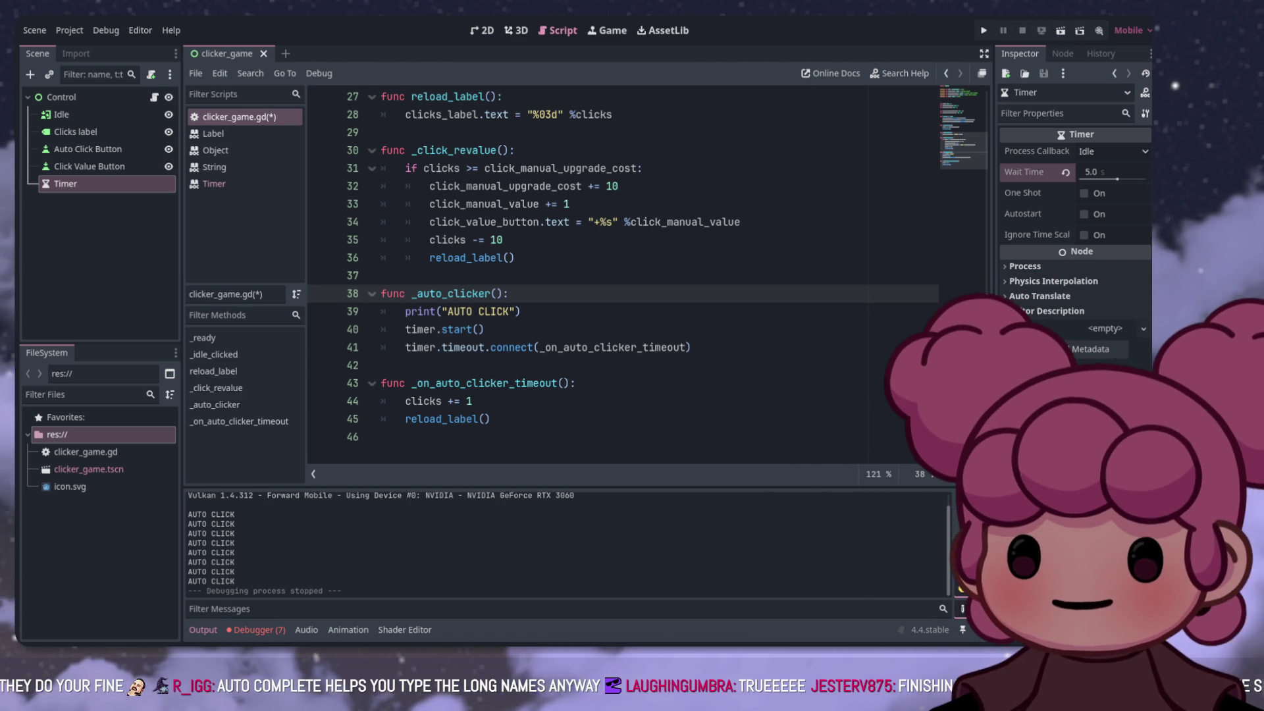
pyautogui.click(504, 258)
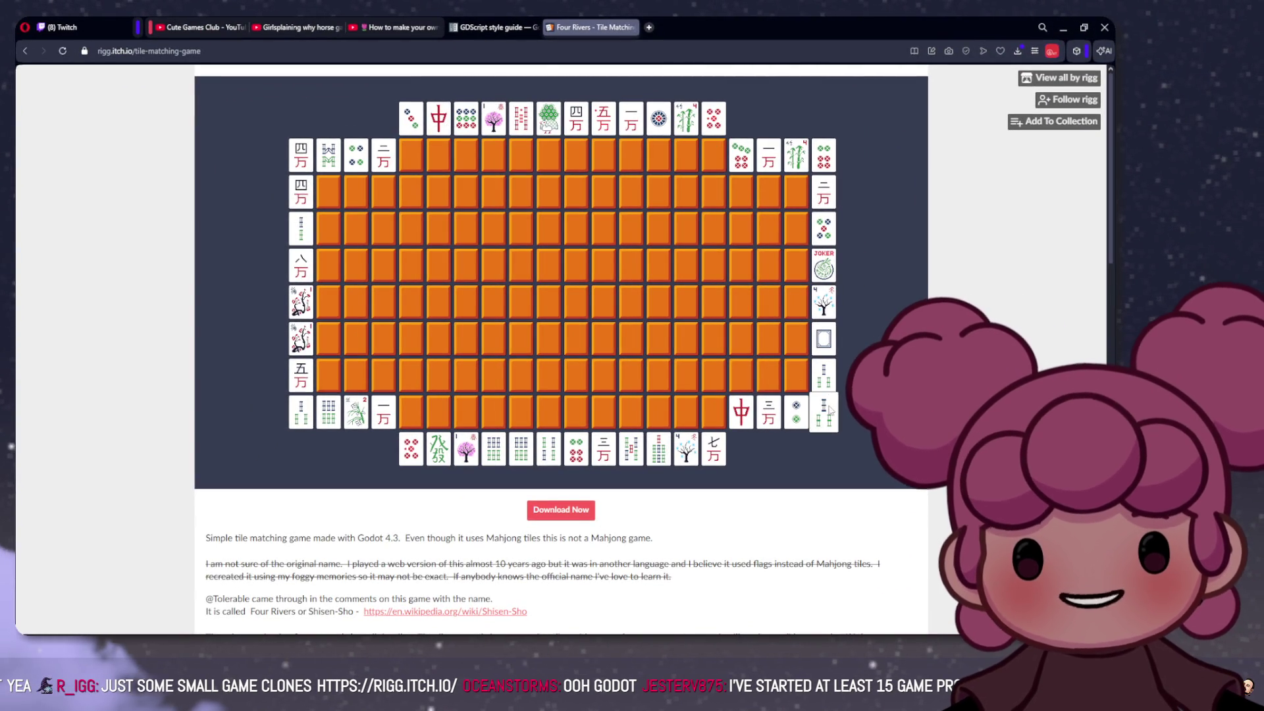
# Step: Clear several matching tile pairs in Four Rivers, then scroll down to the game's description
pyautogui.click(829, 384)
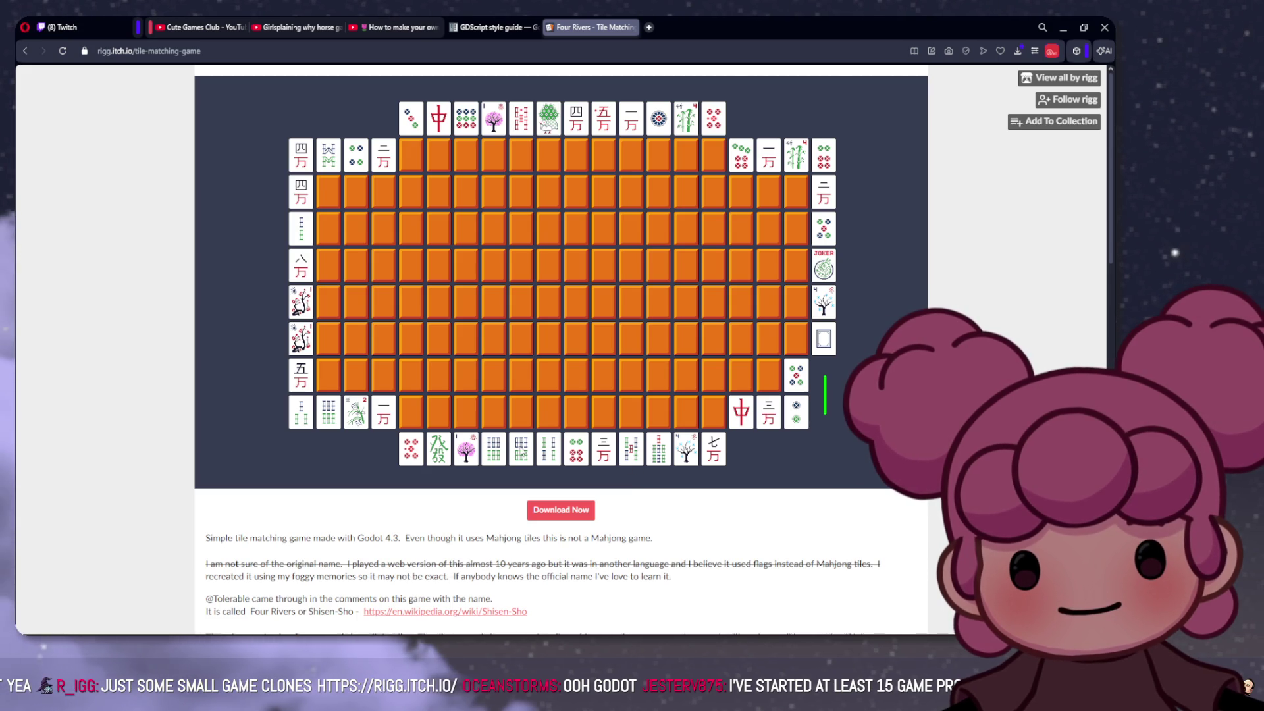
pyautogui.click(328, 412)
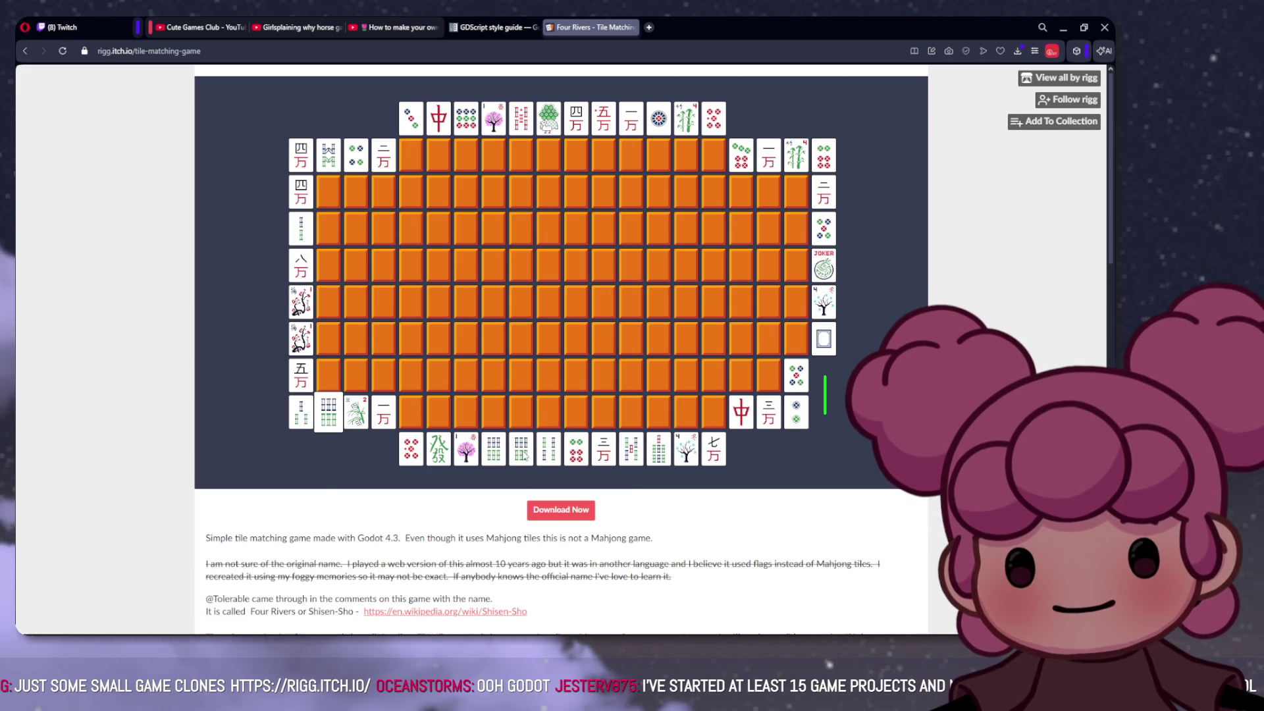
pyautogui.click(521, 450)
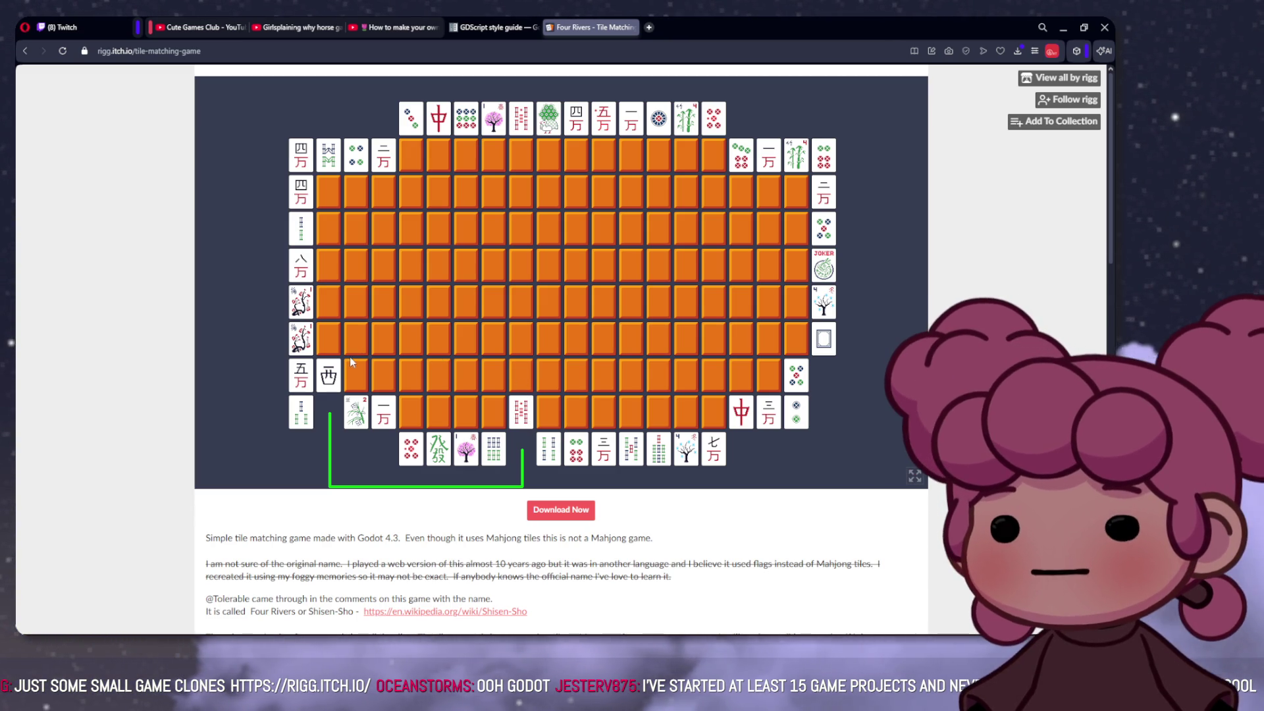
pyautogui.click(301, 412)
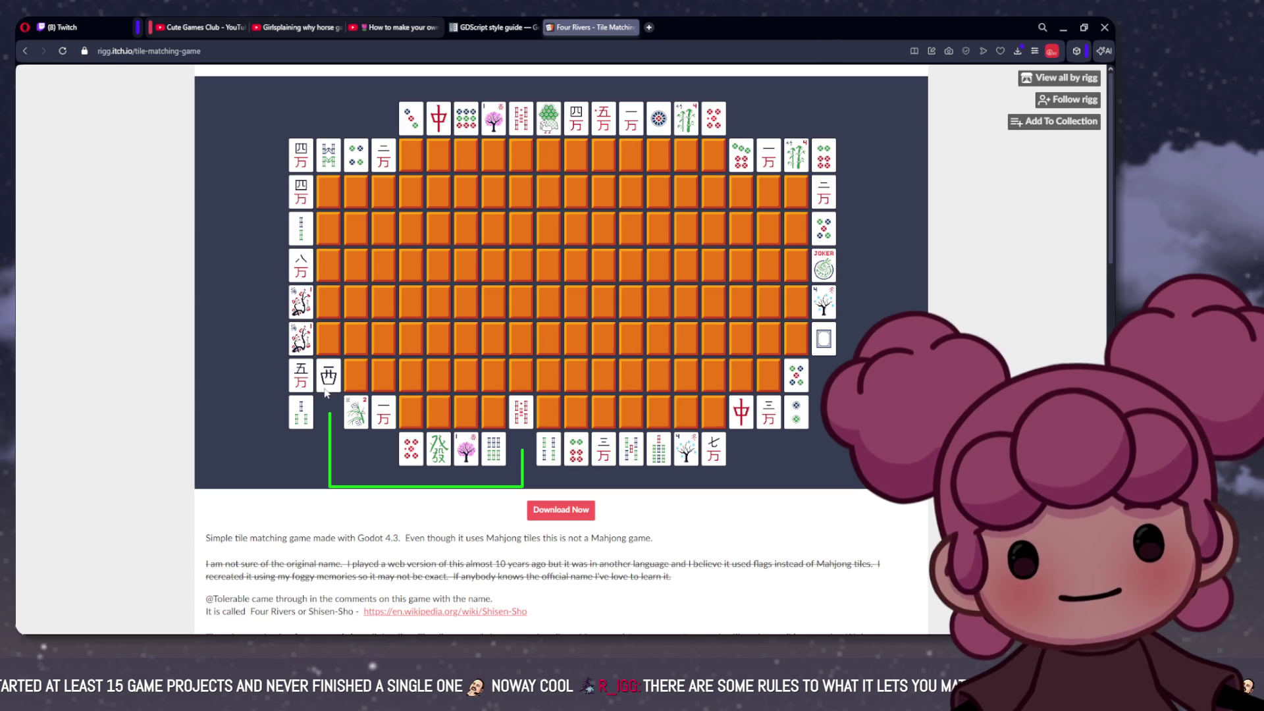
pyautogui.moveTo(1111, 266)
pyautogui.mouseDown()
pyautogui.moveTo(1112, 346)
pyautogui.moveTo(1114, 327)
pyautogui.mouseUp()
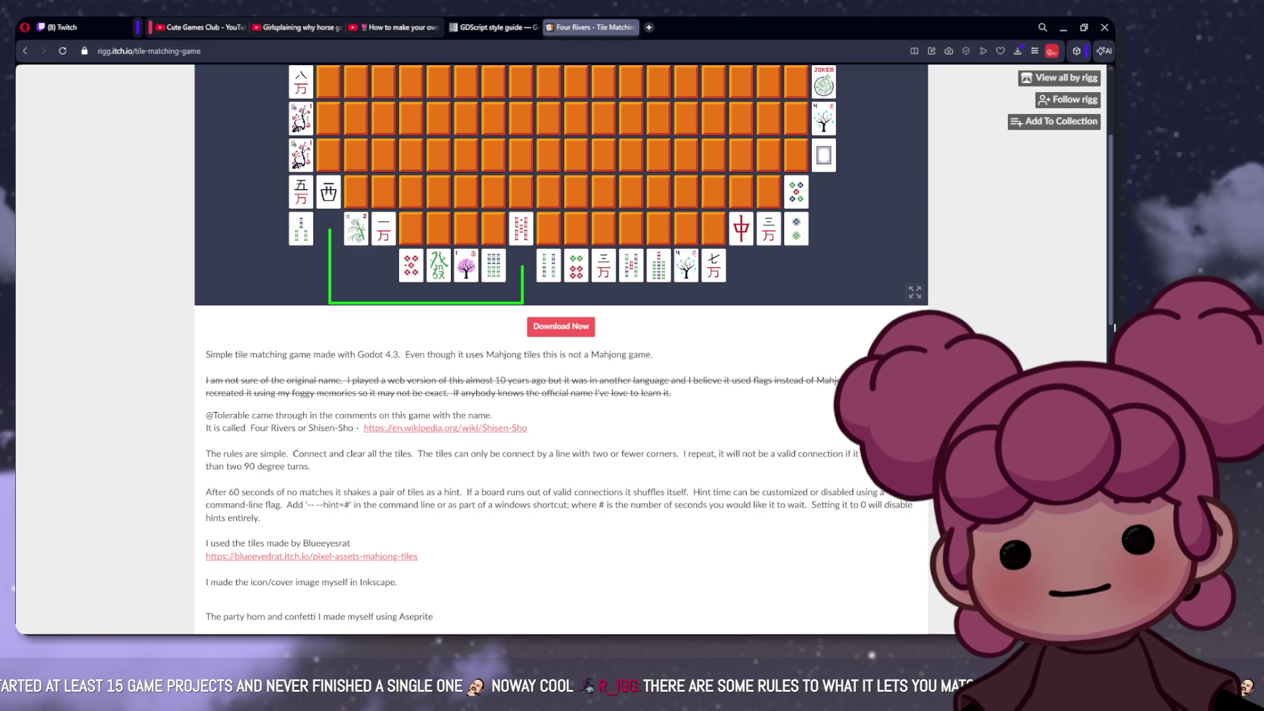
# Step: Scroll back up to the board and clear the matching pair of 三万 tiles
pyautogui.scroll(1, 1114, 327)
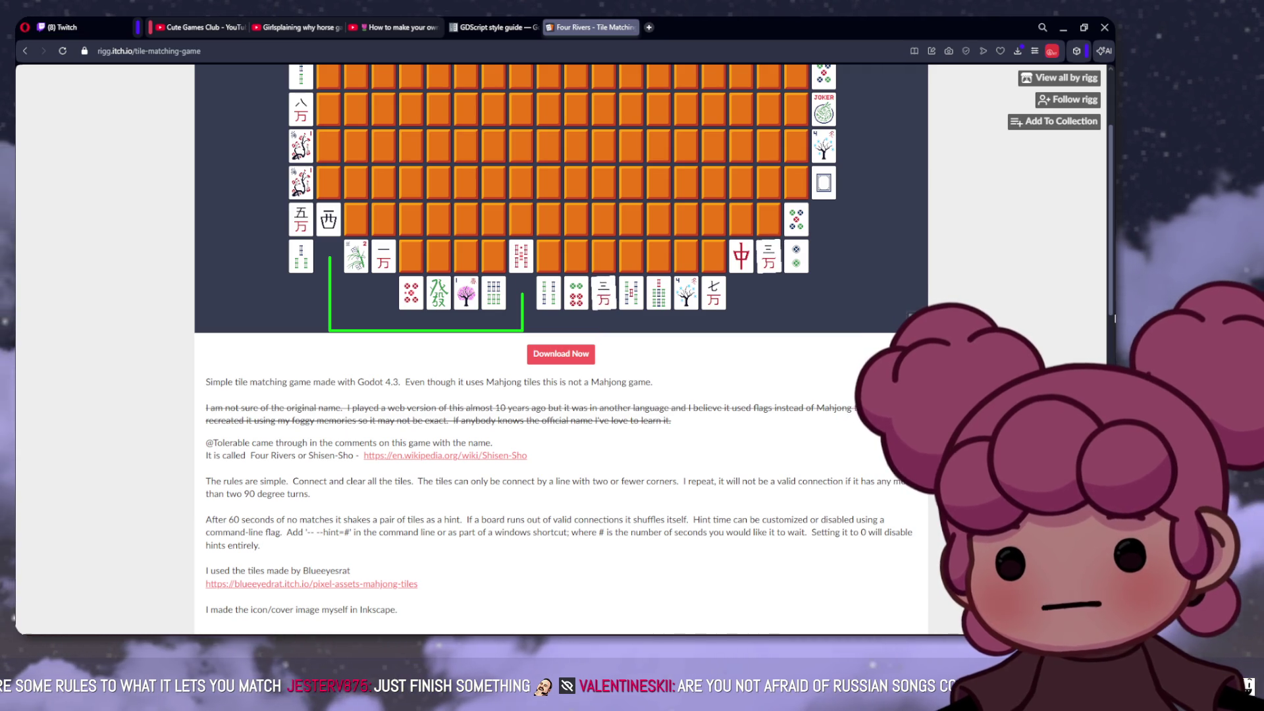
pyautogui.scroll(2, 560, 349)
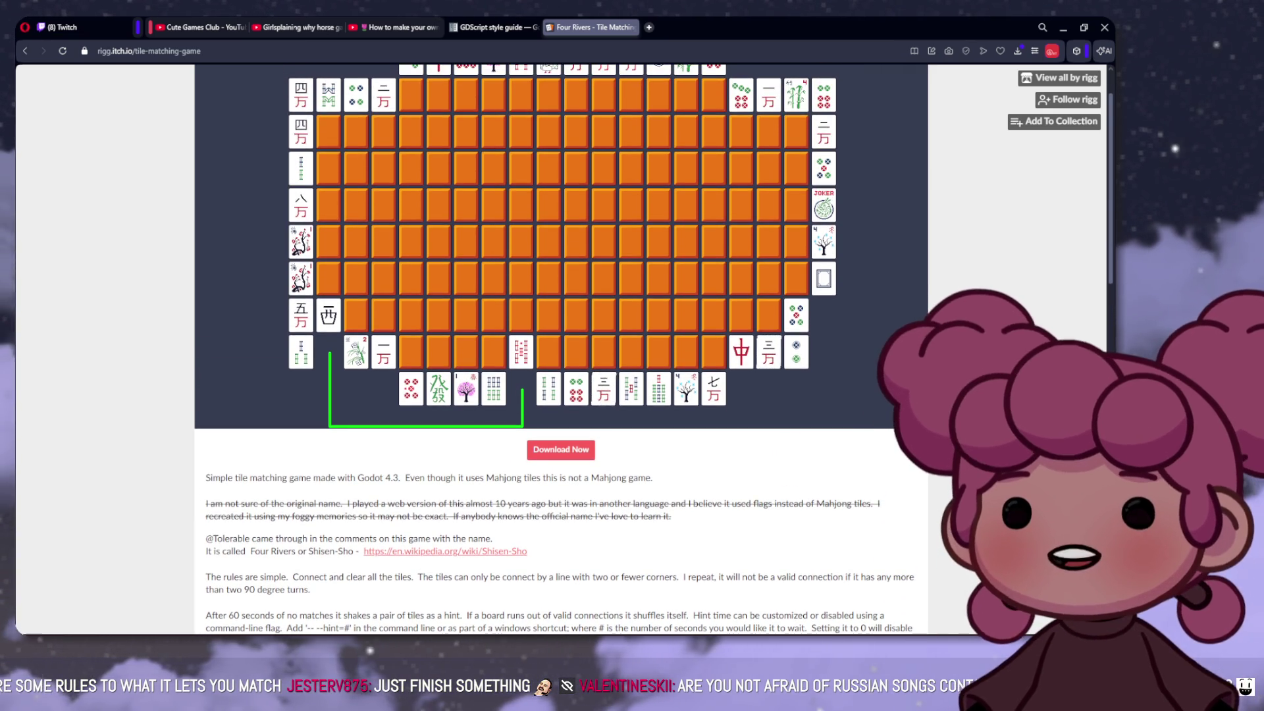
pyautogui.scroll(1, 561, 348)
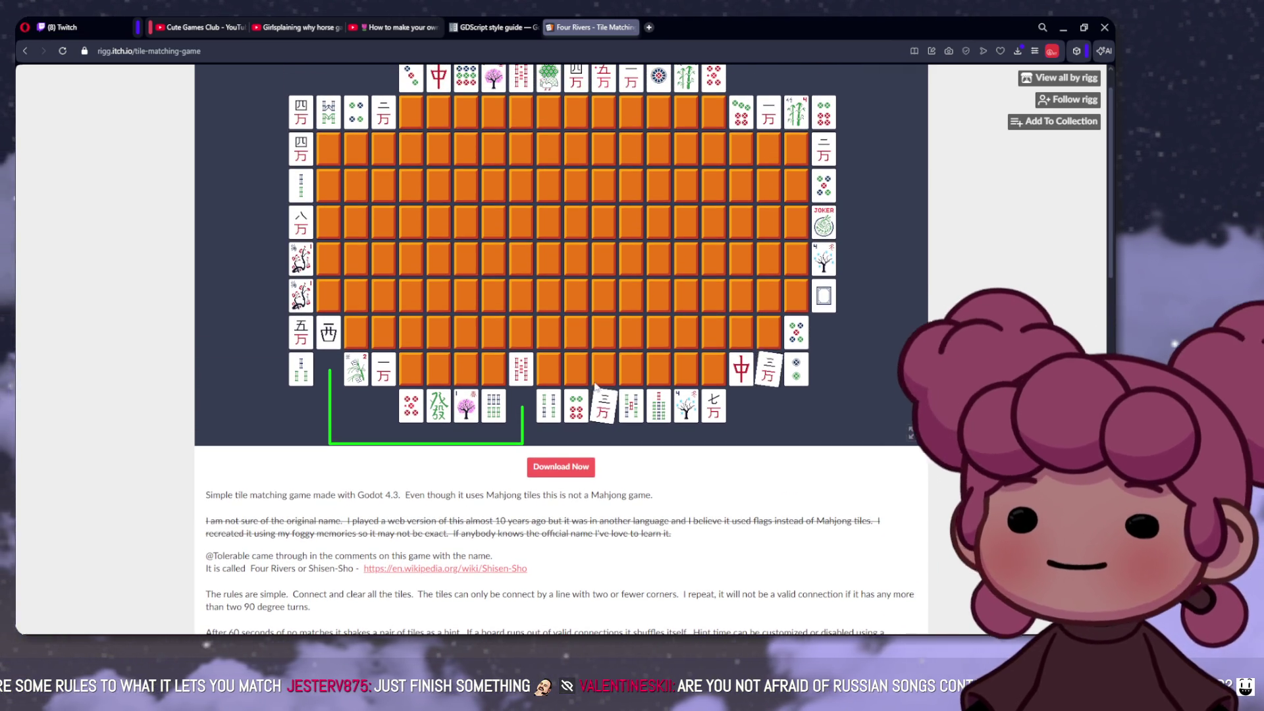
pyautogui.click(604, 405)
pyautogui.click(768, 372)
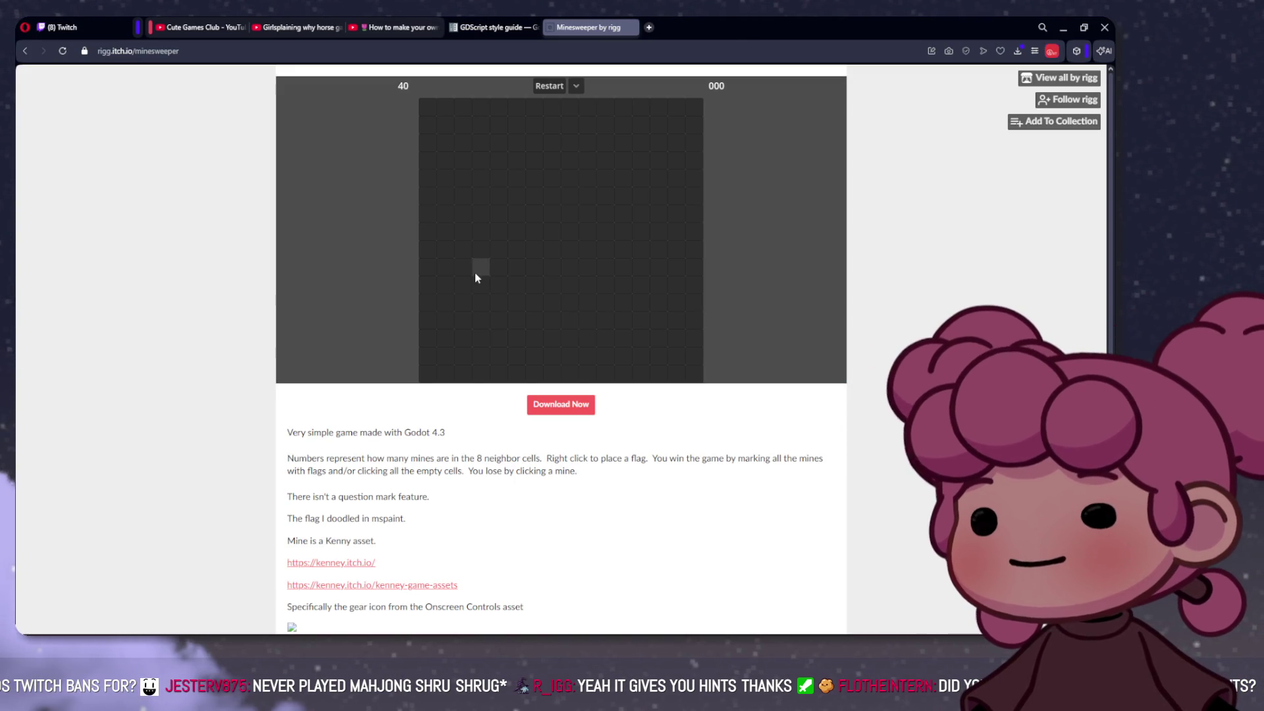
# Step: Open a first cell and flag two suspected mines, then hit a mine and restart the board
pyautogui.click(475, 273)
pyautogui.rightClick(516, 232)
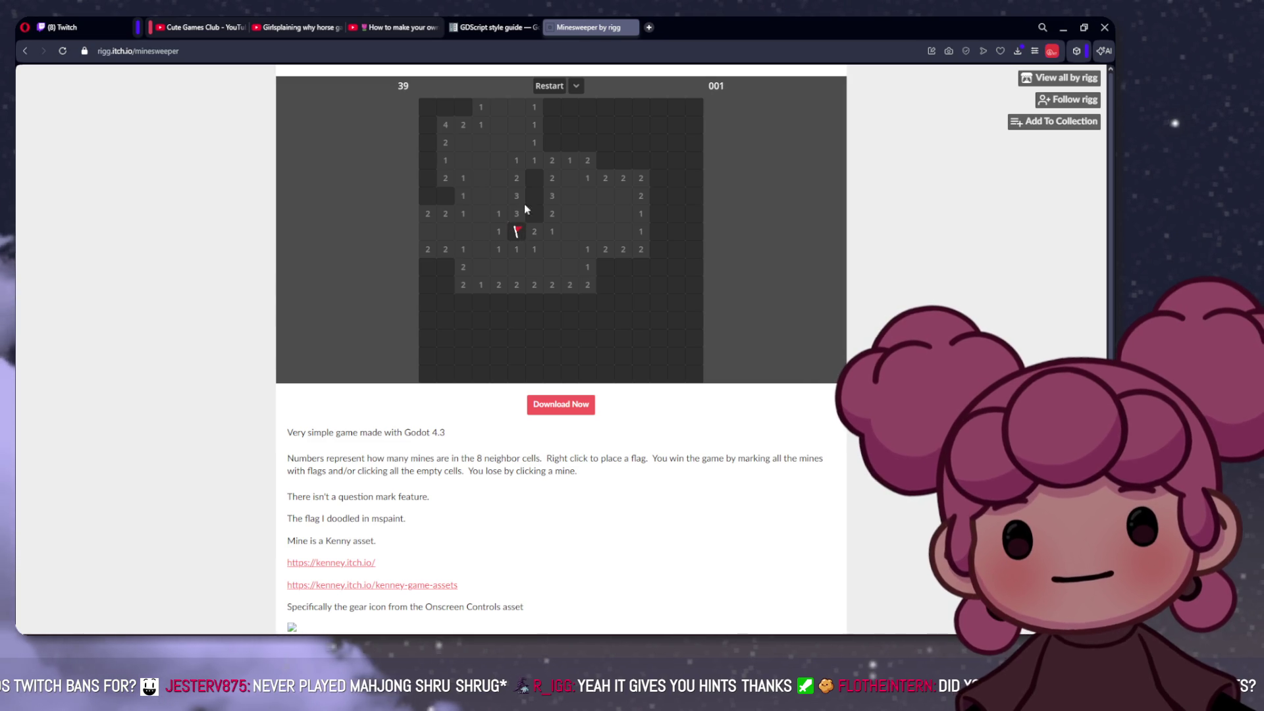
pyautogui.rightClick(539, 211)
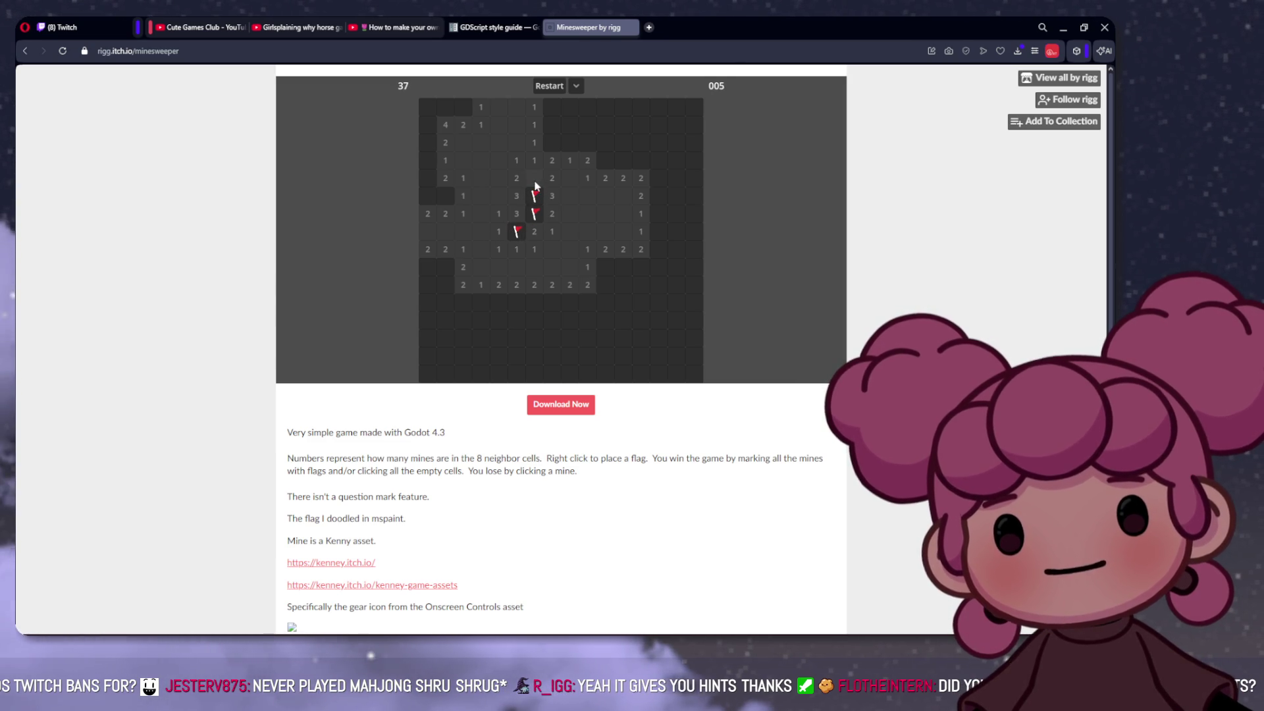
pyautogui.click(534, 181)
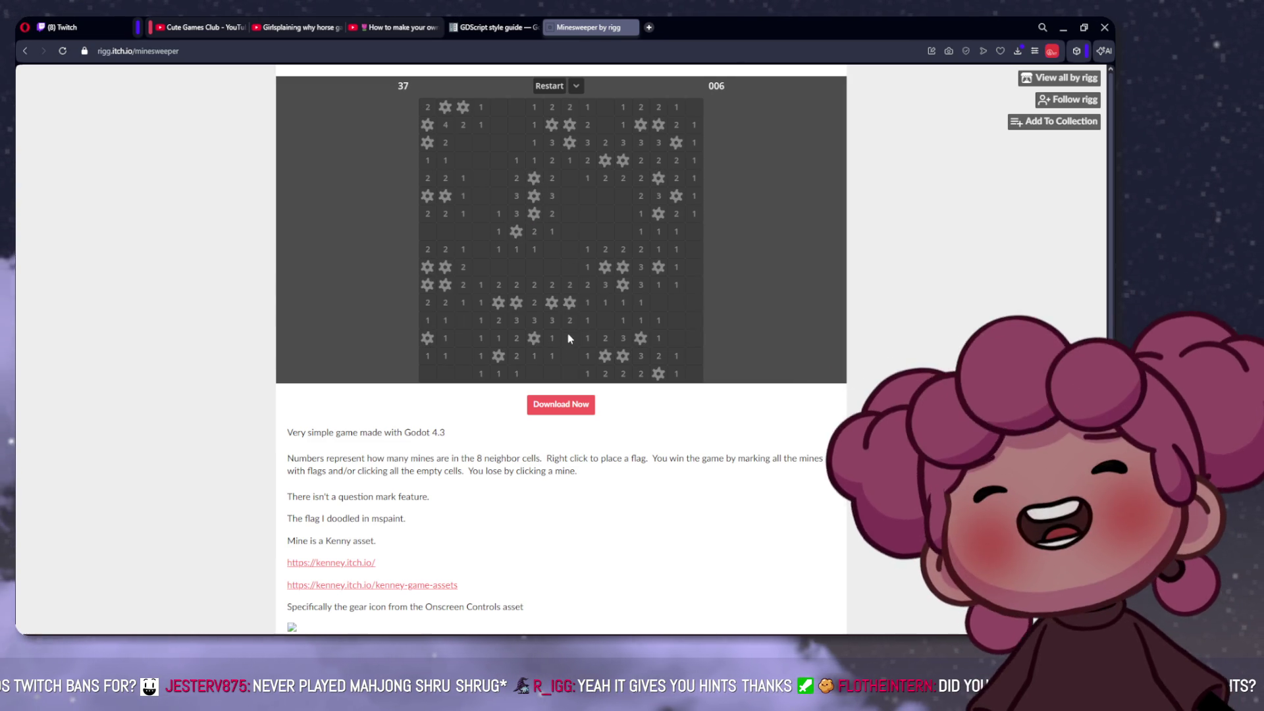
pyautogui.click(554, 88)
# Step: Open several cells around the centre of the new board, clearing a large region
pyautogui.click(552, 177)
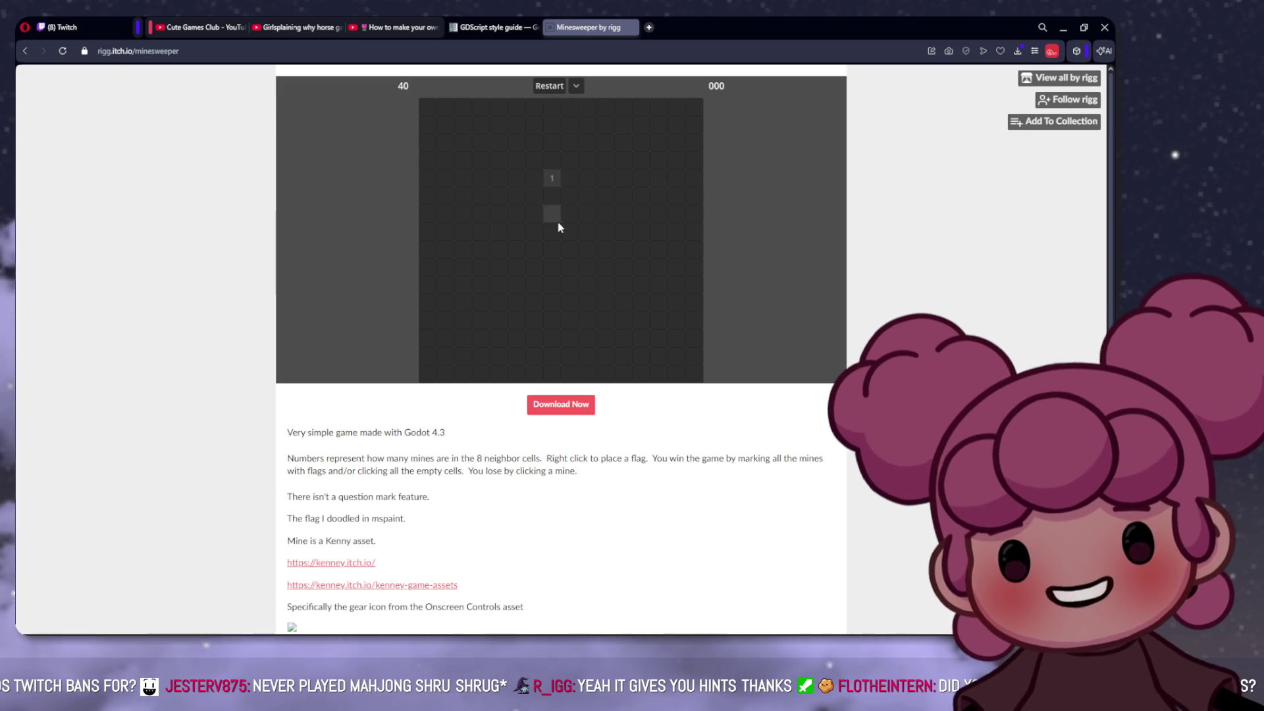
pyautogui.click(552, 214)
pyautogui.click(582, 213)
pyautogui.click(570, 200)
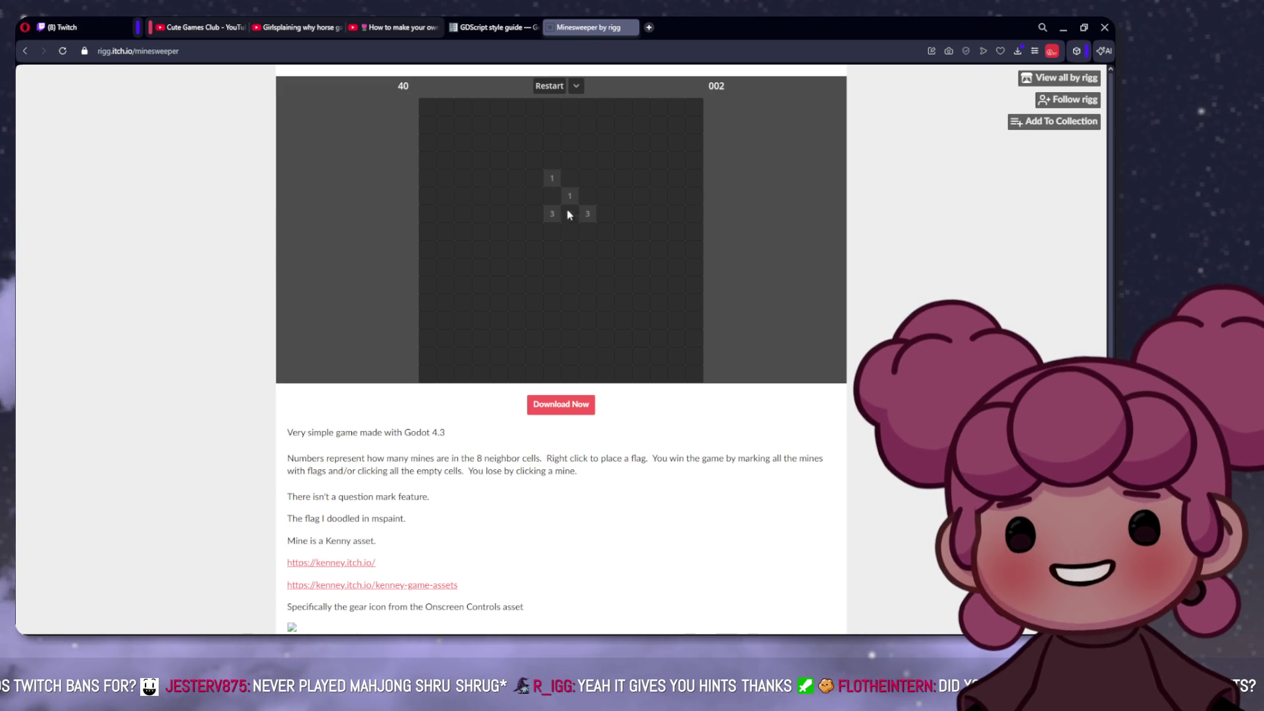
pyautogui.click(517, 194)
pyautogui.click(516, 229)
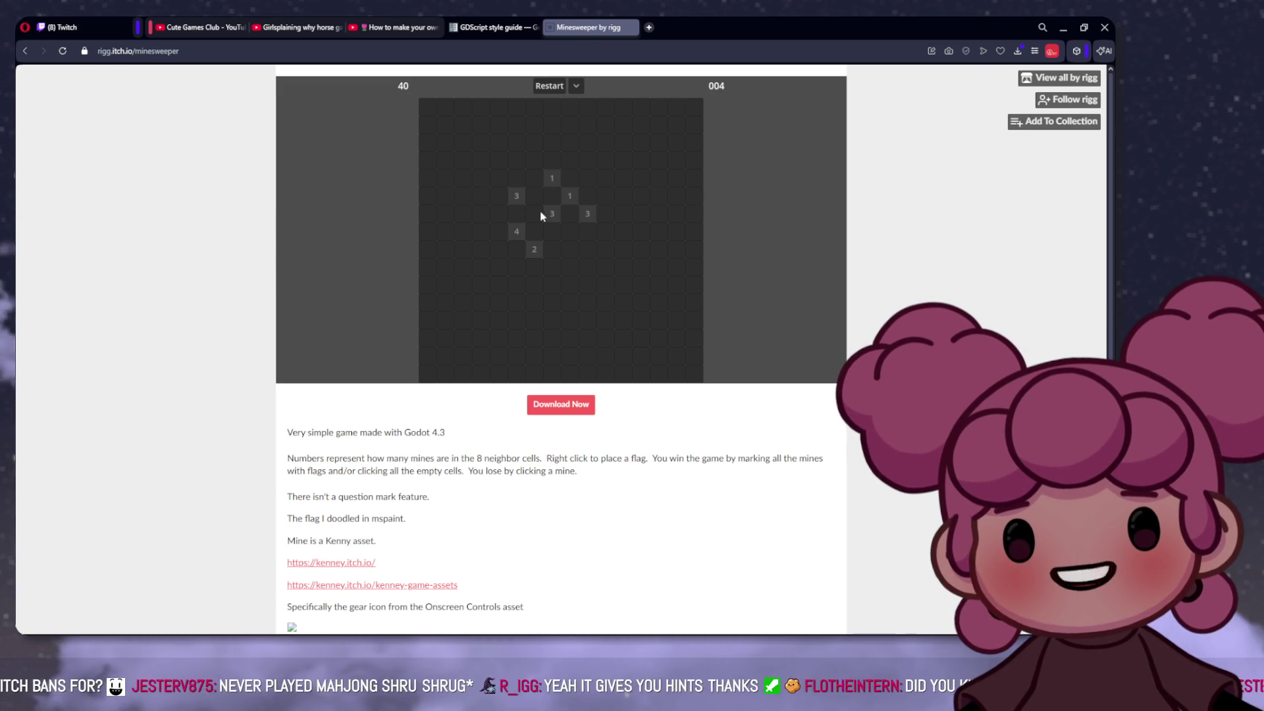
pyautogui.click(642, 184)
pyautogui.click(513, 164)
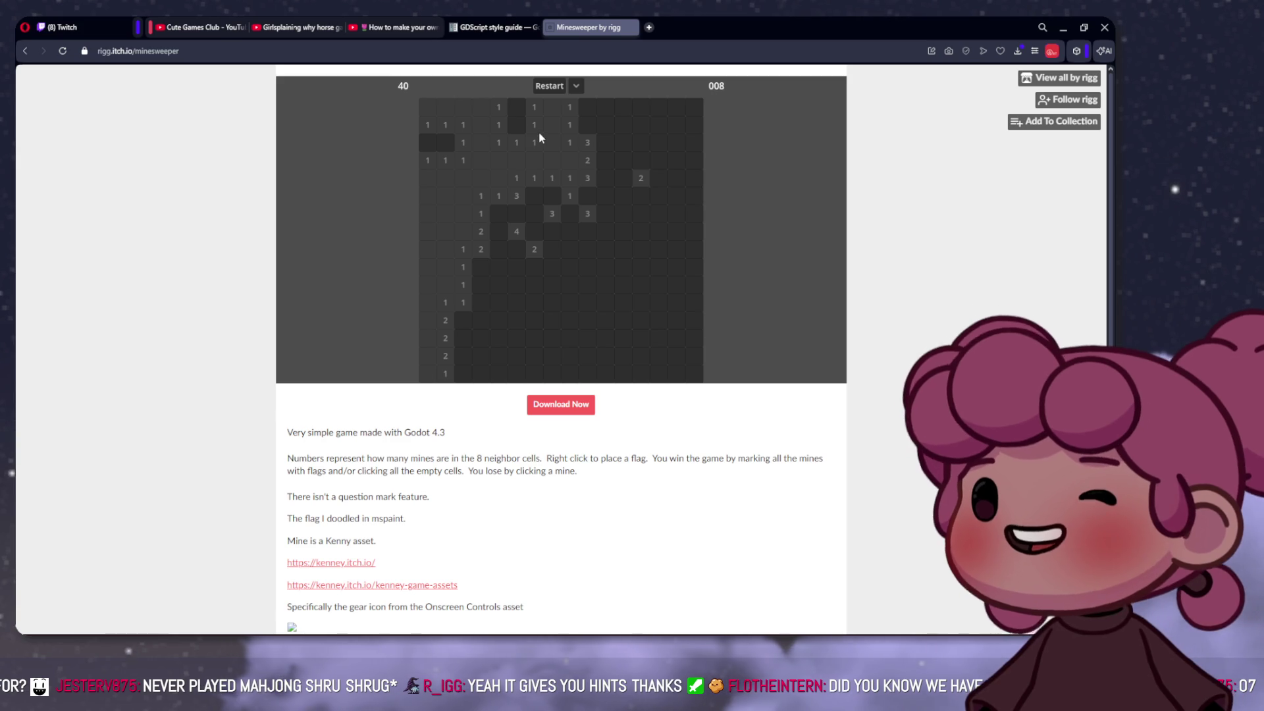
# Step: Flag mines in the left cluster and top rows, then clear the safe cells beside them
pyautogui.rightClick(446, 141)
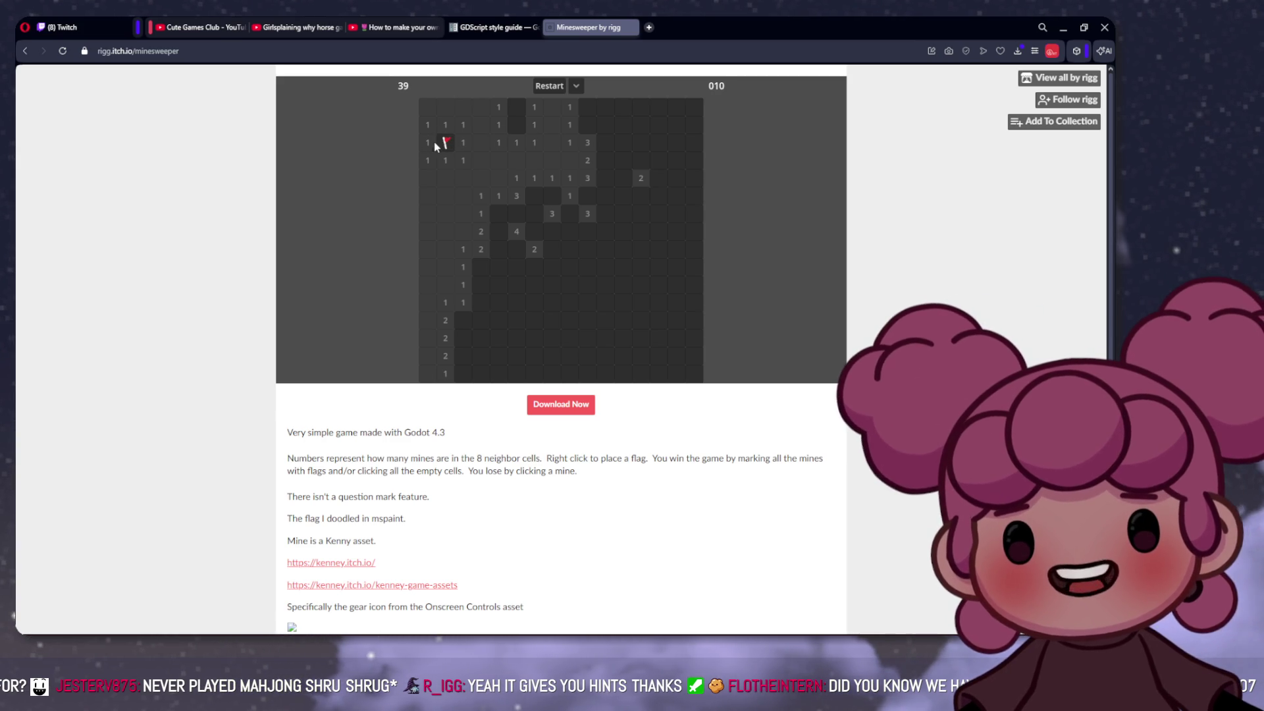
pyautogui.click(429, 142)
pyautogui.rightClick(517, 123)
pyautogui.click(517, 108)
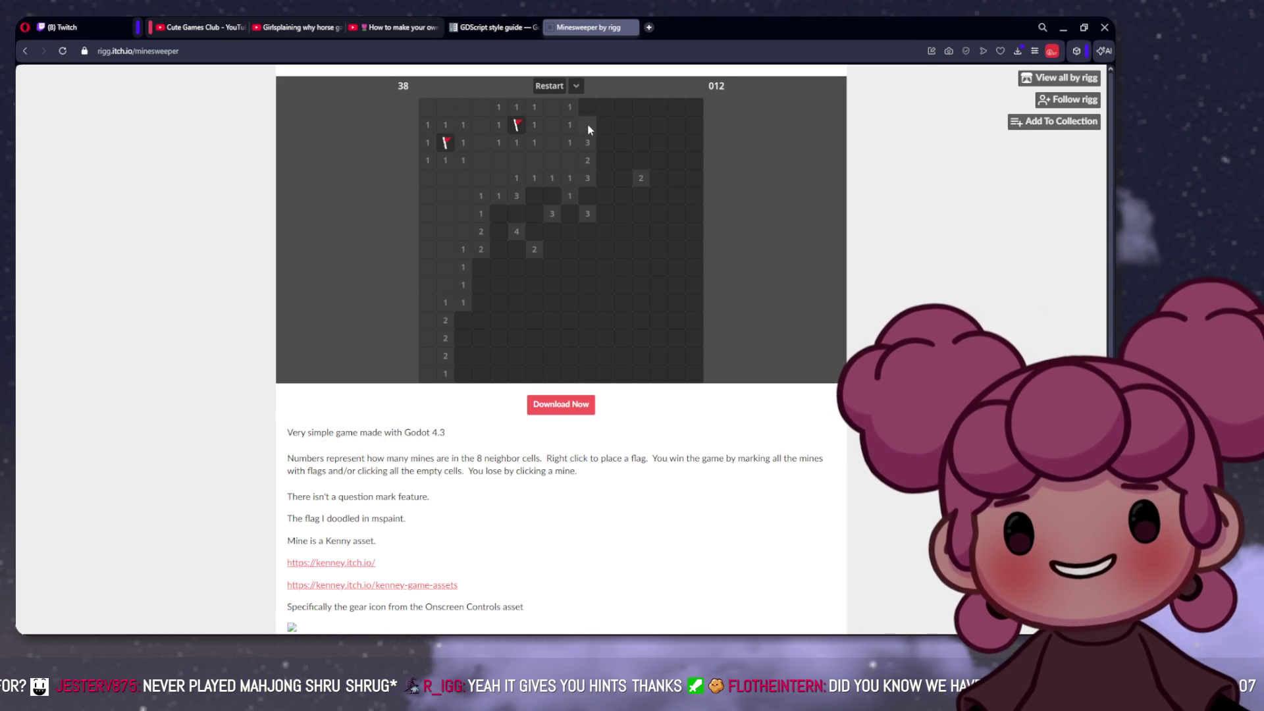
pyautogui.rightClick(587, 122)
pyautogui.click(588, 107)
pyautogui.click(607, 121)
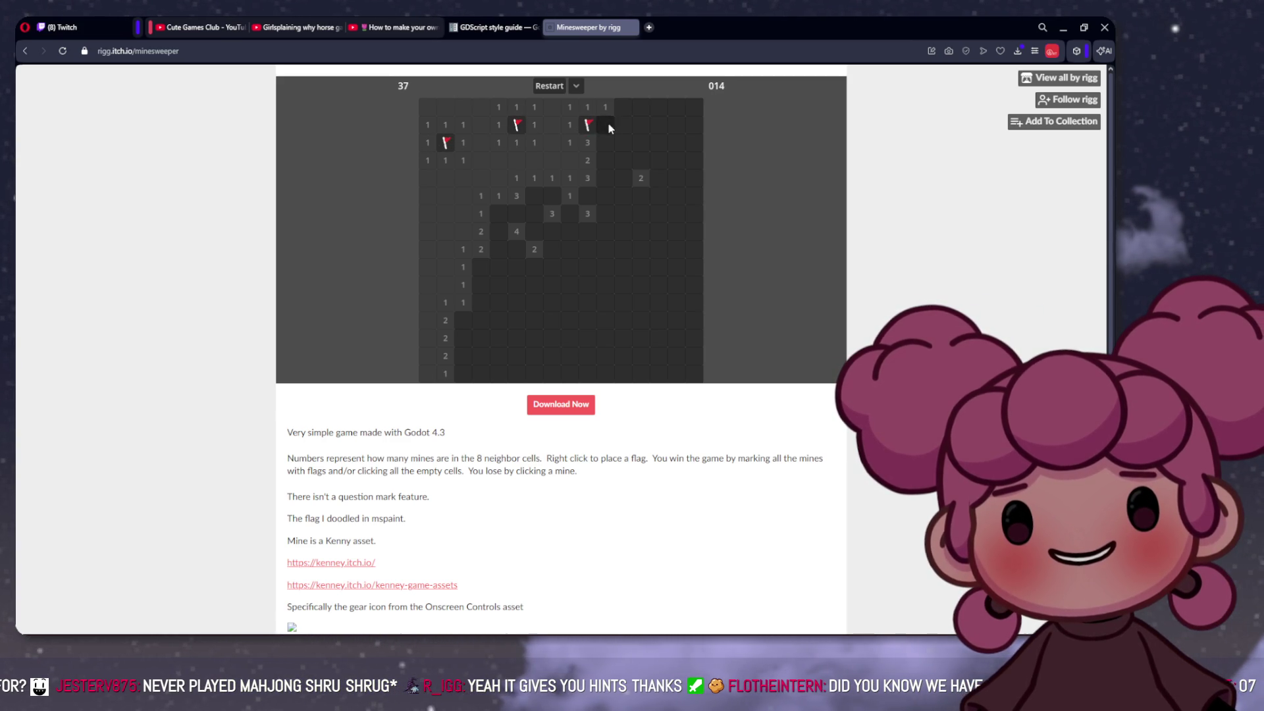
pyautogui.click(607, 109)
pyautogui.click(618, 111)
pyautogui.click(621, 127)
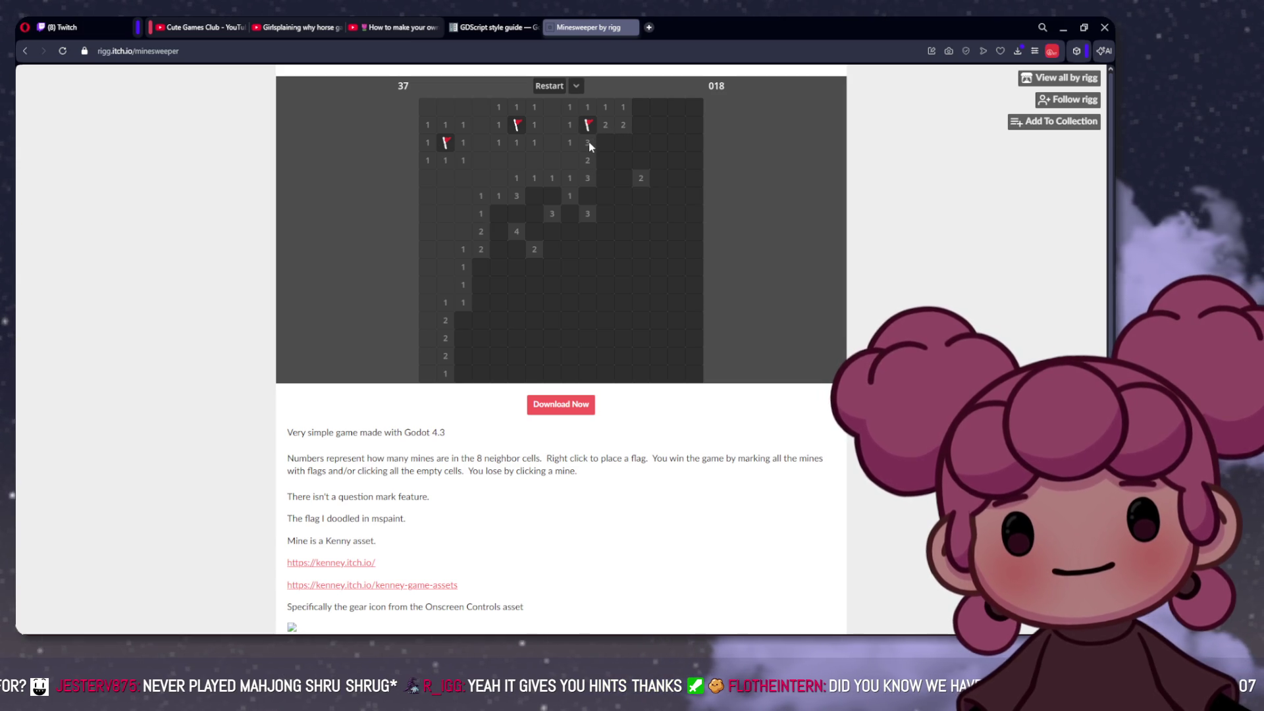
# Step: Flag the two mines in the column by the 3s and reveal the safe cells beside them
pyautogui.rightClick(599, 143)
pyautogui.rightClick(606, 160)
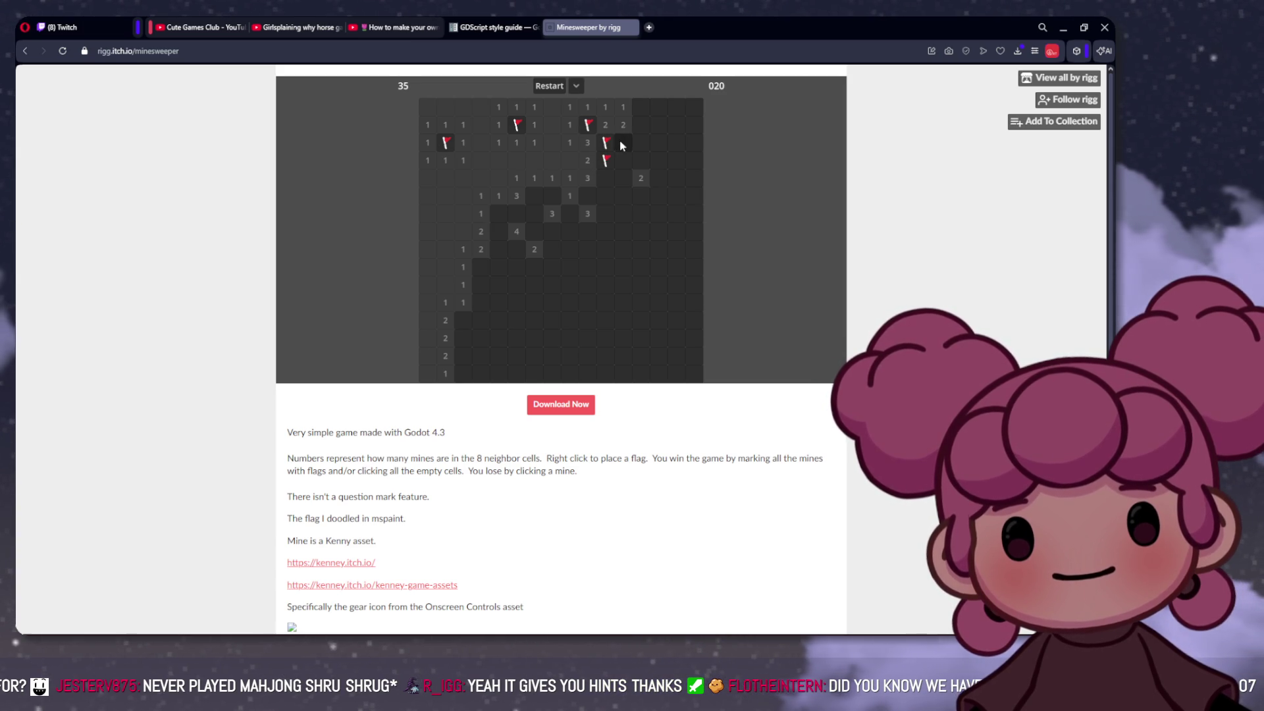
pyautogui.click(621, 142)
pyautogui.click(626, 158)
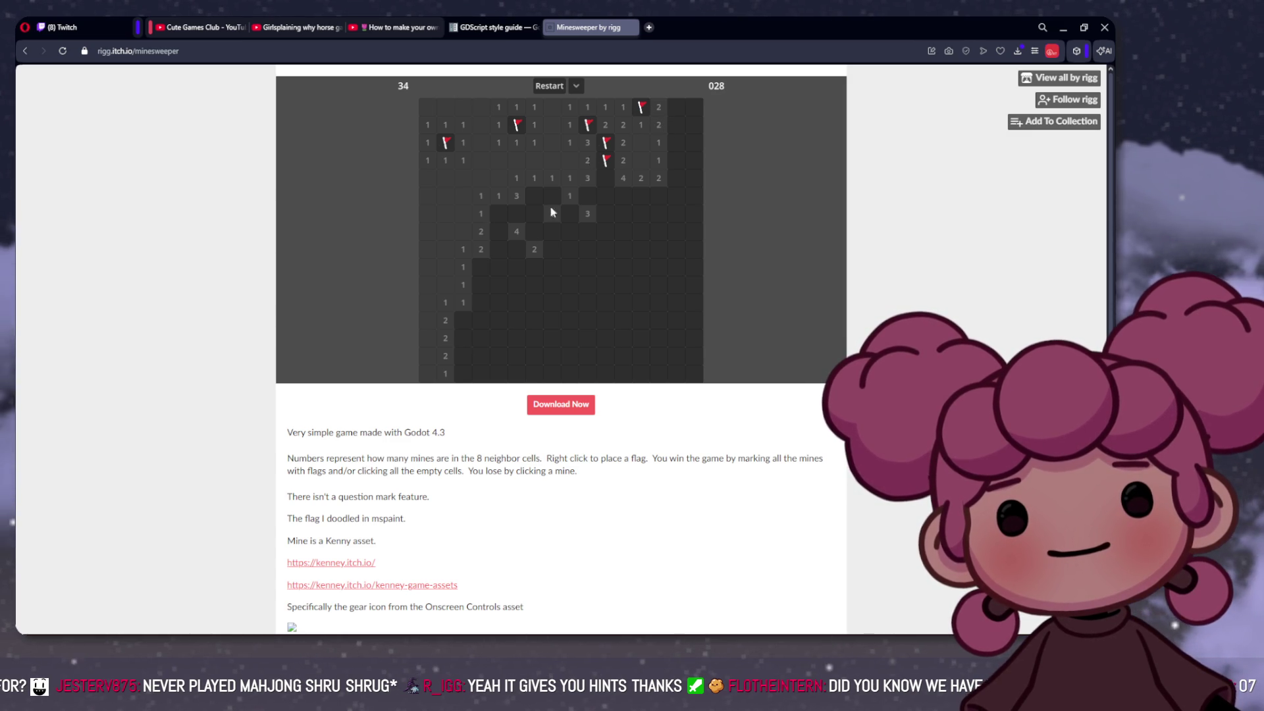
pyautogui.click(515, 209)
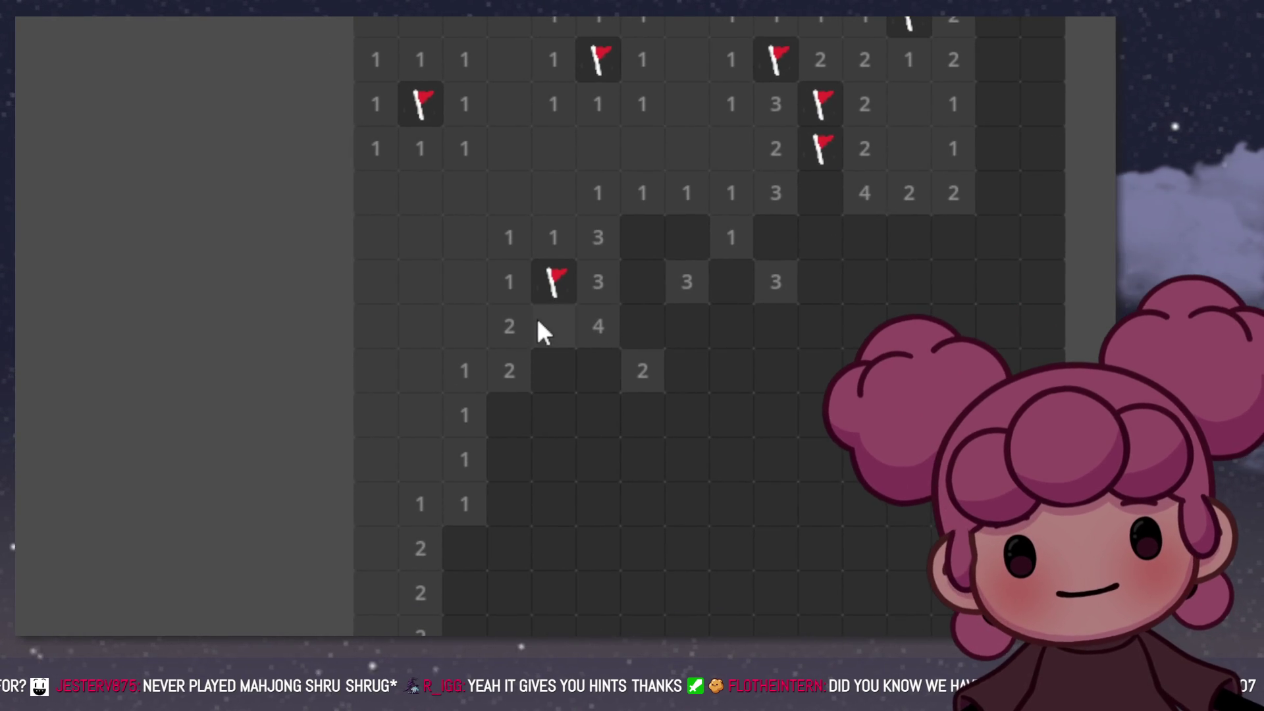
# Step: Flag mines beside the lower 2 and right of the 3s, then reveal safe cells right of the 4
pyautogui.rightClick(551, 366)
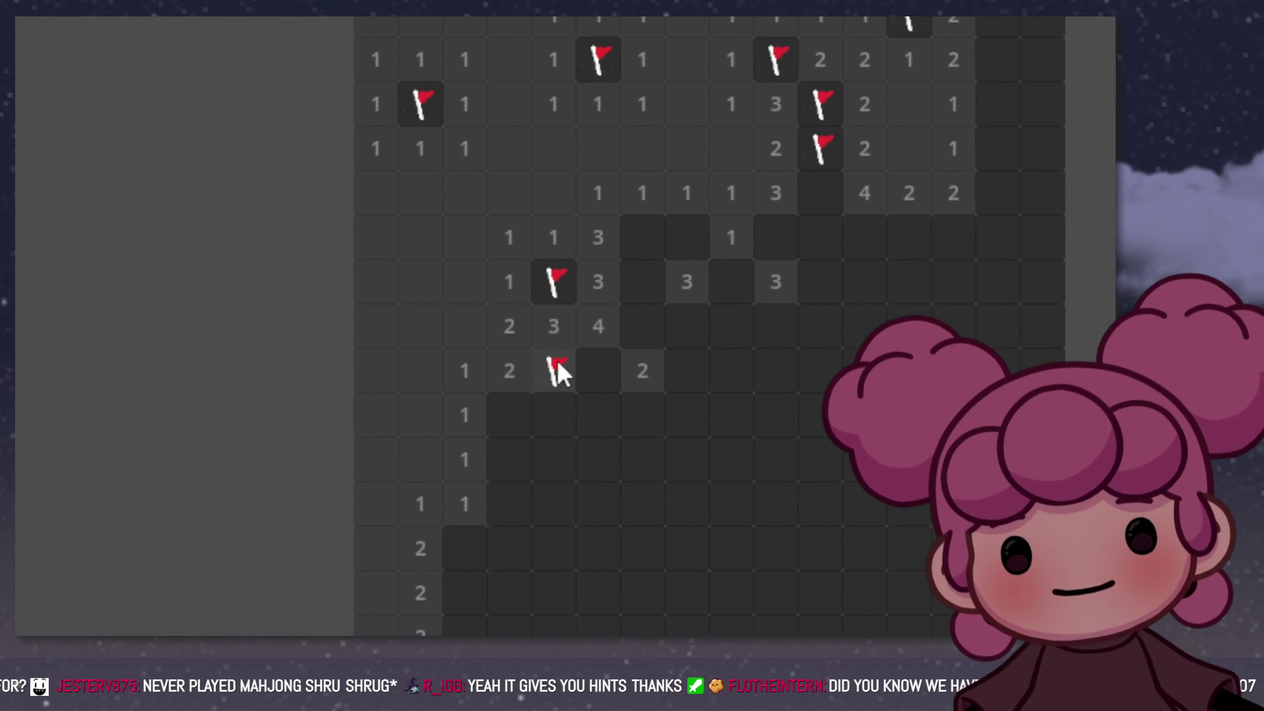
pyautogui.rightClick(589, 366)
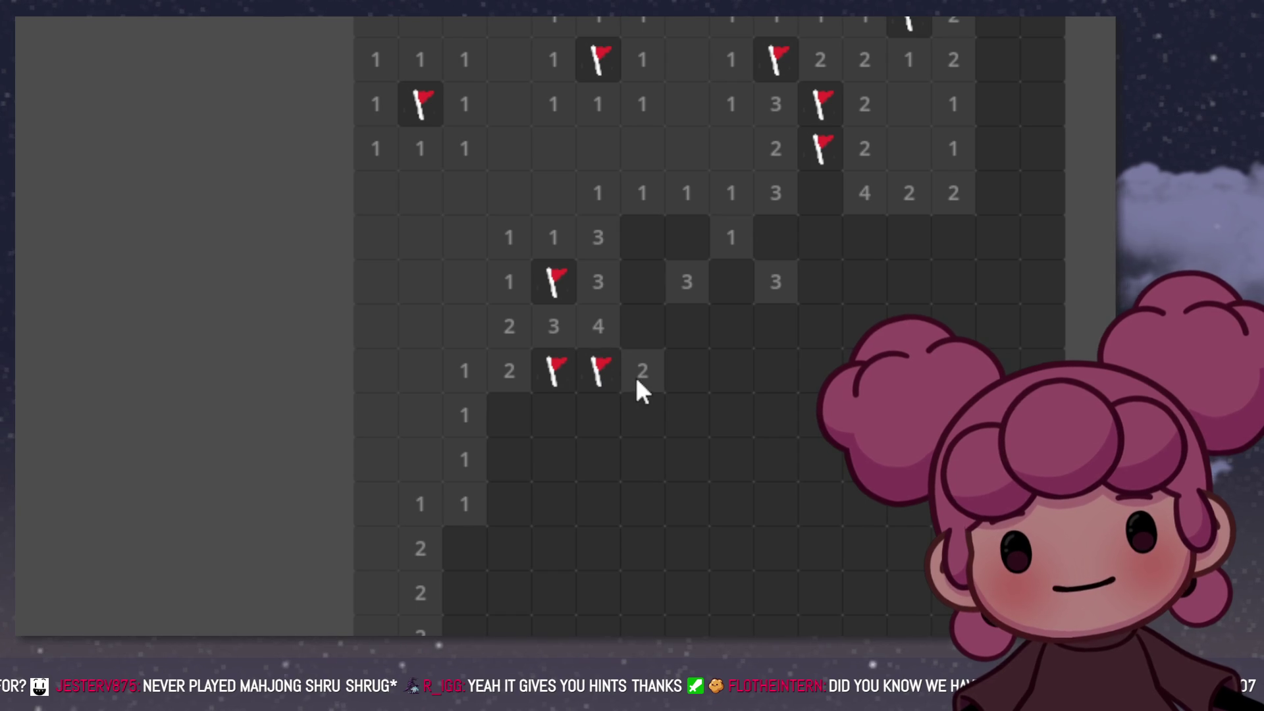
pyautogui.rightClick(630, 228)
pyautogui.rightClick(626, 282)
pyautogui.click(636, 322)
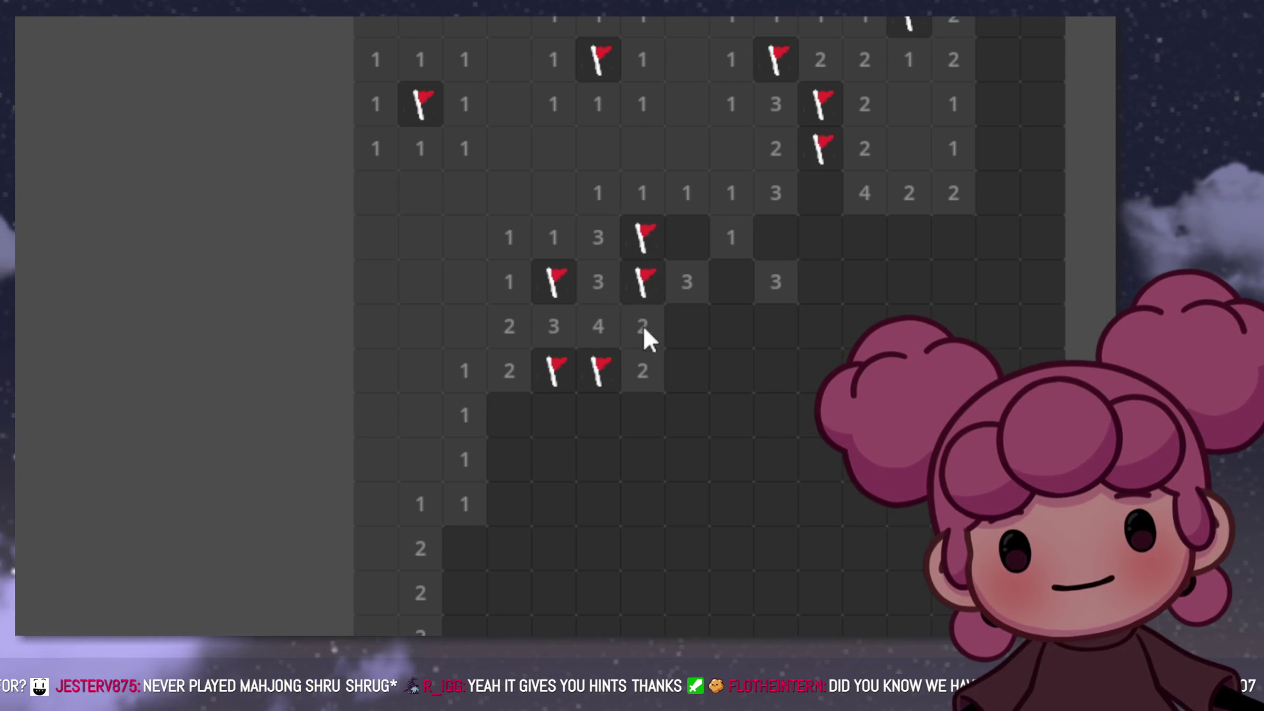
pyautogui.click(681, 329)
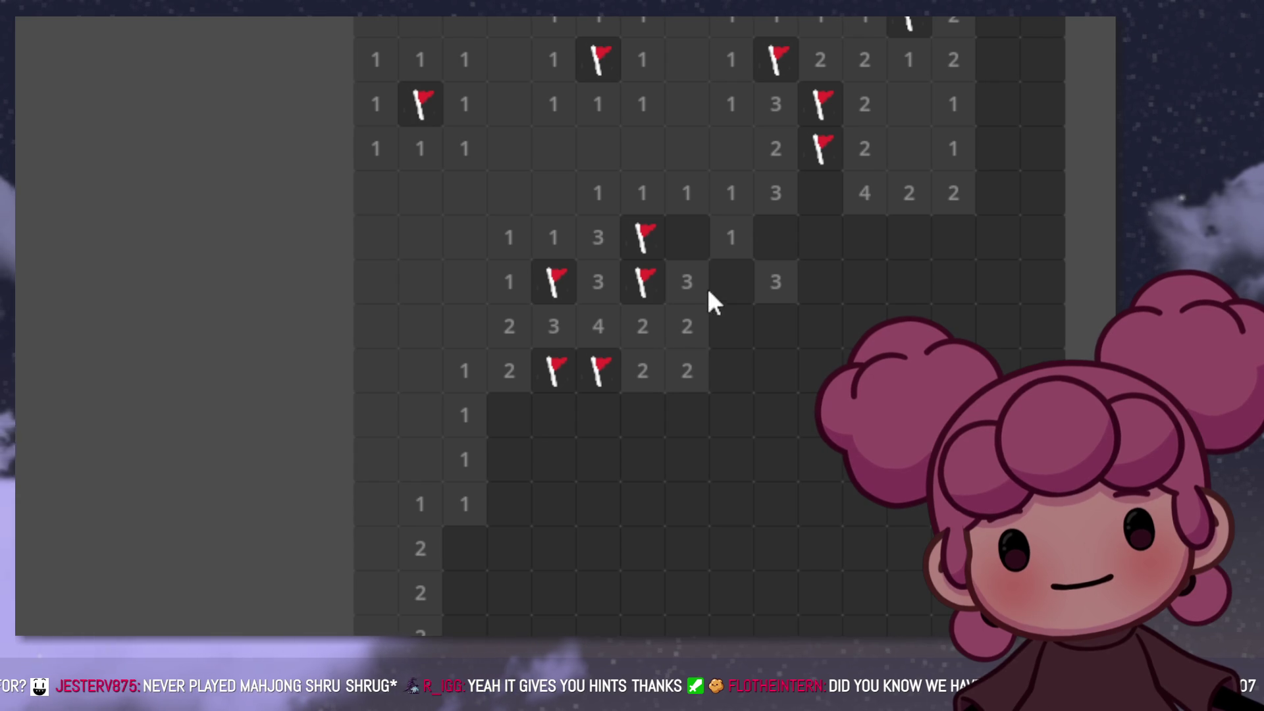
pyautogui.click(695, 231)
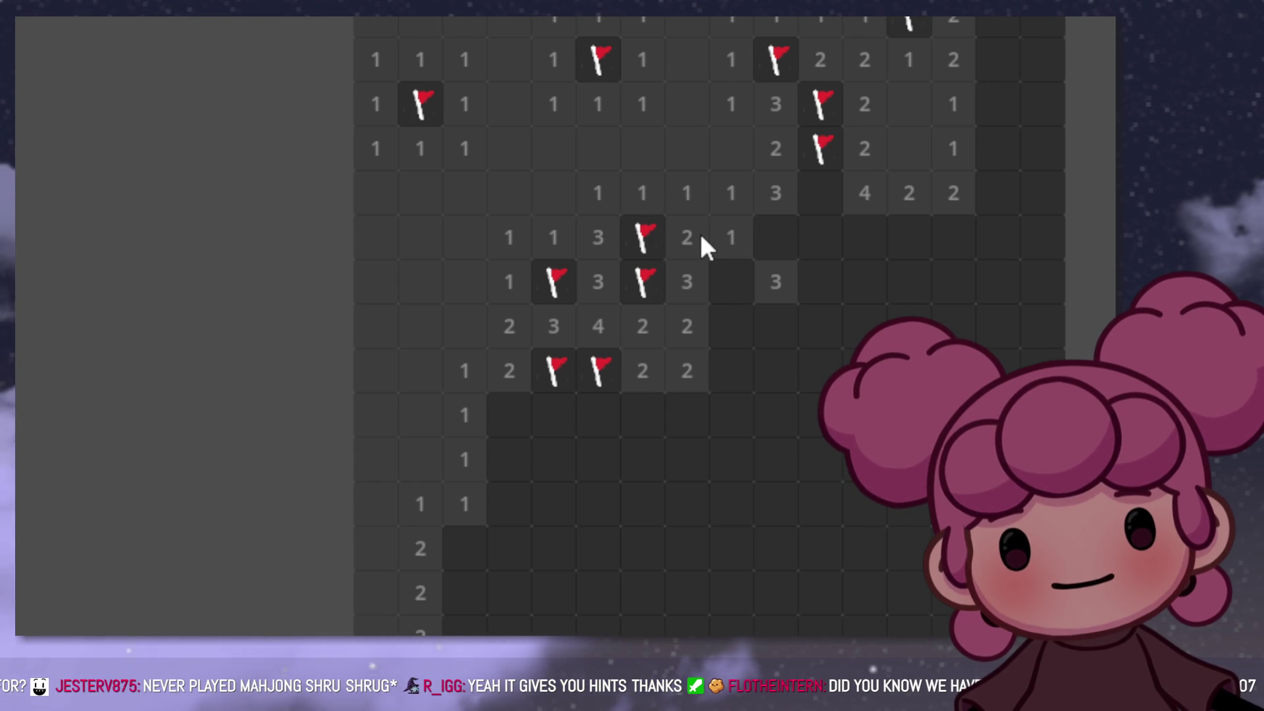
pyautogui.click(719, 280)
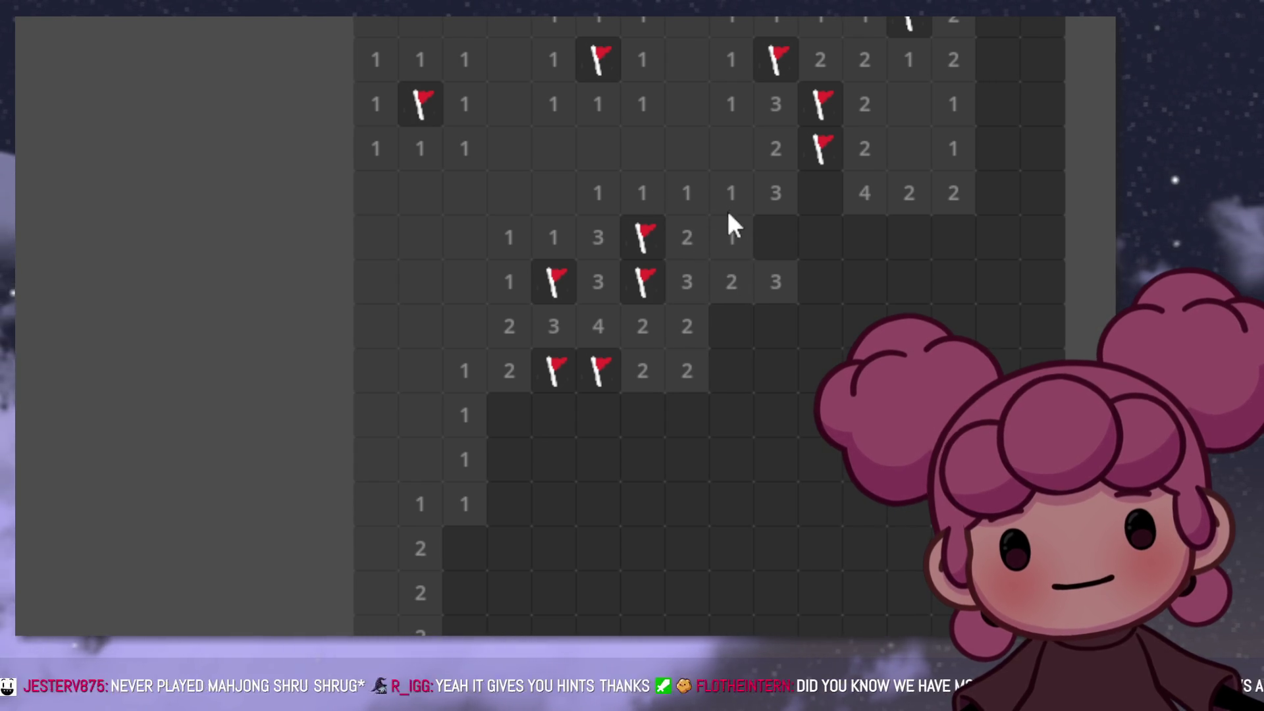
# Step: Flag a mine near the new 2, clear safe cells and a blank block, and flag the mine below the 2
pyautogui.rightClick(764, 241)
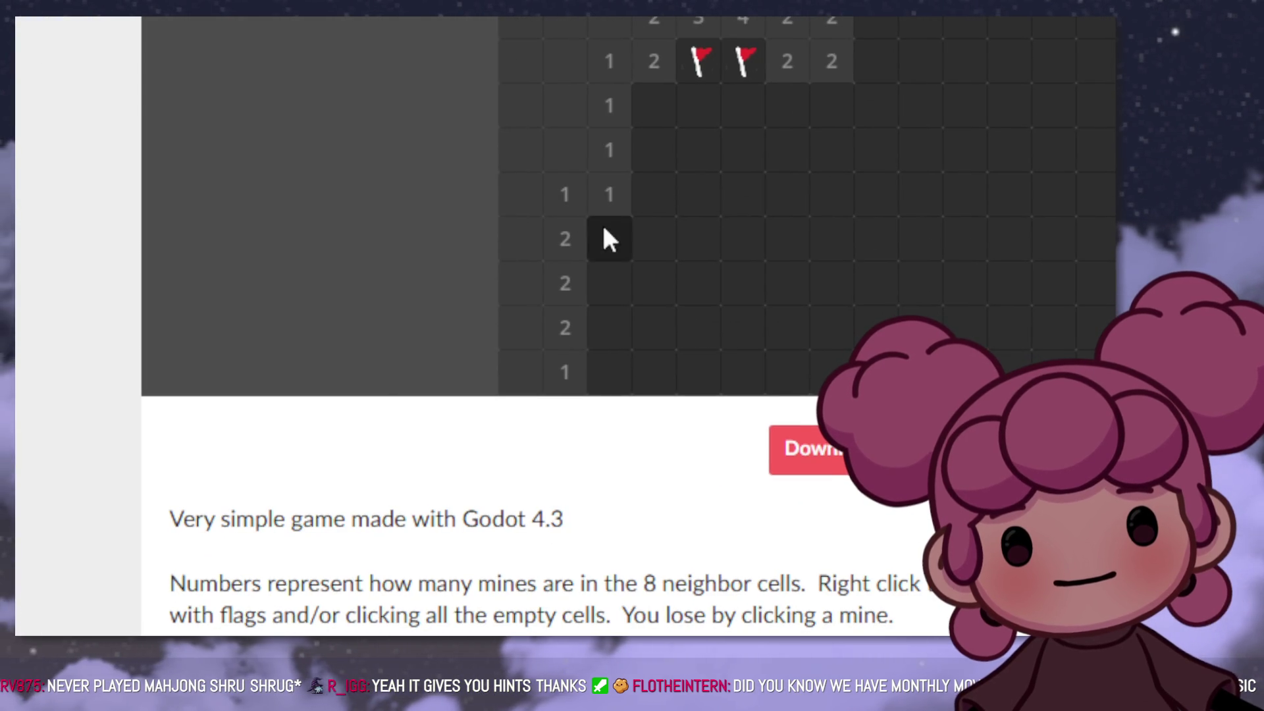
pyautogui.click(644, 209)
pyautogui.click(655, 226)
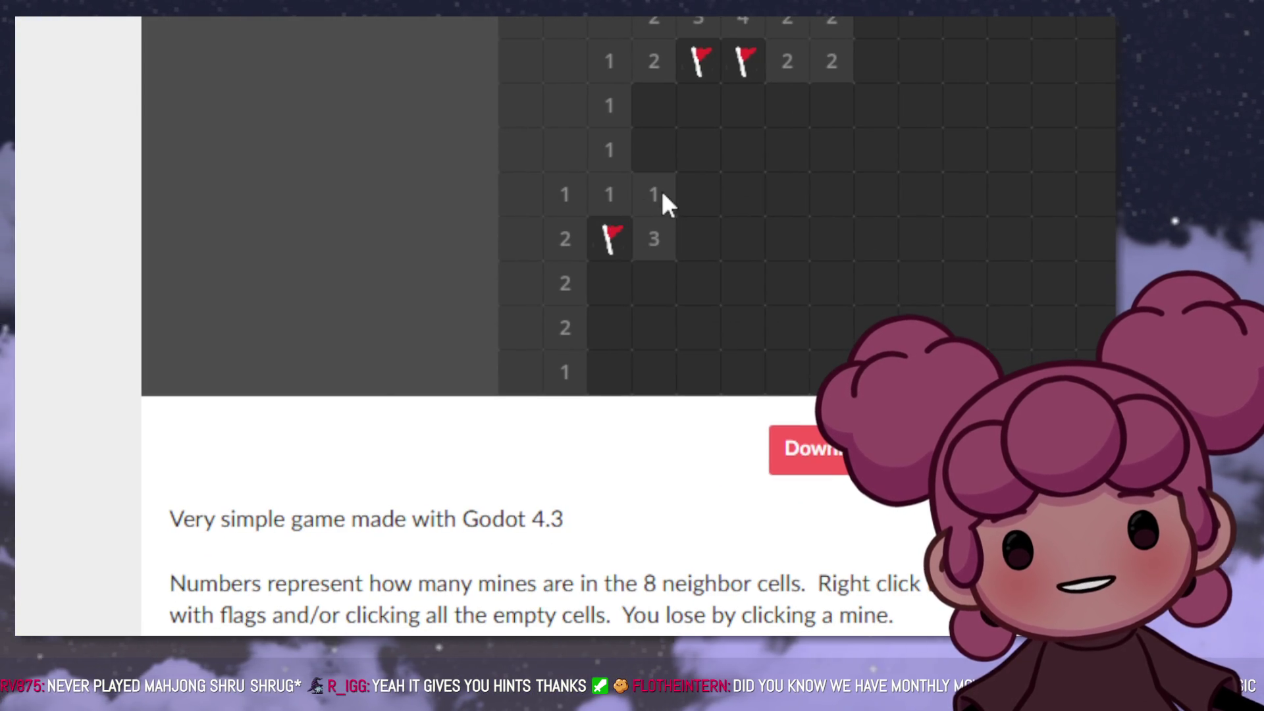
pyautogui.click(698, 224)
pyautogui.click(697, 198)
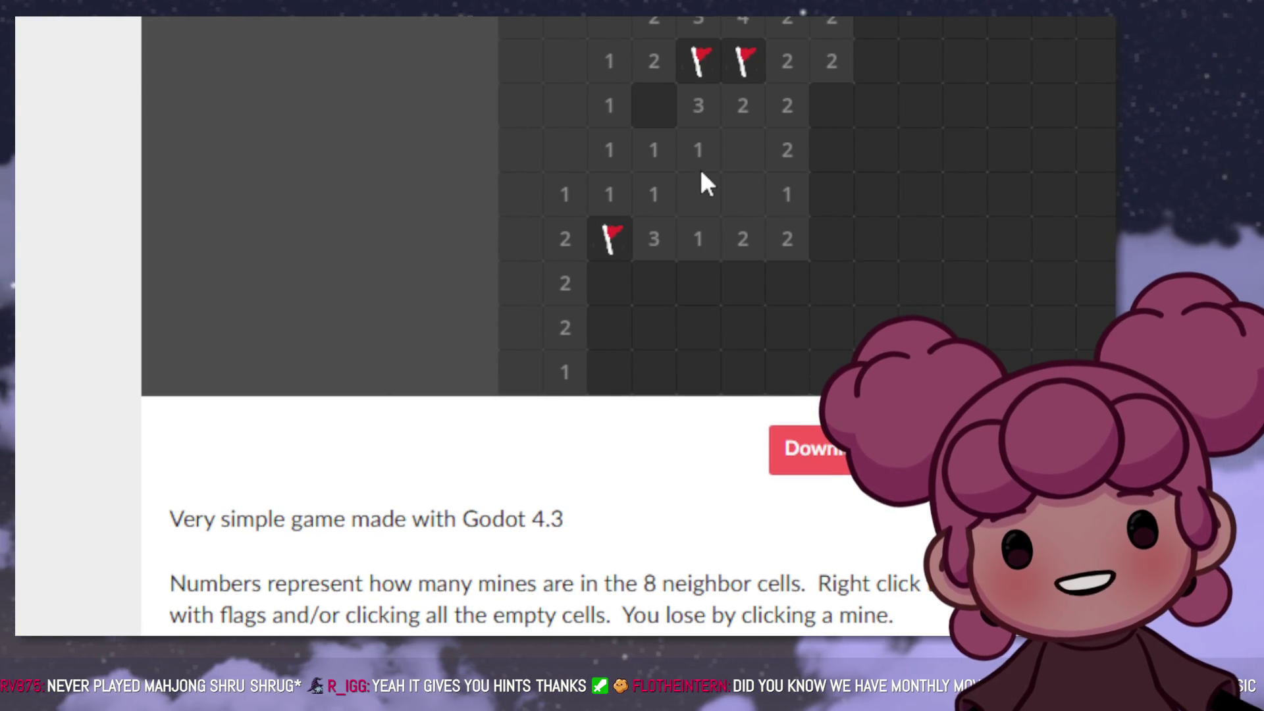
pyautogui.rightClick(667, 119)
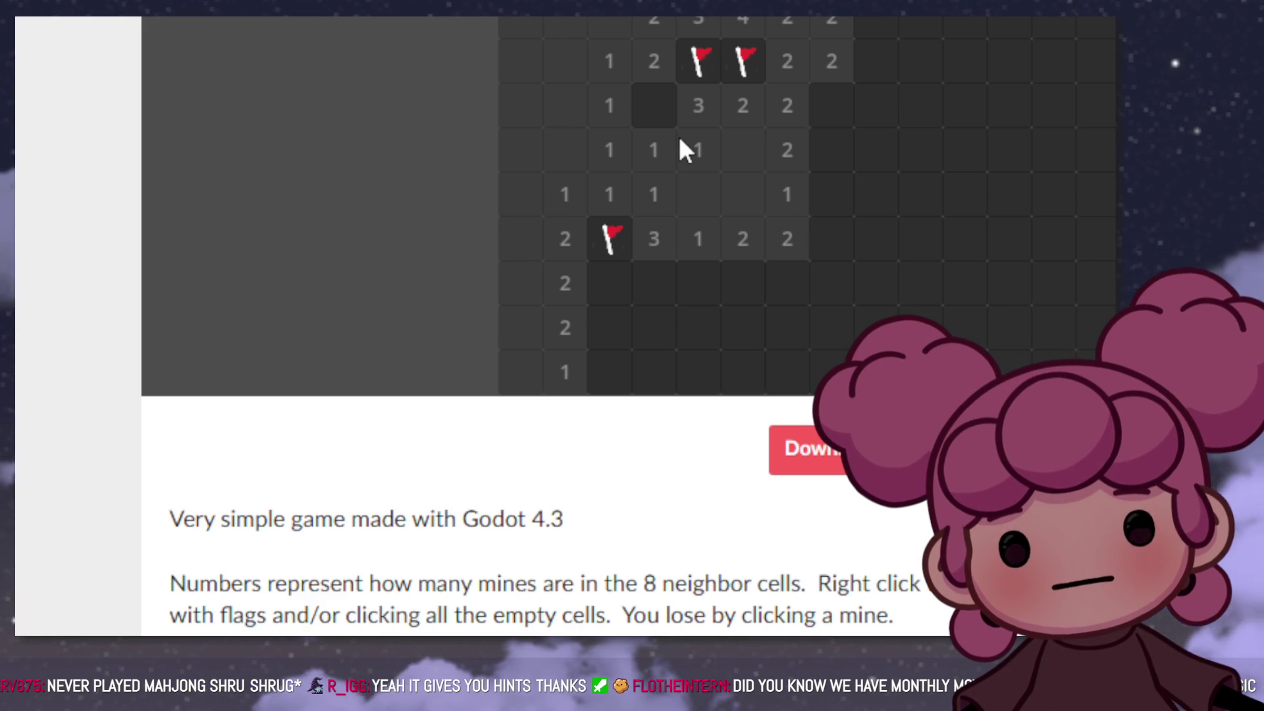
pyautogui.rightClick(670, 110)
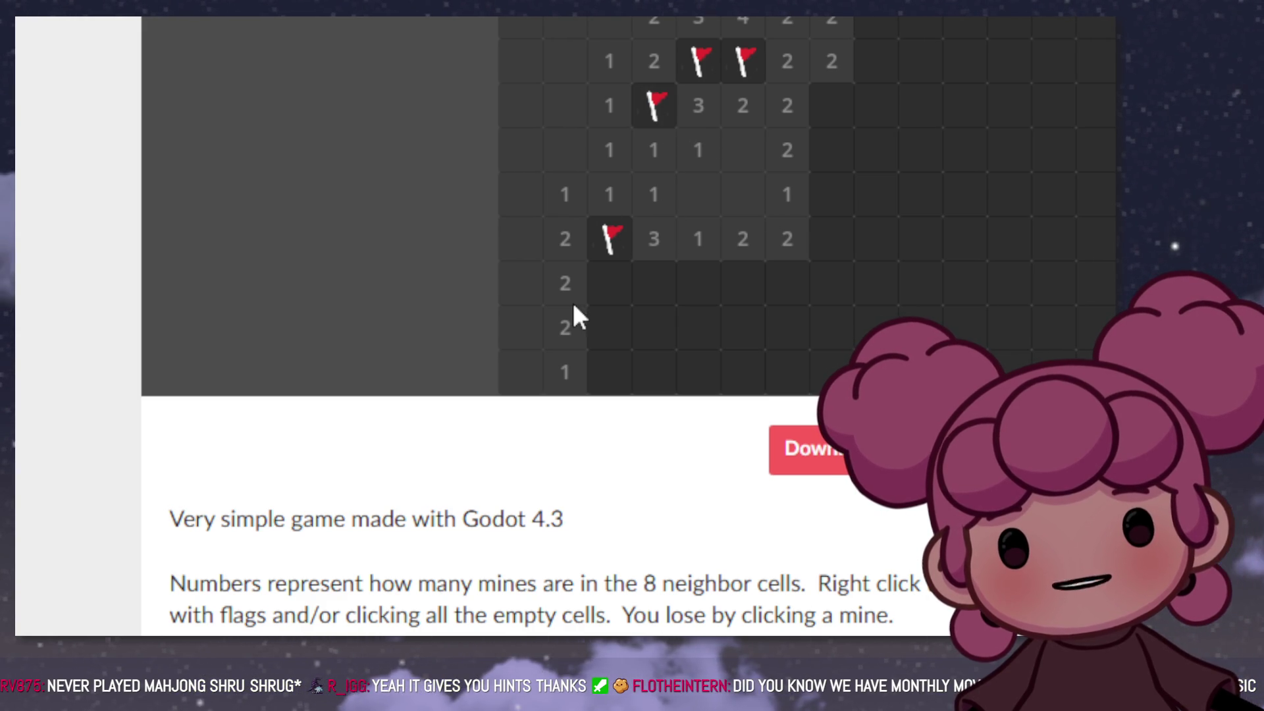
pyautogui.click(607, 327)
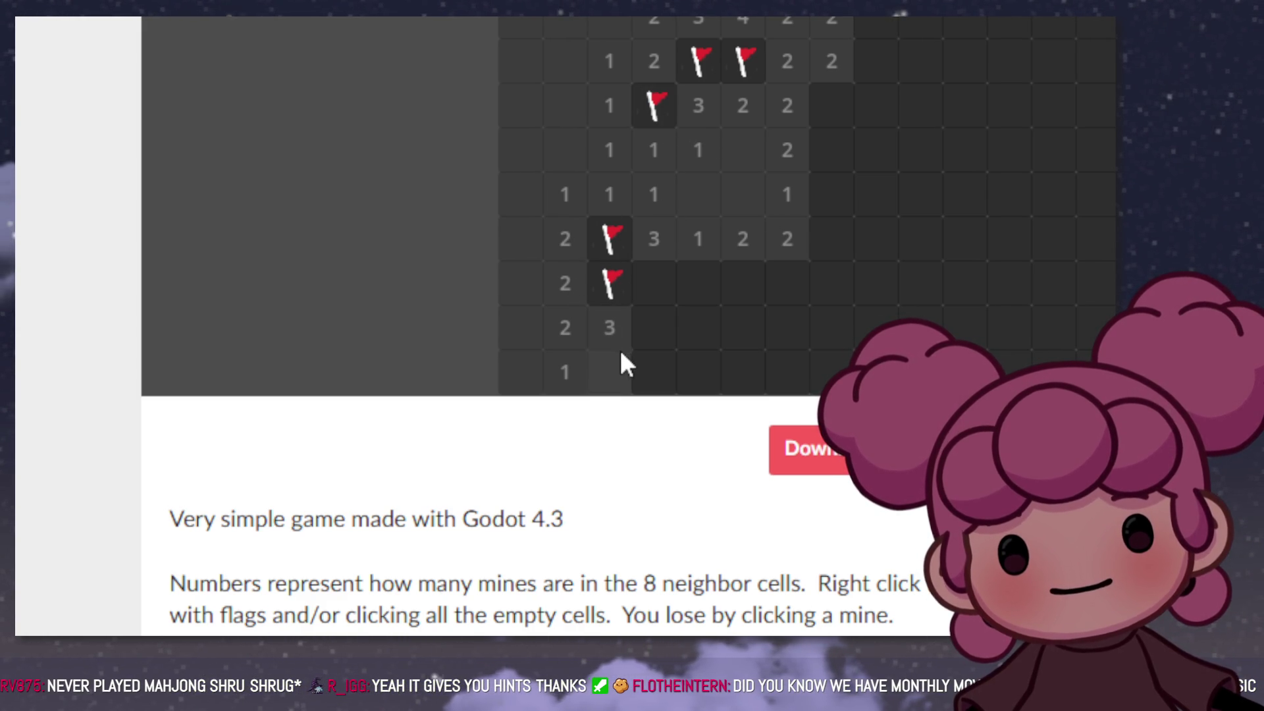
# Step: Flag mines on the right edge and below the lower 2, revealing the safe cells around them
pyautogui.rightClick(820, 109)
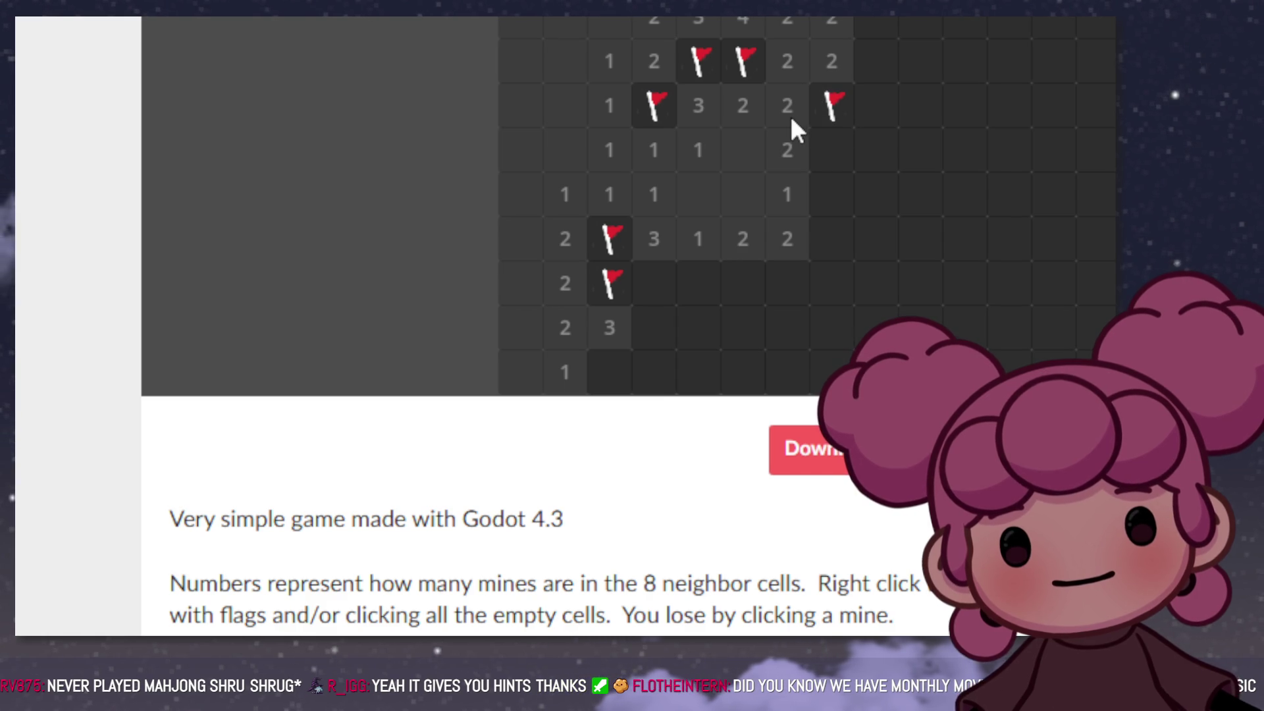
pyautogui.click(814, 142)
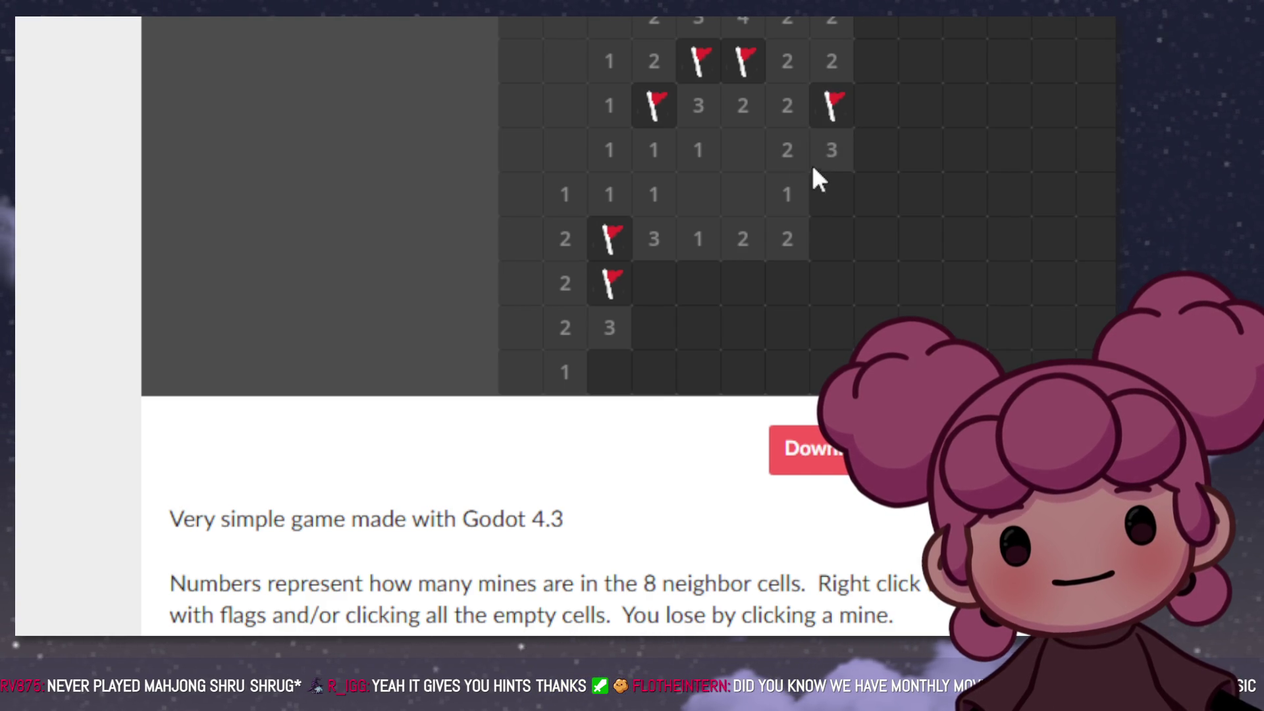
pyautogui.rightClick(825, 184)
pyautogui.click(832, 245)
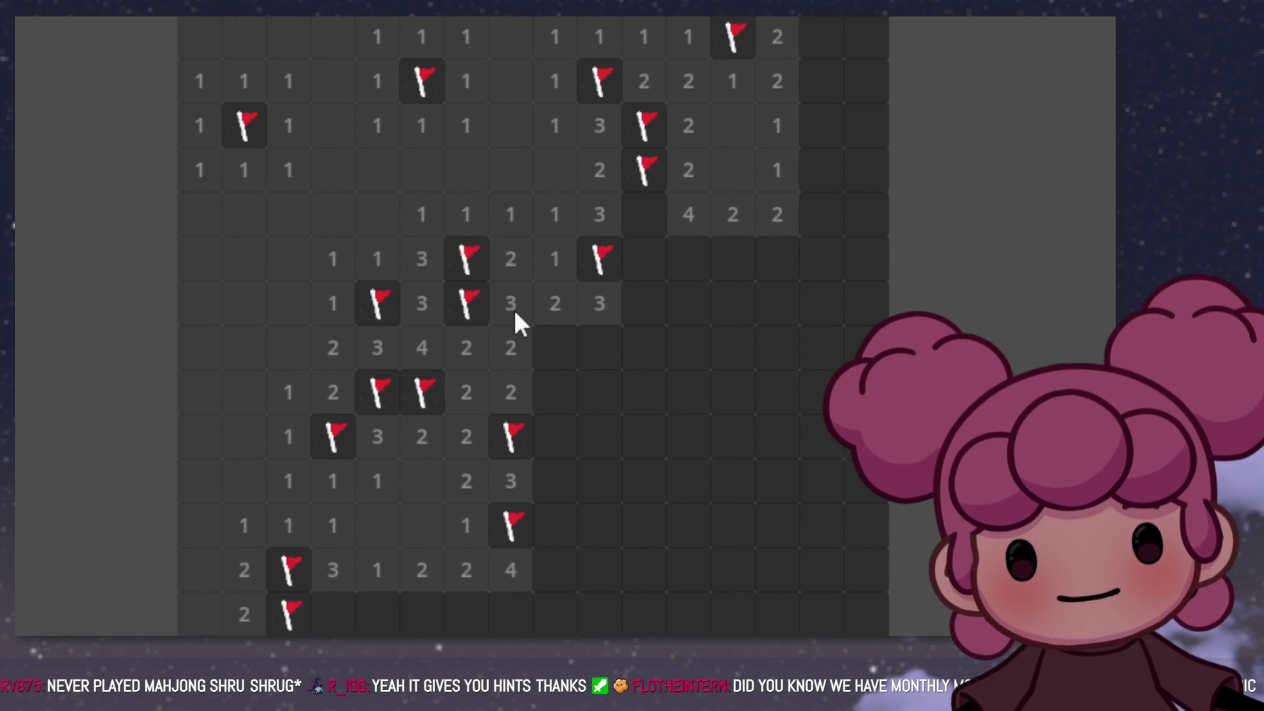
pyautogui.rightClick(557, 348)
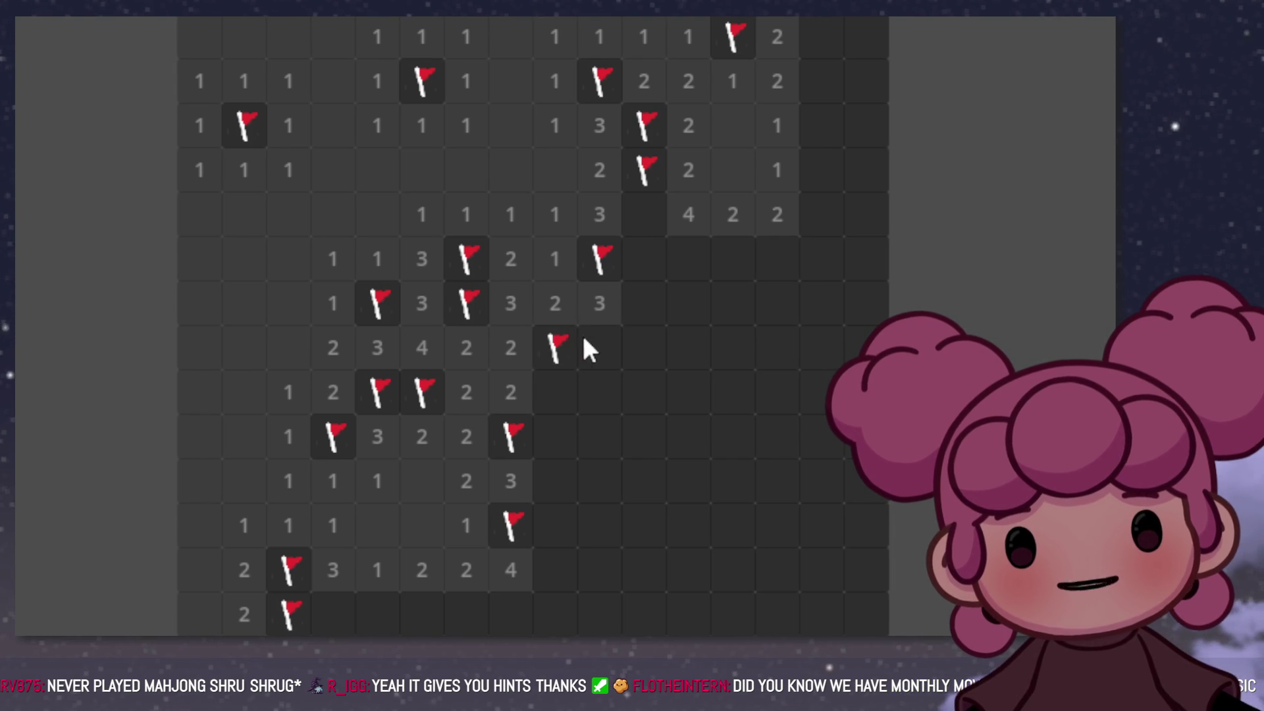
pyautogui.click(584, 340)
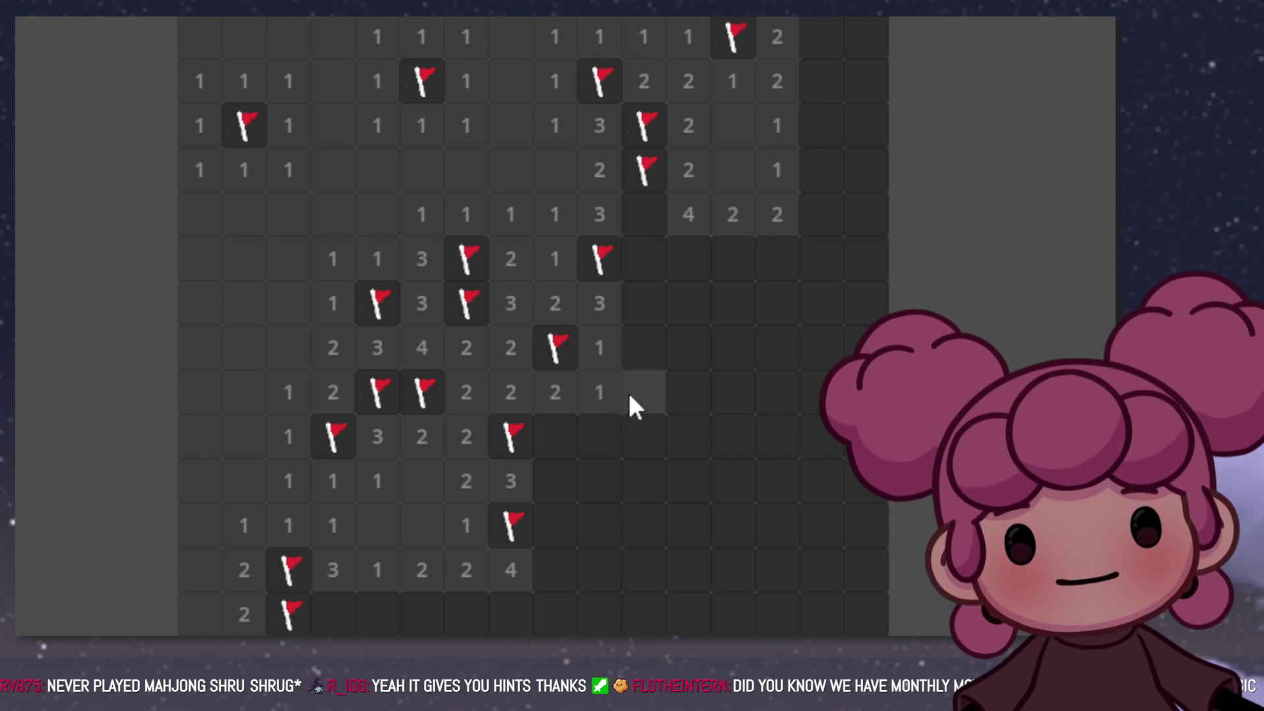
pyautogui.click(638, 364)
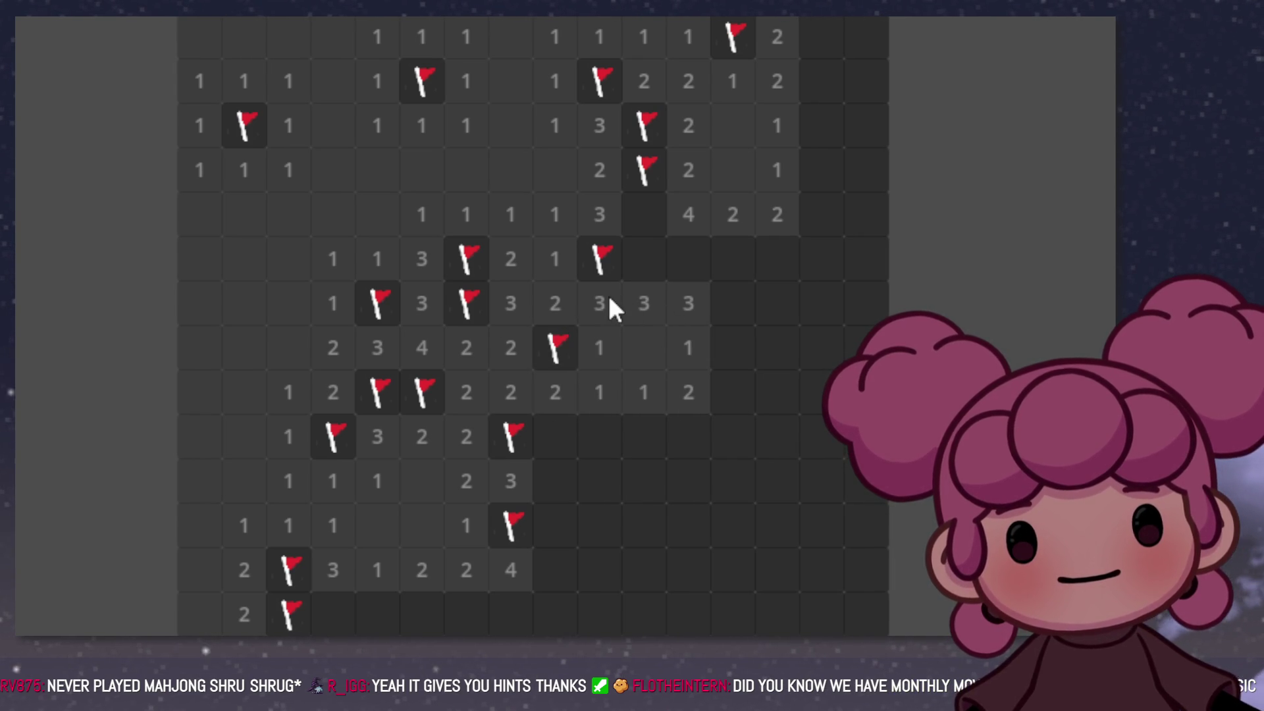
# Step: Flag three mines along one row and open a blank patch on the board's right side
pyautogui.rightClick(642, 270)
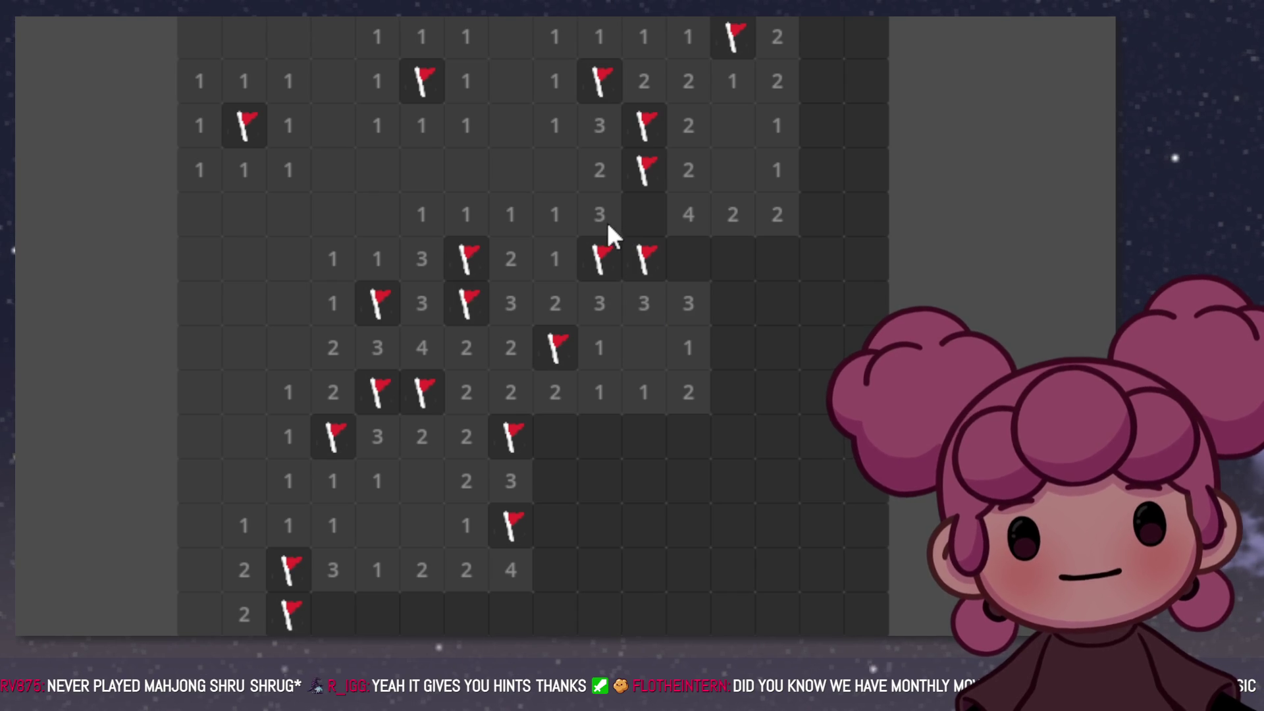
pyautogui.click(630, 220)
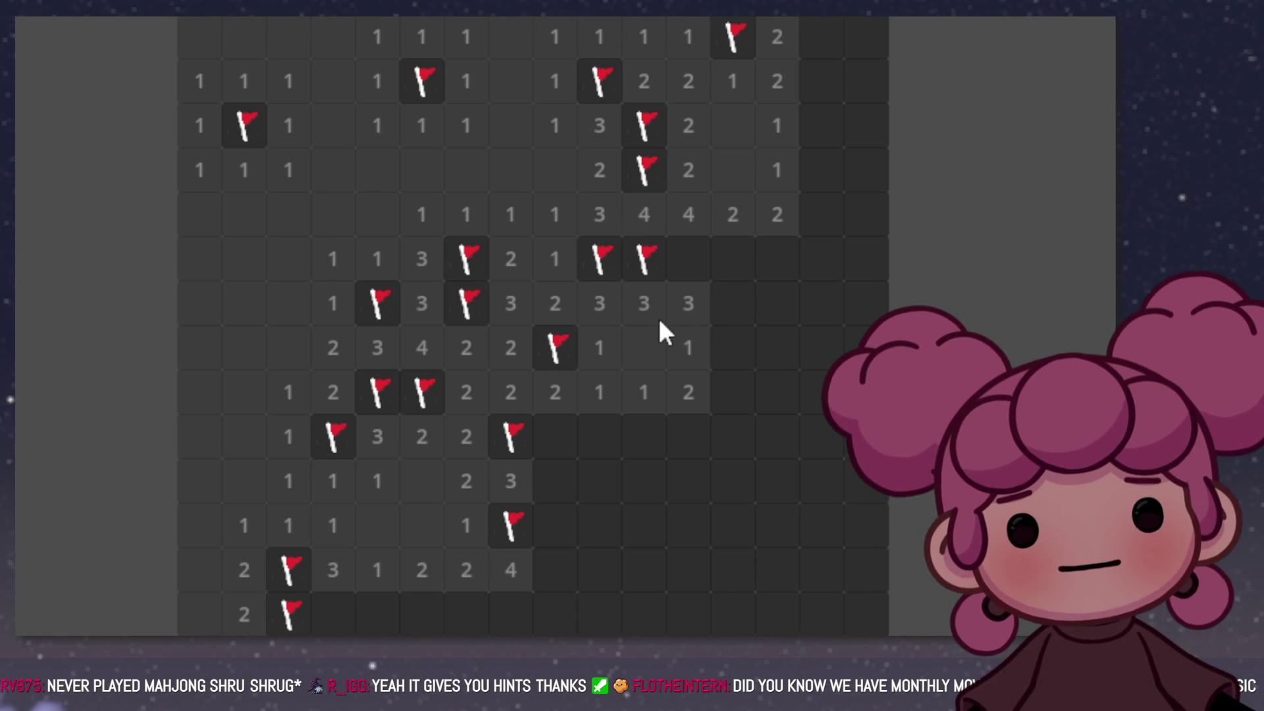
pyautogui.rightClick(685, 261)
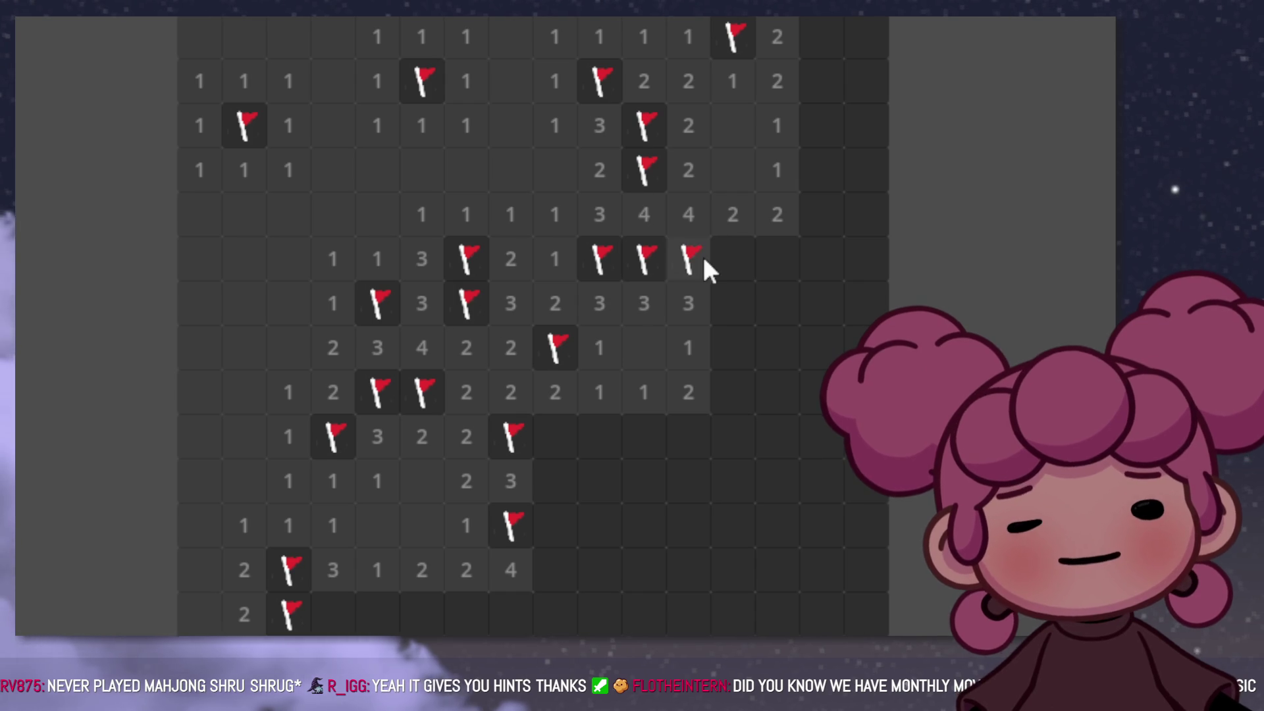
pyautogui.rightClick(724, 266)
pyautogui.click(771, 268)
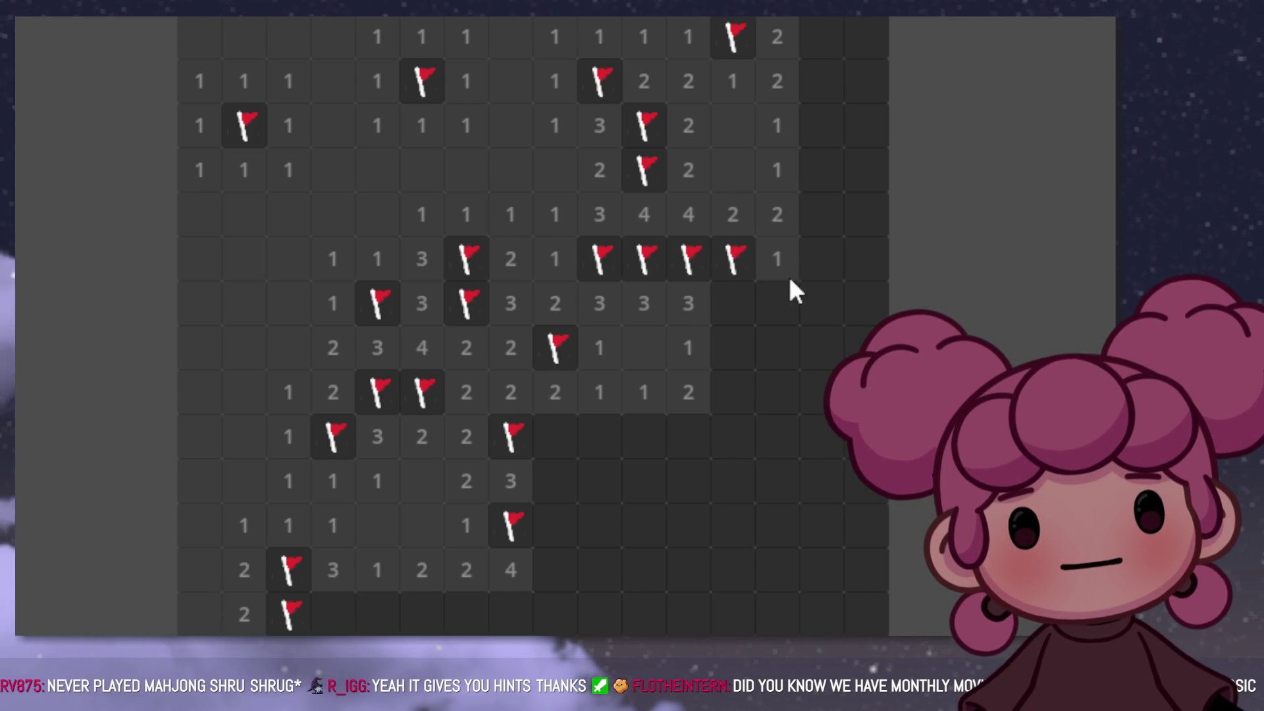
pyautogui.click(752, 302)
pyautogui.click(820, 303)
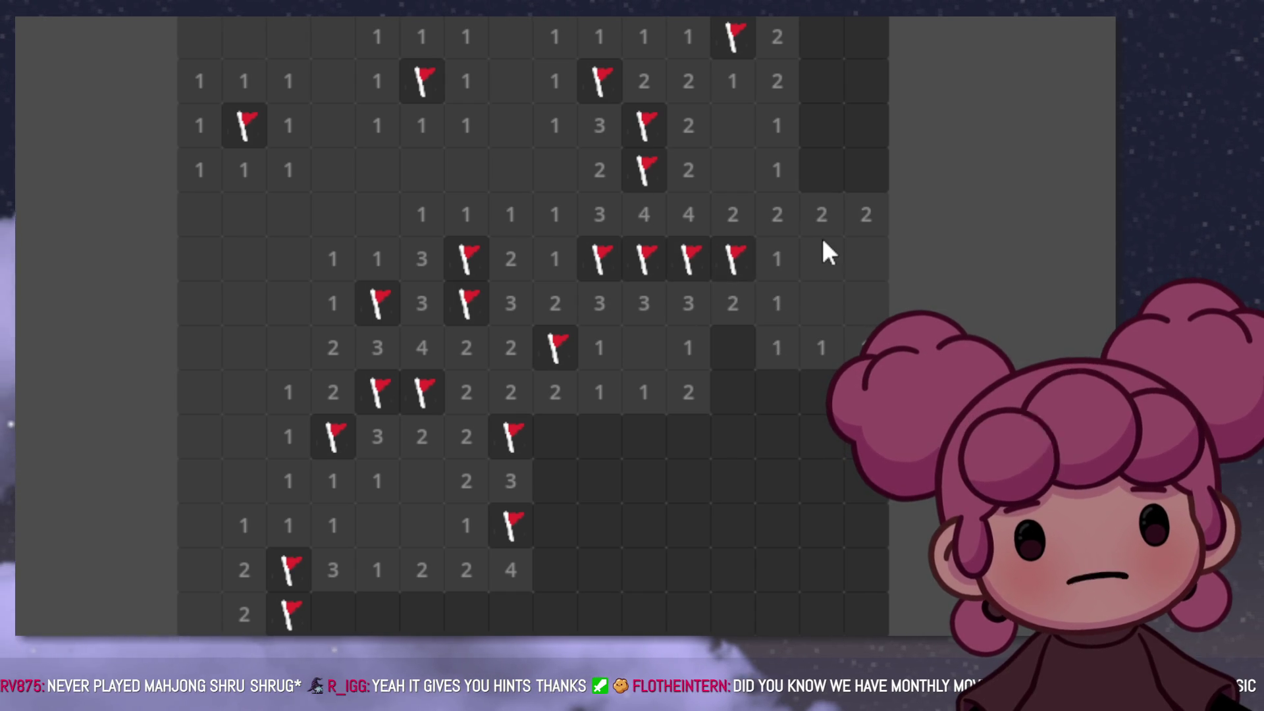
# Step: Flag mines at the right edge, reveal a 2 and 1 above, and flag the top-row mine
pyautogui.rightClick(829, 182)
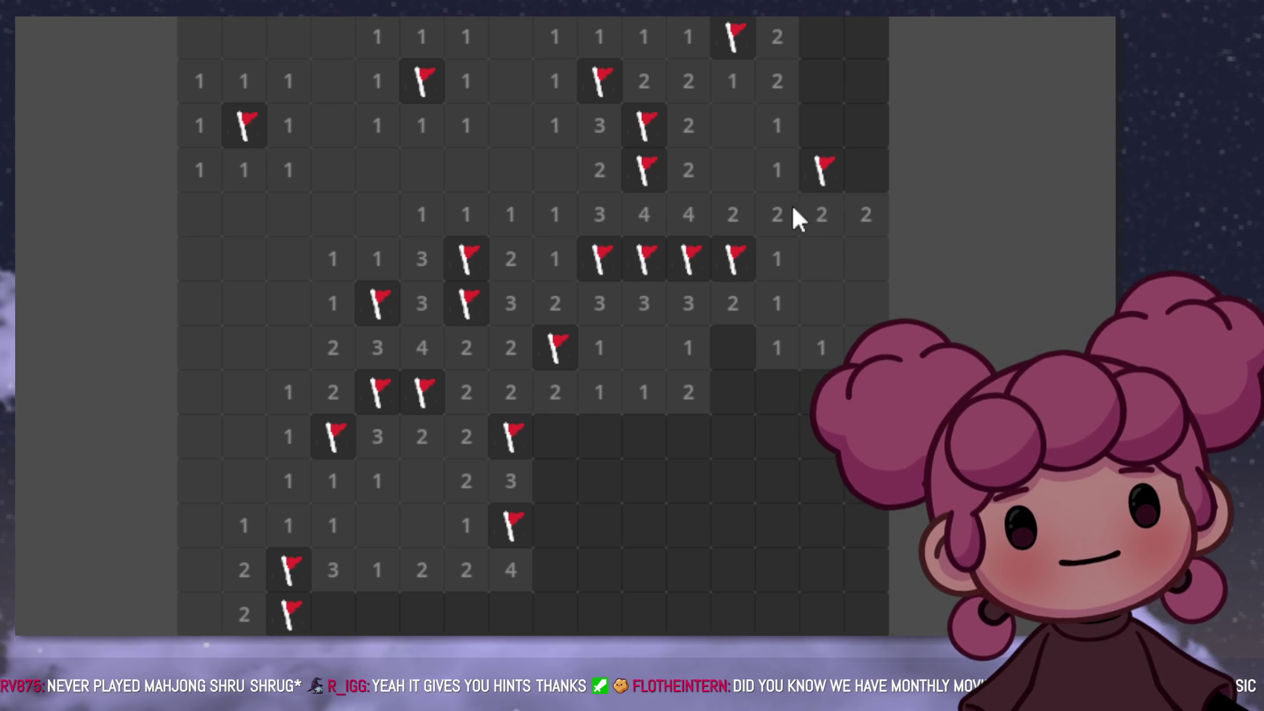
pyautogui.rightClick(868, 169)
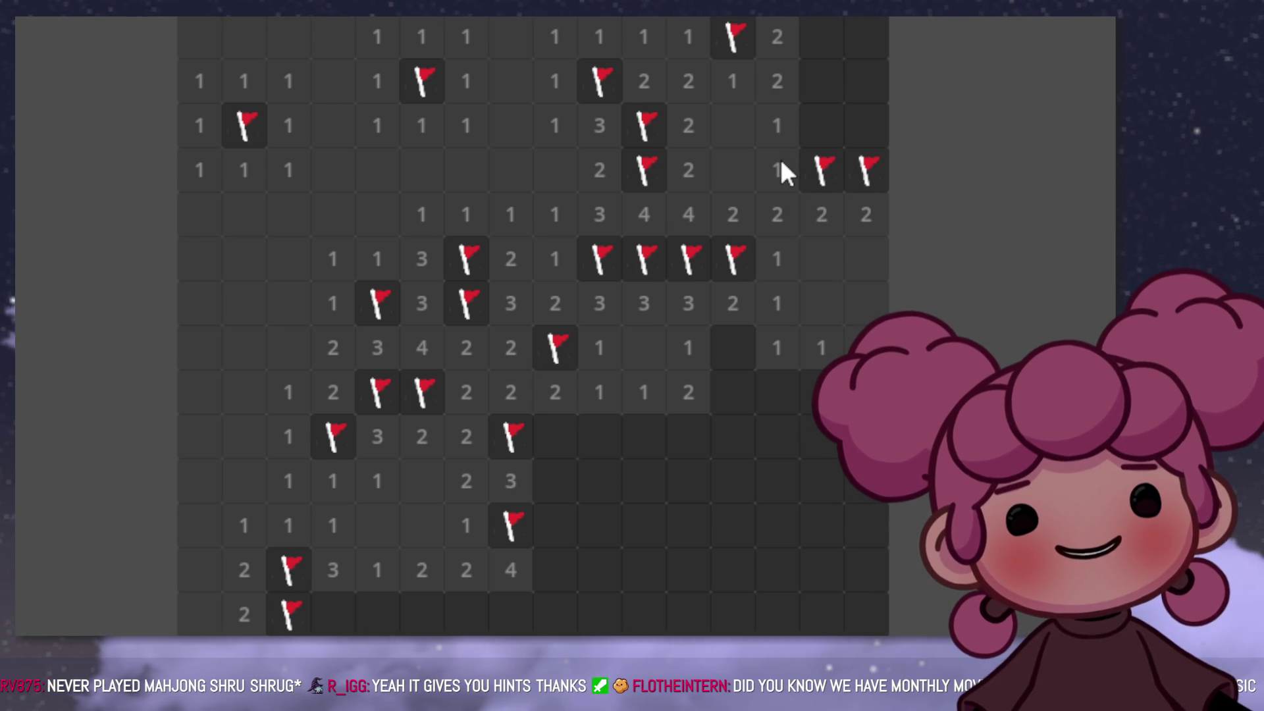
pyautogui.click(831, 134)
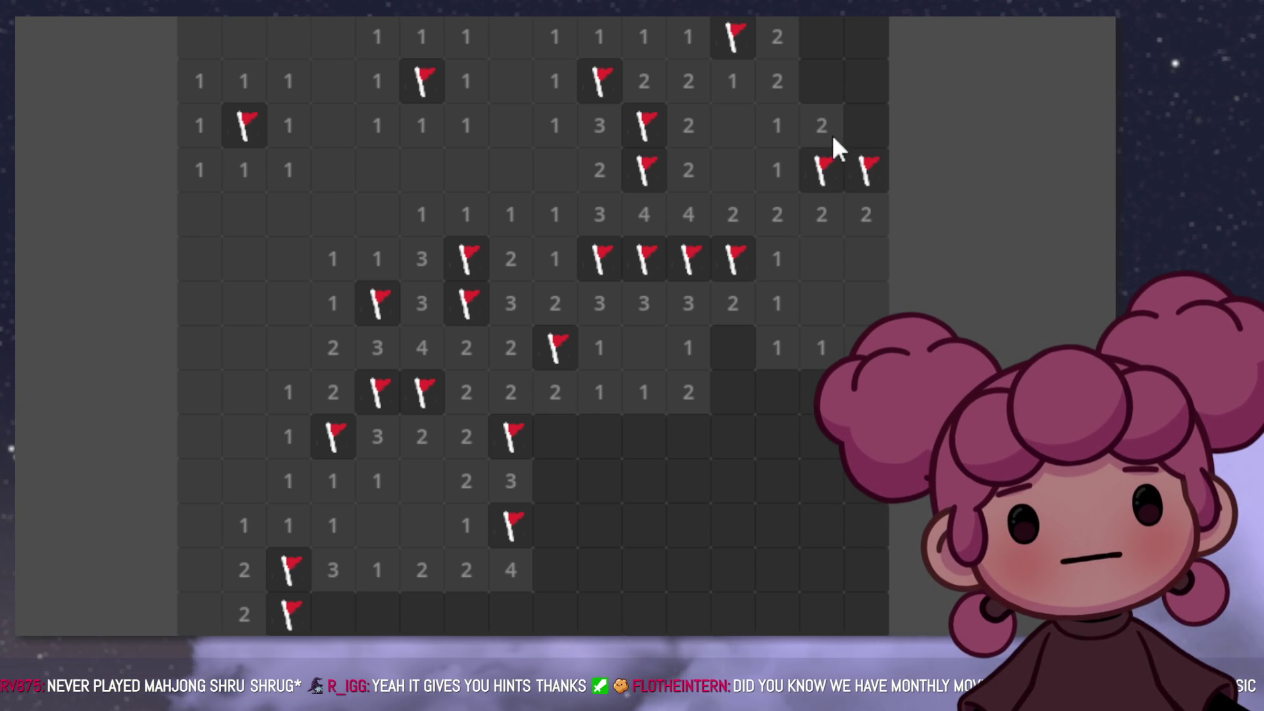
pyautogui.click(807, 94)
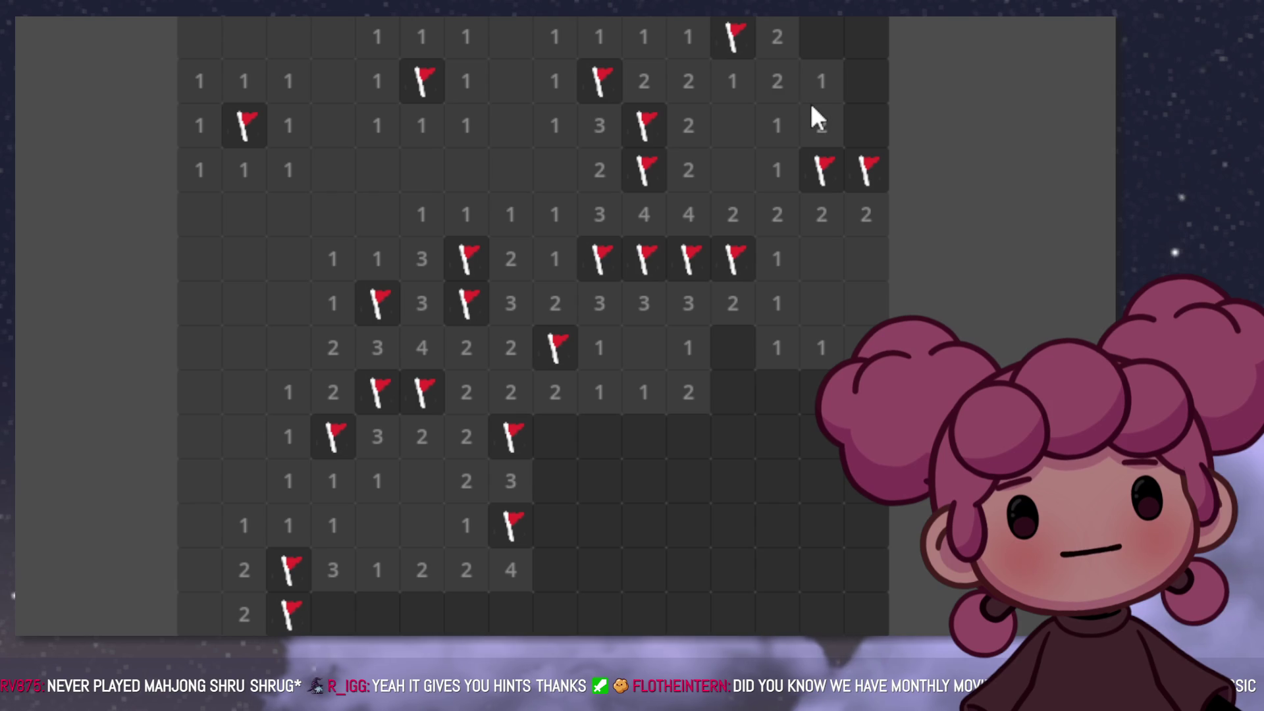
pyautogui.rightClick(813, 51)
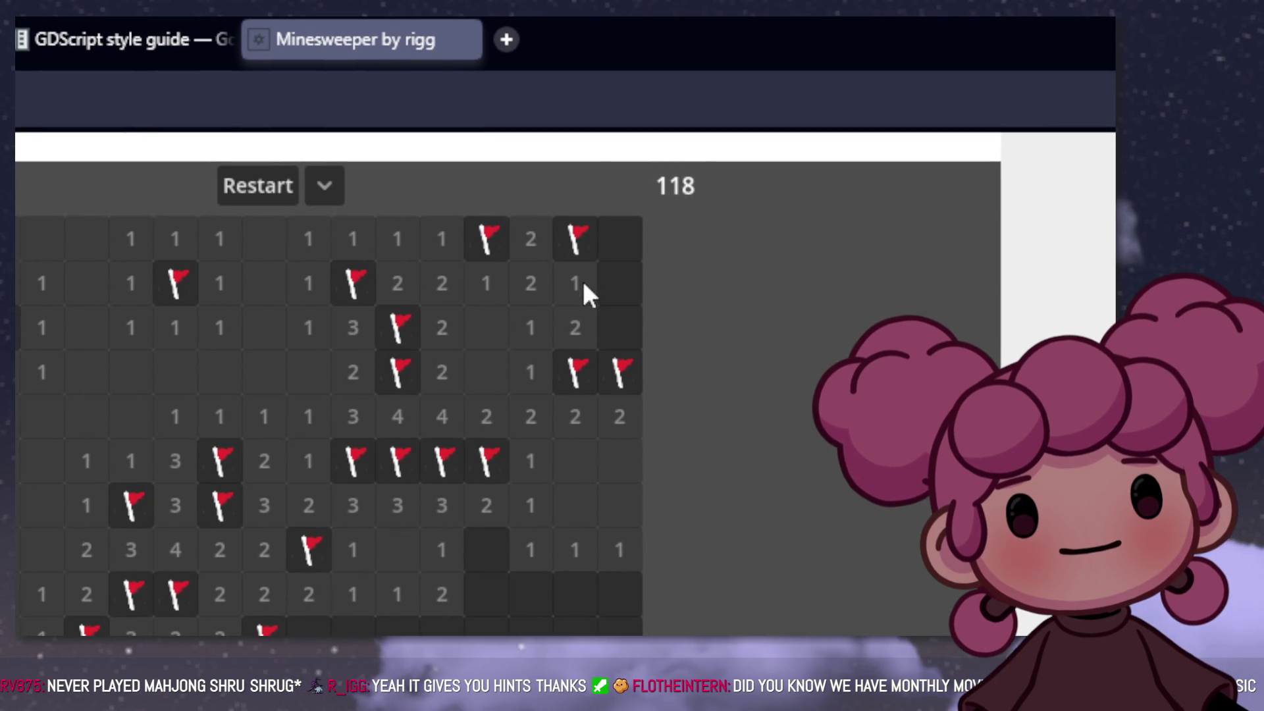
# Step: Open the remaining top-right hidden cells, revealing a 2, and flag a mine in that region
pyautogui.click(629, 258)
pyautogui.click(629, 308)
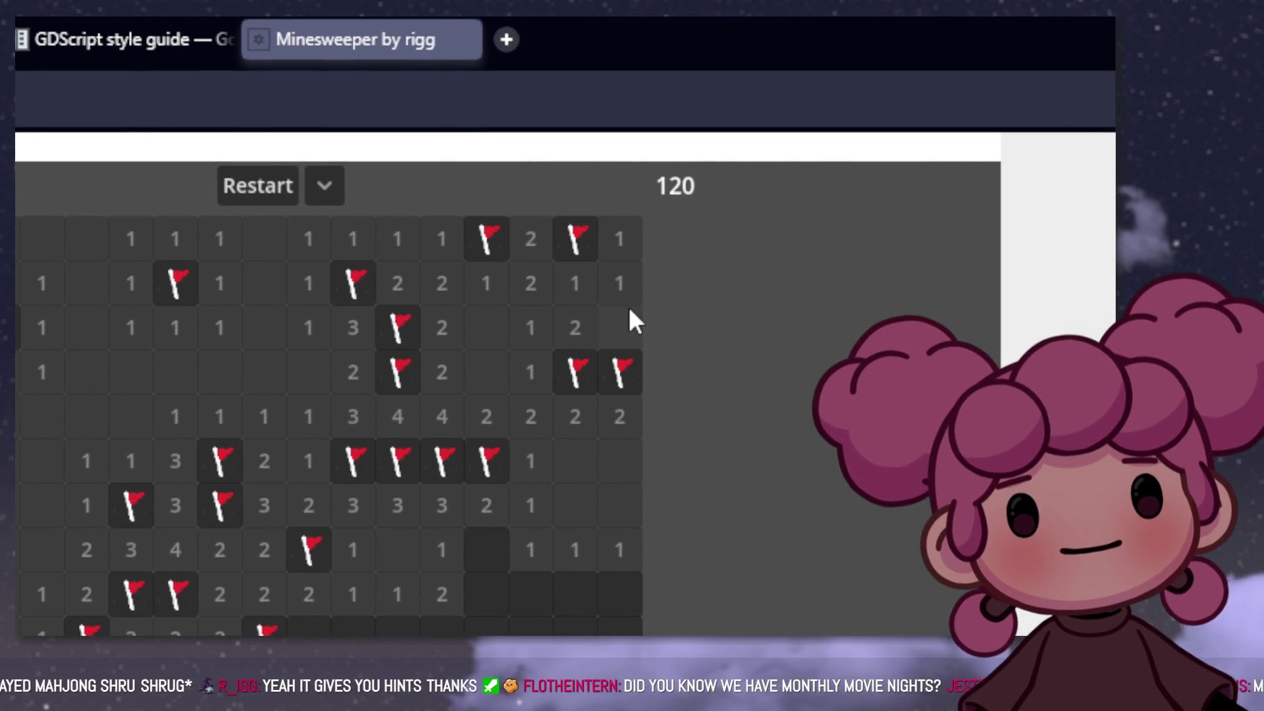
pyautogui.click(630, 314)
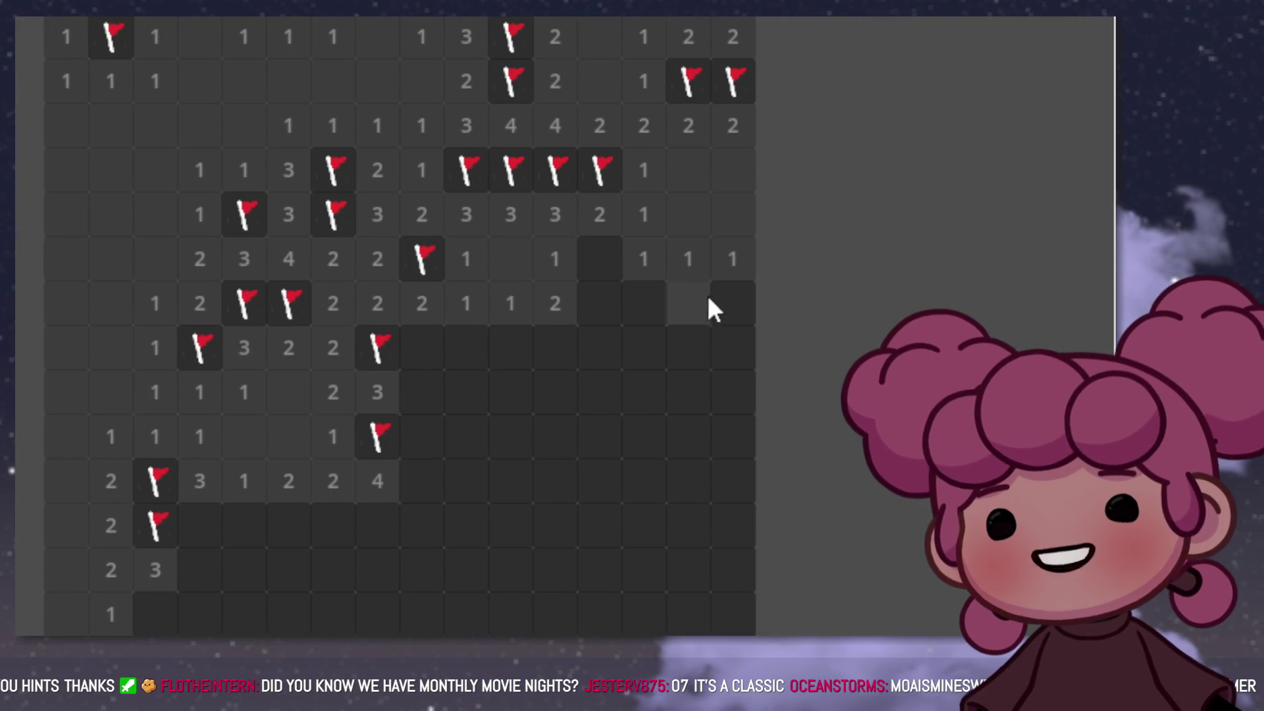
pyautogui.click(581, 264)
pyautogui.rightClick(595, 301)
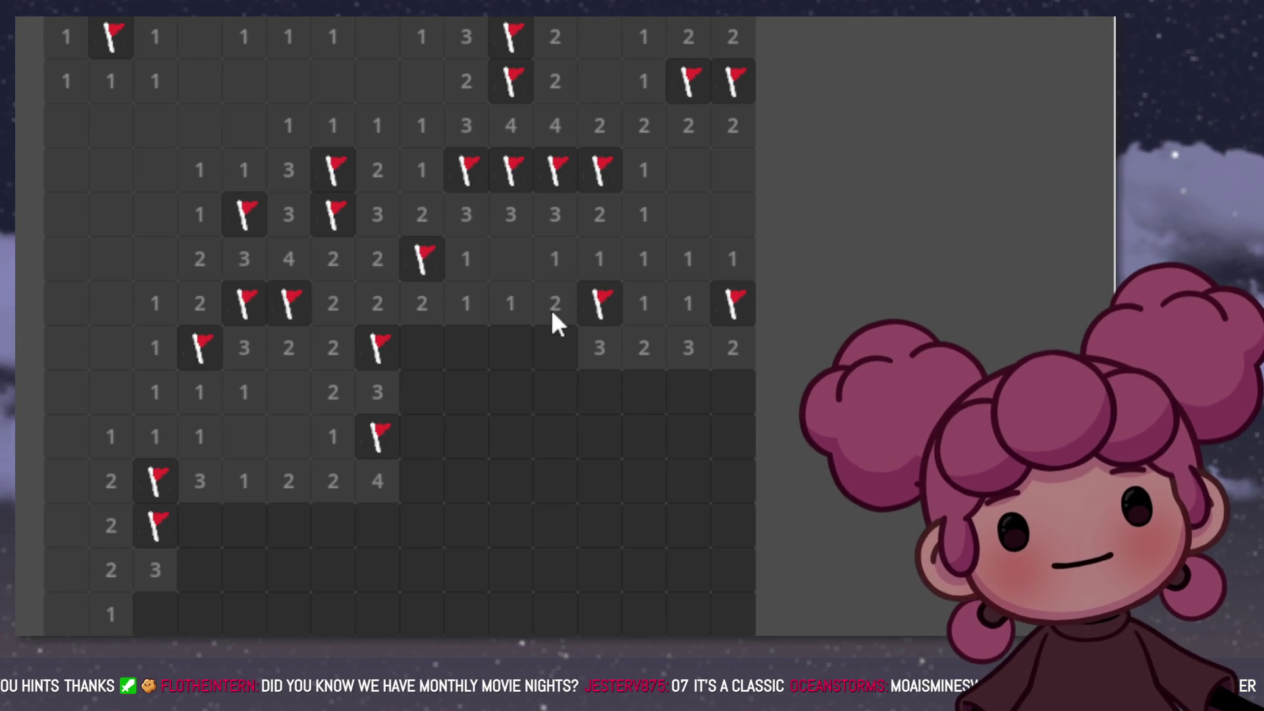
# Step: Reveal cells on the left, flag a mine, and open a blank cell that clears a large lower area
pyautogui.click(414, 329)
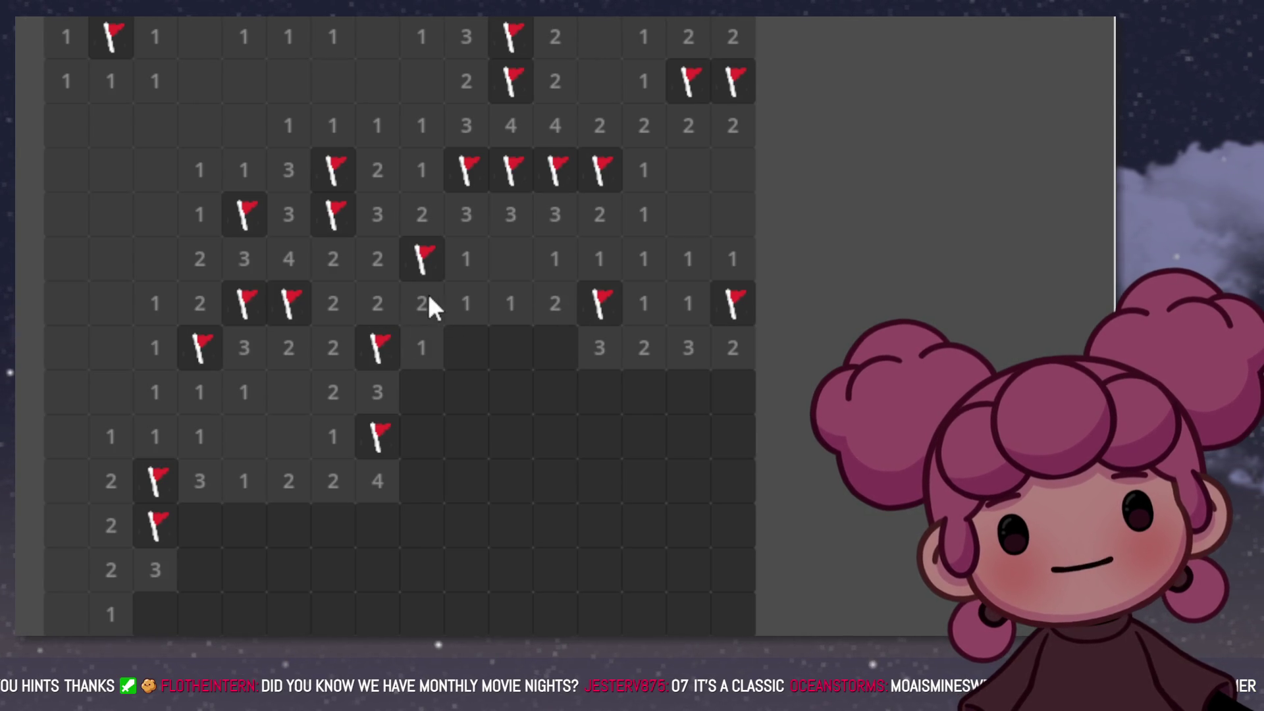
pyautogui.click(461, 339)
pyautogui.rightClick(548, 339)
pyautogui.click(538, 385)
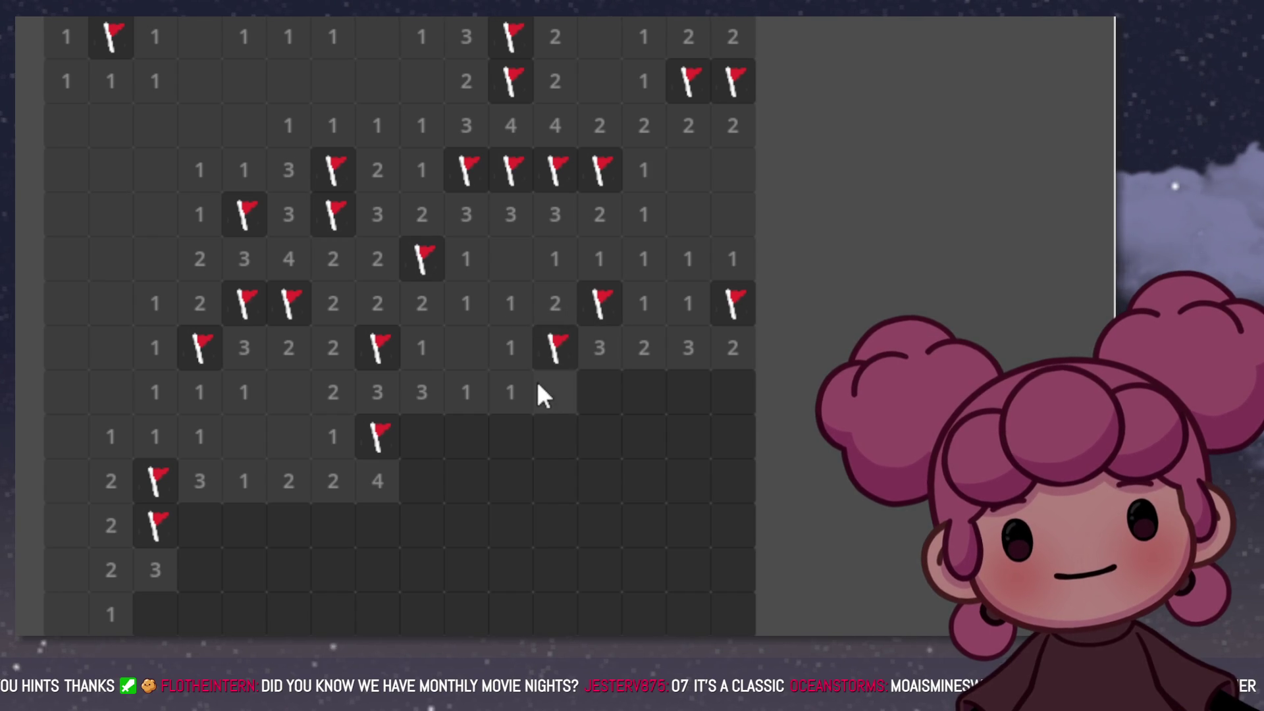
pyautogui.click(557, 428)
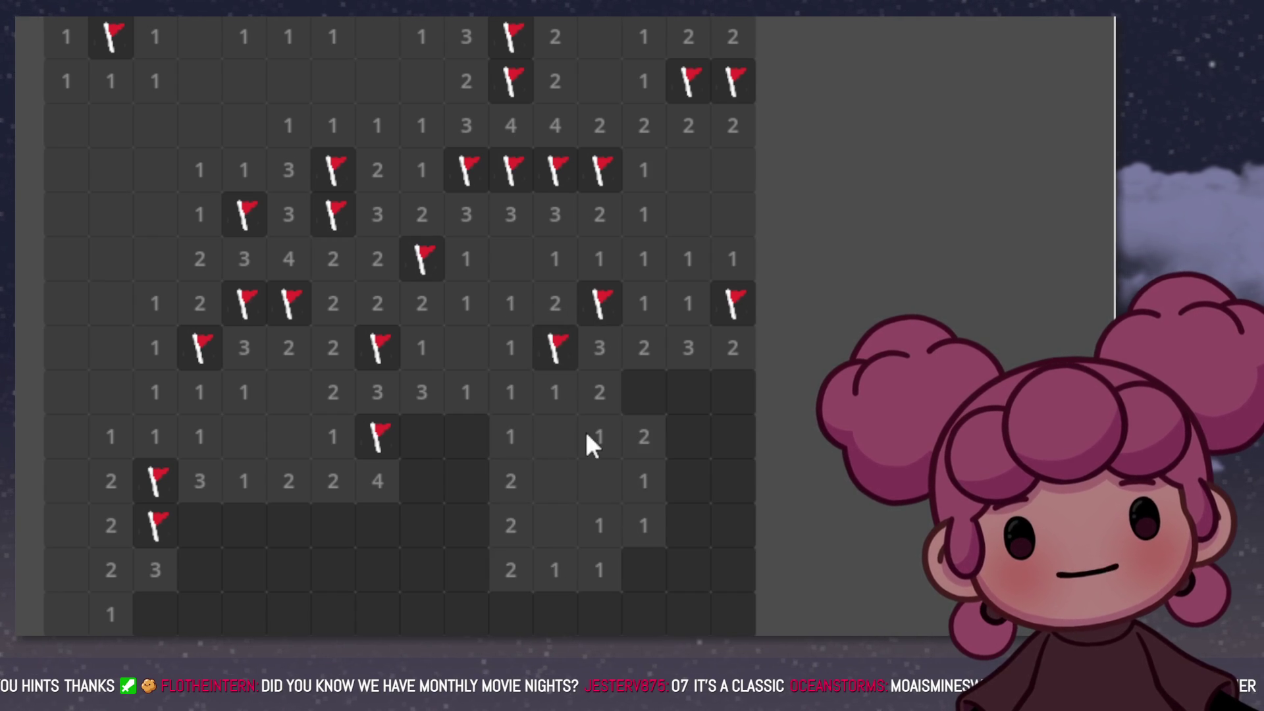
pyautogui.click(474, 434)
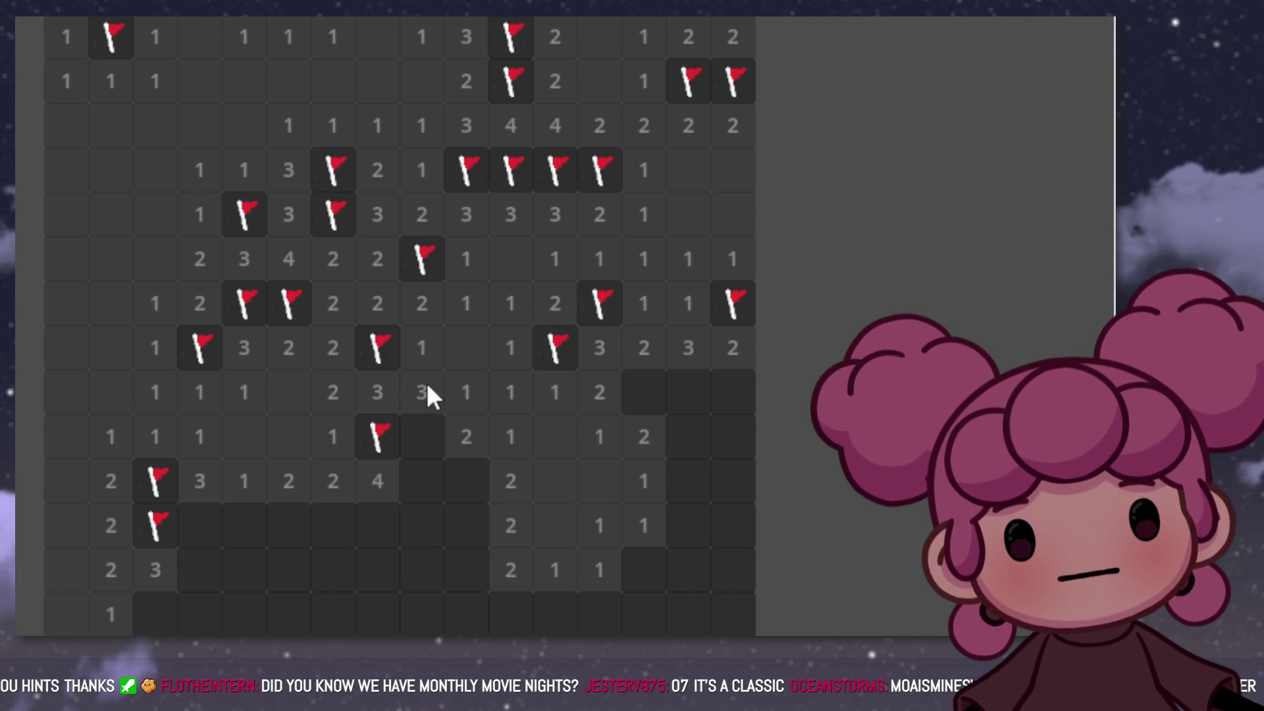
# Step: Flag the mine below the 3, more mines along that row, and one in the lower right
pyautogui.rightClick(425, 431)
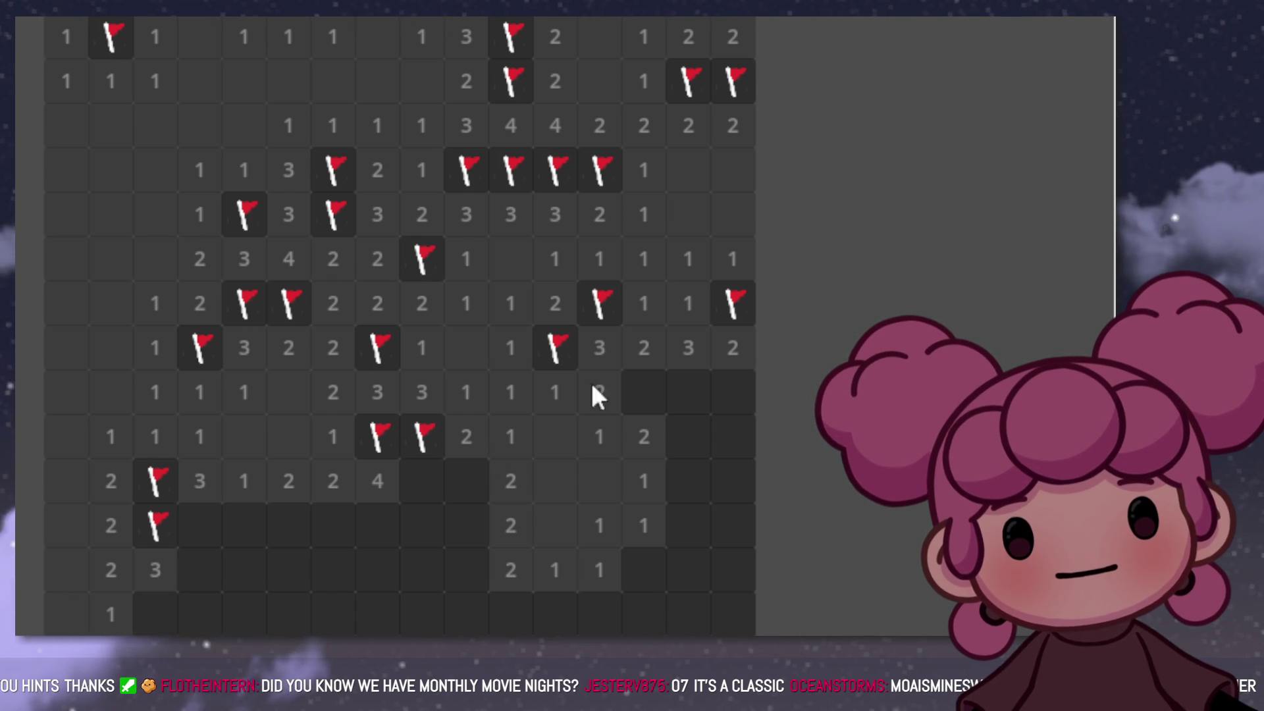
pyautogui.rightClick(628, 407)
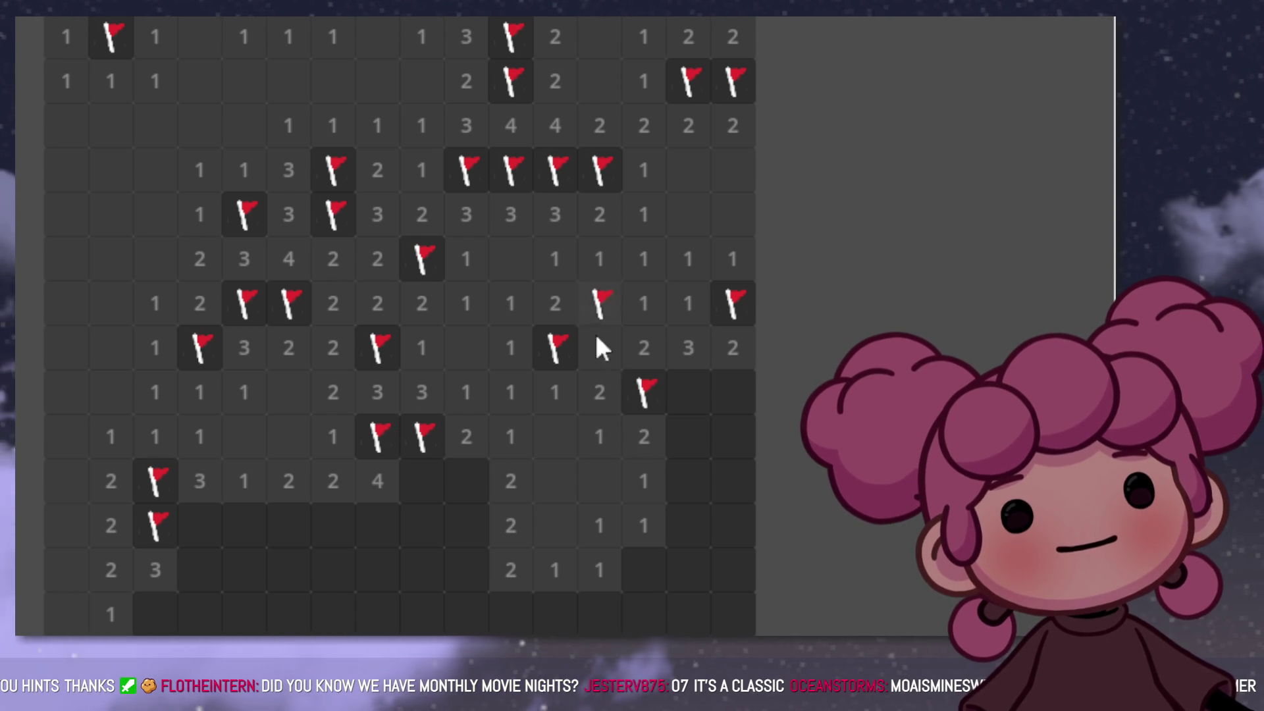
pyautogui.click(689, 385)
pyautogui.rightClick(722, 391)
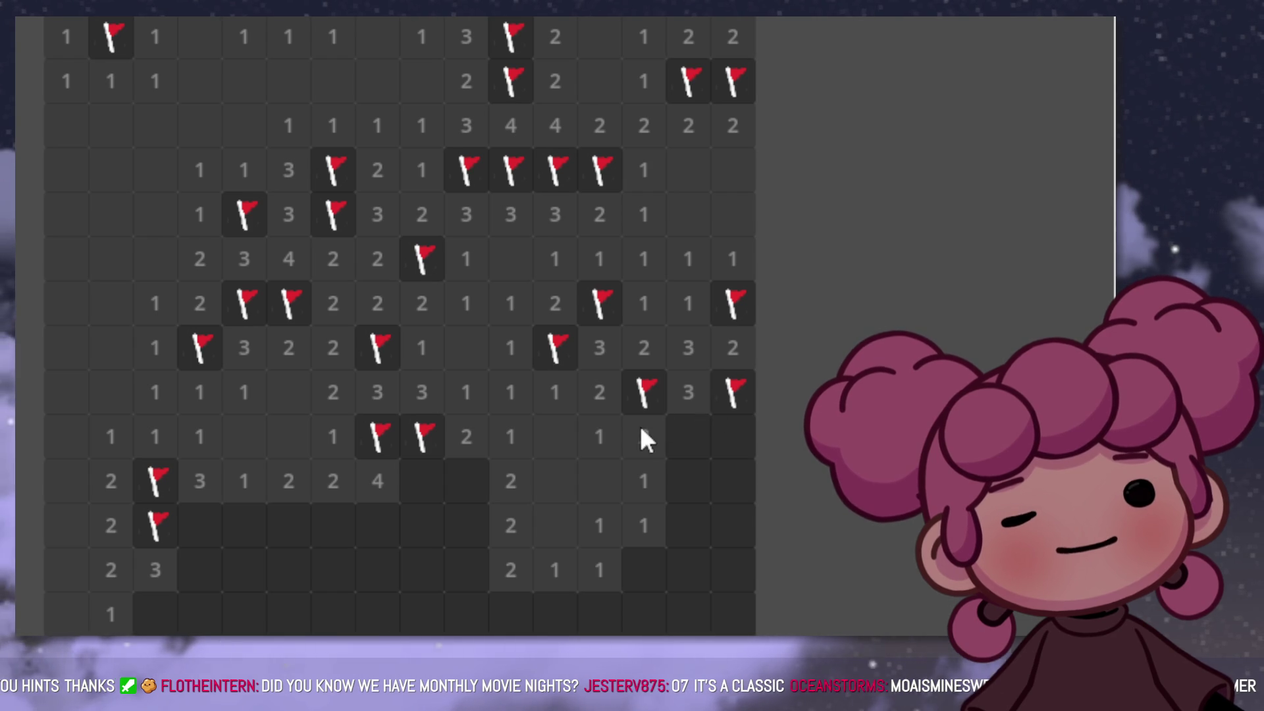
pyautogui.rightClick(642, 570)
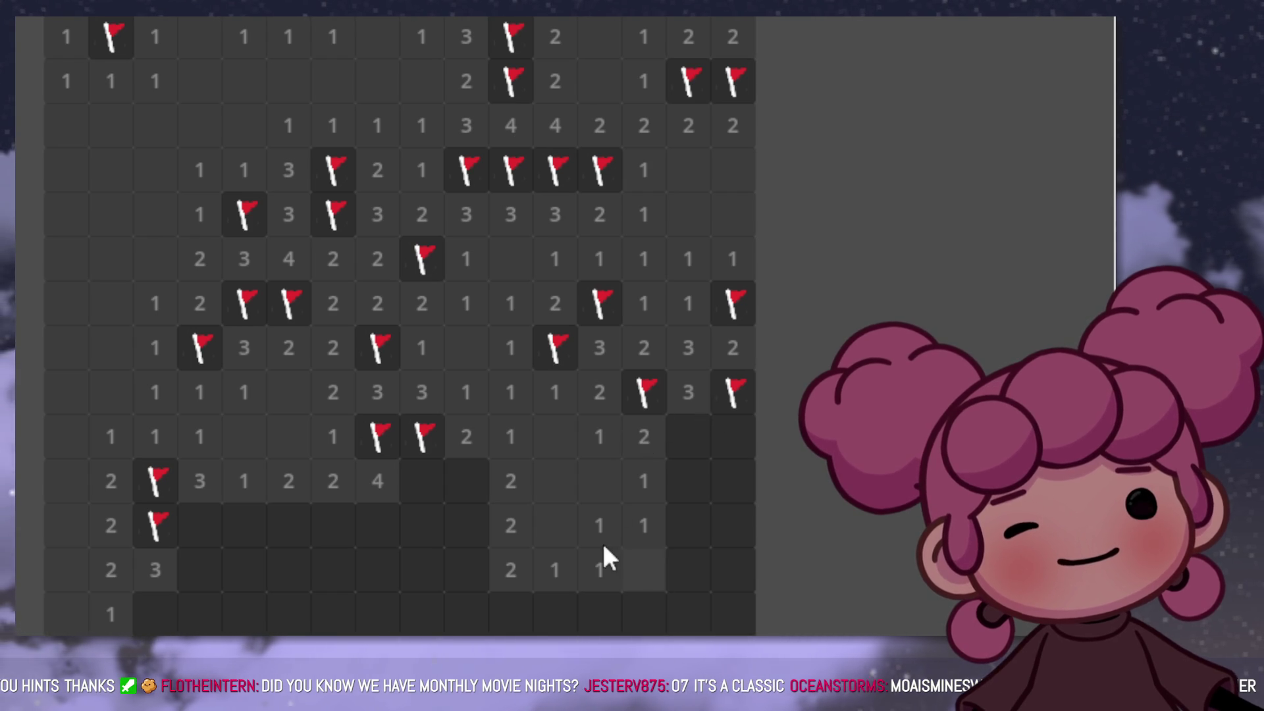
# Step: Reveal the column of 1s and the rightmost column, flagging a mine and clearing beside it
pyautogui.click(688, 570)
pyautogui.click(688, 525)
pyautogui.click(692, 491)
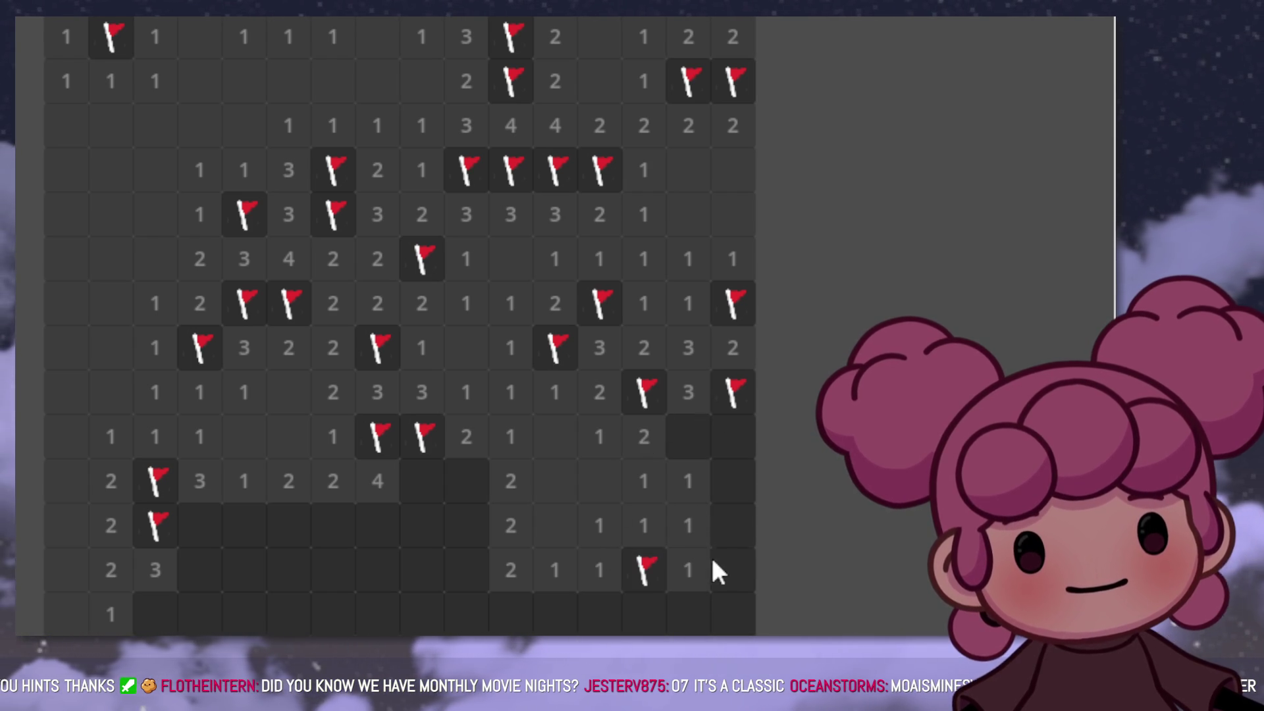
pyautogui.click(728, 530)
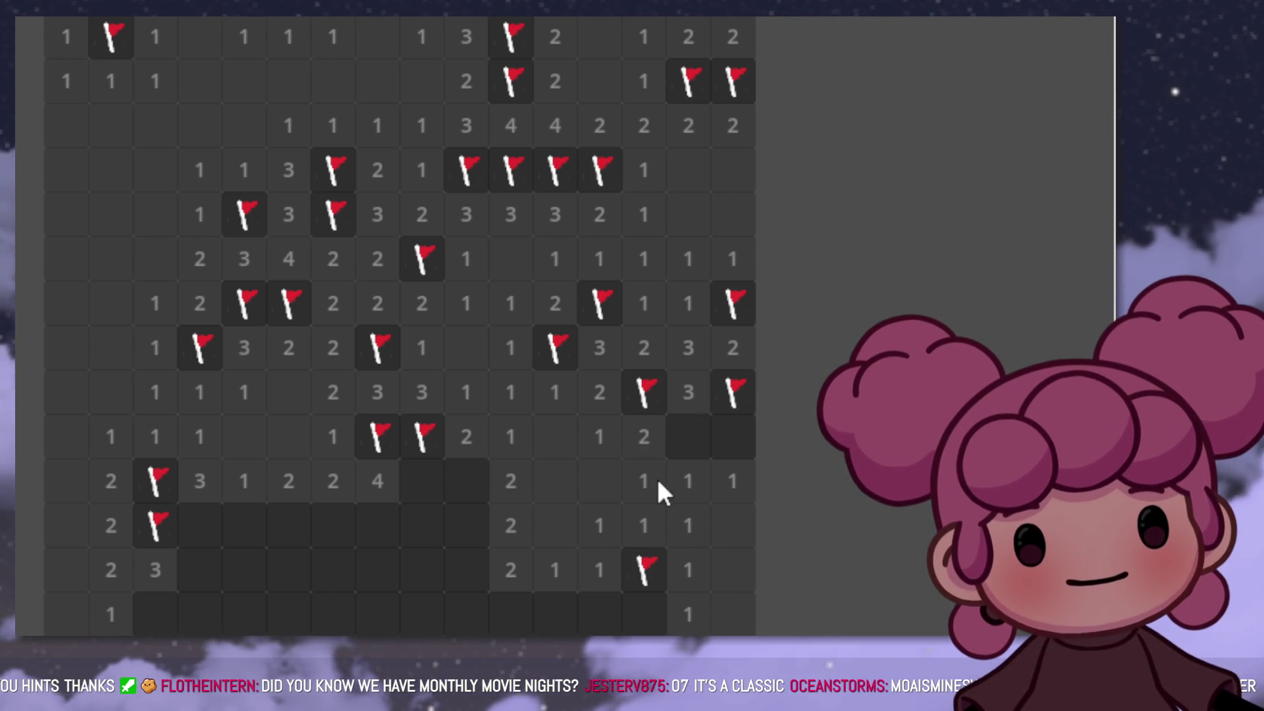
pyautogui.rightClick(670, 446)
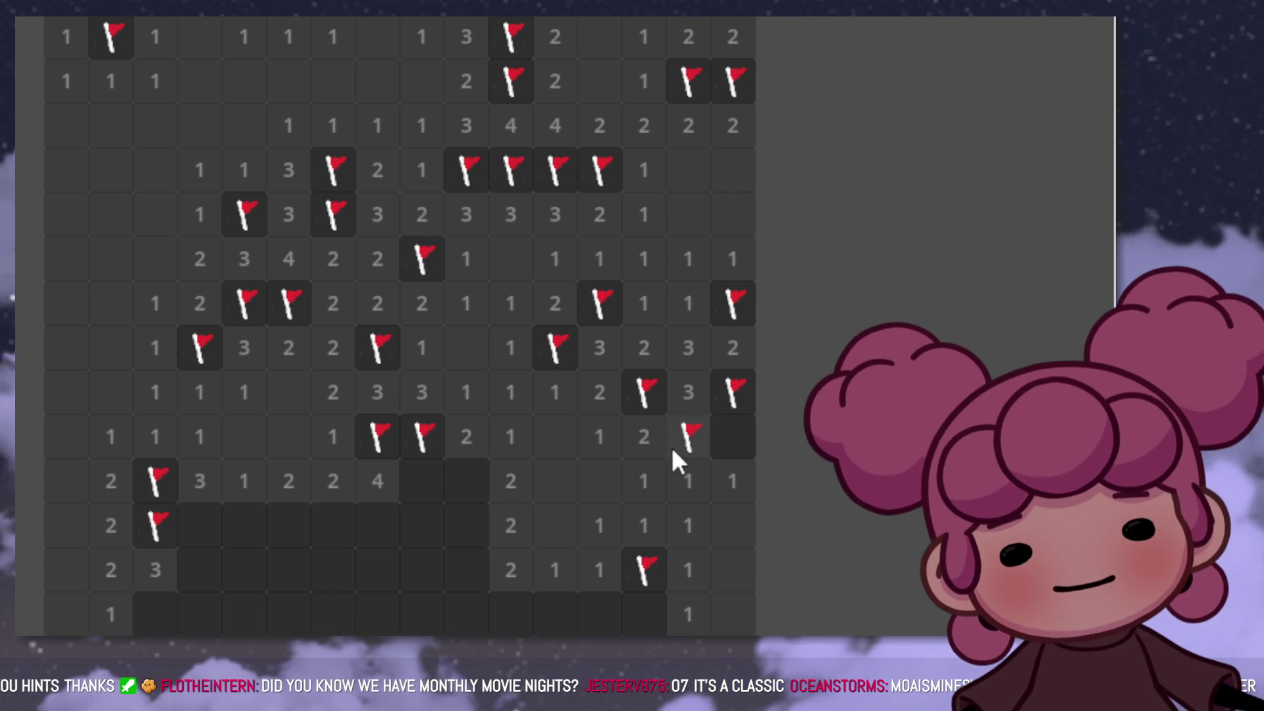
pyautogui.click(713, 445)
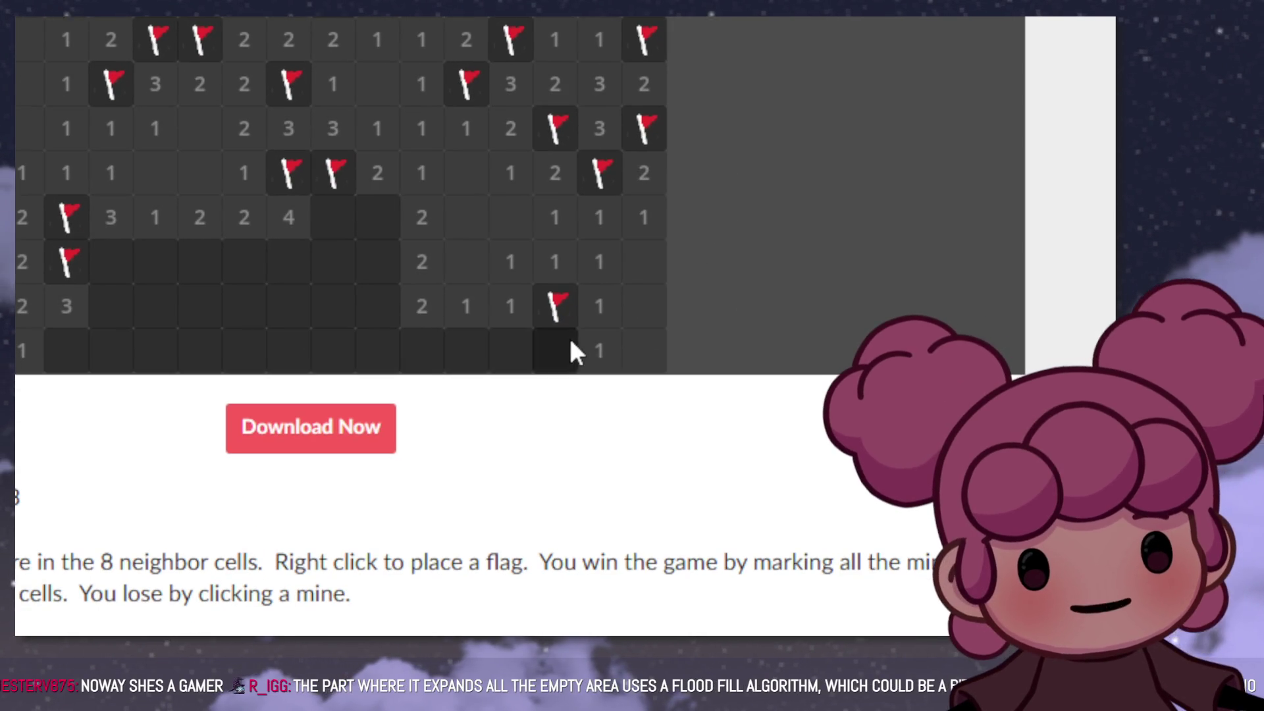
# Step: Reveal the bottom-row 1s, flag three mines, and open an empty cell flooding the bottom area
pyautogui.click(539, 349)
pyautogui.click(512, 345)
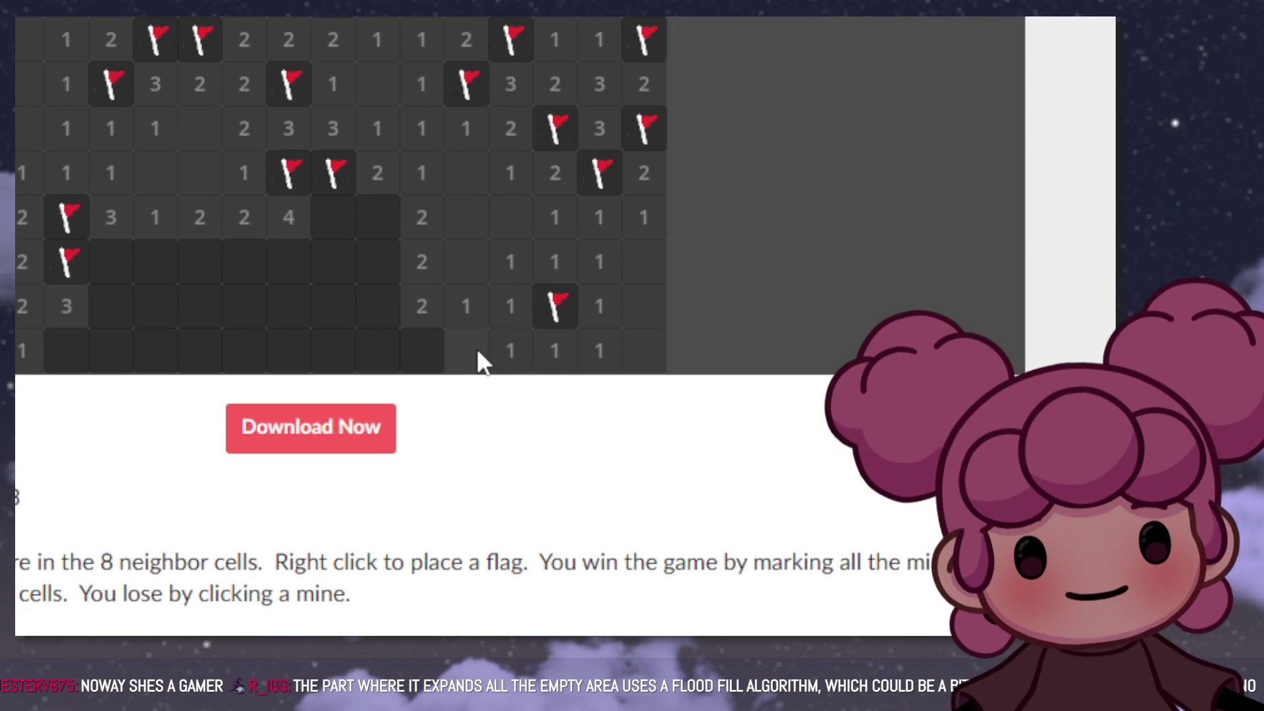
pyautogui.click(475, 349)
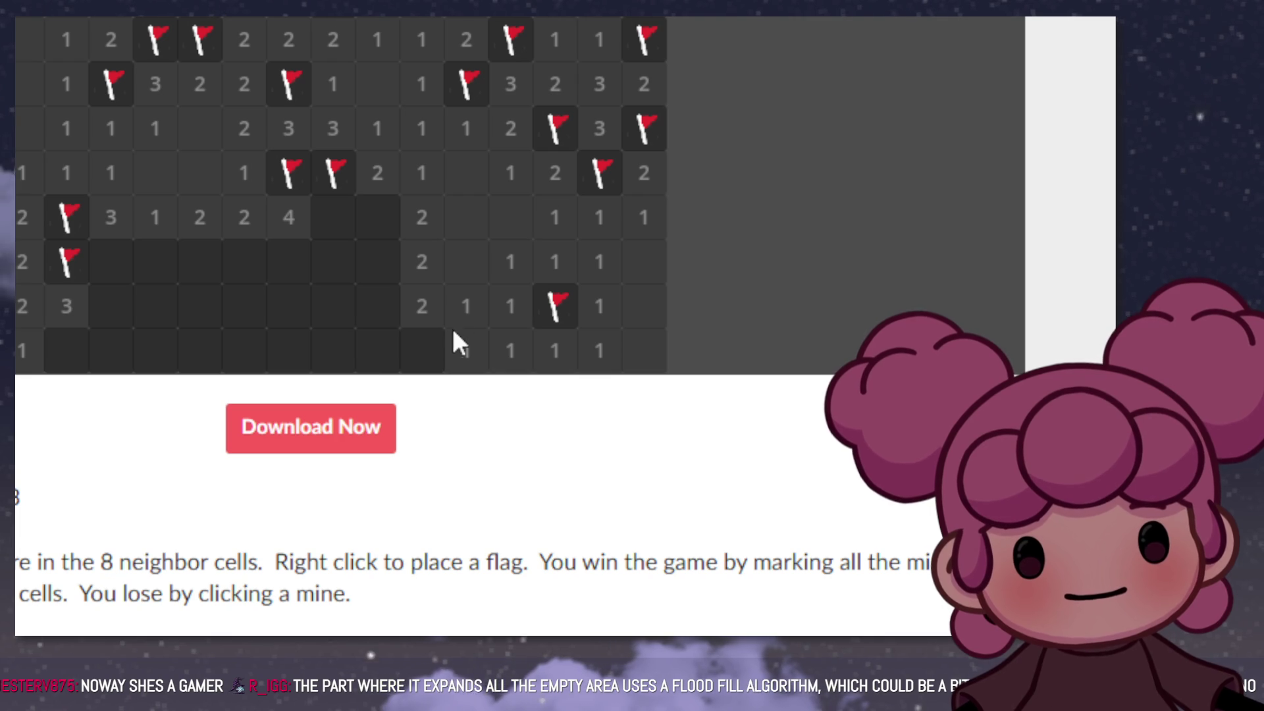
pyautogui.rightClick(424, 349)
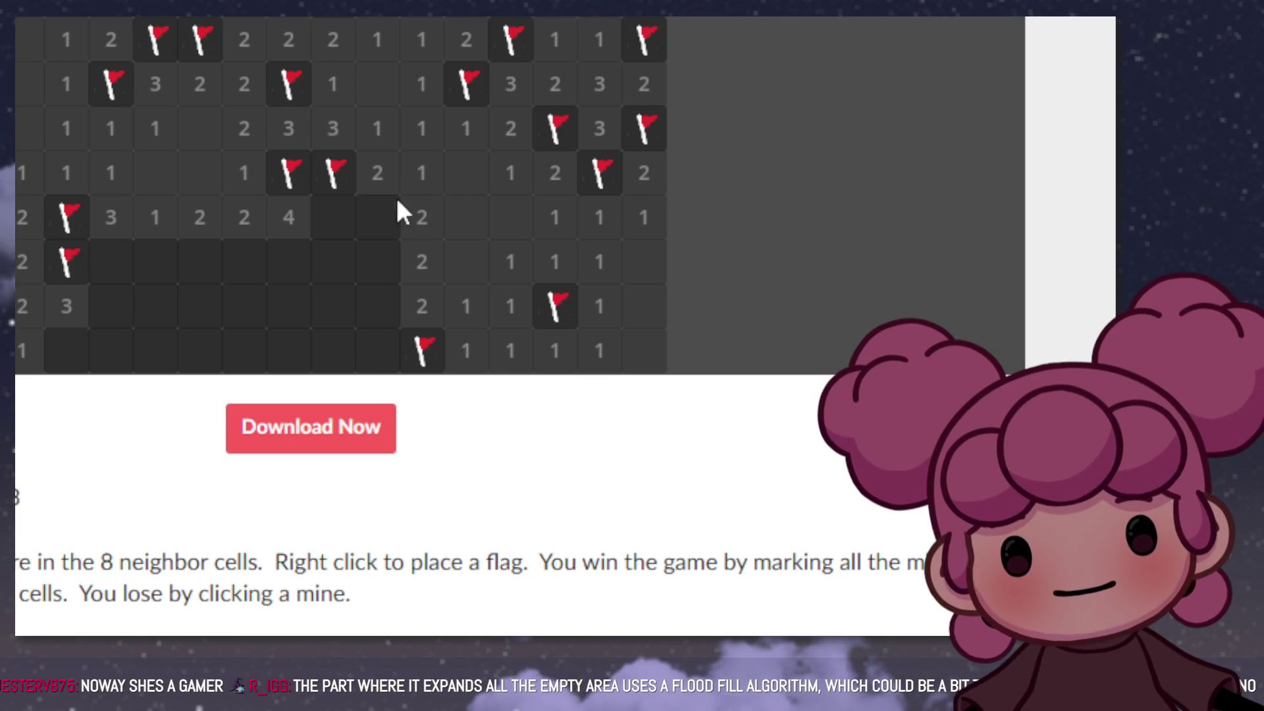
pyautogui.rightClick(397, 209)
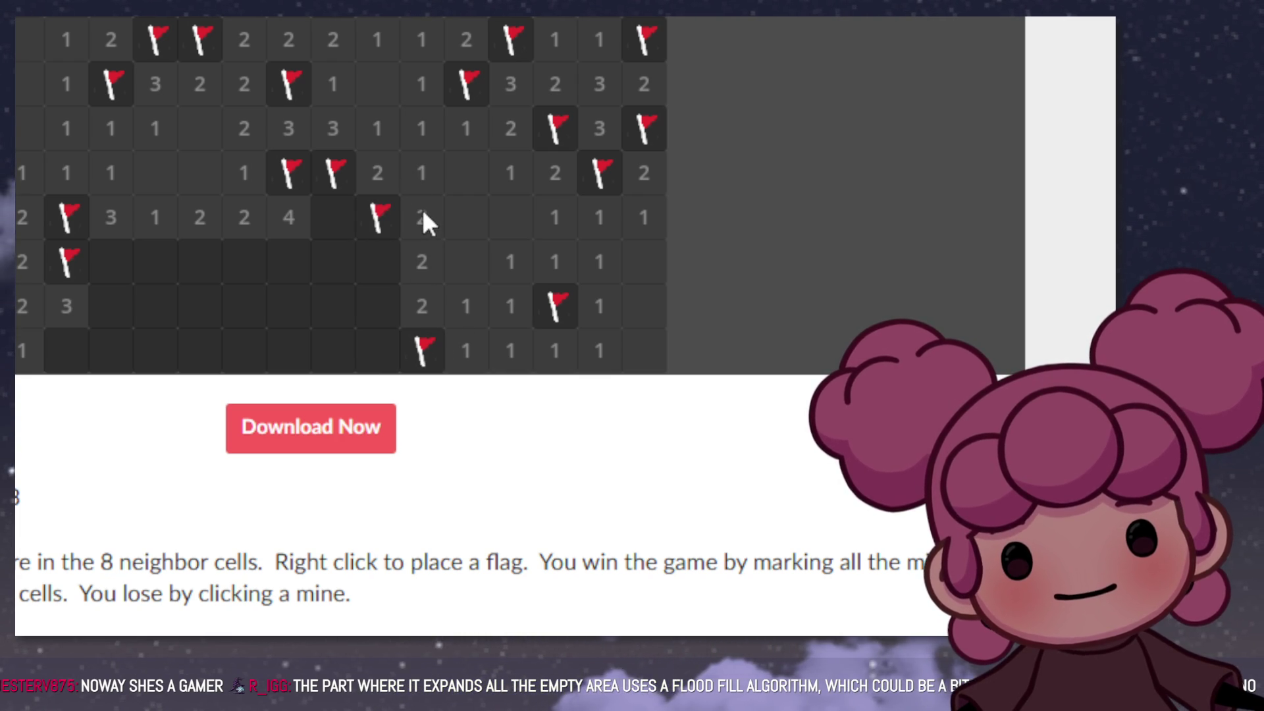
pyautogui.rightClick(381, 266)
pyautogui.click(390, 303)
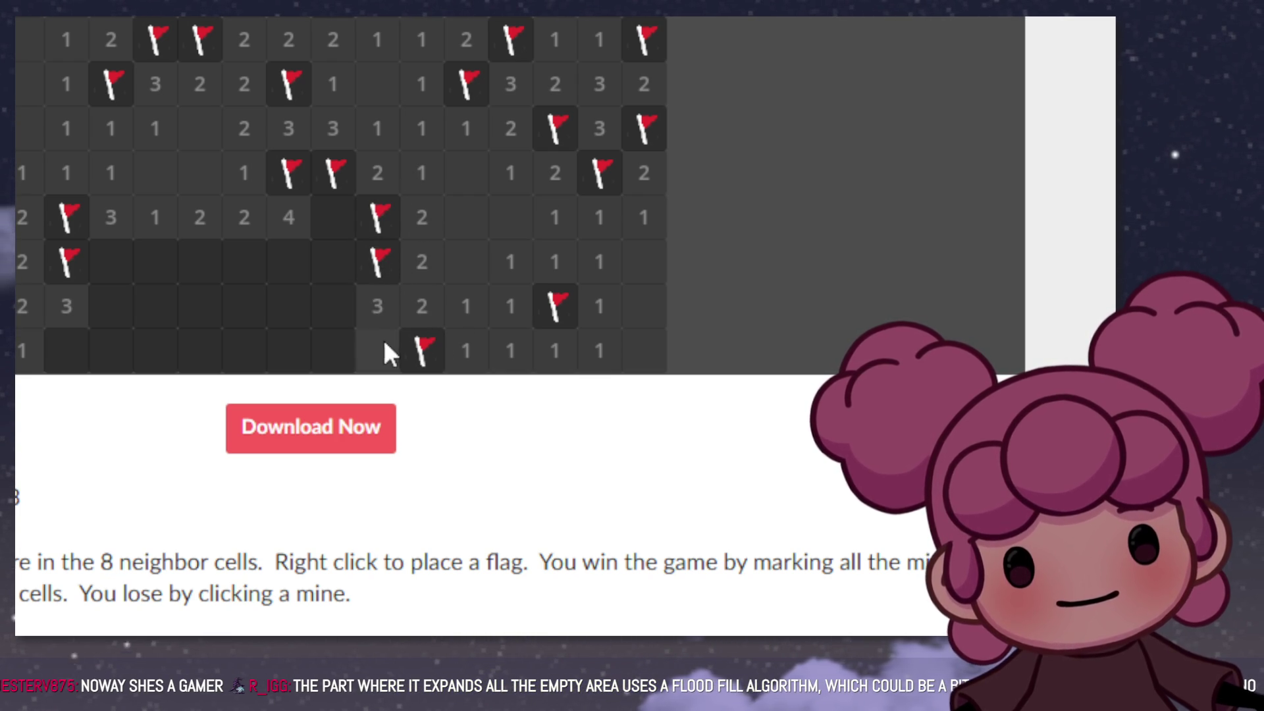
pyautogui.click(340, 349)
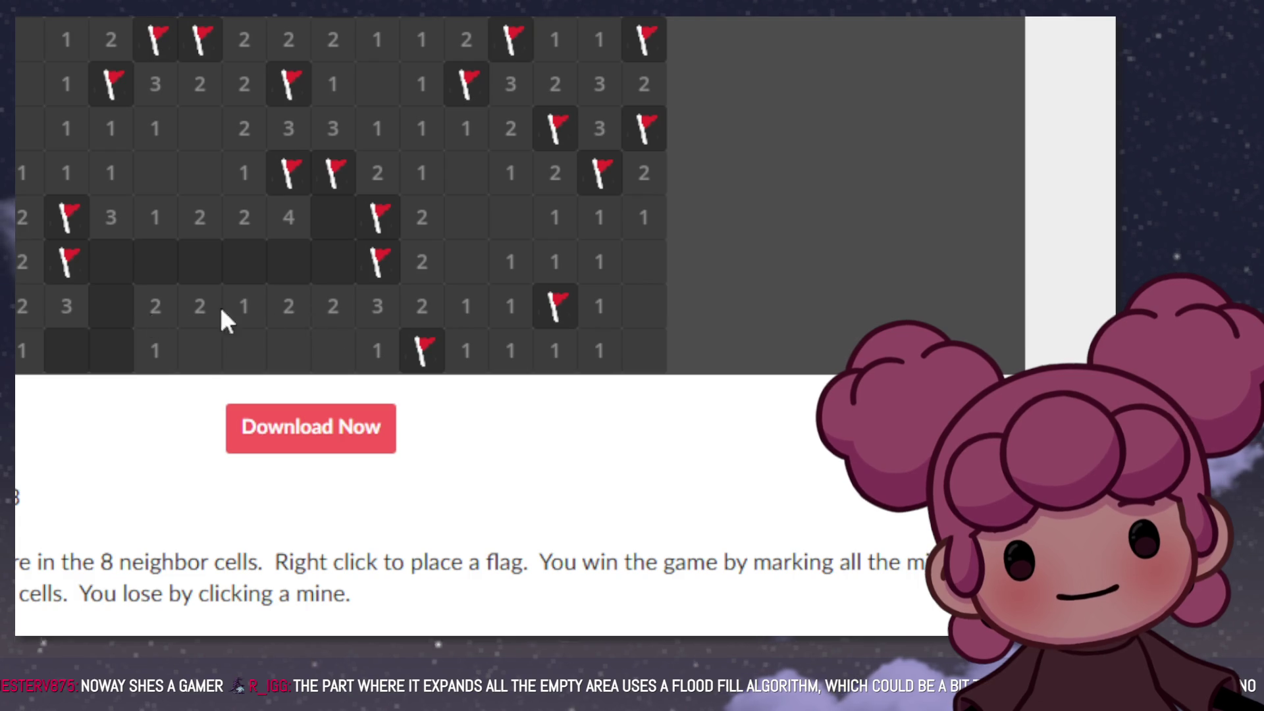
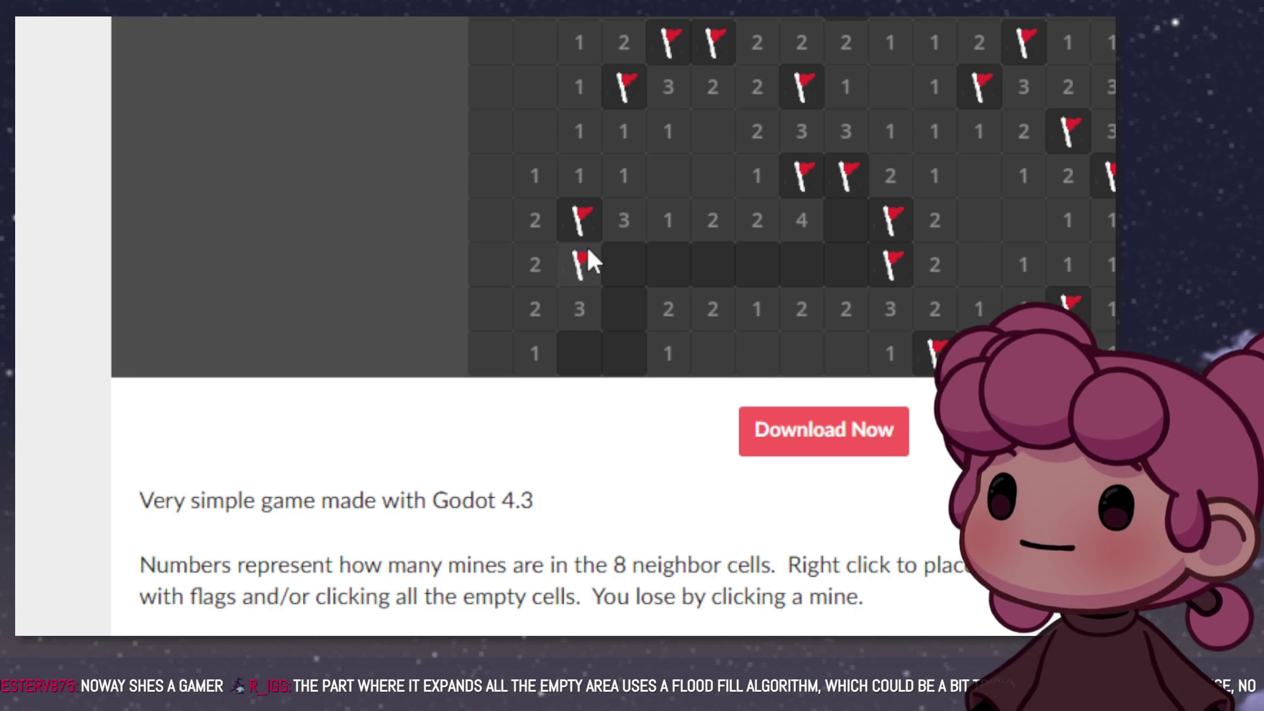
# Step: Flag three suspected mines and reveal the safe cells showing 5 and 2
pyautogui.rightClick(569, 346)
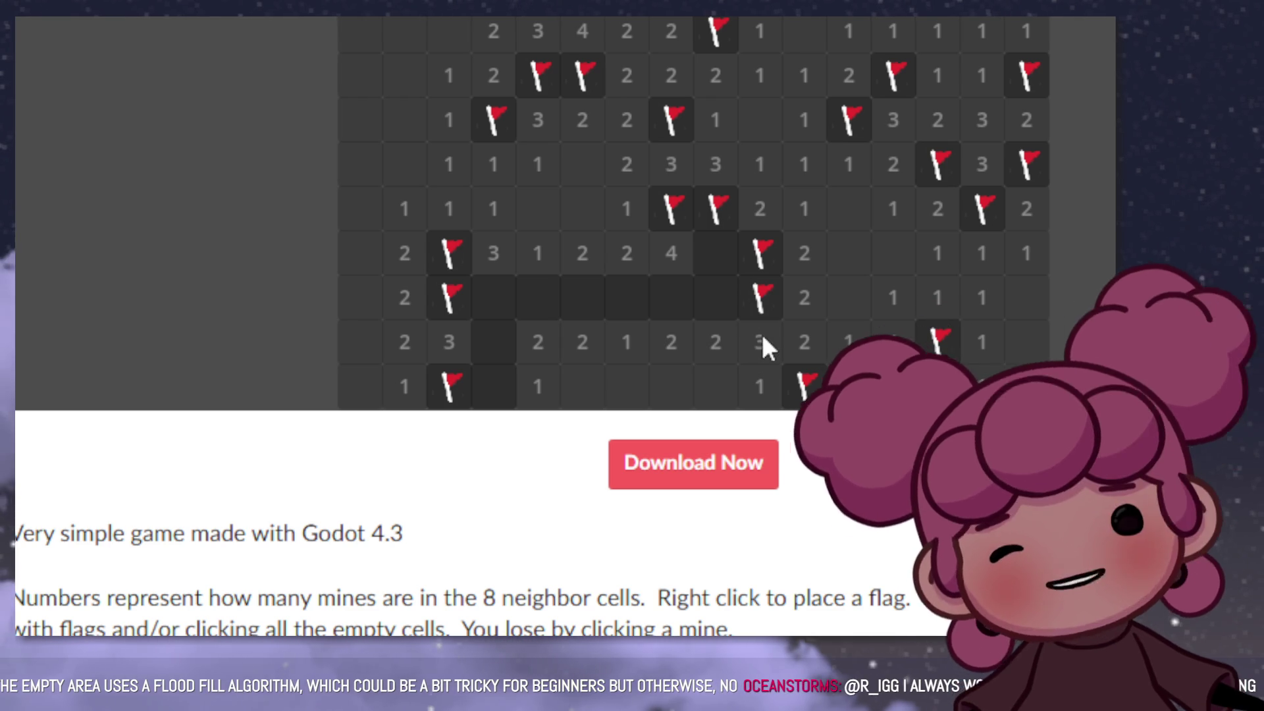
pyautogui.rightClick(724, 293)
pyautogui.click(676, 298)
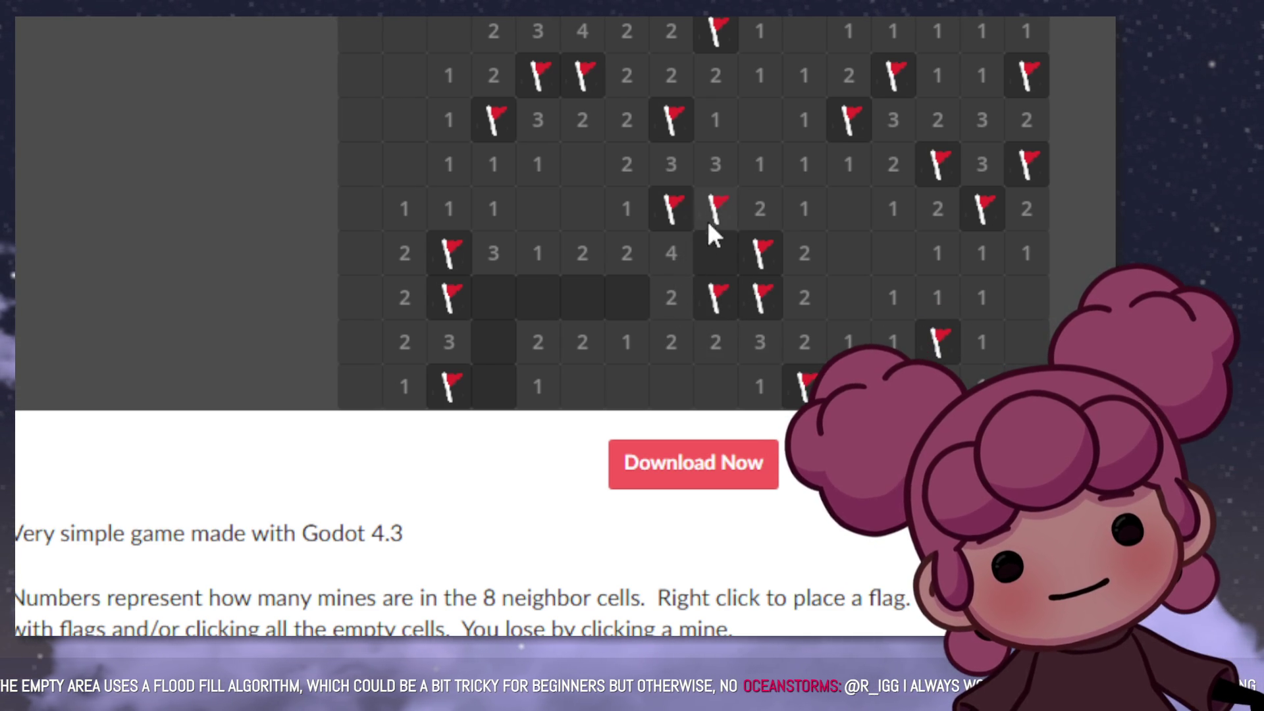
pyautogui.rightClick(639, 297)
pyautogui.click(713, 249)
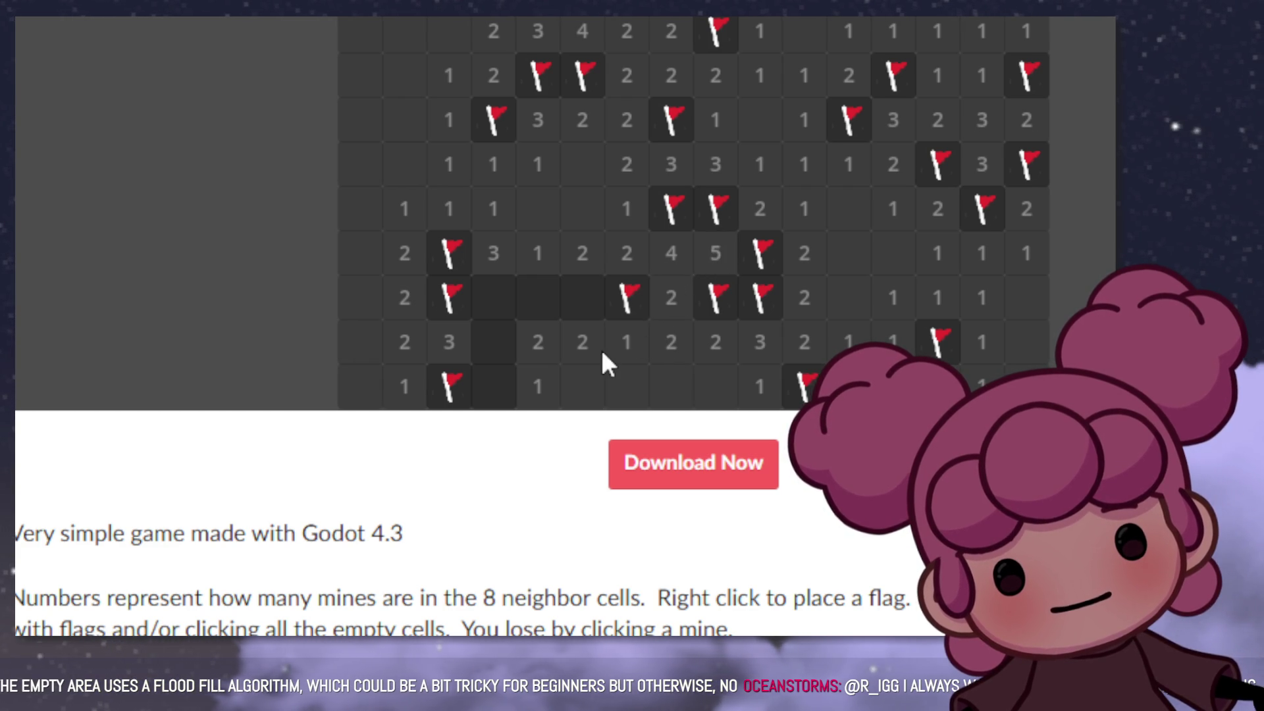
pyautogui.click(590, 302)
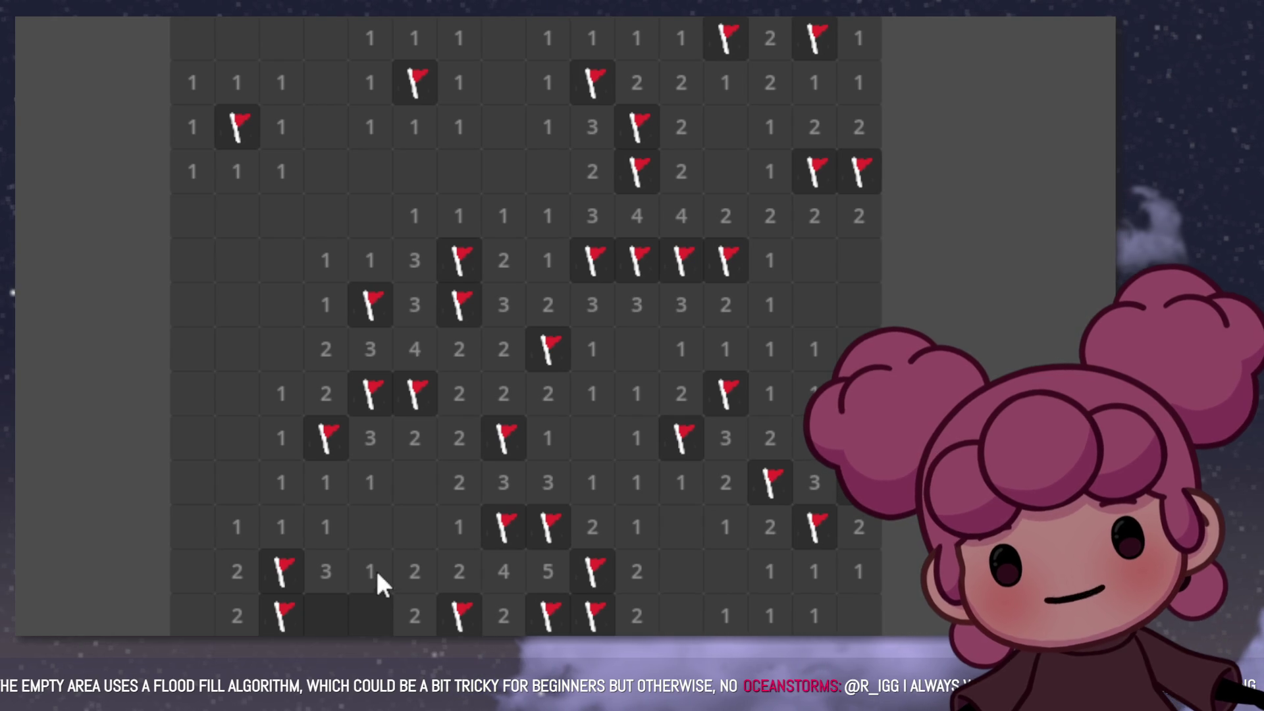
# Step: Flag one more mine, reveal the cells showing 3 and 4, and close the game window
pyautogui.rightClick(371, 596)
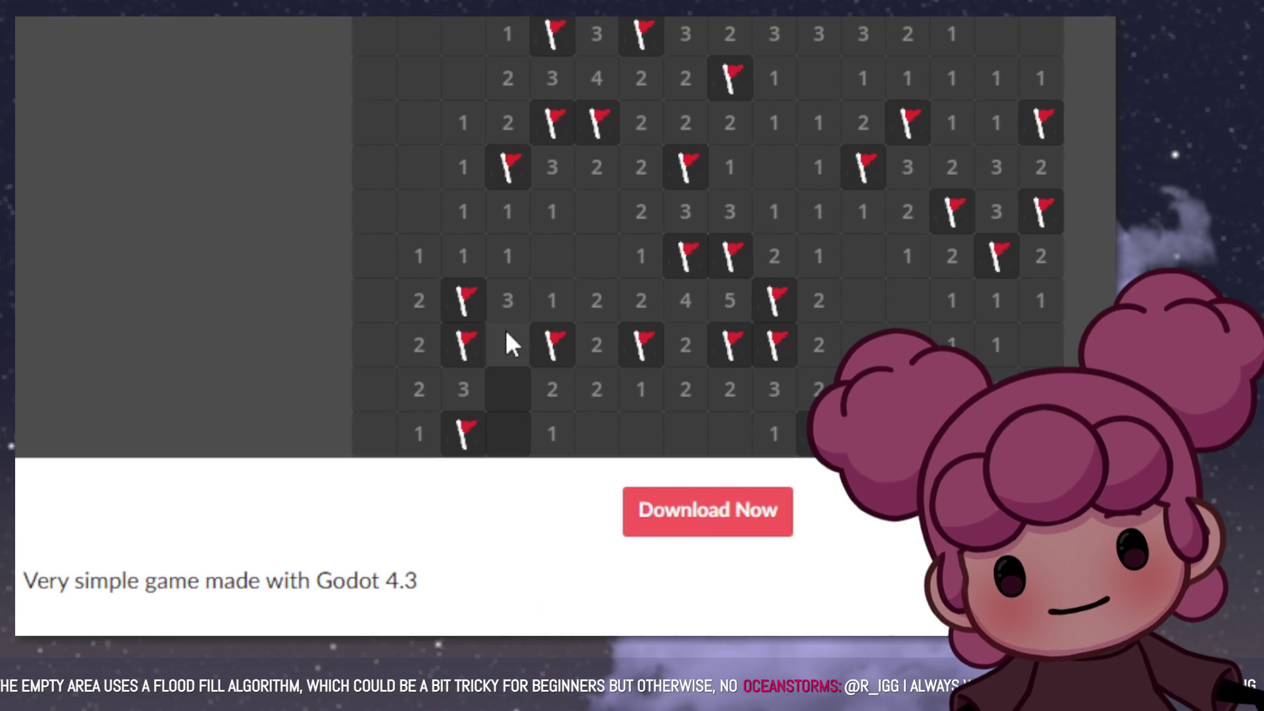
pyautogui.click(505, 330)
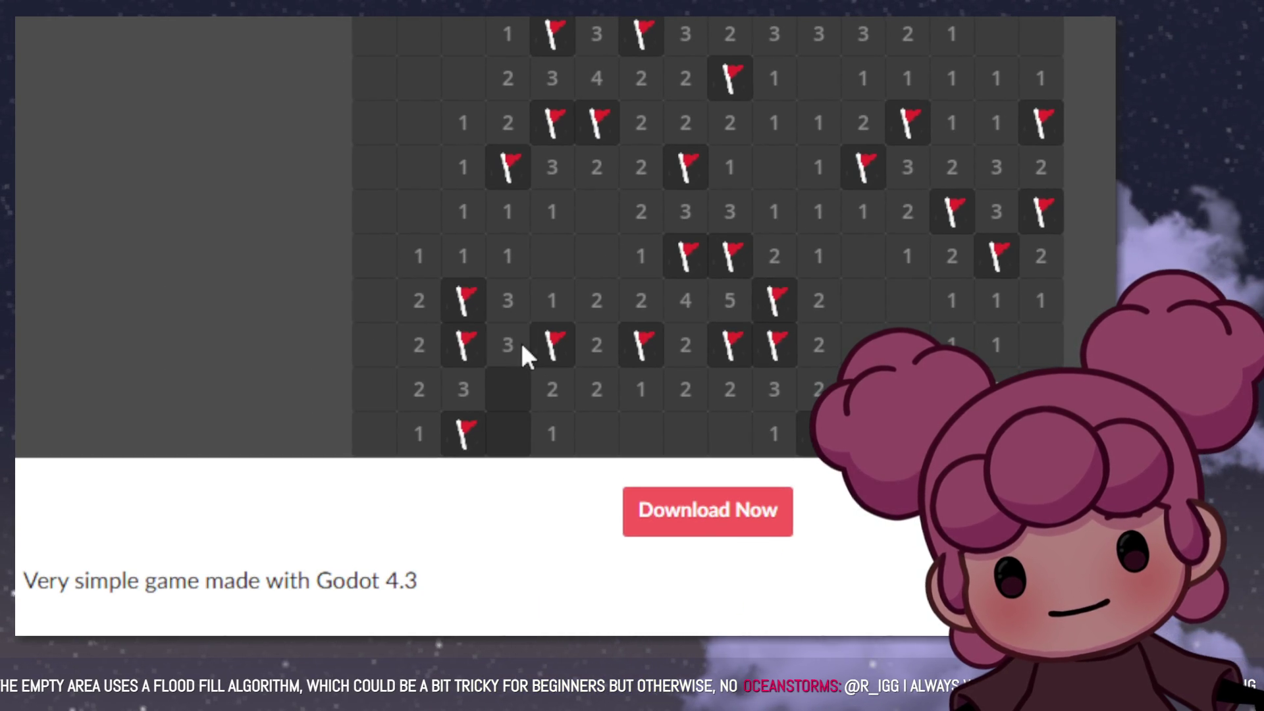
pyautogui.click(520, 389)
pyautogui.click(520, 388)
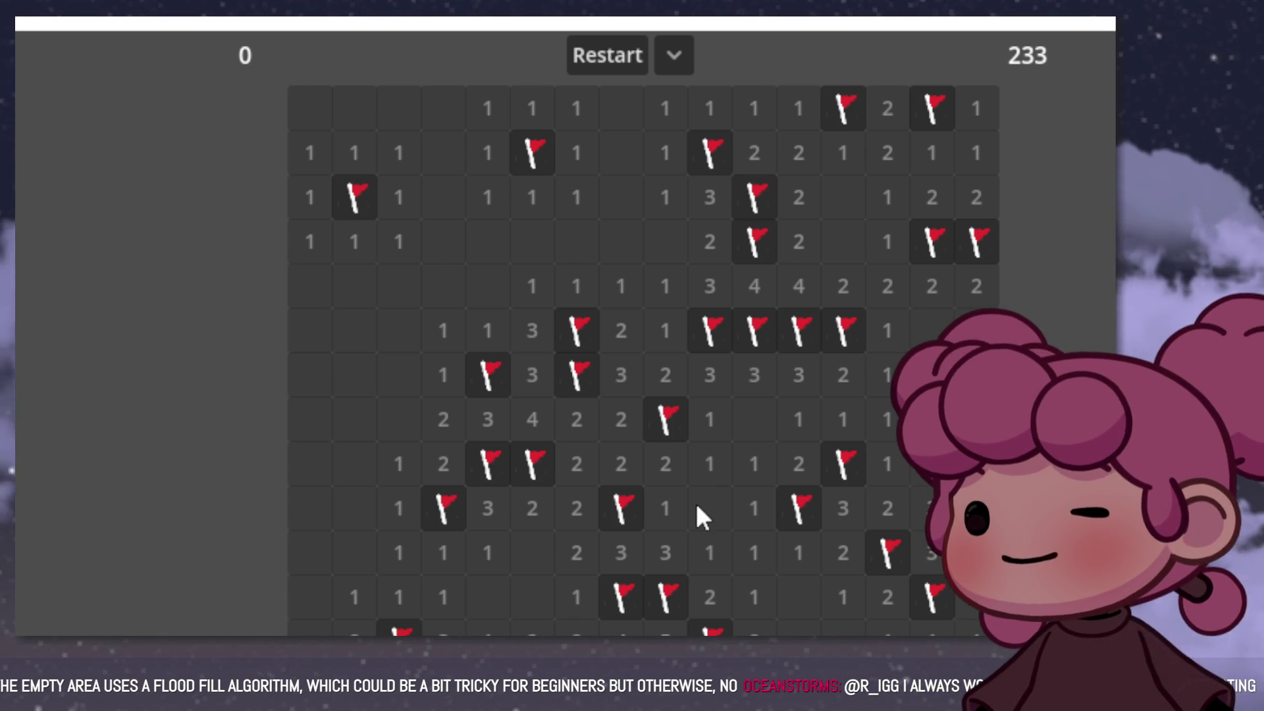
pyautogui.hotkey('alt', 'F4')
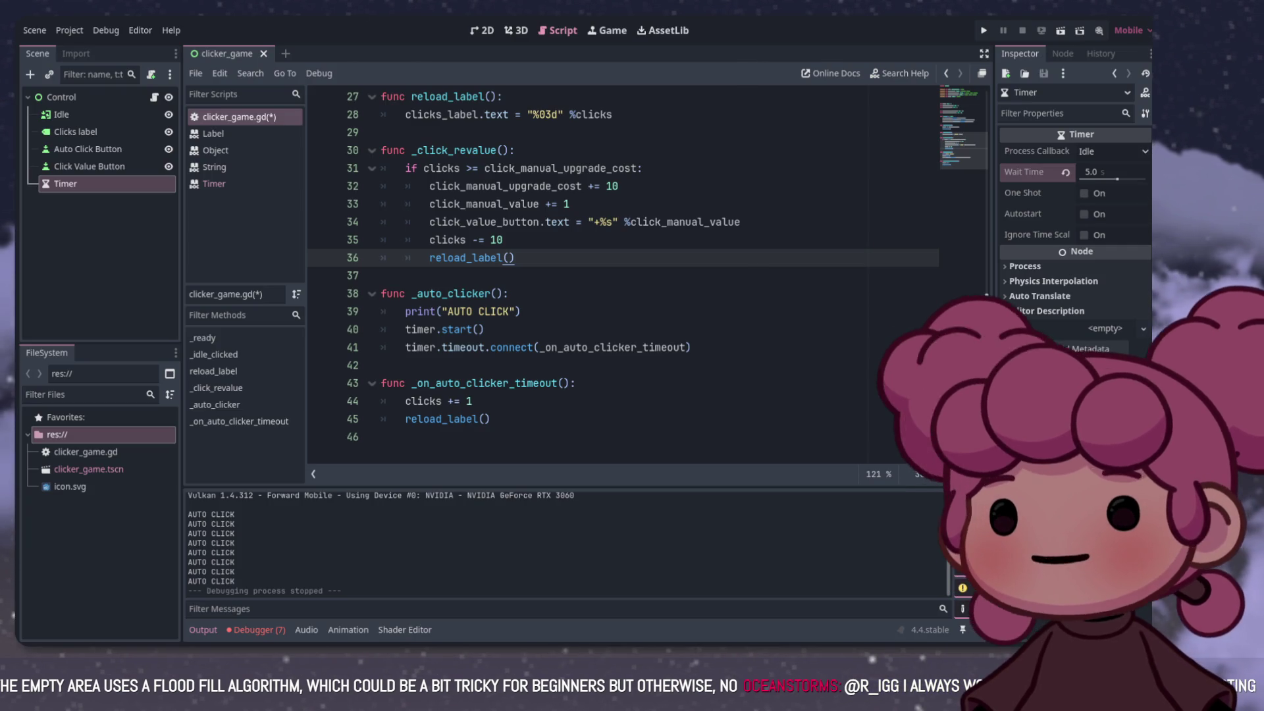
# Step: Start an if statement on a new line above timer.start() in _auto_clicker
pyautogui.scroll(2, 593, 276)
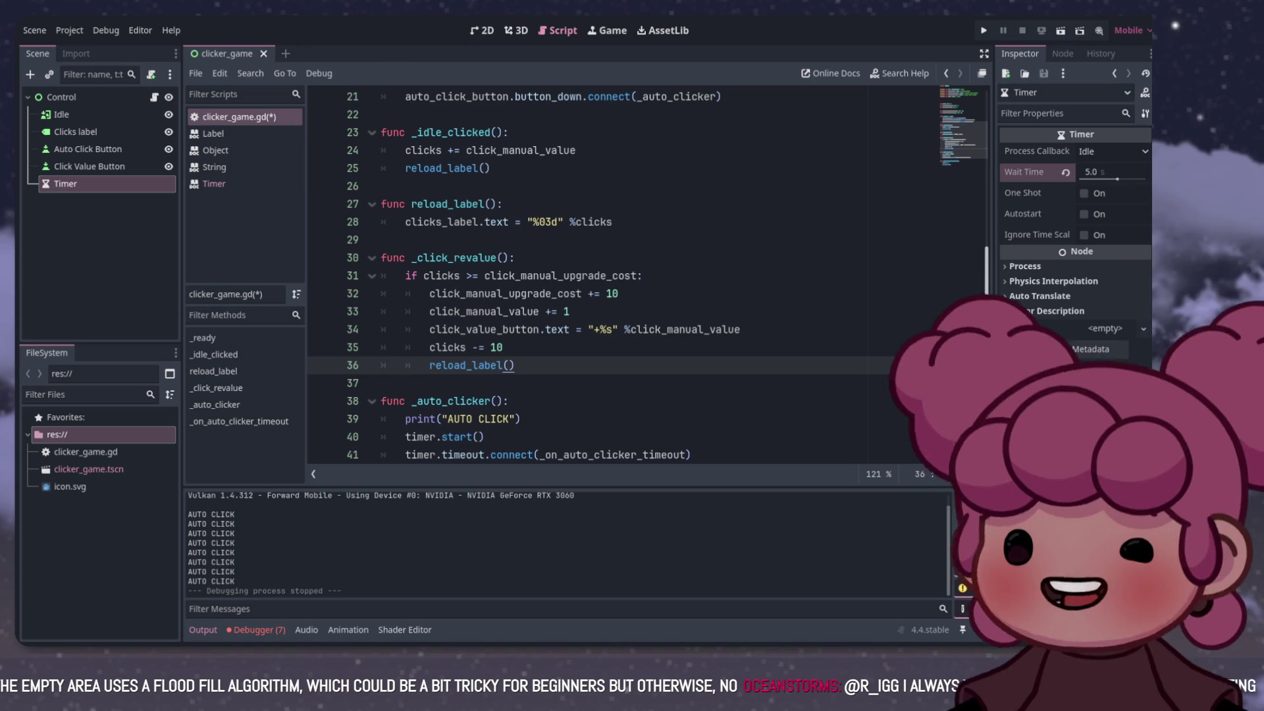
pyautogui.scroll(-2, 592, 276)
pyautogui.click(484, 329)
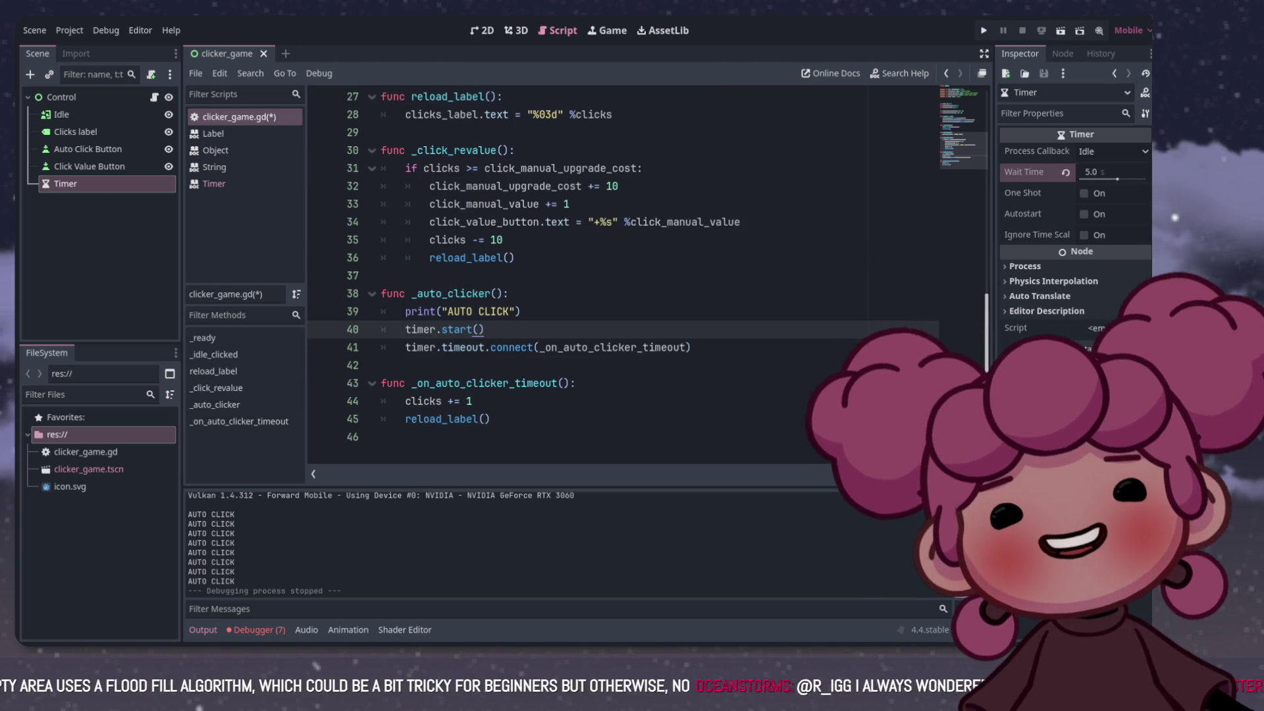
pyautogui.scroll(3, 592, 276)
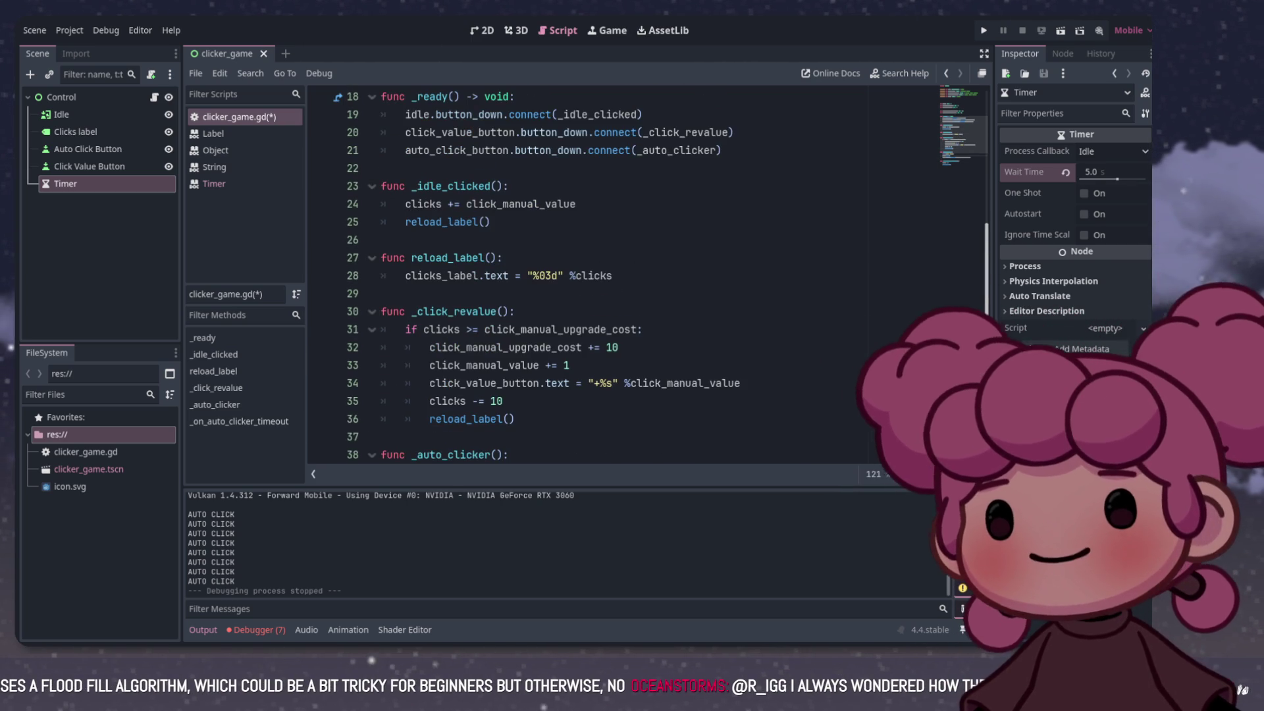
pyautogui.scroll(2, 592, 277)
pyautogui.scroll(-5, 592, 276)
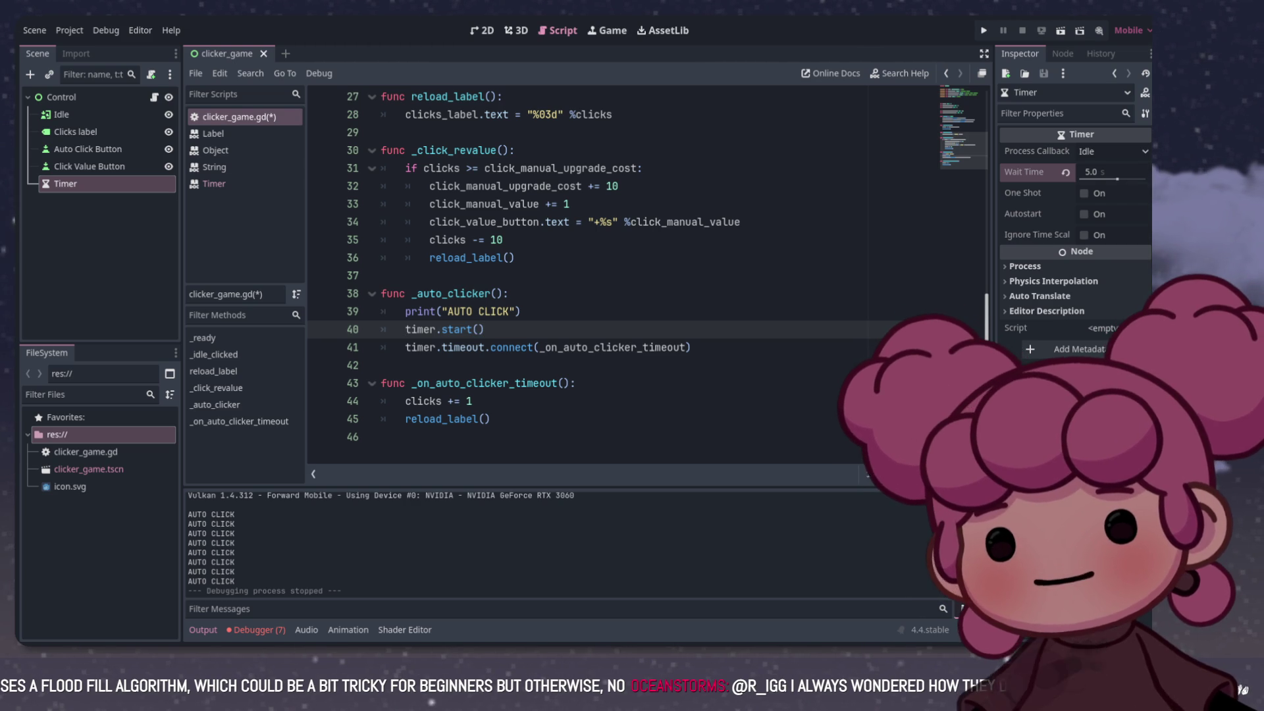
pyautogui.press('Up')
pyautogui.press('End')
pyautogui.press('Return')
pyautogui.write('if')
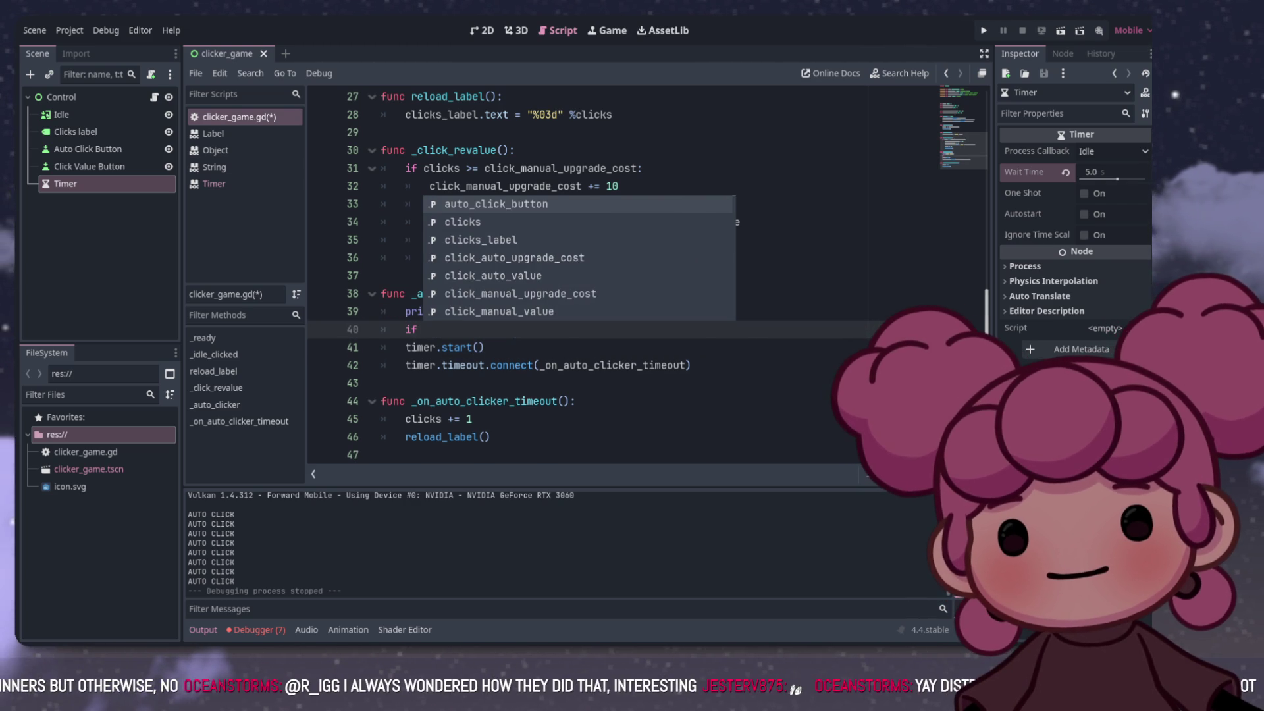
# Step: Make the if condition check click_auto_upgrade_cost and indent the timer lines beneath it
pyautogui.moveTo(423, 168); pyautogui.dragTo(643, 168)
pyautogui.hotkey('ctrl', 'c')
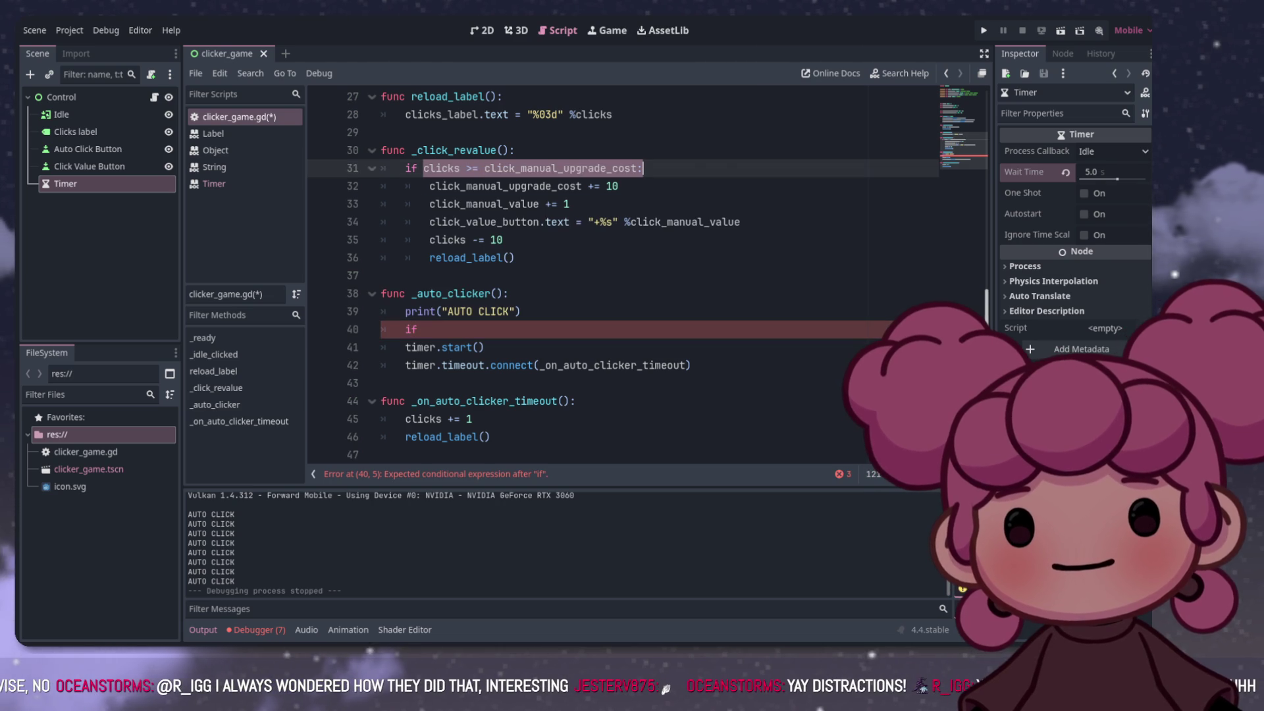
pyautogui.click(423, 329)
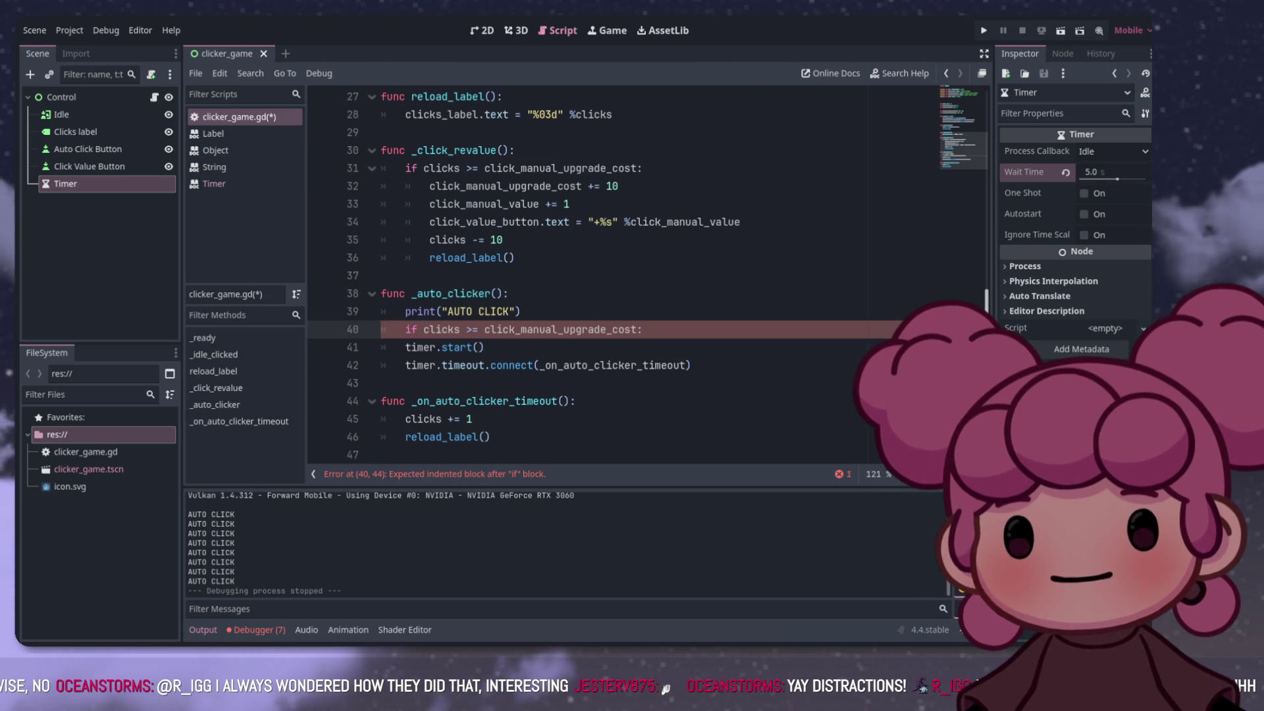
pyautogui.moveTo(521, 329); pyautogui.dragTo(554, 329)
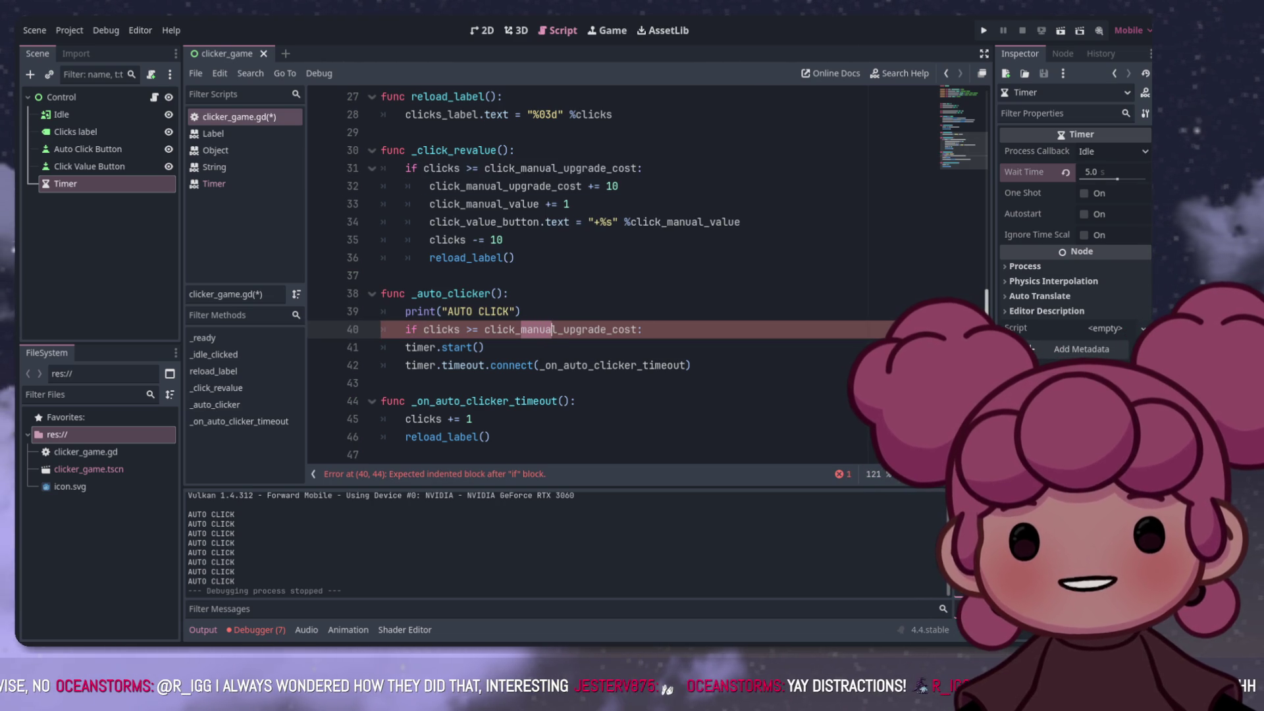
pyautogui.write('aut')
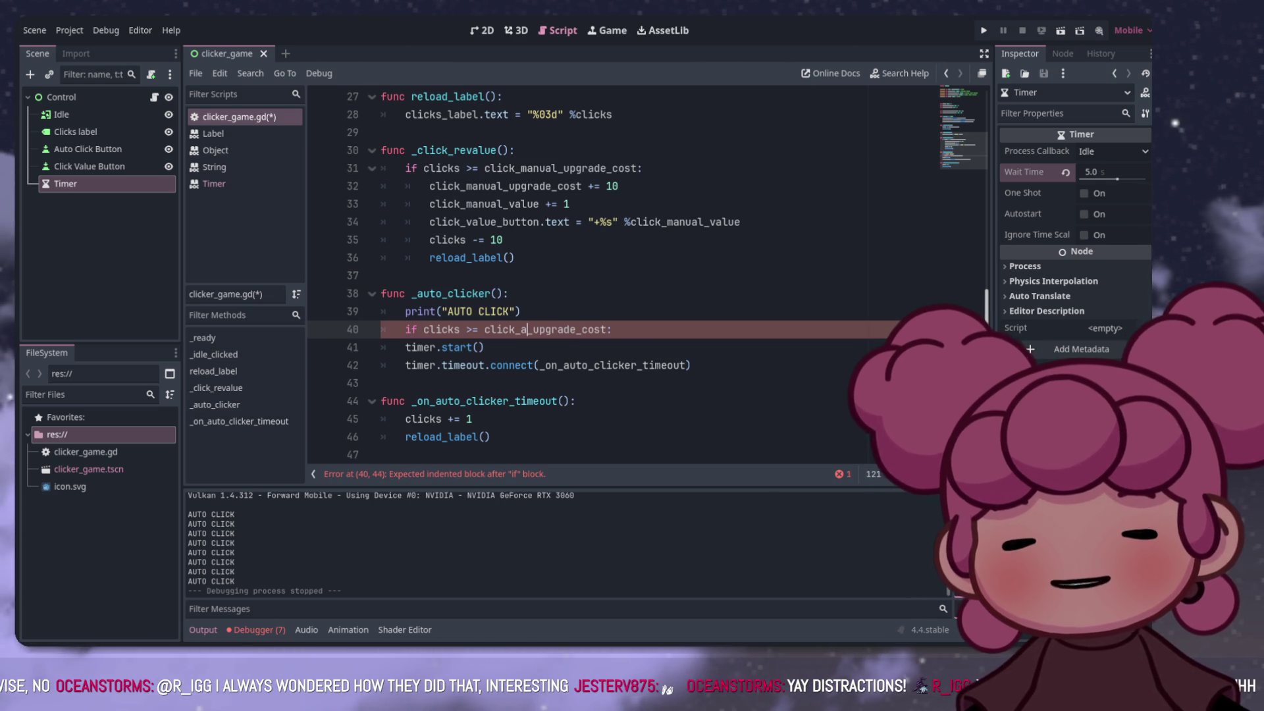
pyautogui.write('o')
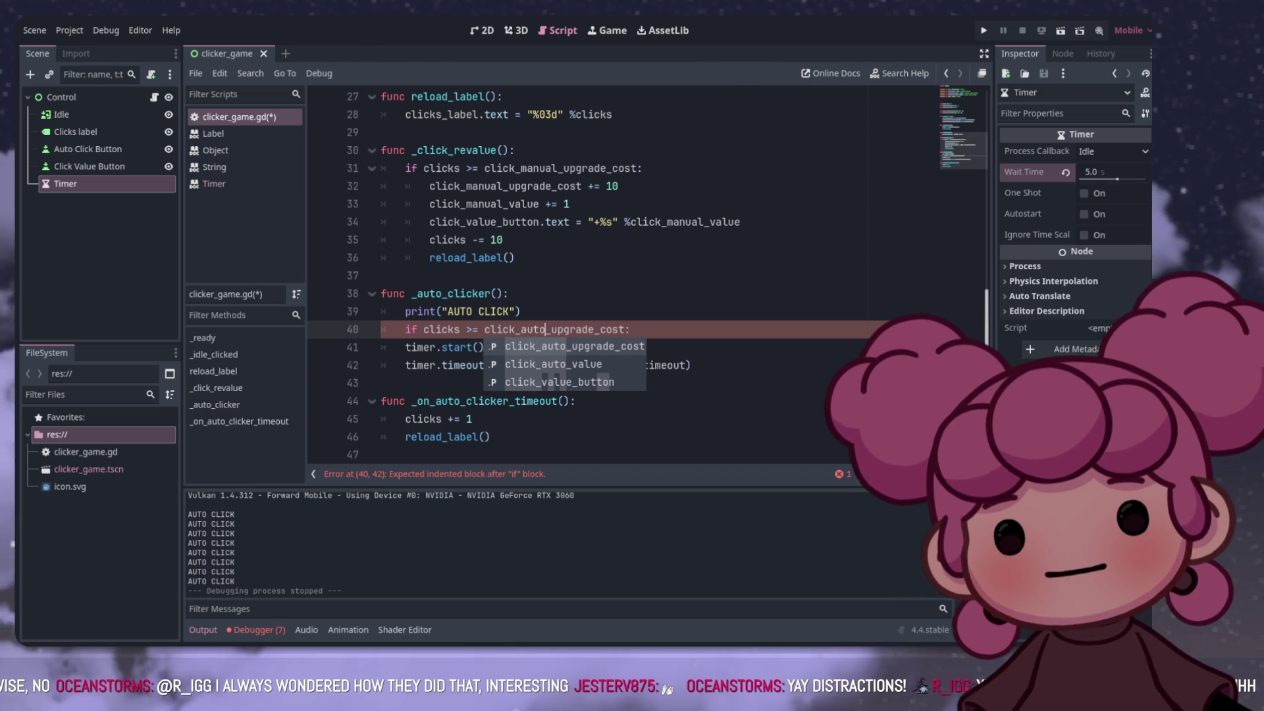
pyautogui.press('End')
pyautogui.press('Down')
pyautogui.press('Home')
pyautogui.press('Tab')
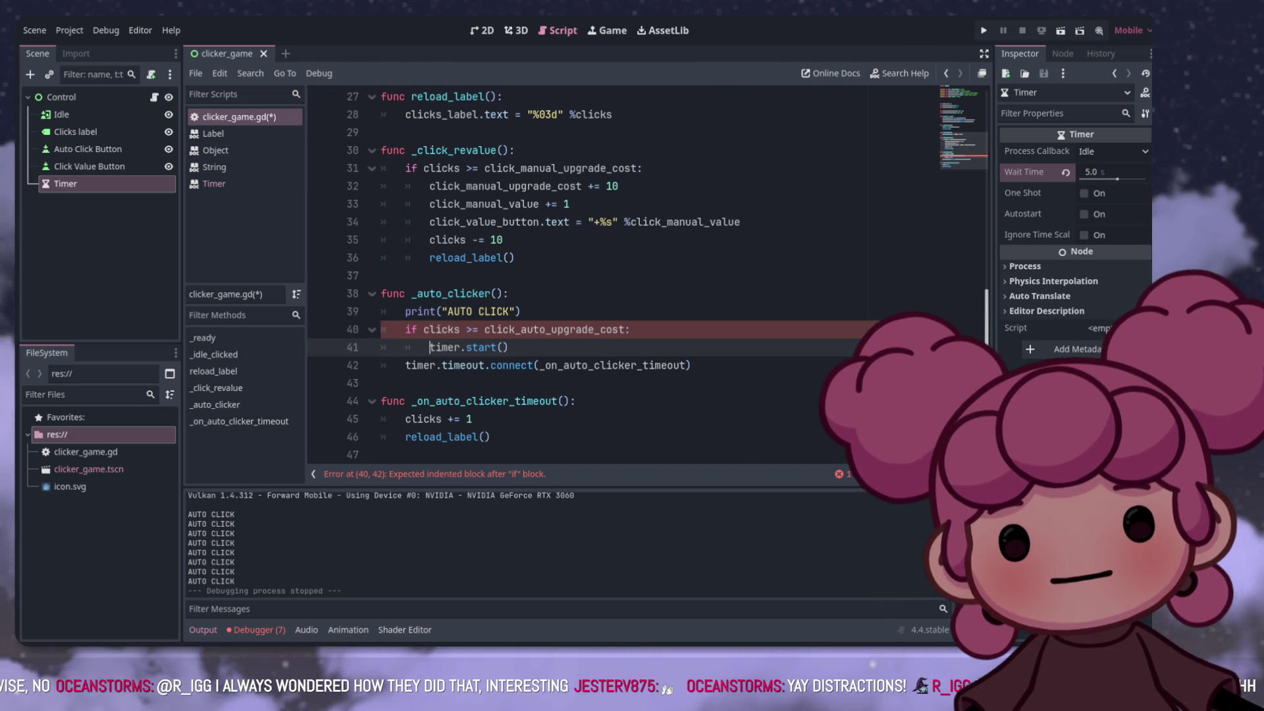
pyautogui.press('Down')
pyautogui.press('Home')
pyautogui.press('Tab')
# Step: Open an empty line inside the if block, removing a mistakenly pasted condition
pyautogui.click(381, 382)
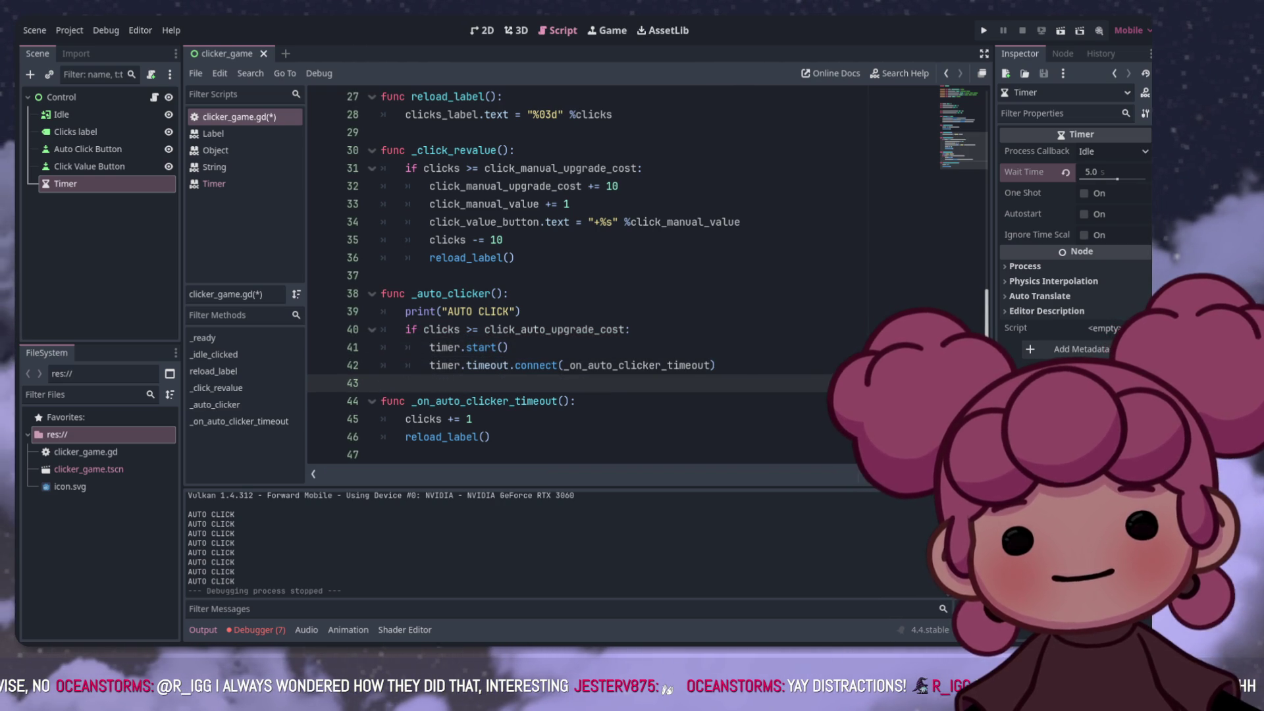
pyautogui.click(716, 365)
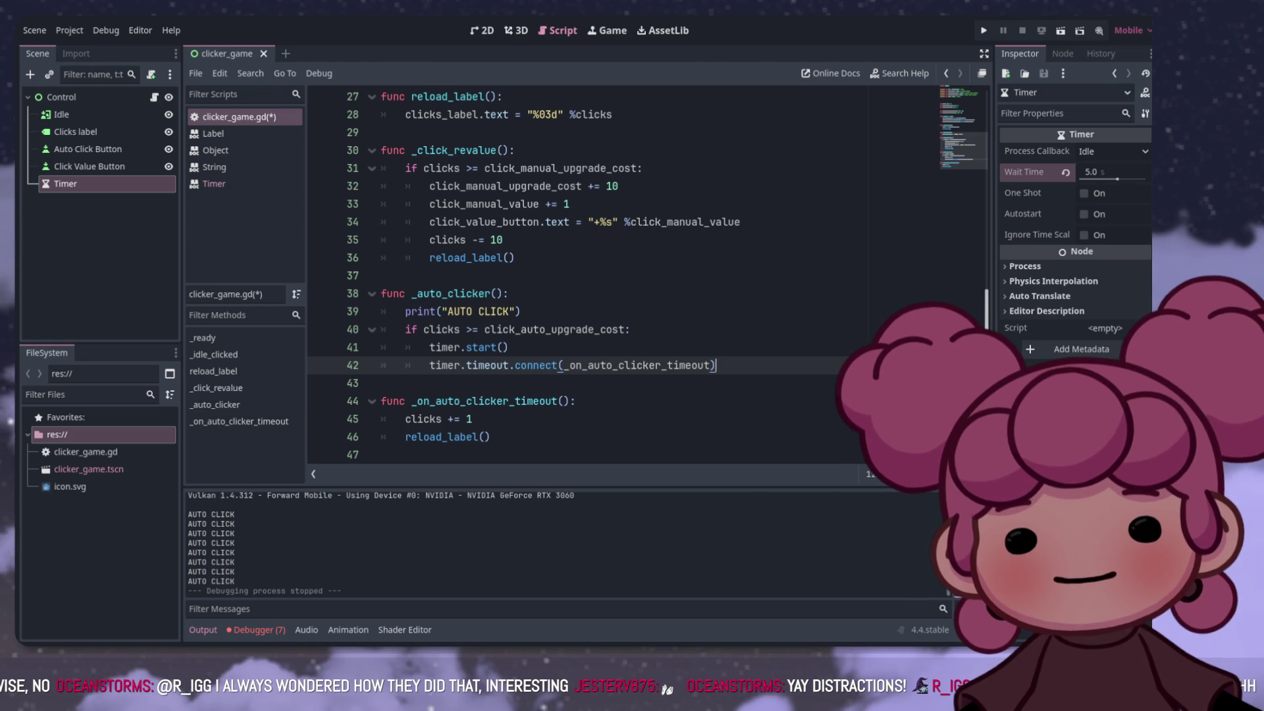
pyautogui.scroll(-1, 585, 276)
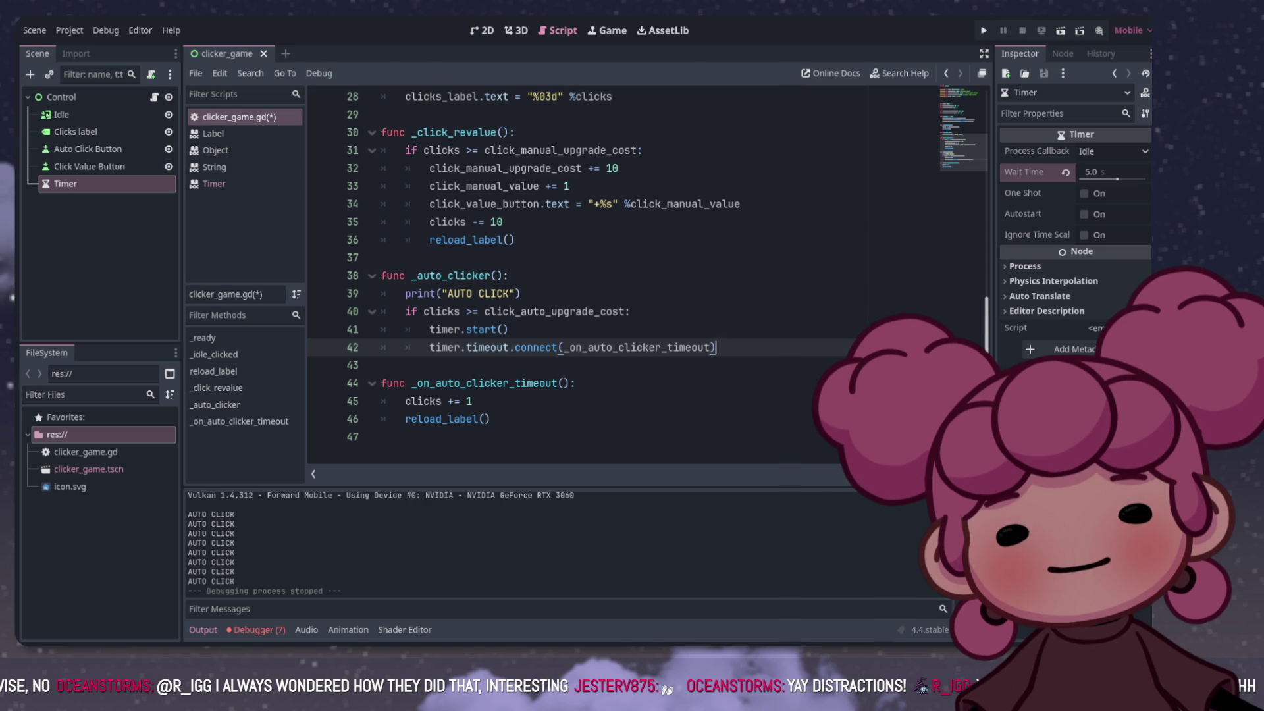
pyautogui.click(631, 311)
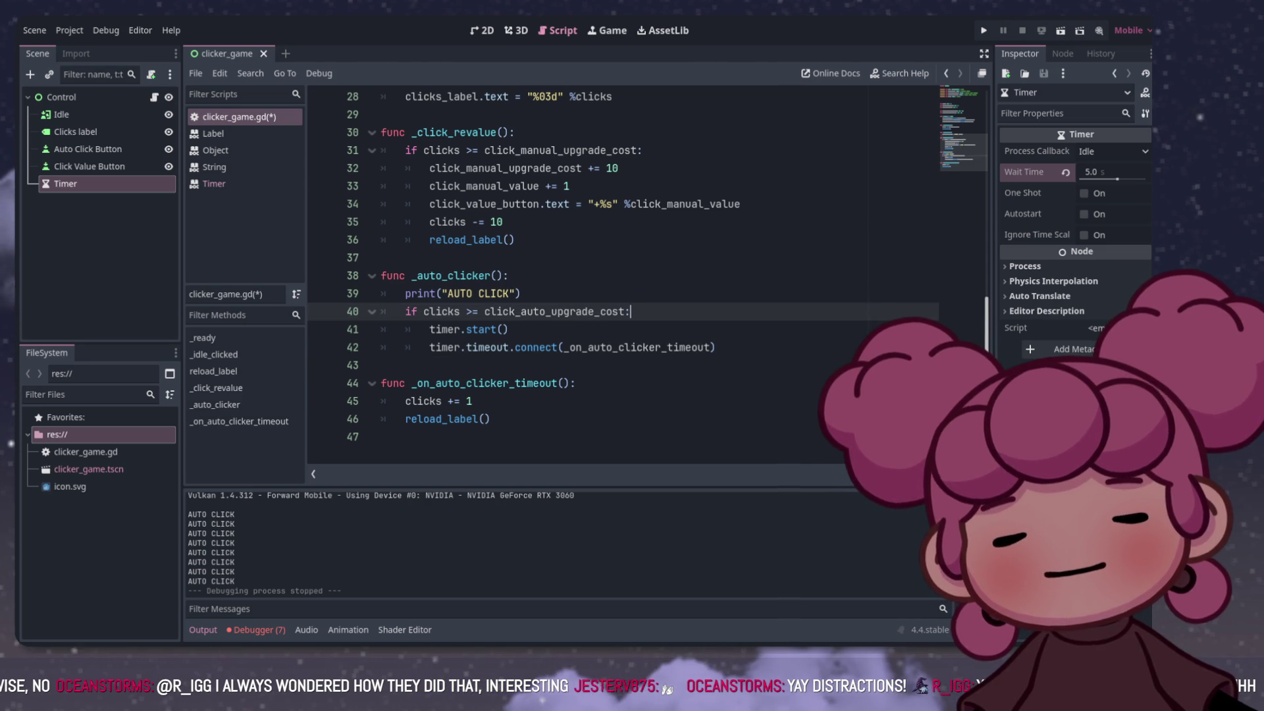
pyautogui.press('Return')
pyautogui.hotkey('ctrl', 'v')
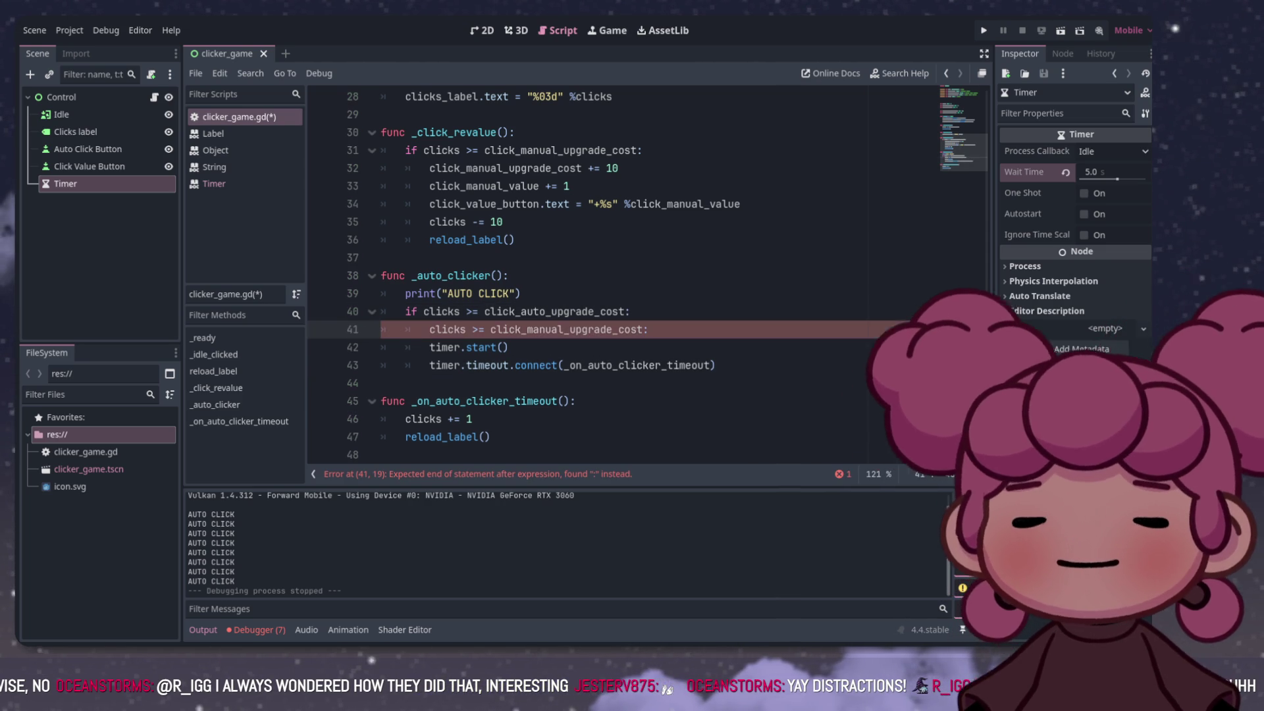
pyautogui.hotkey('ctrl', 'BackSpace')
pyautogui.hotkey('ctrl', 'BackSpace')
pyautogui.hotkey('ctrl', 'BackSpace')
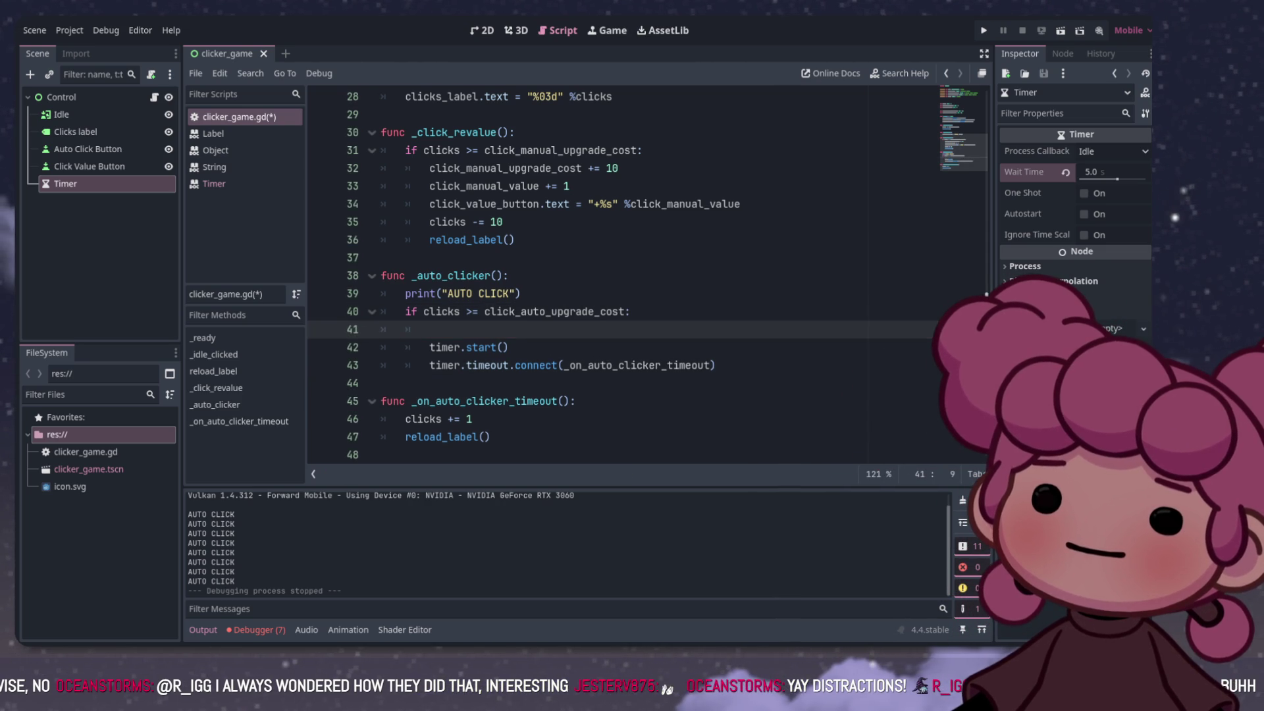
# Step: Add the line increasing click_auto_upgrade_cost by 10, deleting the duplicated _upgrade_cost suffix
pyautogui.moveTo(618, 169); pyautogui.dragTo(405, 168)
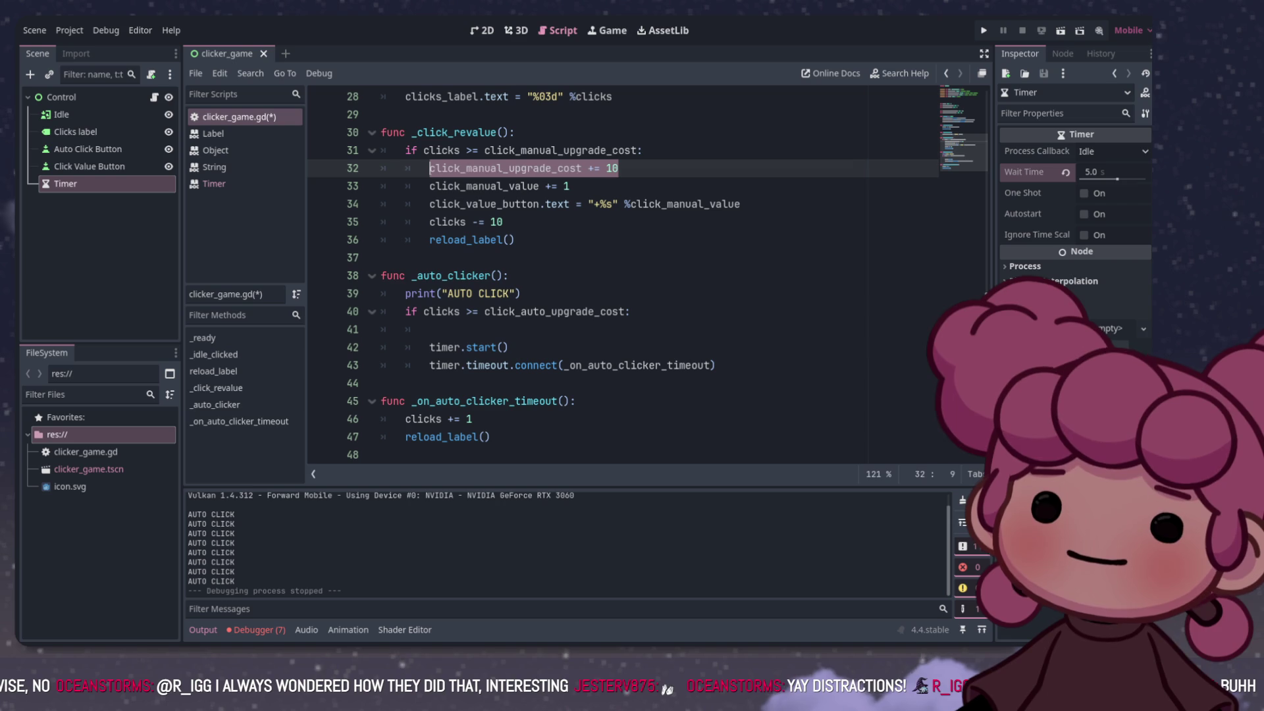
pyautogui.hotkey('ctrl', 'c')
pyautogui.click(429, 329)
pyautogui.hotkey('ctrl', 'v')
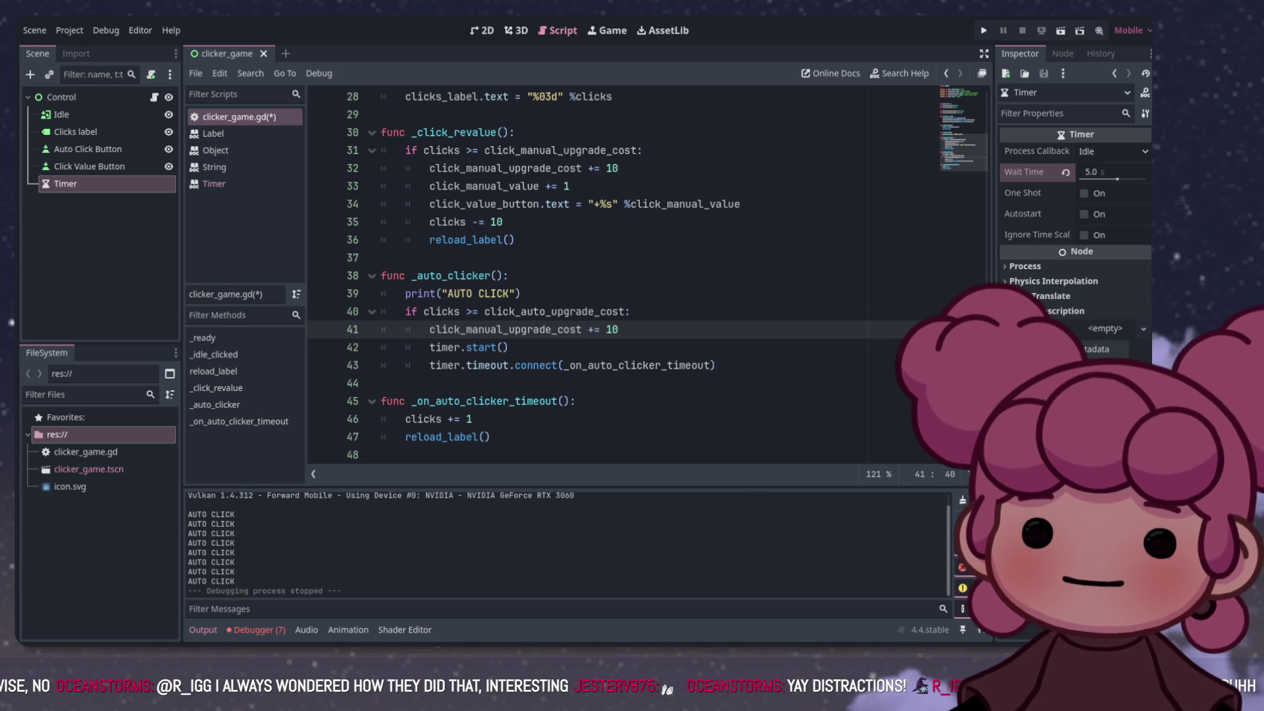
pyautogui.write('au')
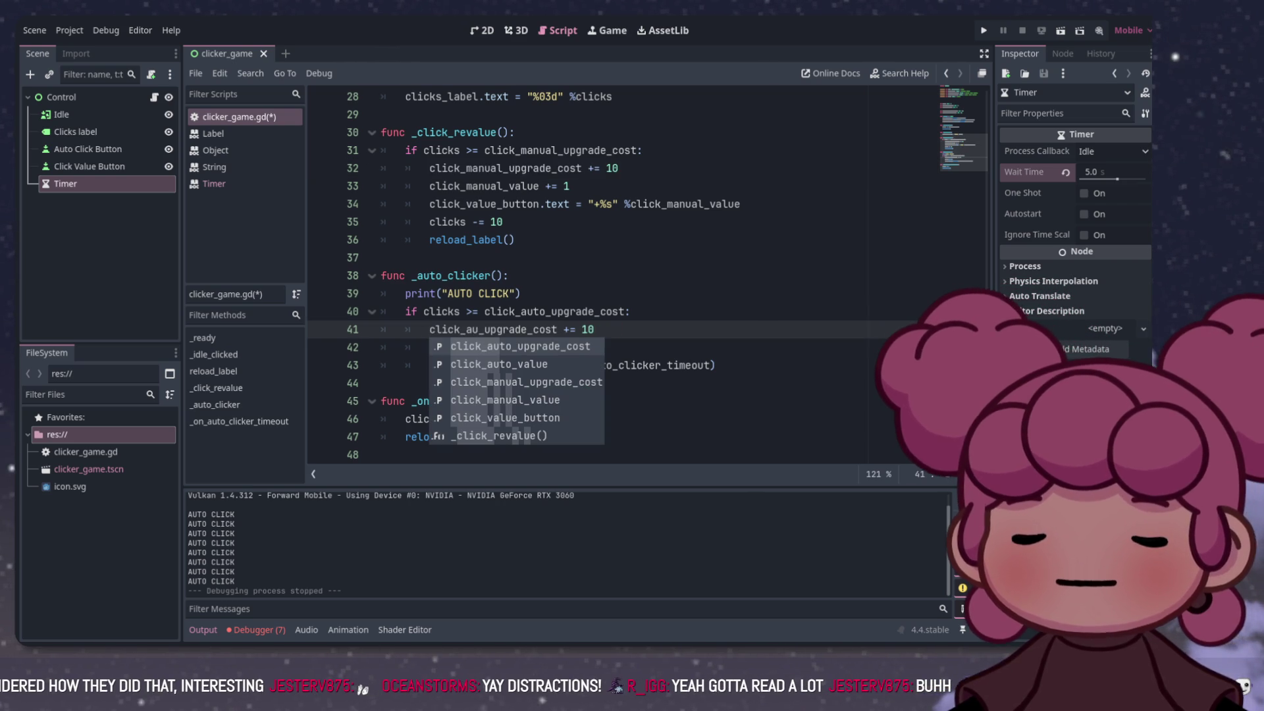
pyautogui.press('Return')
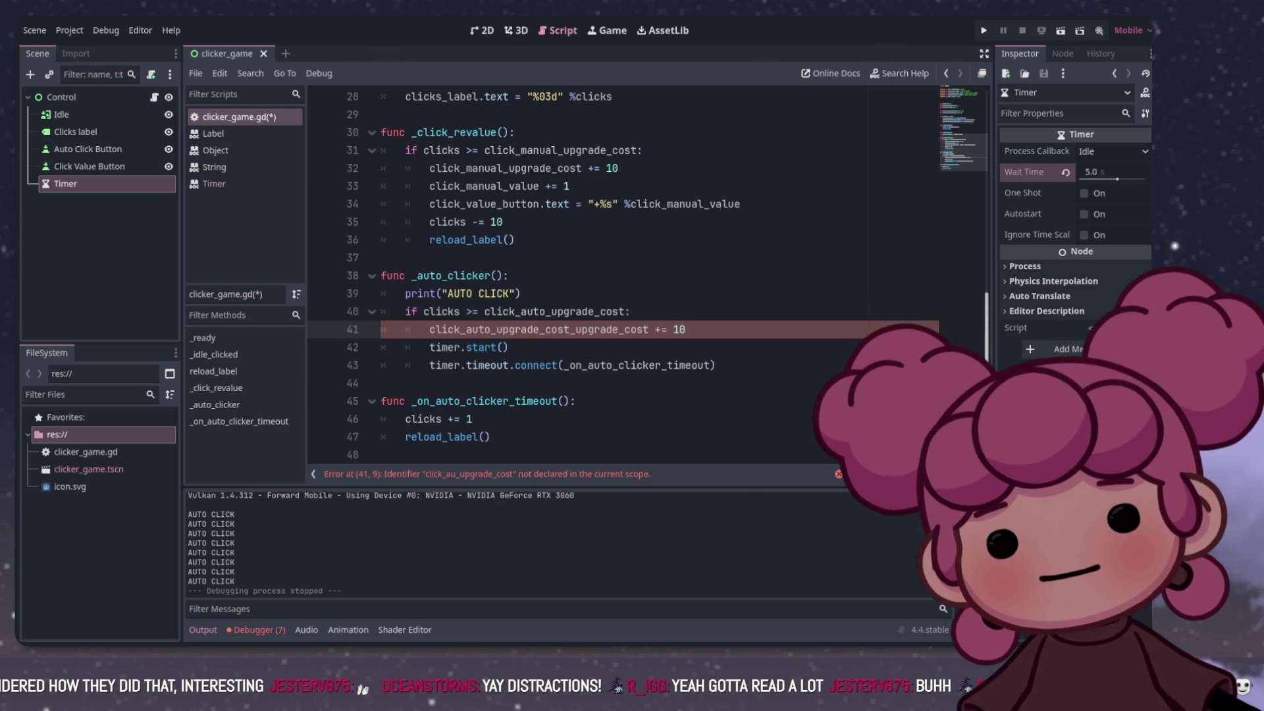
pyautogui.moveTo(571, 330); pyautogui.dragTo(649, 329)
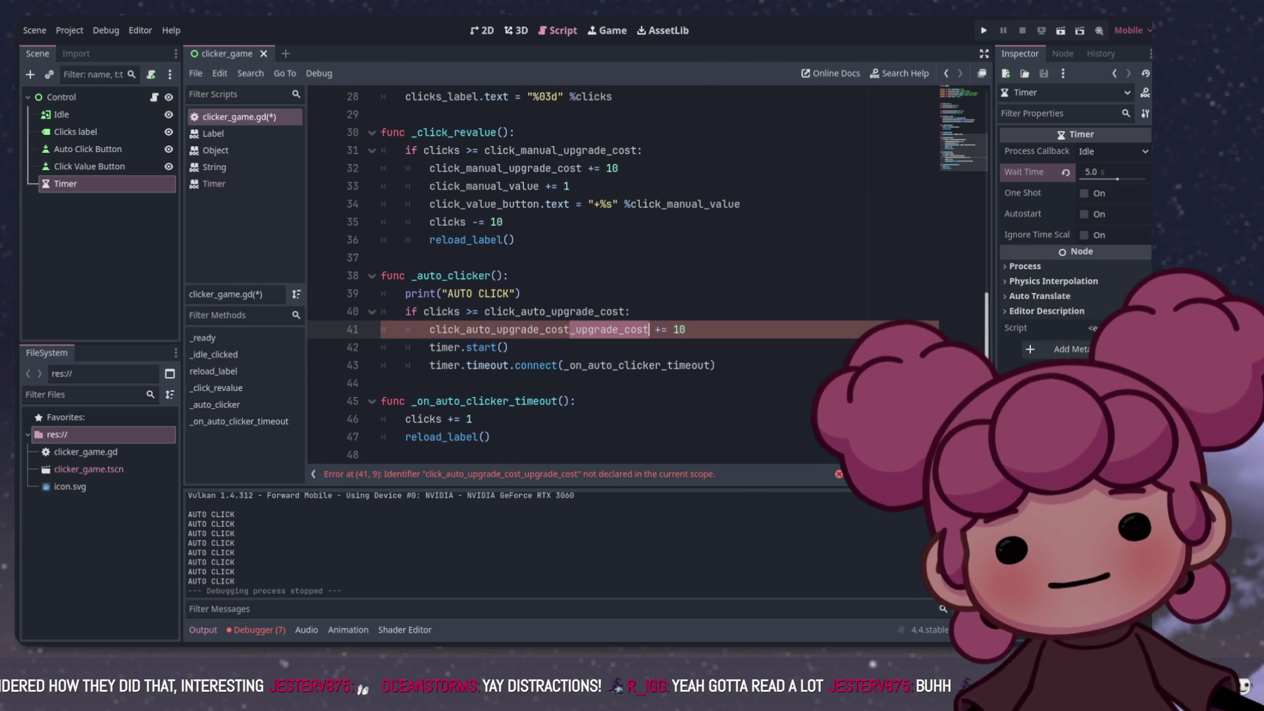
pyautogui.press('BackSpace')
pyautogui.scroll(6, 622, 276)
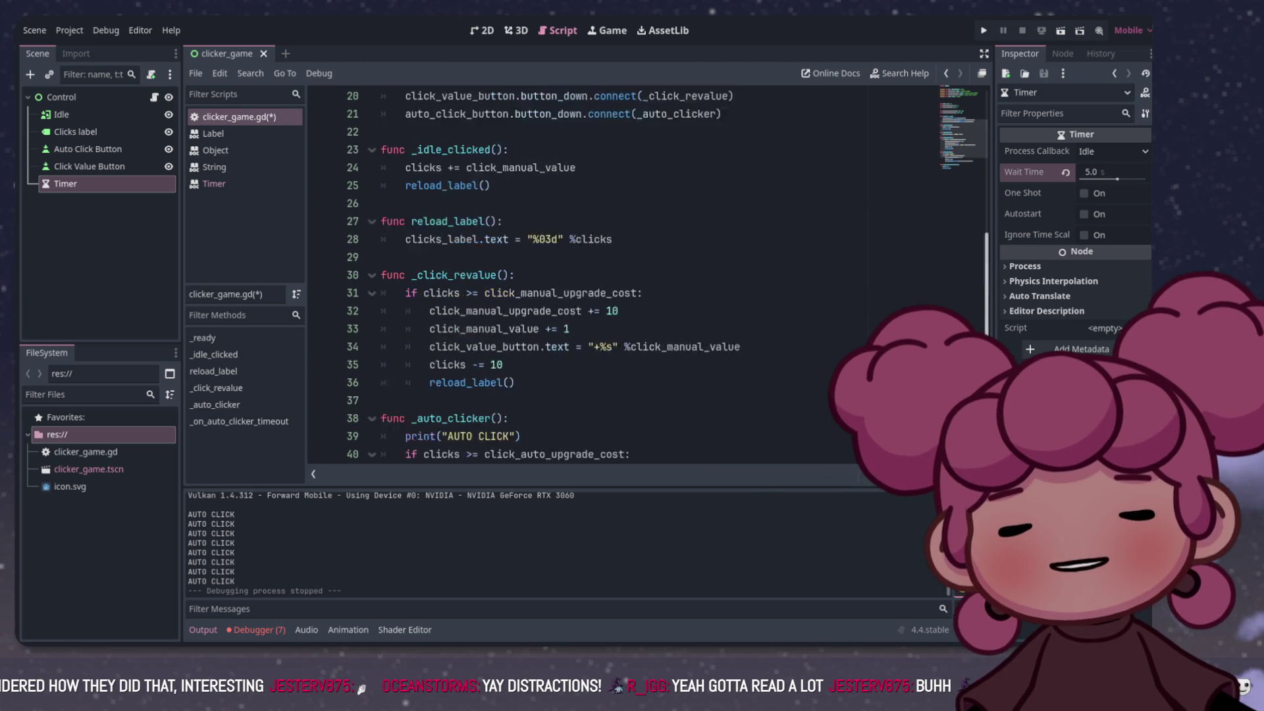
pyautogui.hotkey('ctrl', 'F1')
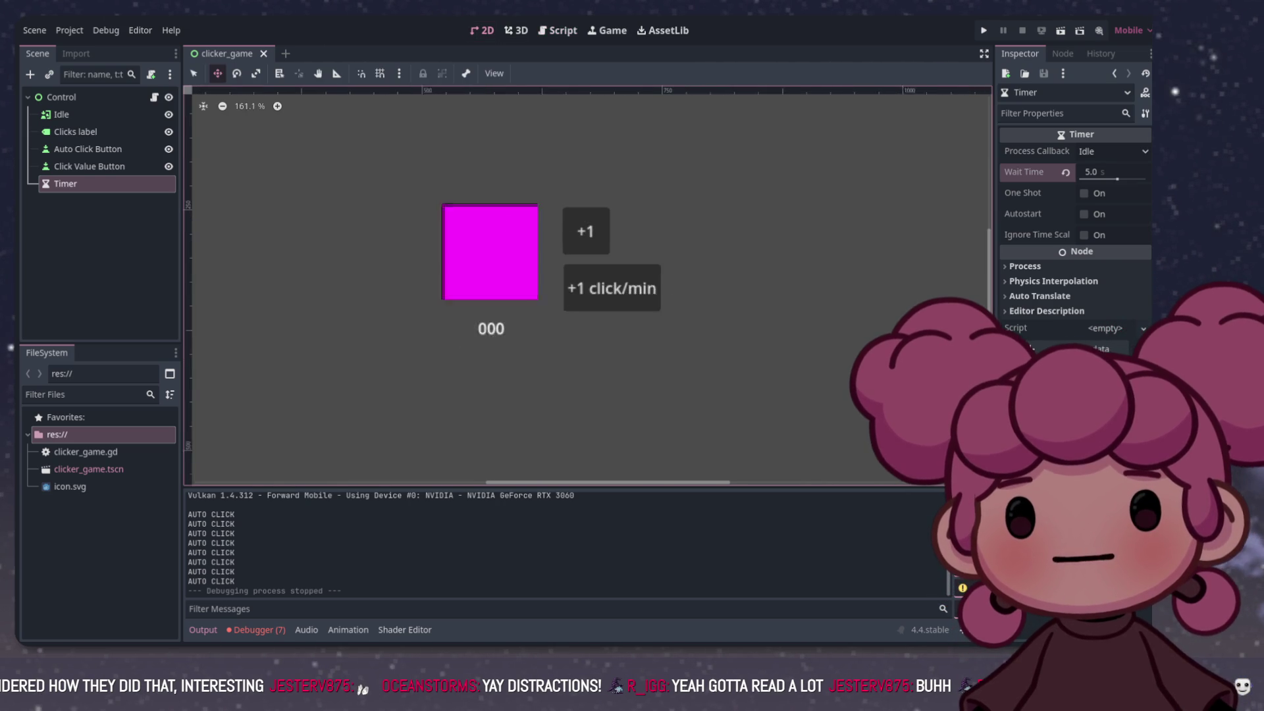
# Step: Add a Label named Manual cost under Control, placed beside the +1 button
pyautogui.click(98, 264)
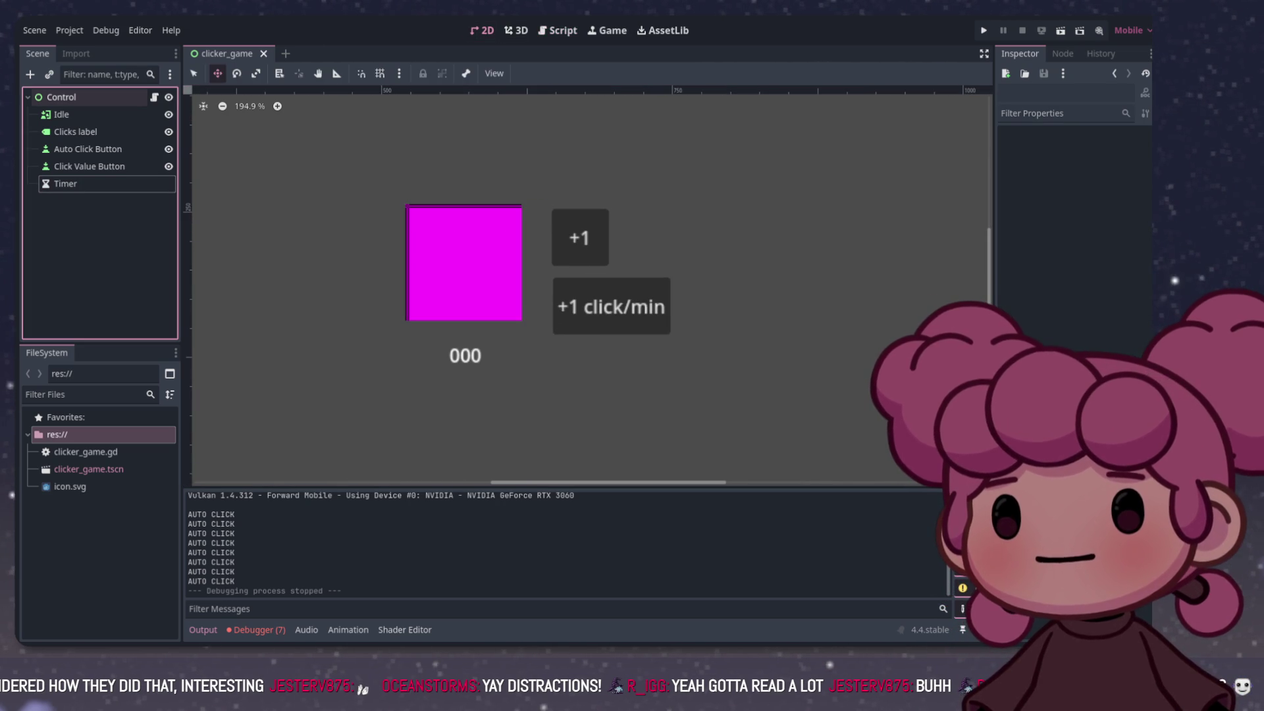
pyautogui.click(61, 97)
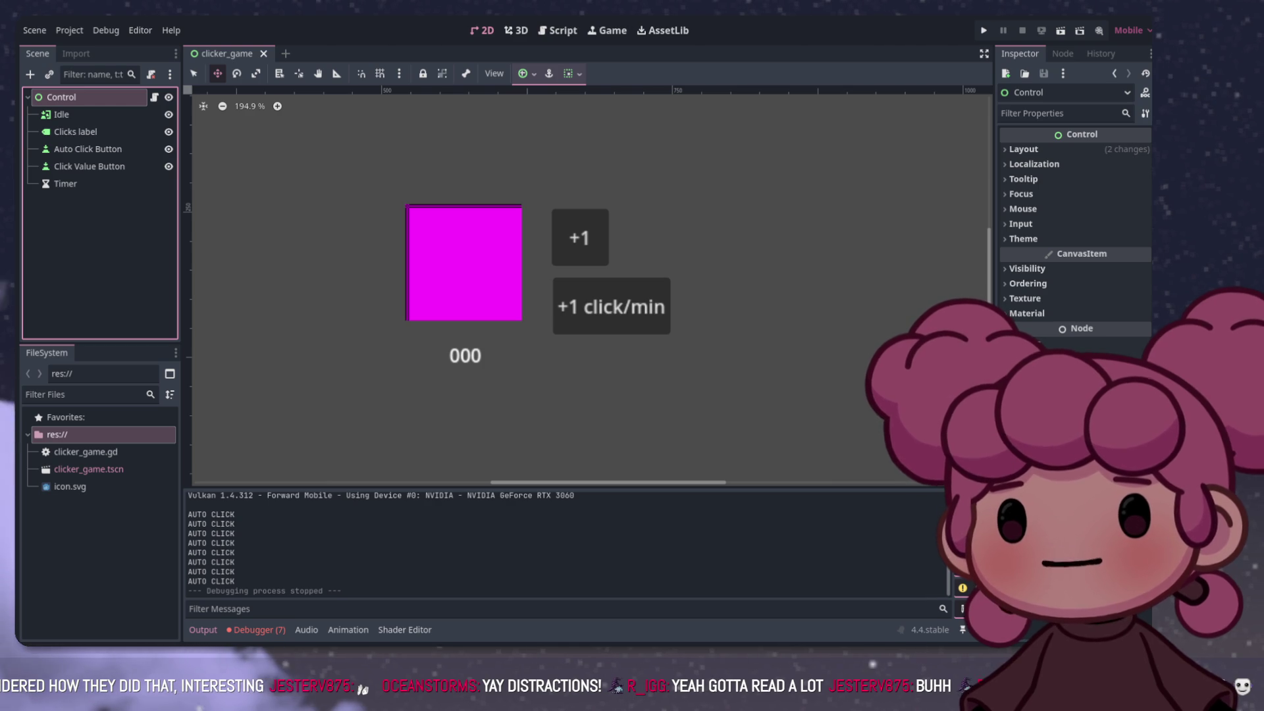
pyautogui.hotkey('ctrl', 'shift', 'z')
pyautogui.scroll(-6, 392, 301)
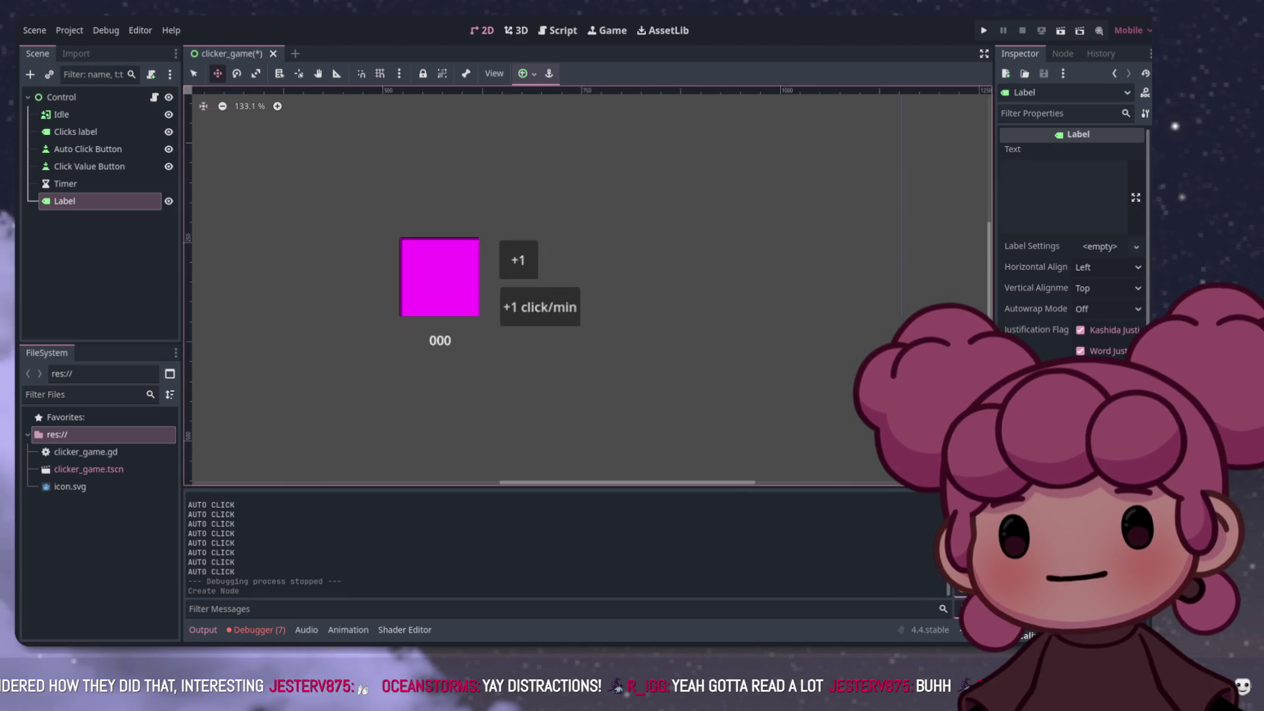
pyautogui.scroll(3, 321, 260)
pyautogui.moveTo(198, 174)
pyautogui.mouseDown()
pyautogui.moveTo(560, 306)
pyautogui.moveTo(547, 302)
pyautogui.mouseUp()
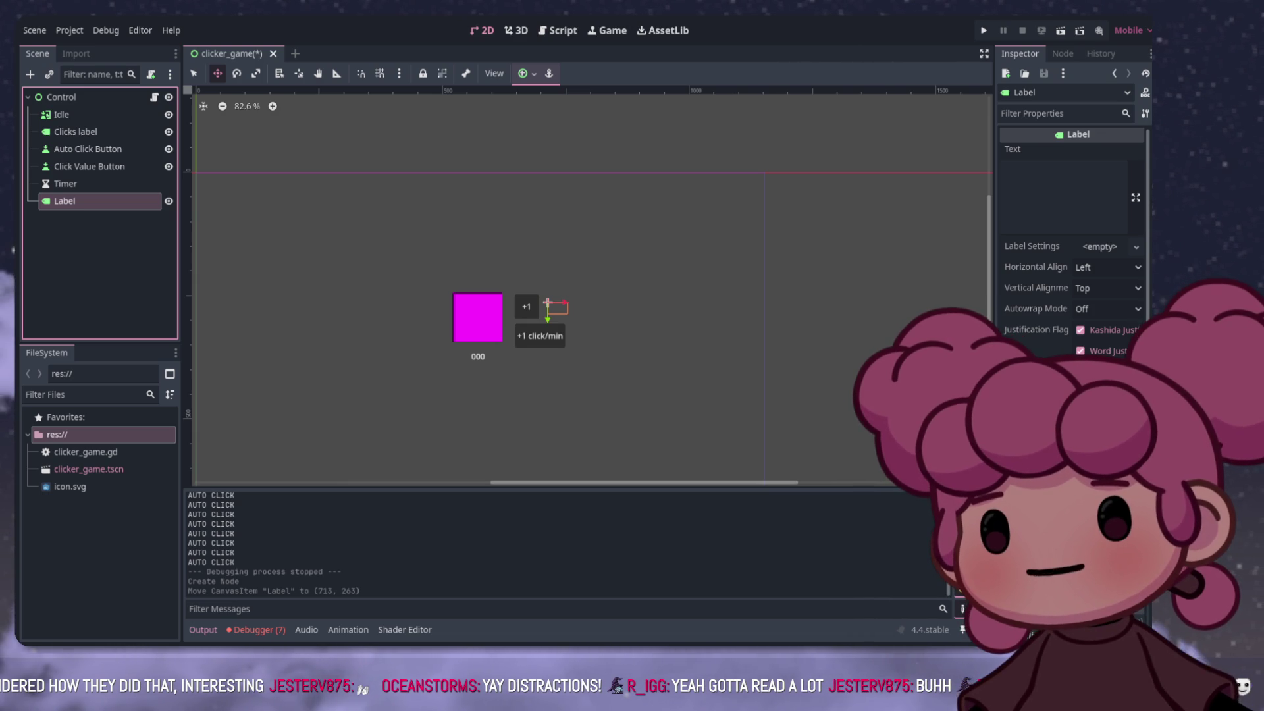
pyautogui.write('Manual cost')
pyautogui.press('Return')
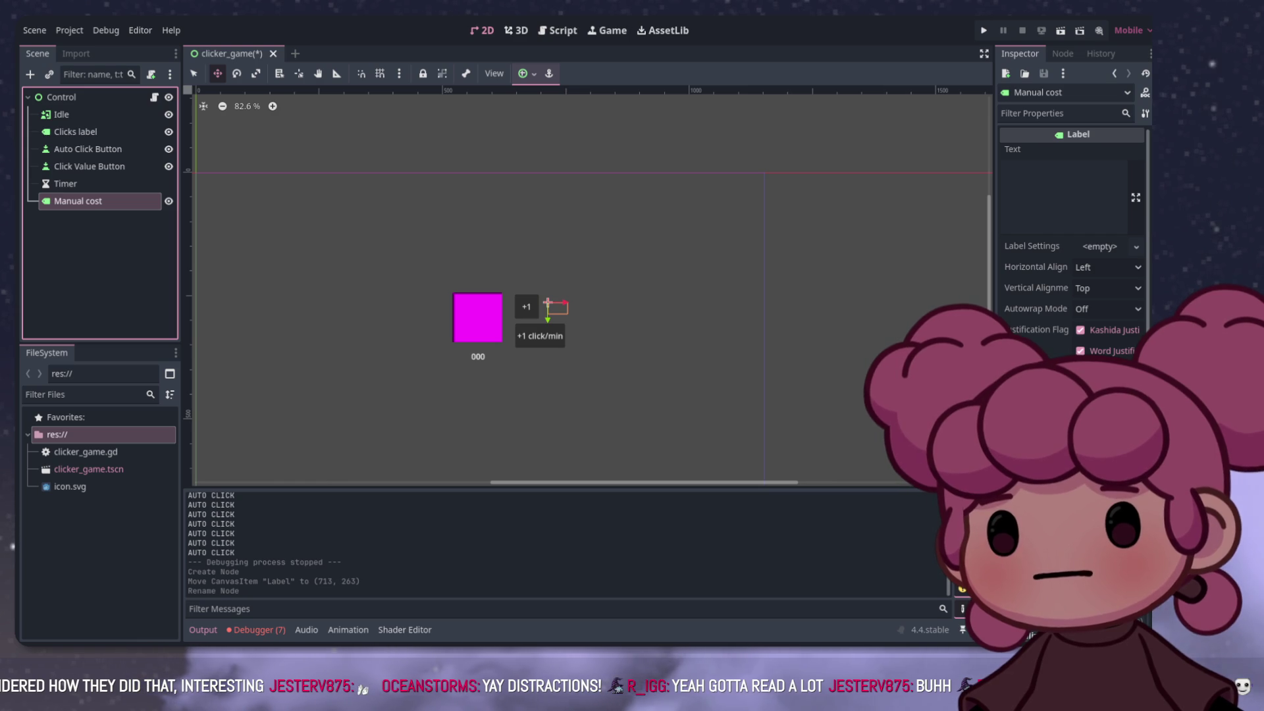
# Step: Duplicate it as Auto cost and move it beside the +1 click/min button
pyautogui.hotkey('ctrl', 'd')
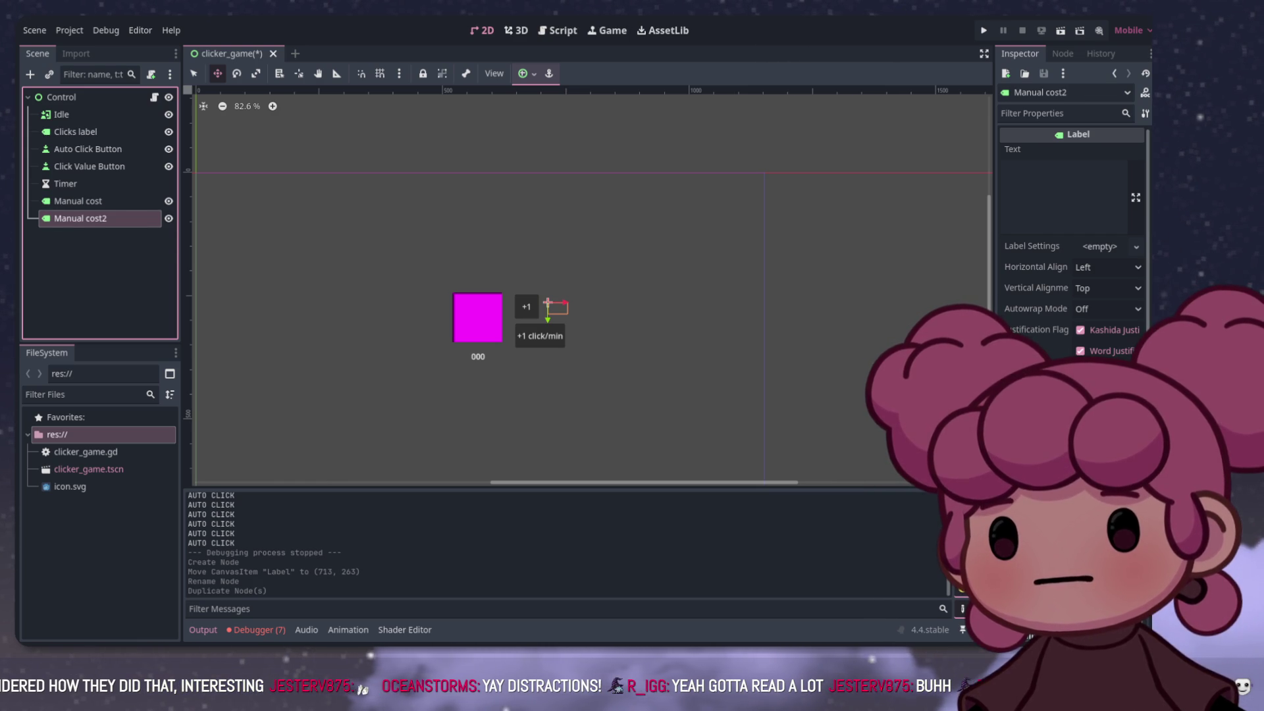
pyautogui.press('F2')
pyautogui.write('Auto cost2')
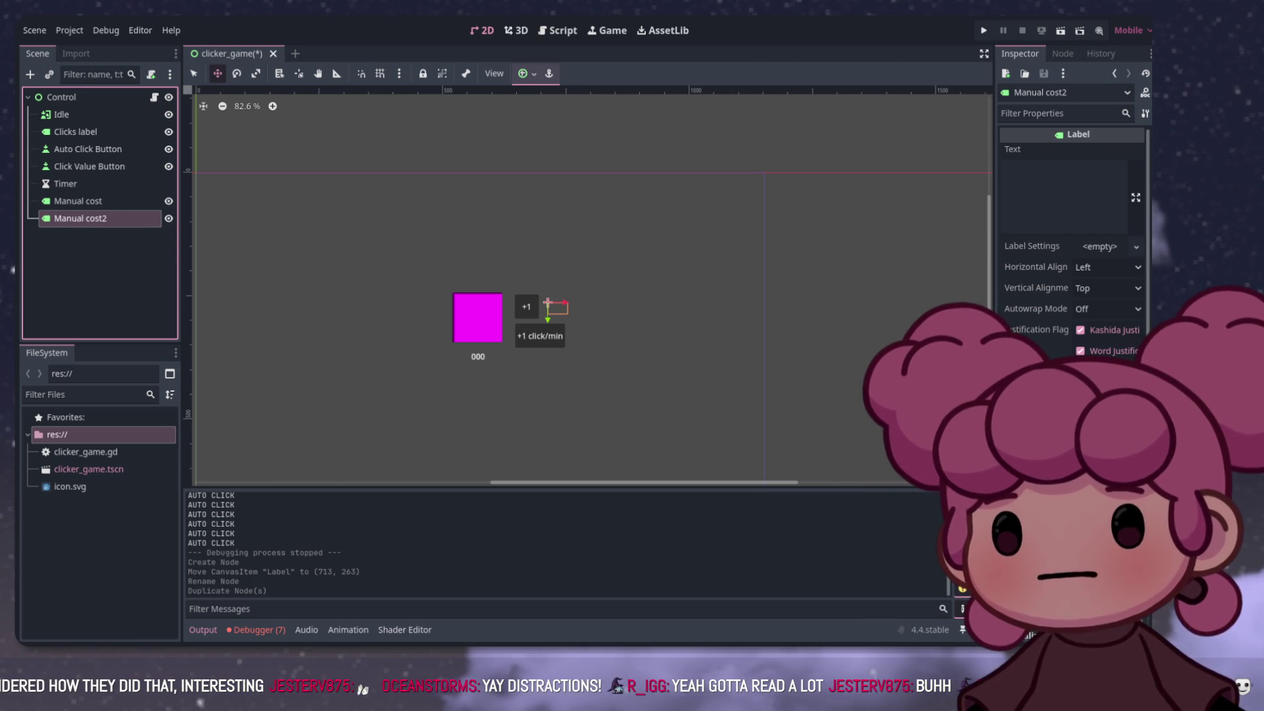
pyautogui.press('Return')
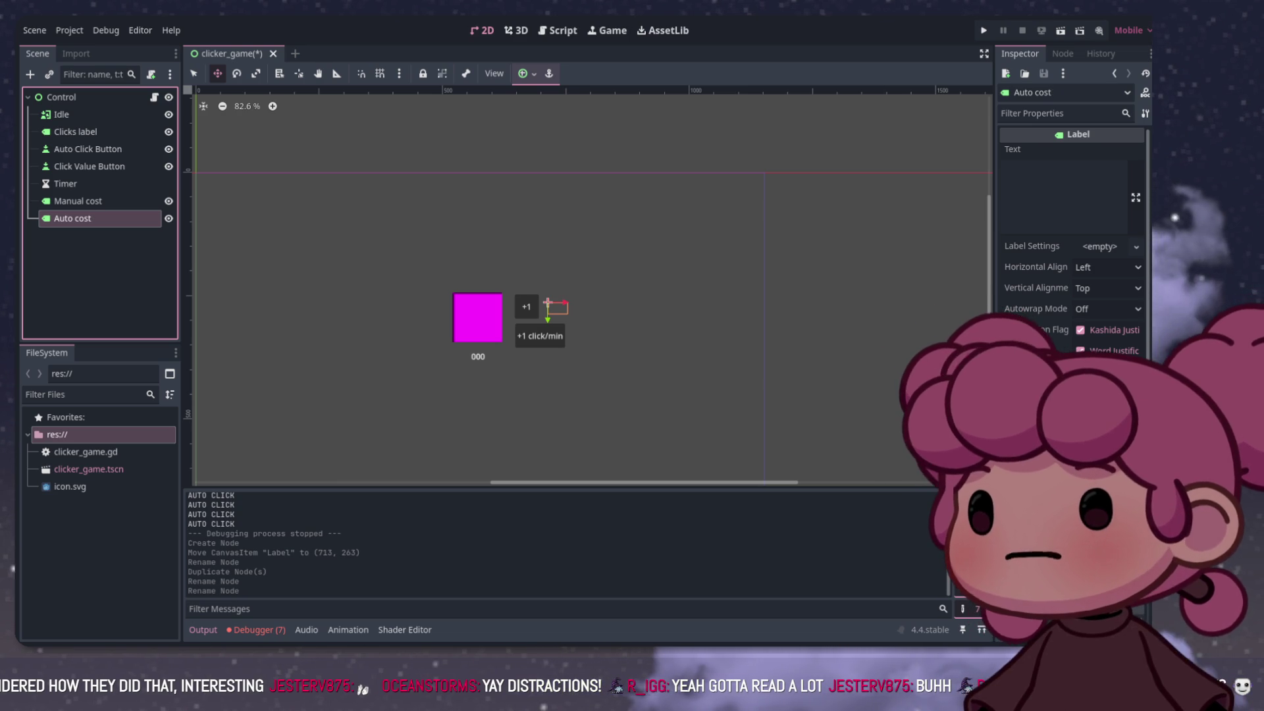
pyautogui.press('F2')
pyautogui.press('BackSpace')
pyautogui.press('Return')
pyautogui.scroll(6, 564, 315)
pyautogui.moveTo(546, 293)
pyautogui.mouseDown()
pyautogui.moveTo(619, 339)
pyautogui.moveTo(592, 358)
pyautogui.mouseUp()
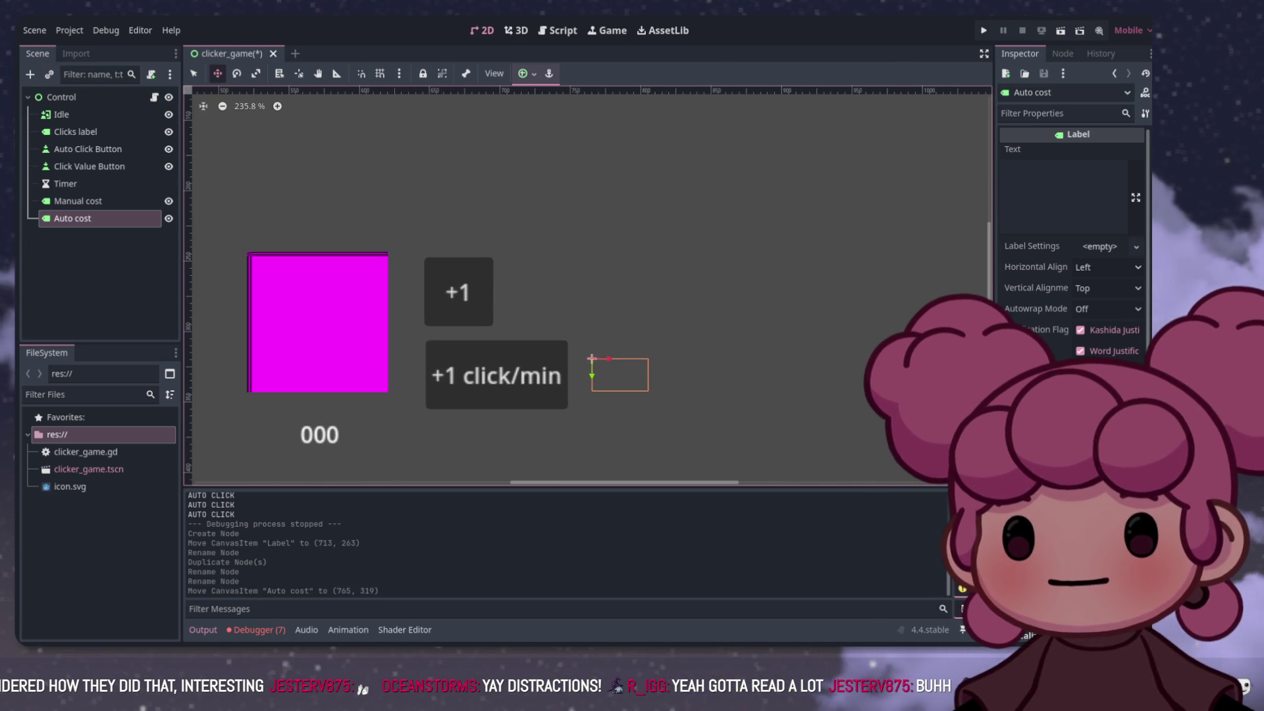
# Step: Set the label texts to 'Cost:10' and 'Cost :10' and save the scene
pyautogui.click(1053, 178)
pyautogui.write('Cost')
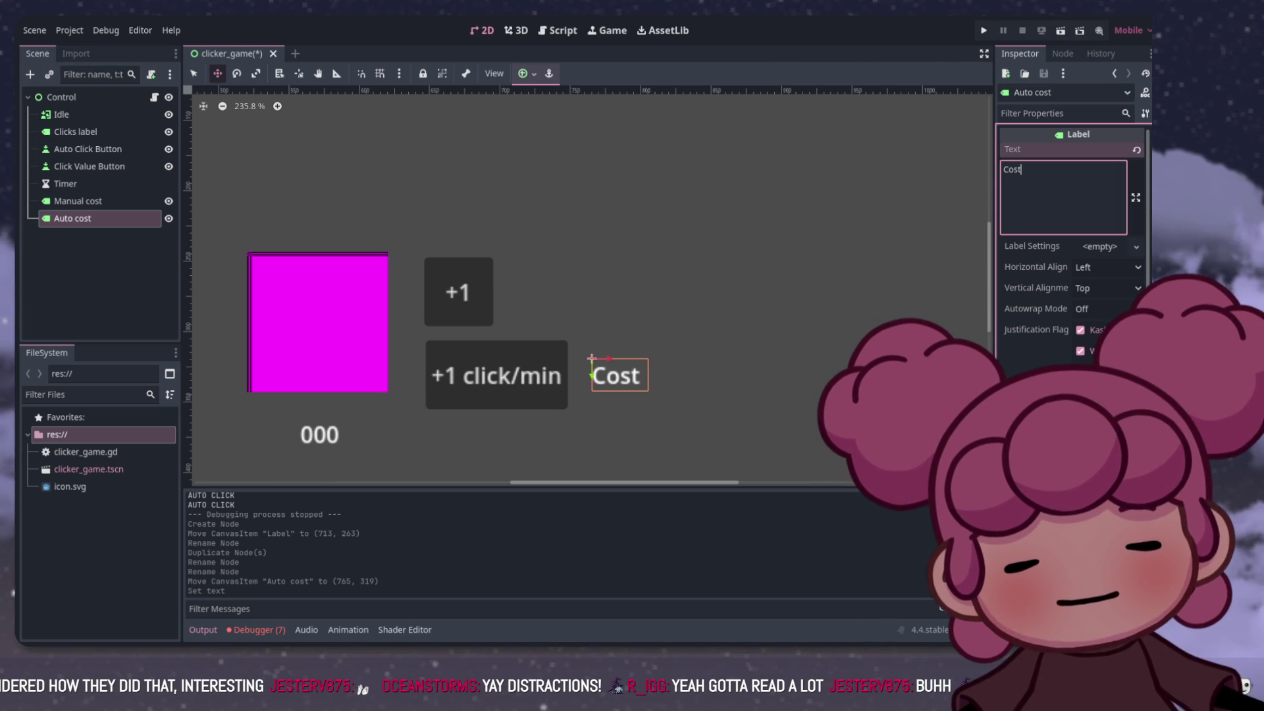
pyautogui.write(':10')
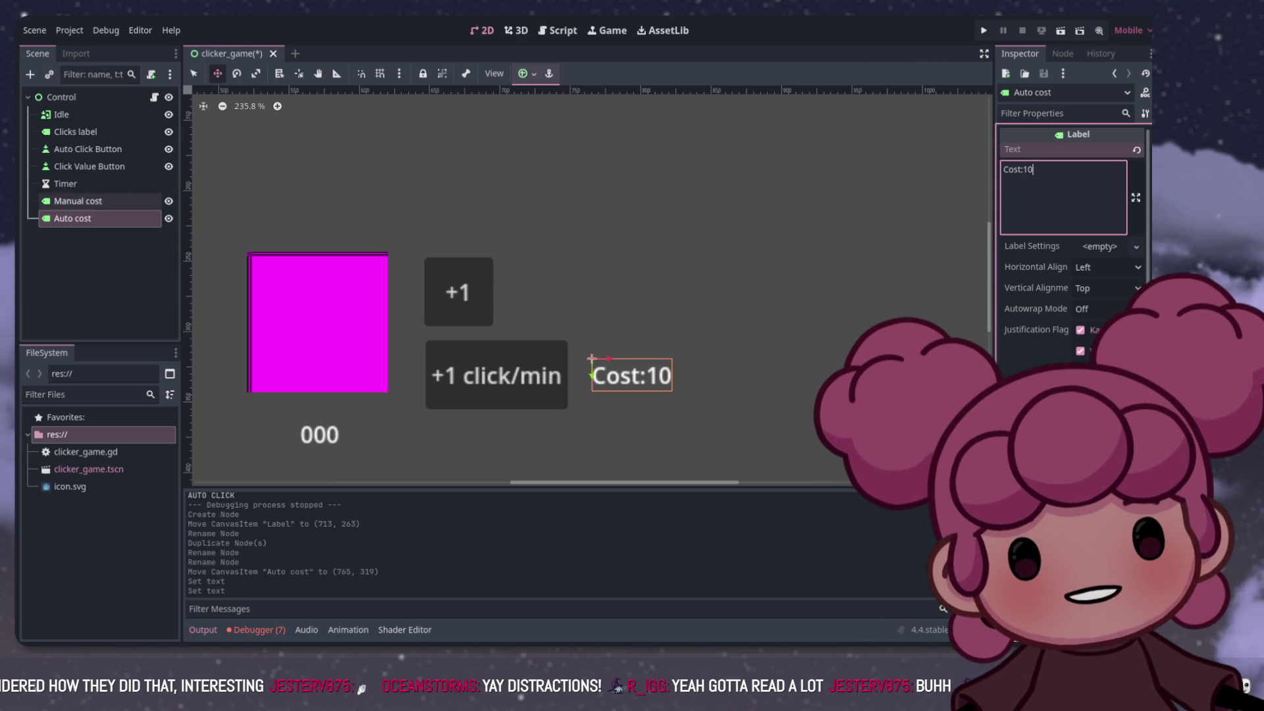
pyautogui.click(78, 201)
pyautogui.write('C')
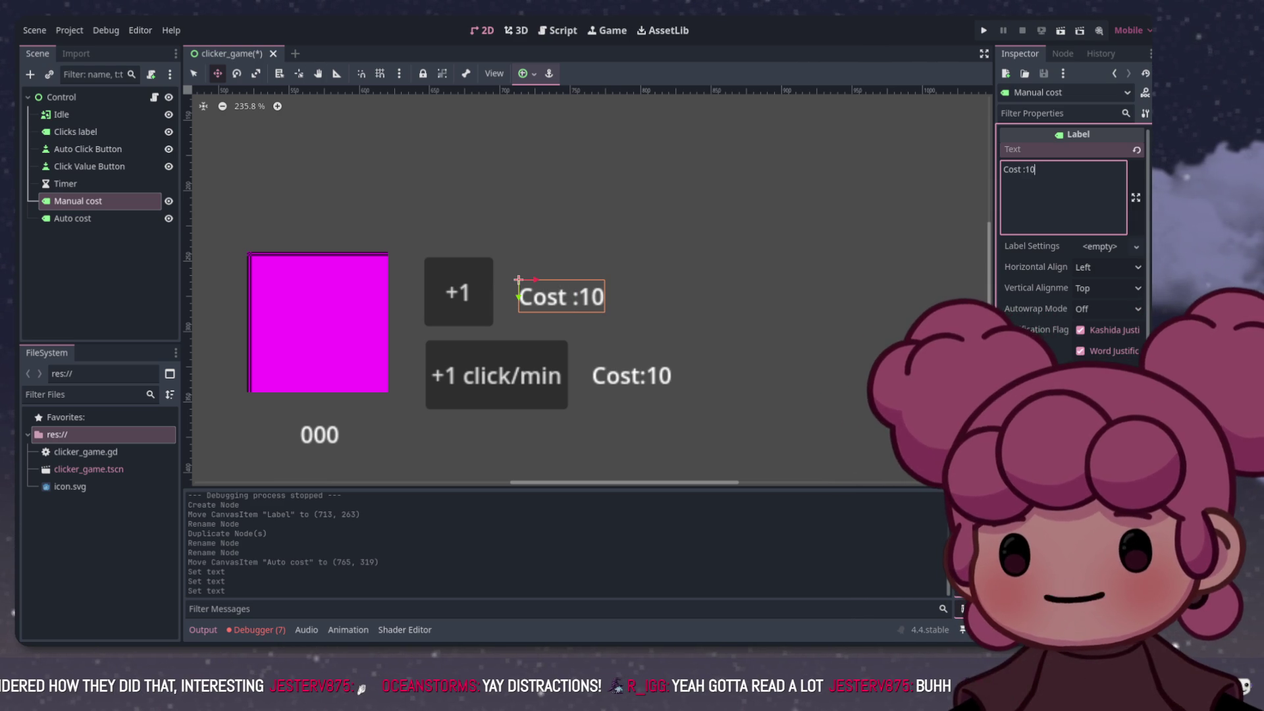
pyautogui.hotkey('ctrl', 's')
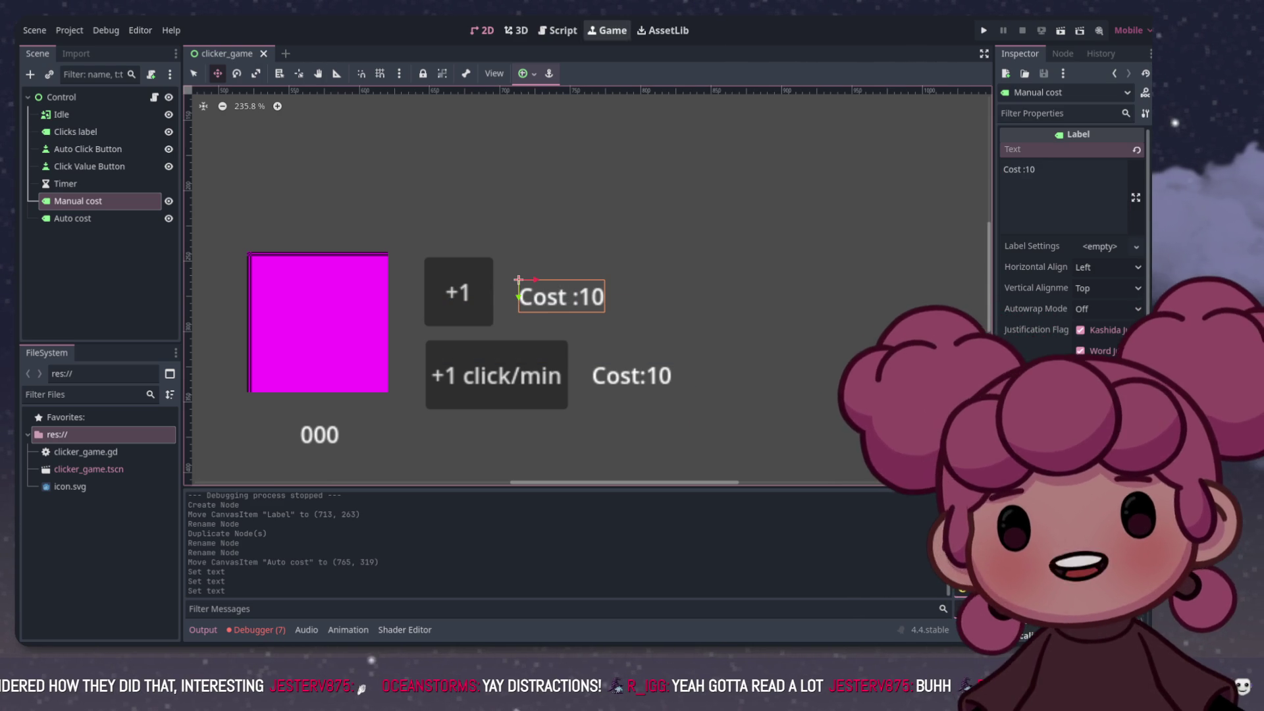
pyautogui.click(607, 30)
pyautogui.hotkey('ctrl', 'F3')
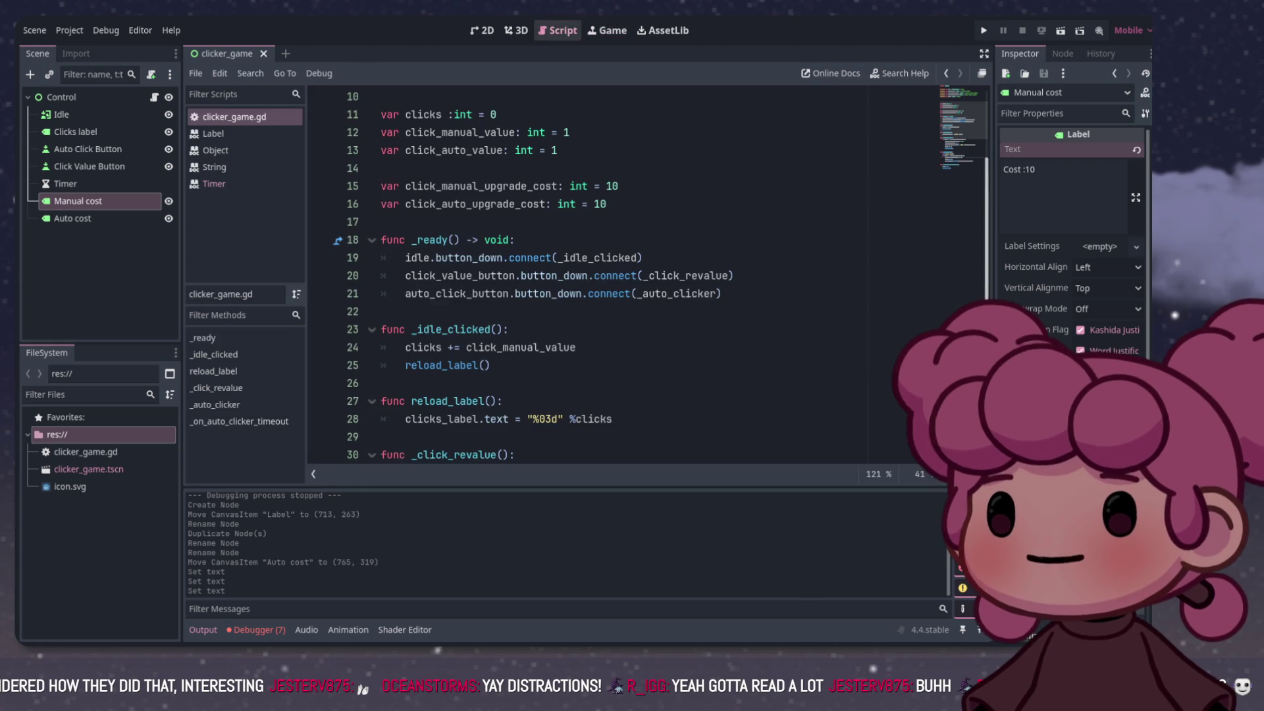
pyautogui.scroll(-5, 592, 263)
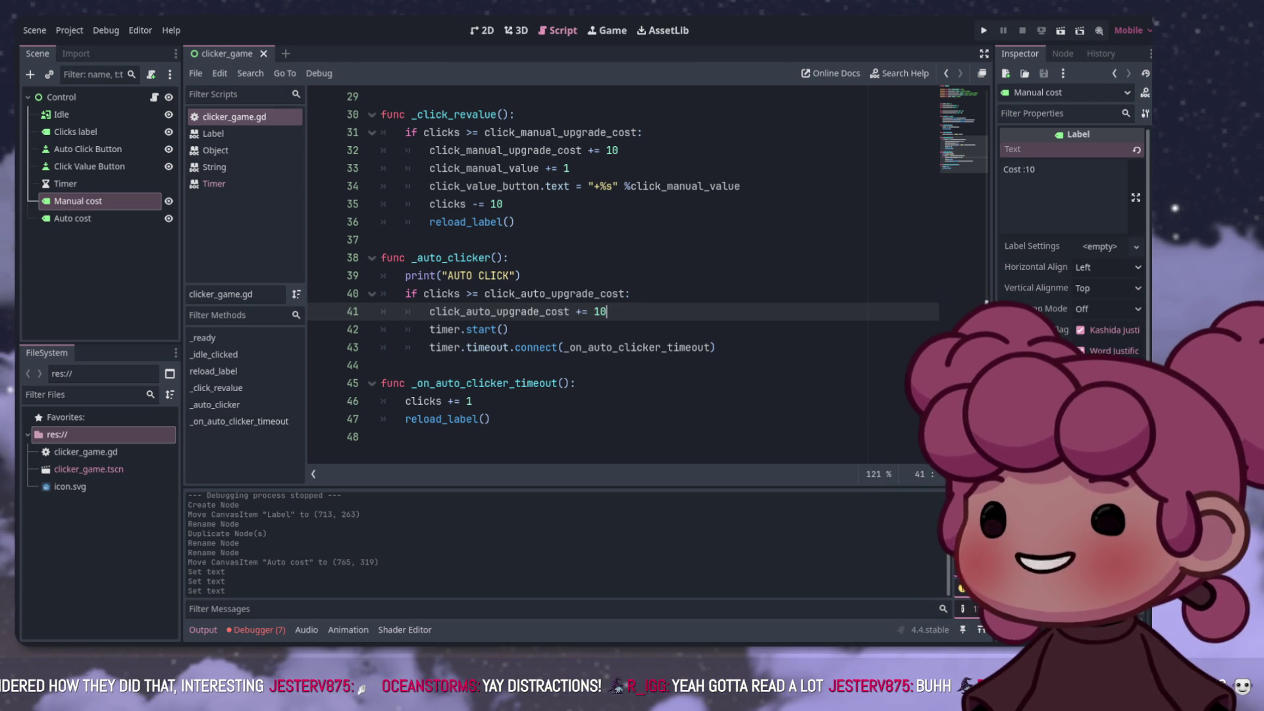
pyautogui.scroll(10, 622, 276)
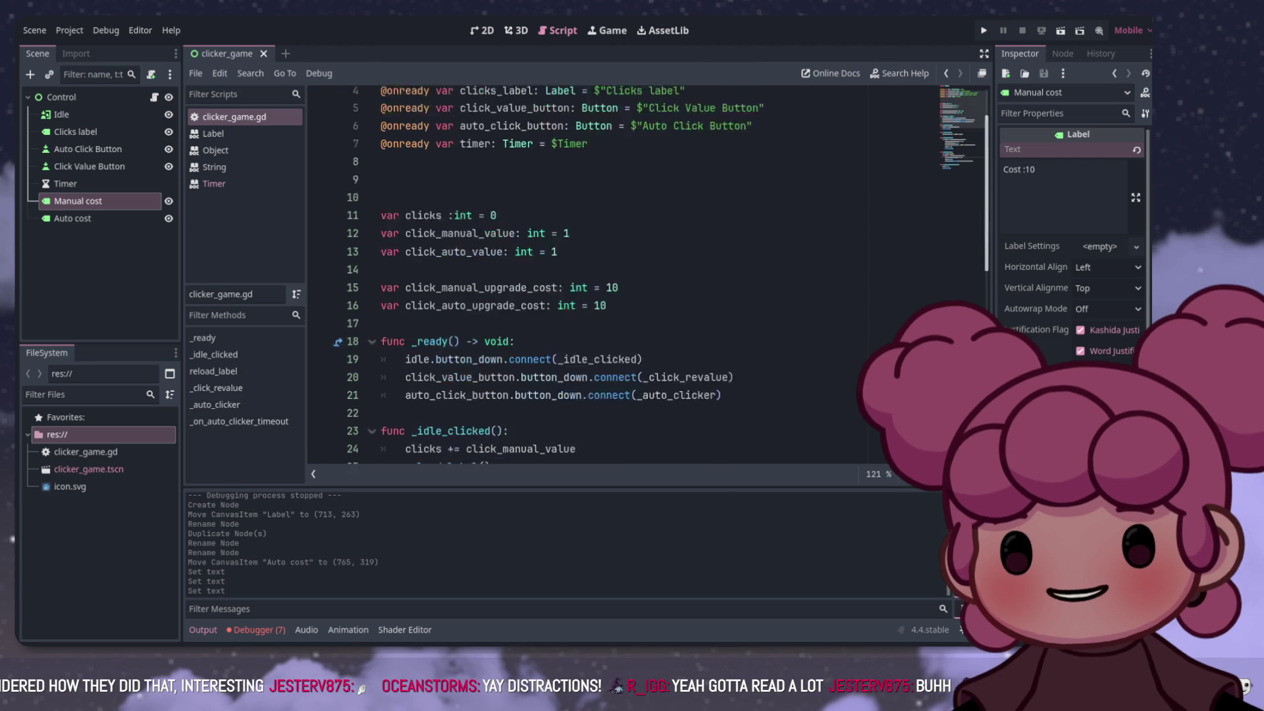
pyautogui.click(461, 239)
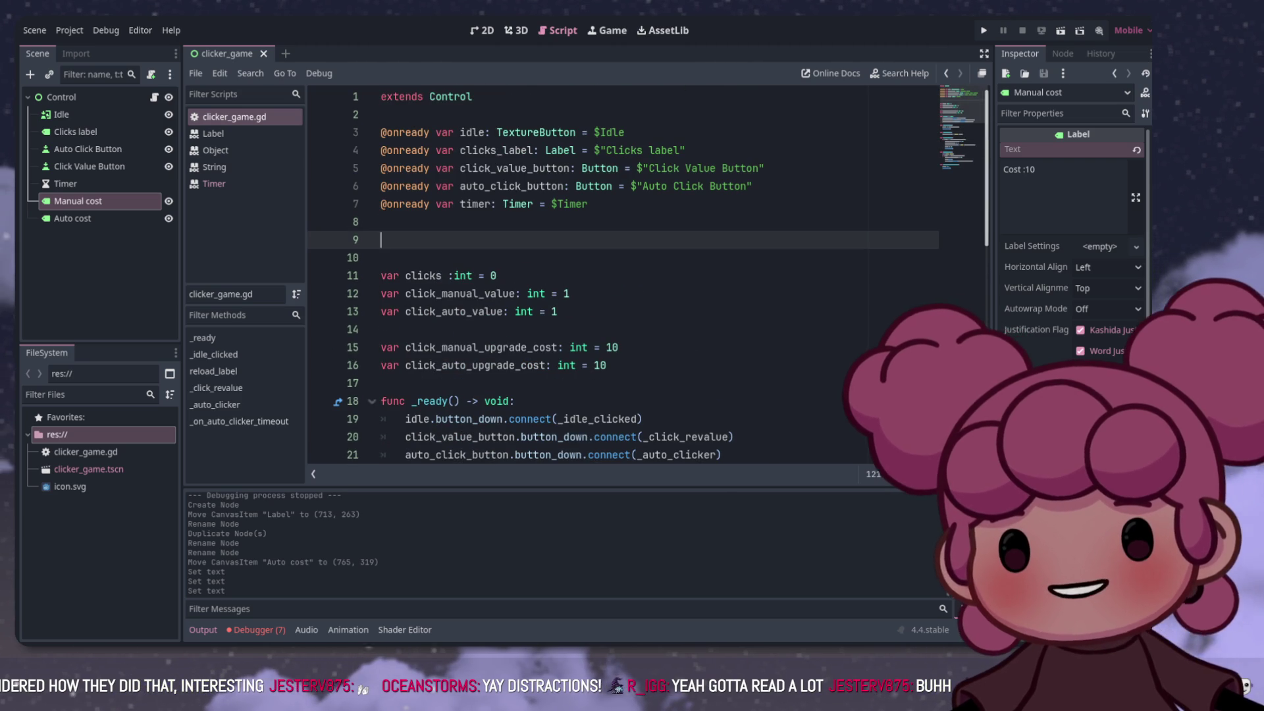
pyautogui.keyDown('shift'); pyautogui.click(72, 218); pyautogui.keyUp('shift')
pyautogui.moveTo(78, 200); pyautogui.dragTo(395, 227)
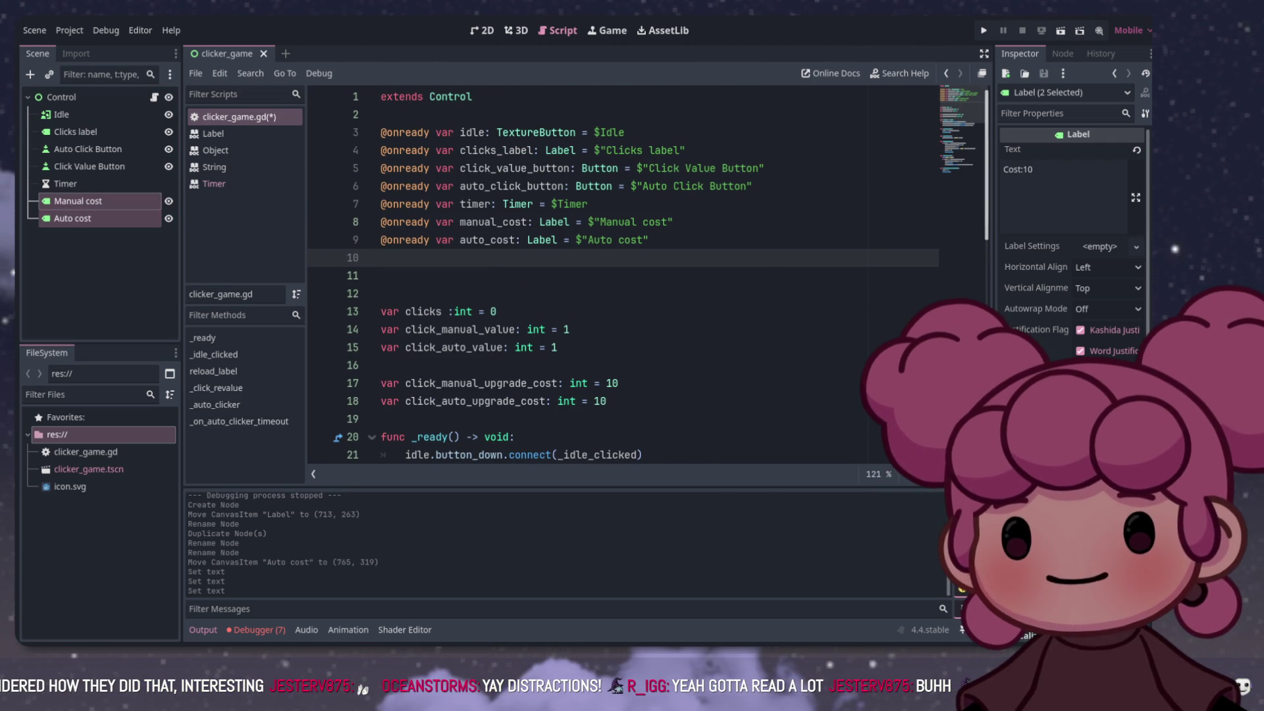
# Step: Rename the references to manual_cost_label and auto_cost_label, adding a blank line after the Timer reference
pyautogui.click(588, 204)
pyautogui.press('Return')
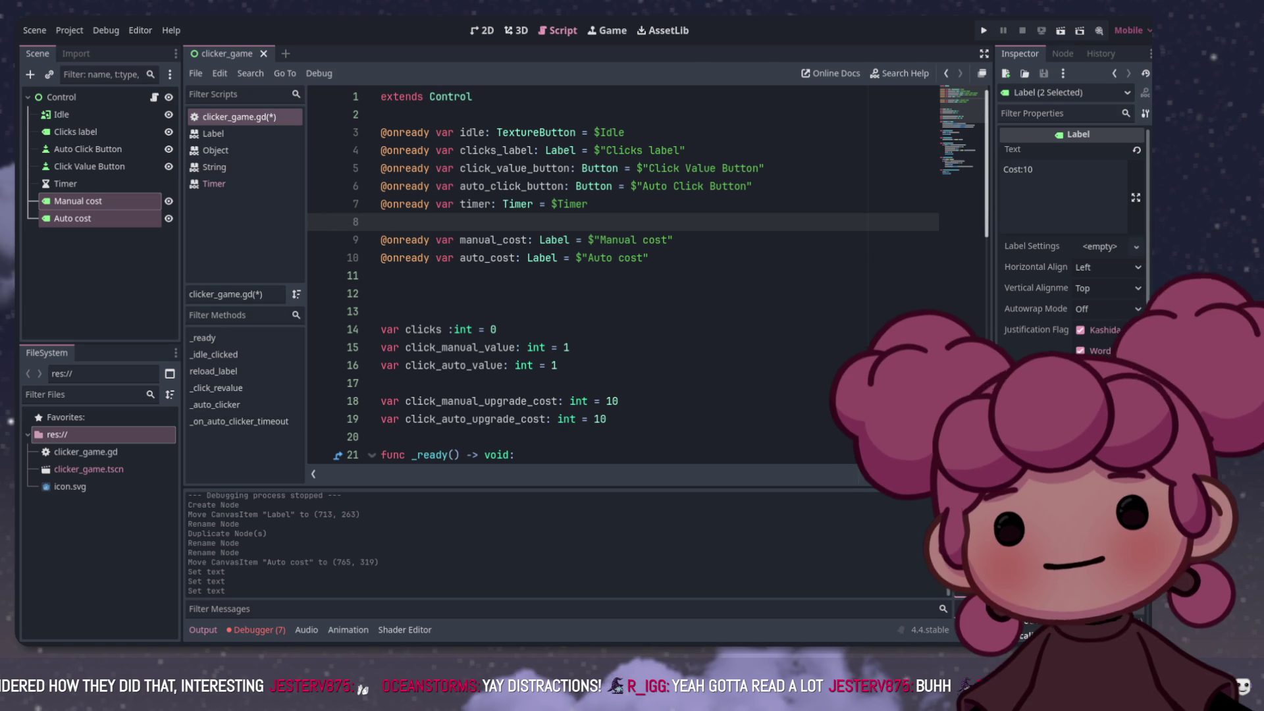
pyautogui.click(528, 240)
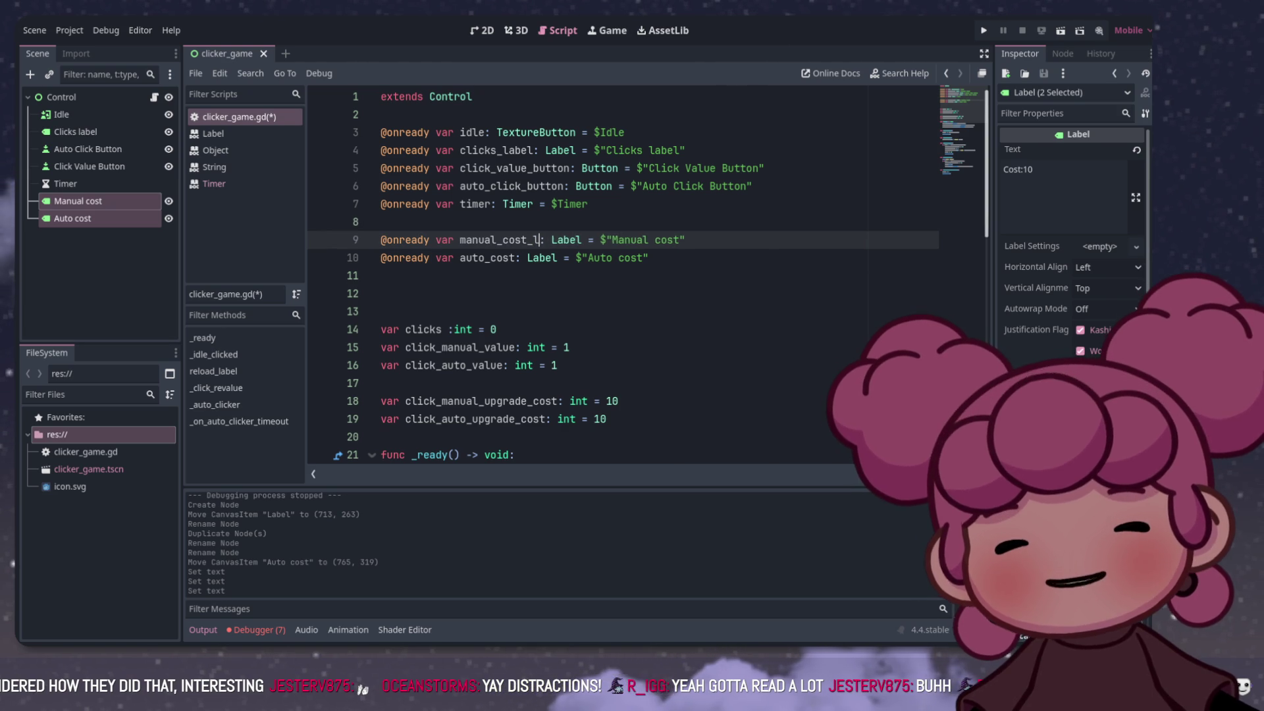
pyautogui.write('abel')
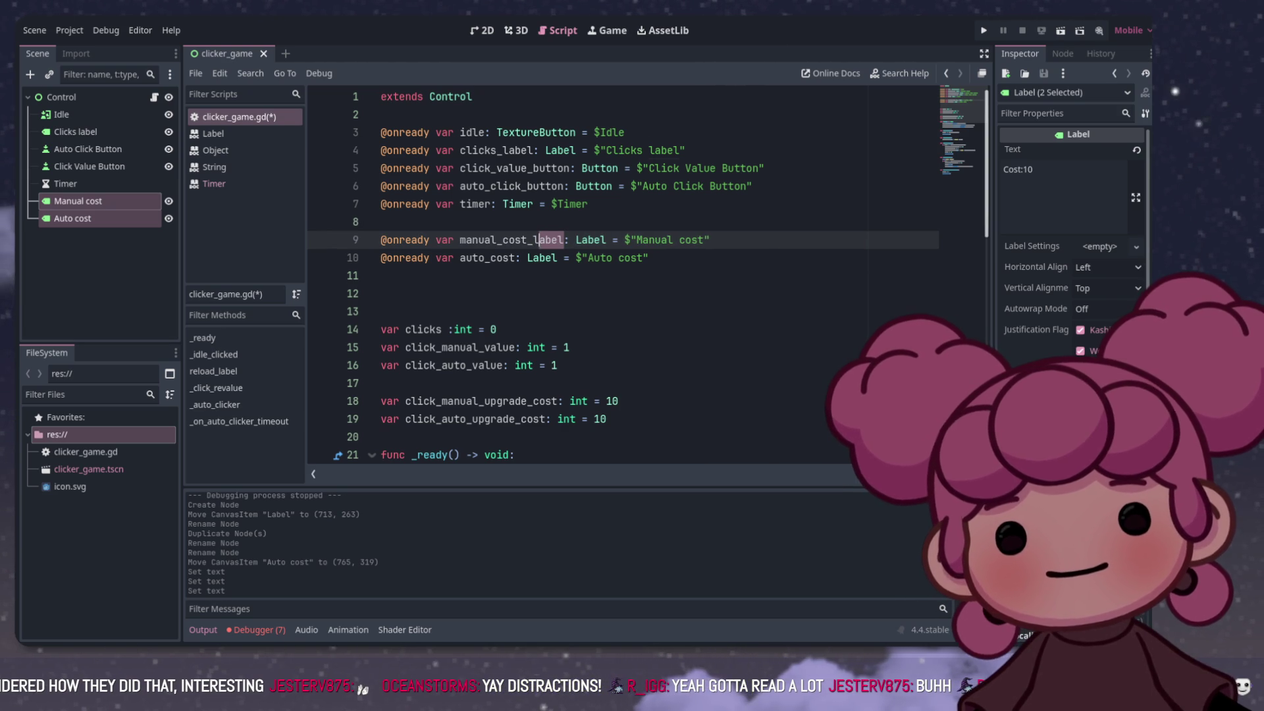
pyautogui.hotkey('shift', 'Left')
pyautogui.hotkey('shift', 'Left')
pyautogui.hotkey('shift', 'Left')
pyautogui.hotkey('ctrl', 'c')
pyautogui.click(517, 258)
pyautogui.hotkey('ctrl', 'v')
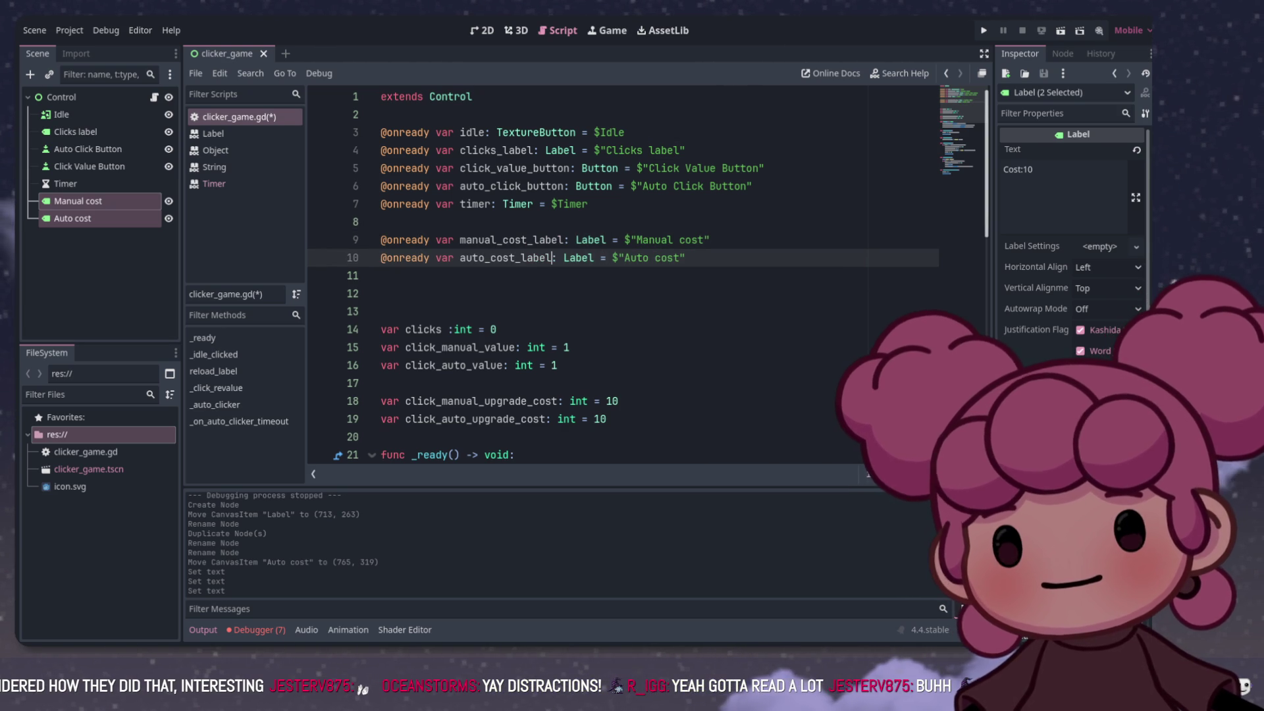
# Step: Add two blank lines above func _ready
pyautogui.scroll(-4, 622, 276)
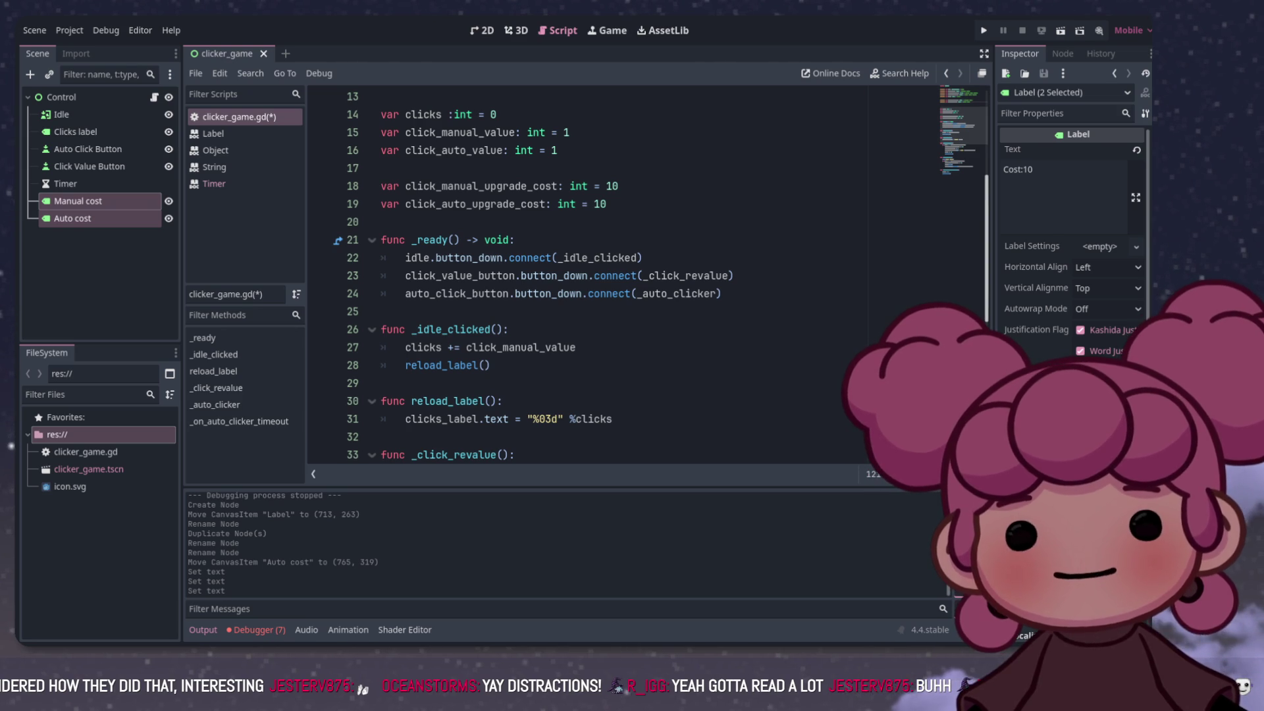
pyautogui.scroll(2, 622, 276)
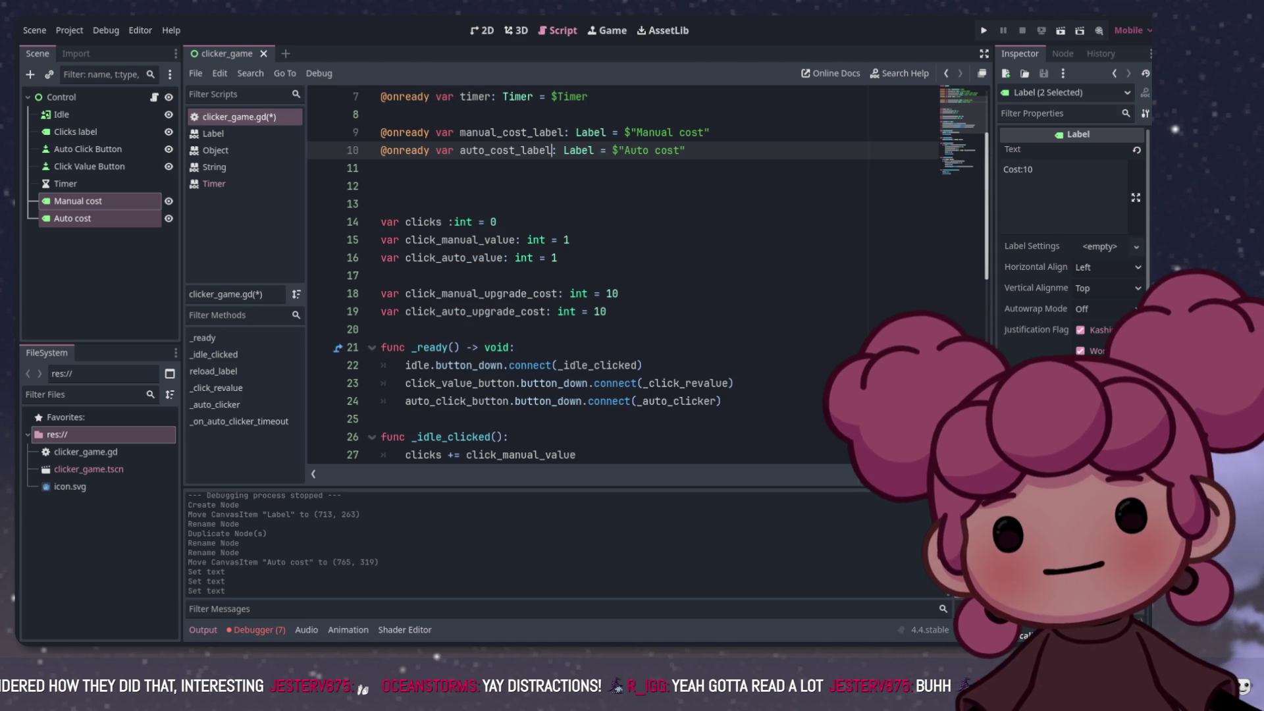
pyautogui.click(380, 347)
pyautogui.press('Return')
pyautogui.press('Return')
pyautogui.press('Up')
pyautogui.press('Up')
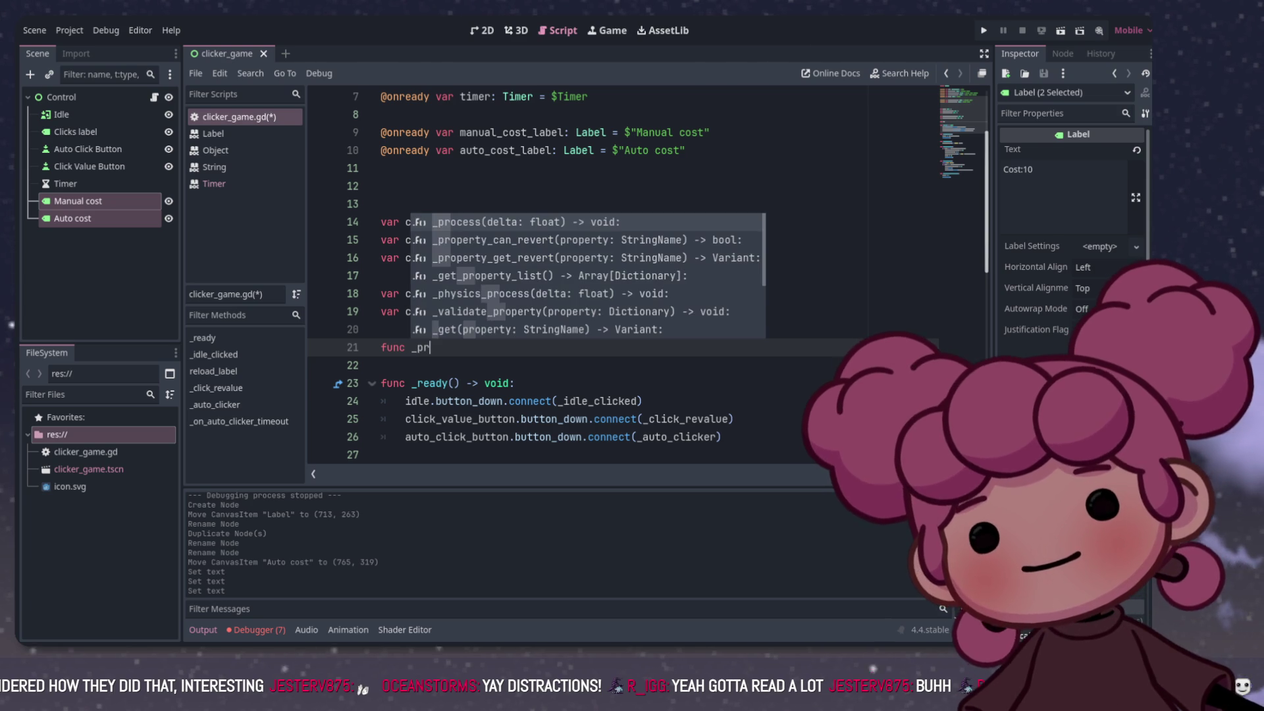
# Step: Create _process with lines for manual_cost_label and auto_cost_label
pyautogui.press('Return')
pyautogui.press('Return')
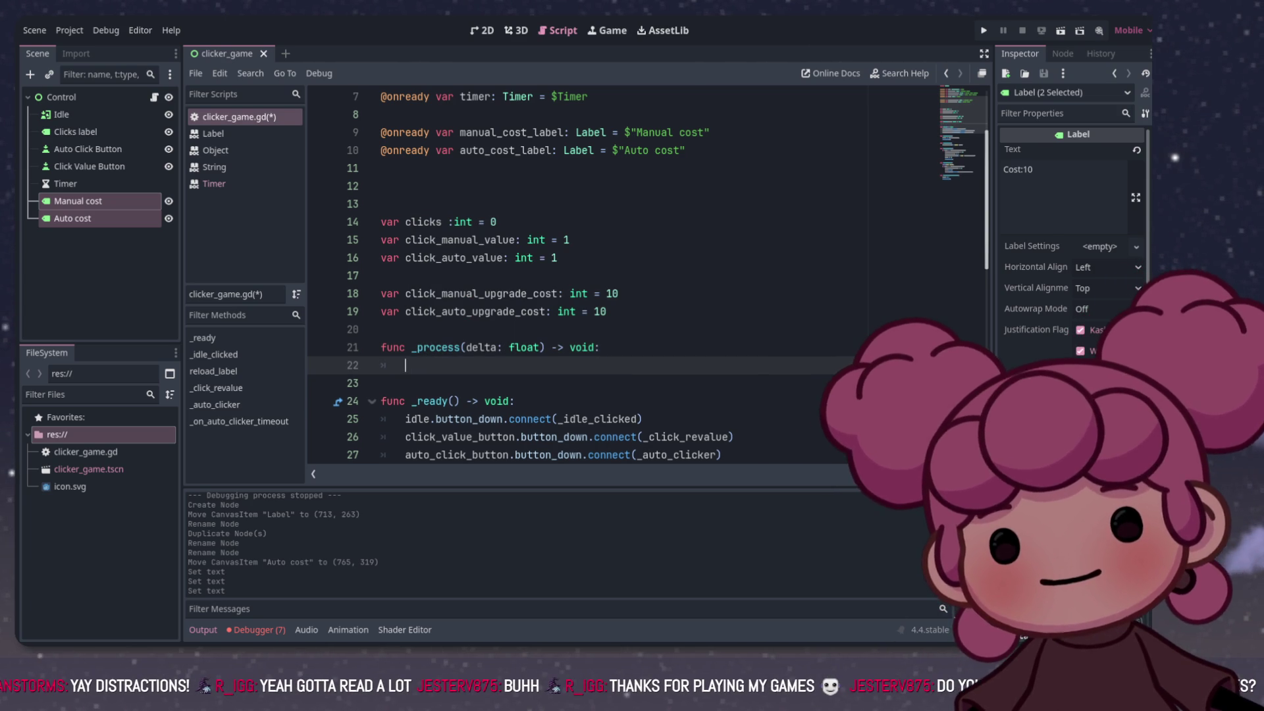
pyautogui.moveTo(460, 132); pyautogui.dragTo(559, 133)
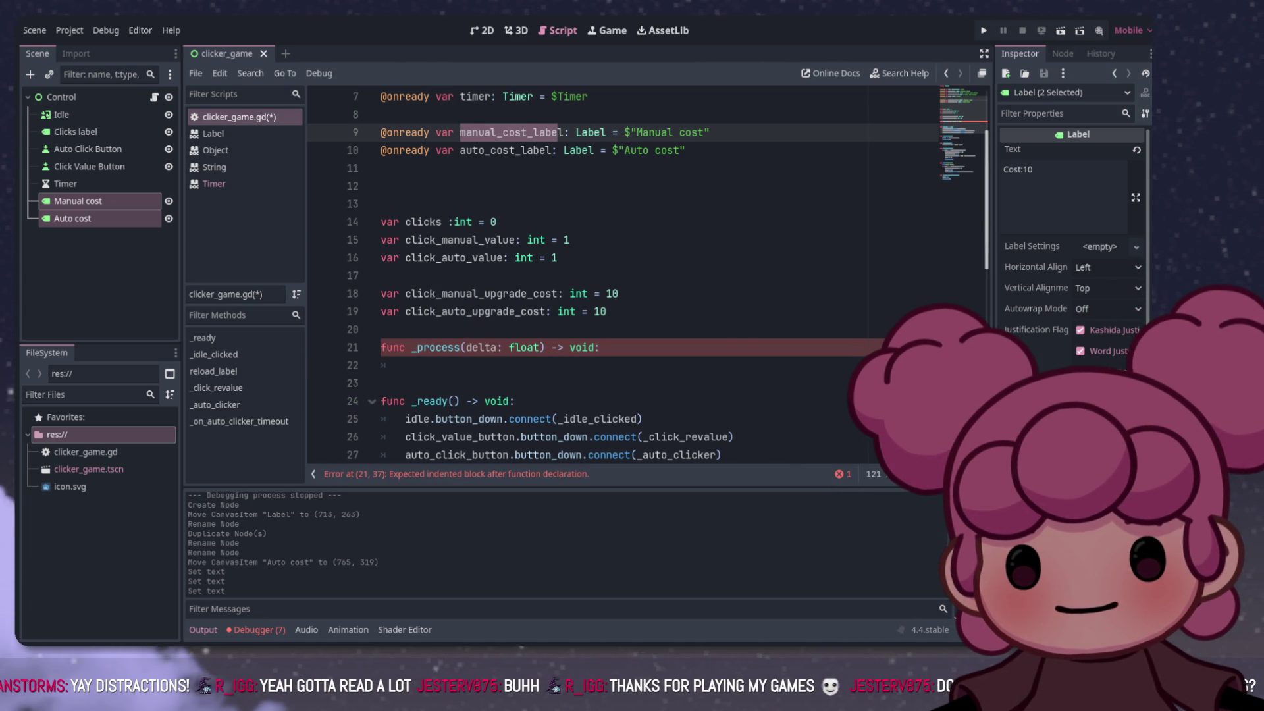
pyautogui.click(557, 150)
pyautogui.moveTo(563, 132); pyautogui.dragTo(466, 132)
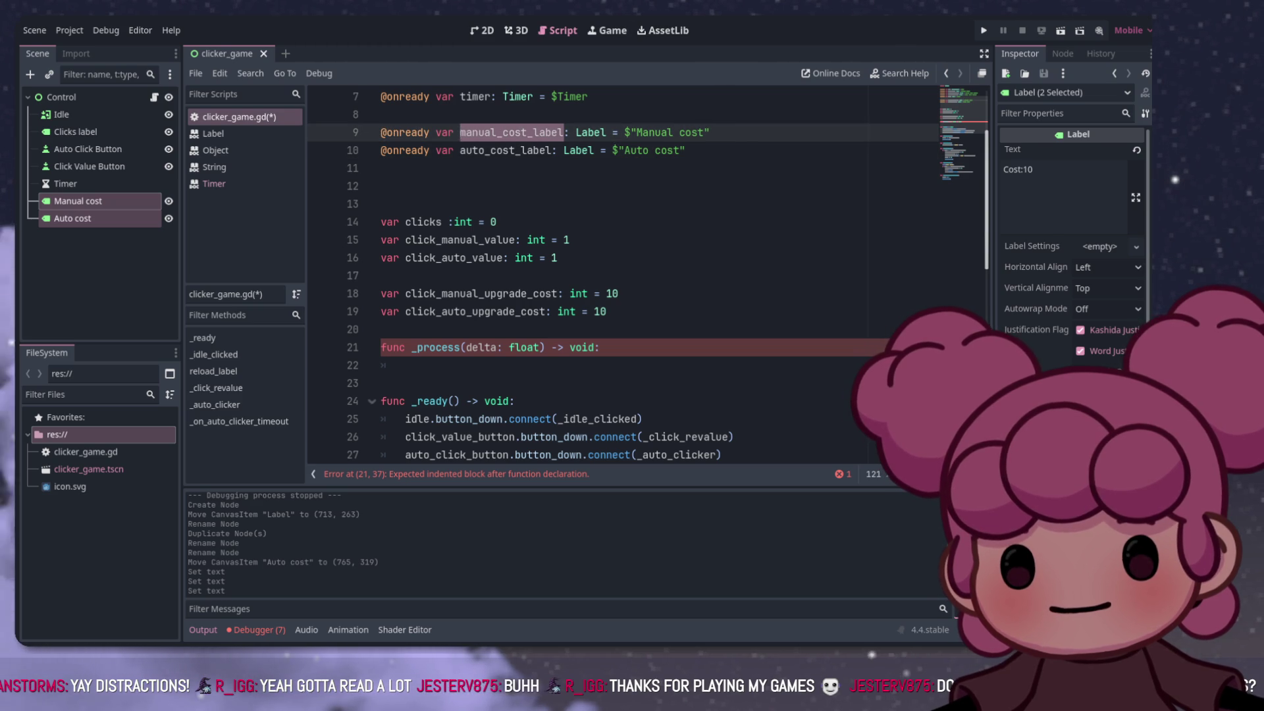
pyautogui.click(404, 366)
pyautogui.hotkey('ctrl', 'v')
pyautogui.moveTo(461, 150); pyautogui.dragTo(551, 150)
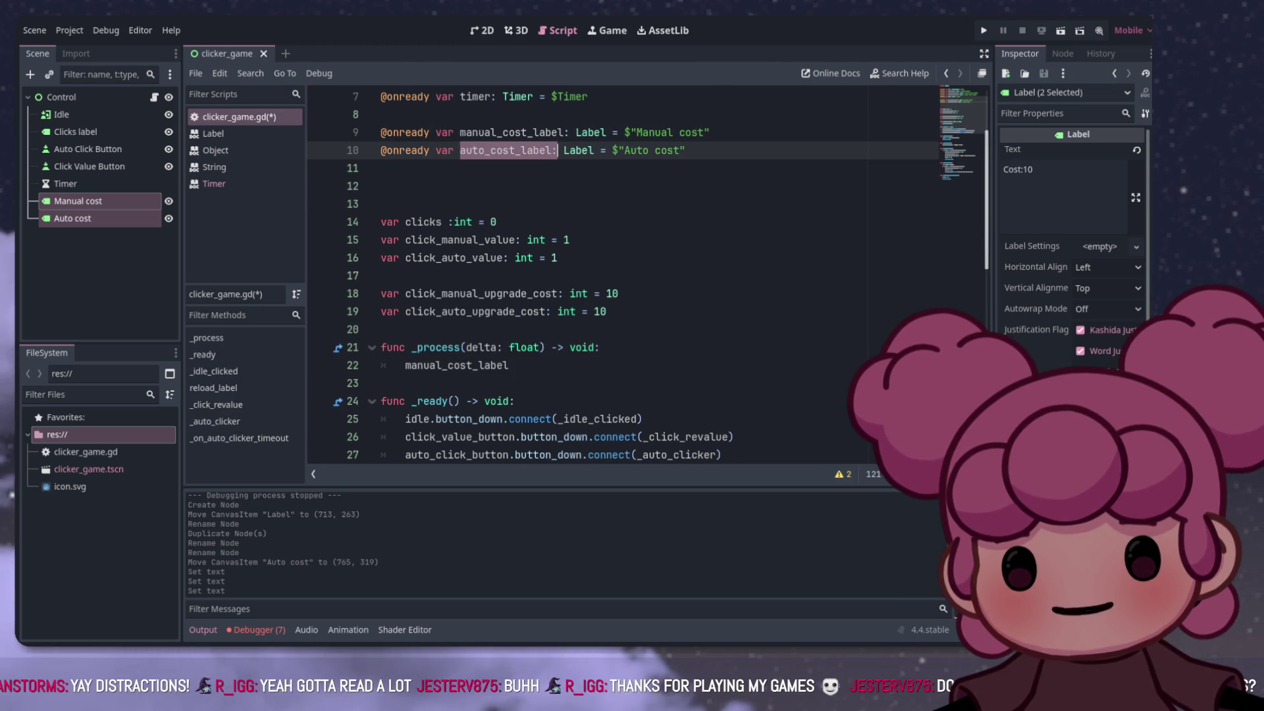
pyautogui.click(510, 365)
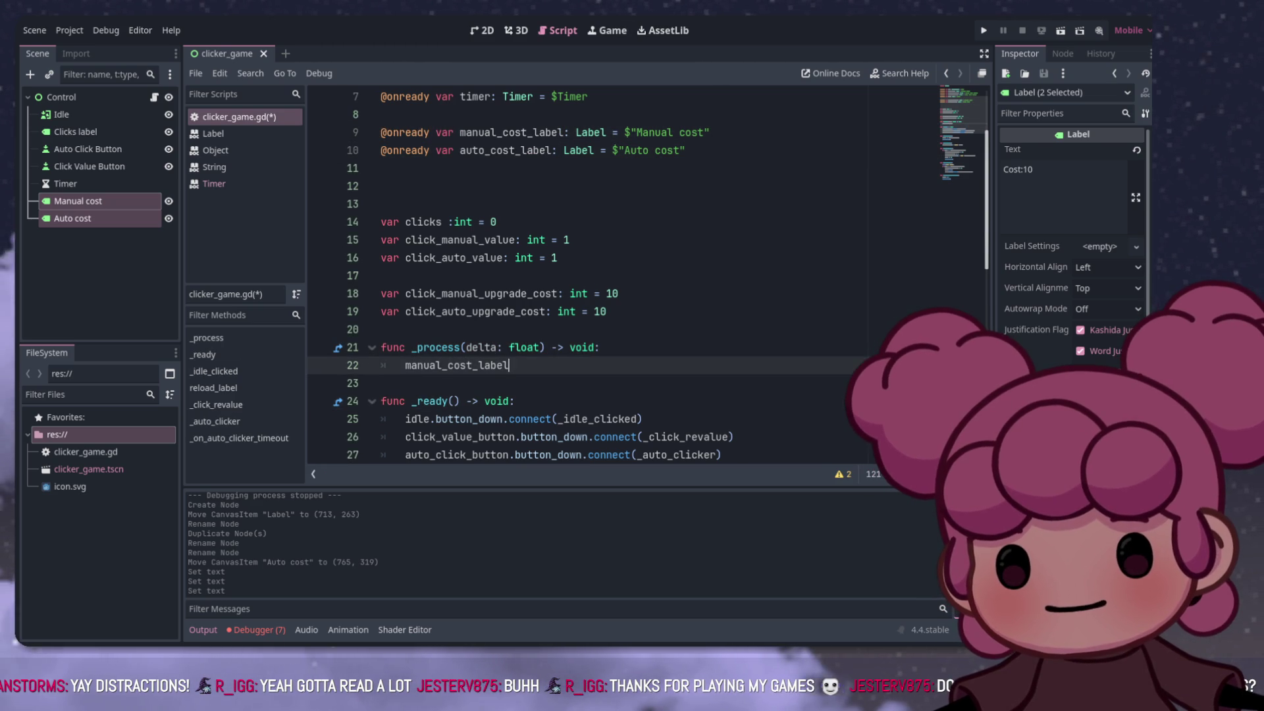
pyautogui.press('Return')
pyautogui.hotkey('ctrl', 'v')
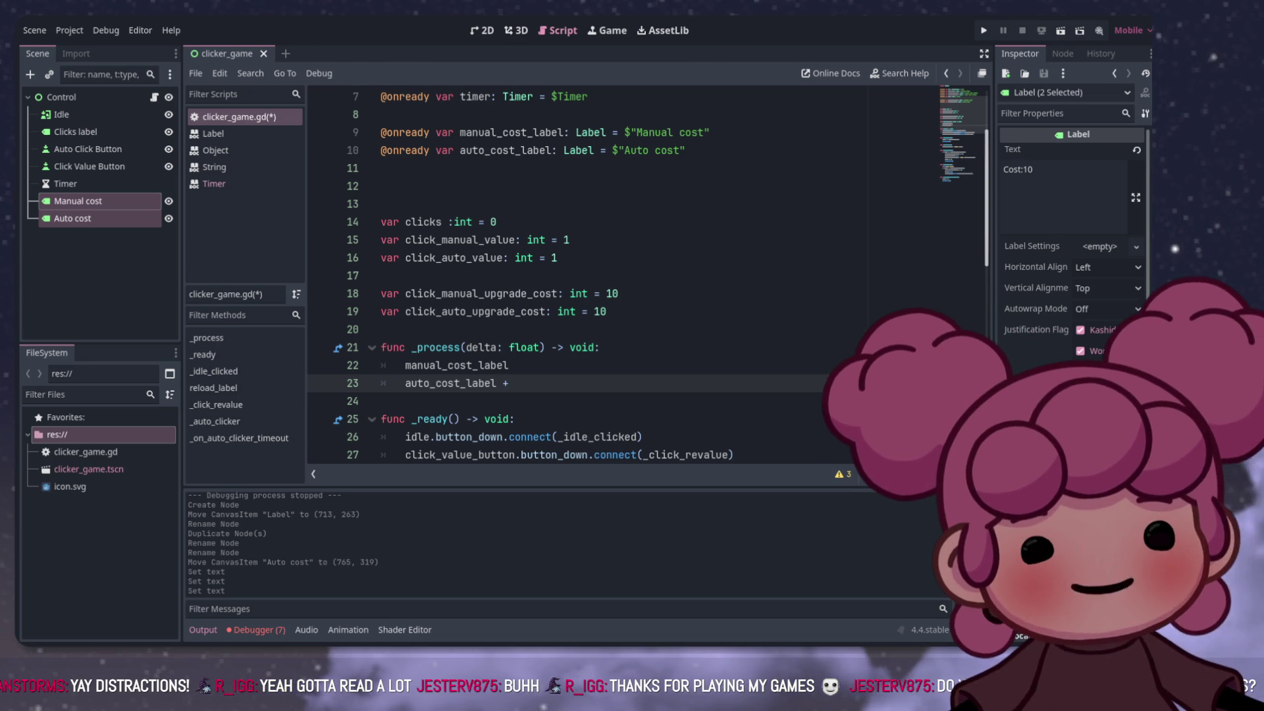
# Step: Start an auto_cost_label.text assignment with an empty string on line 23
pyautogui.click(509, 365)
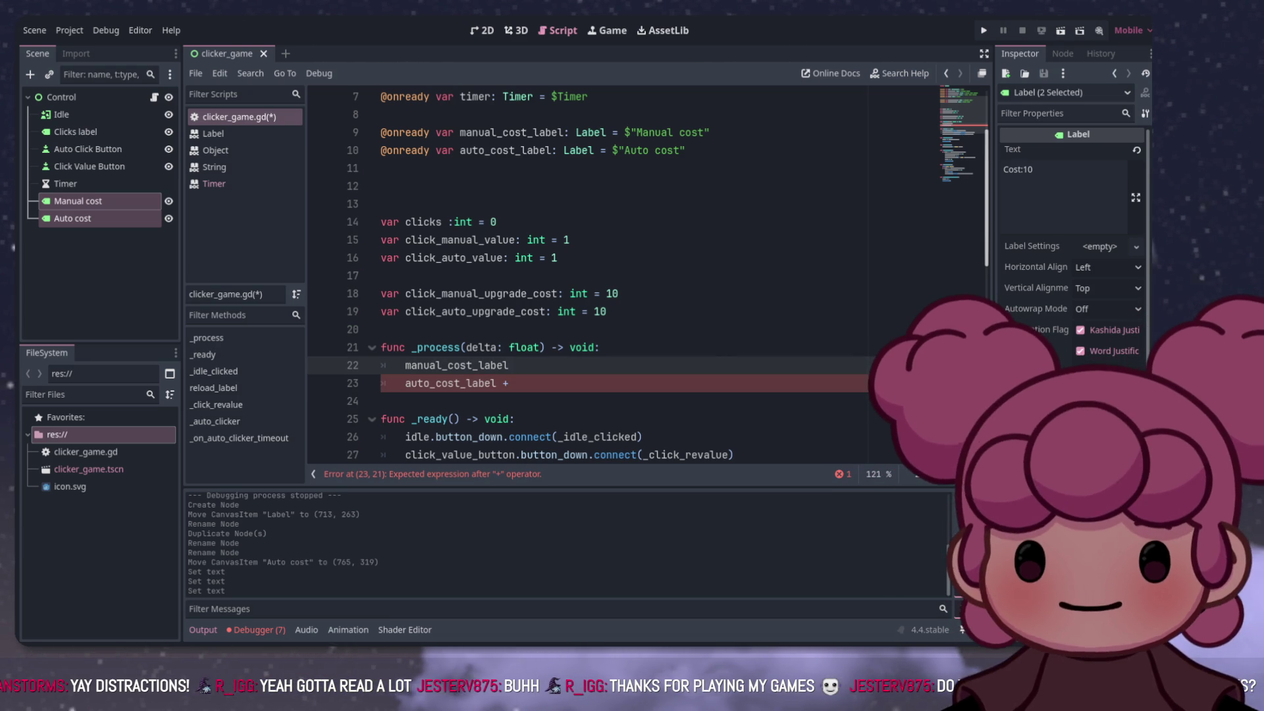
pyautogui.click(509, 383)
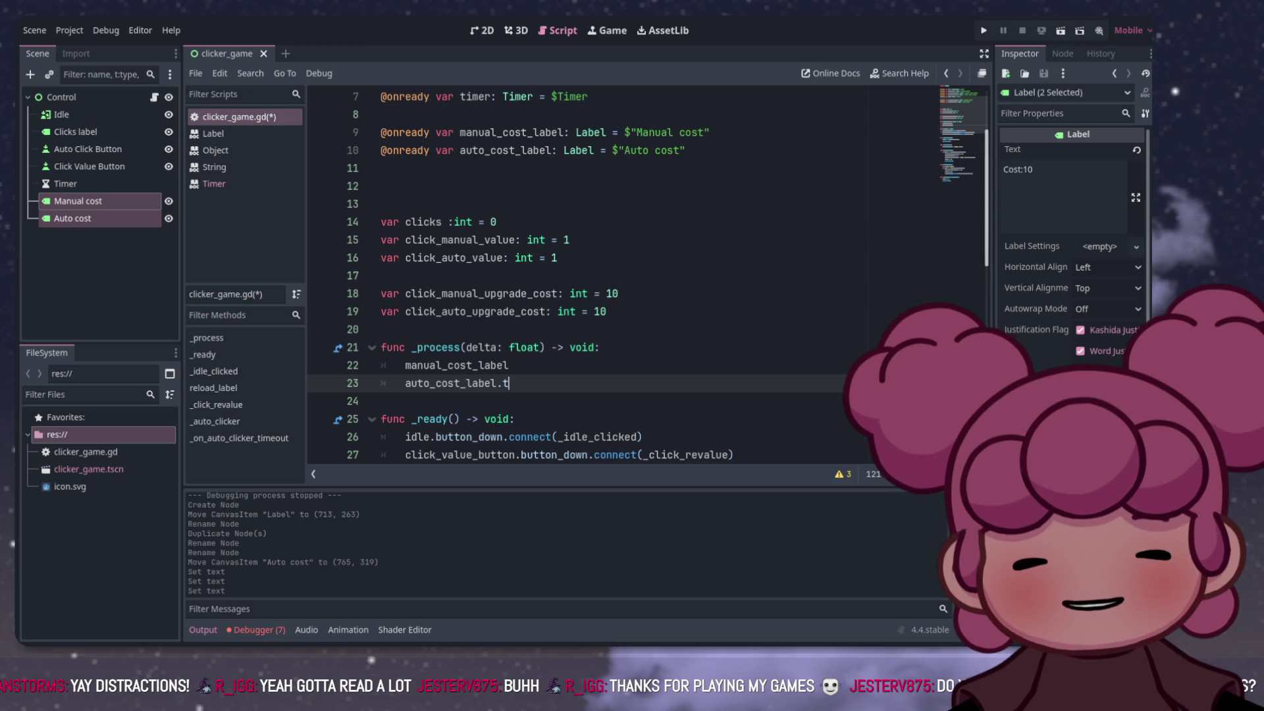
pyautogui.write('e')
pyautogui.press('Return')
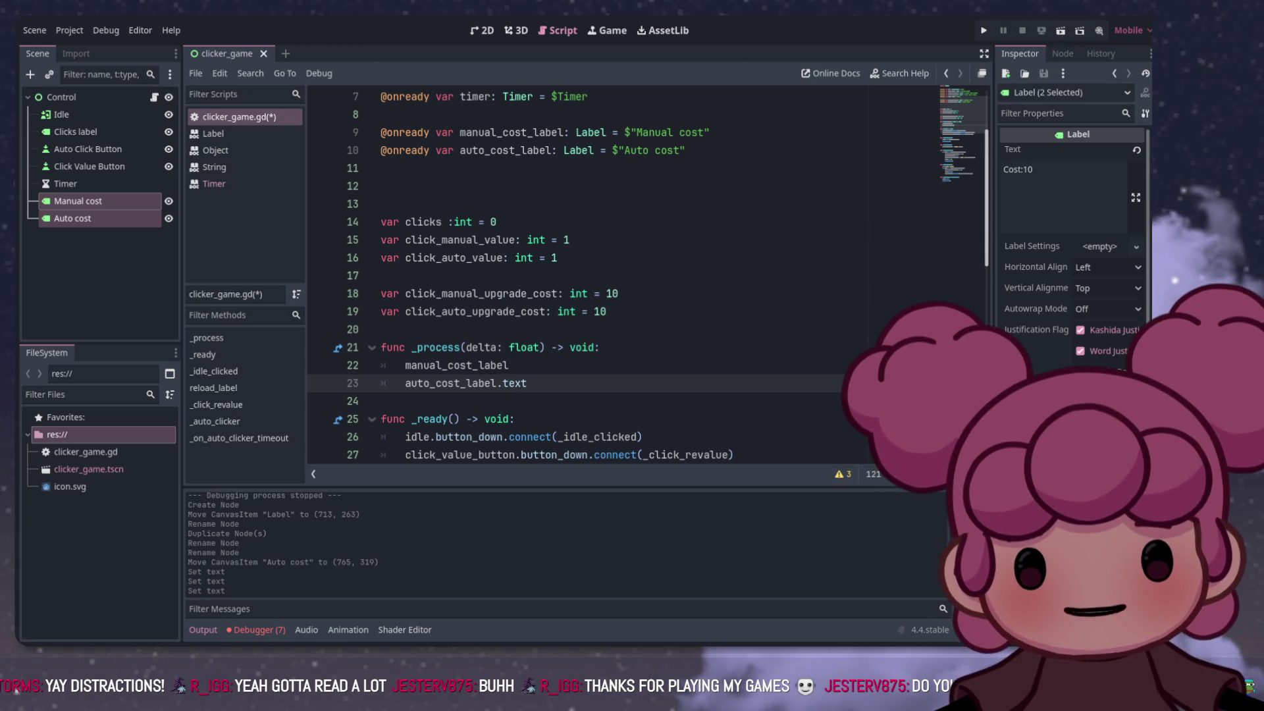
pyautogui.click(509, 365)
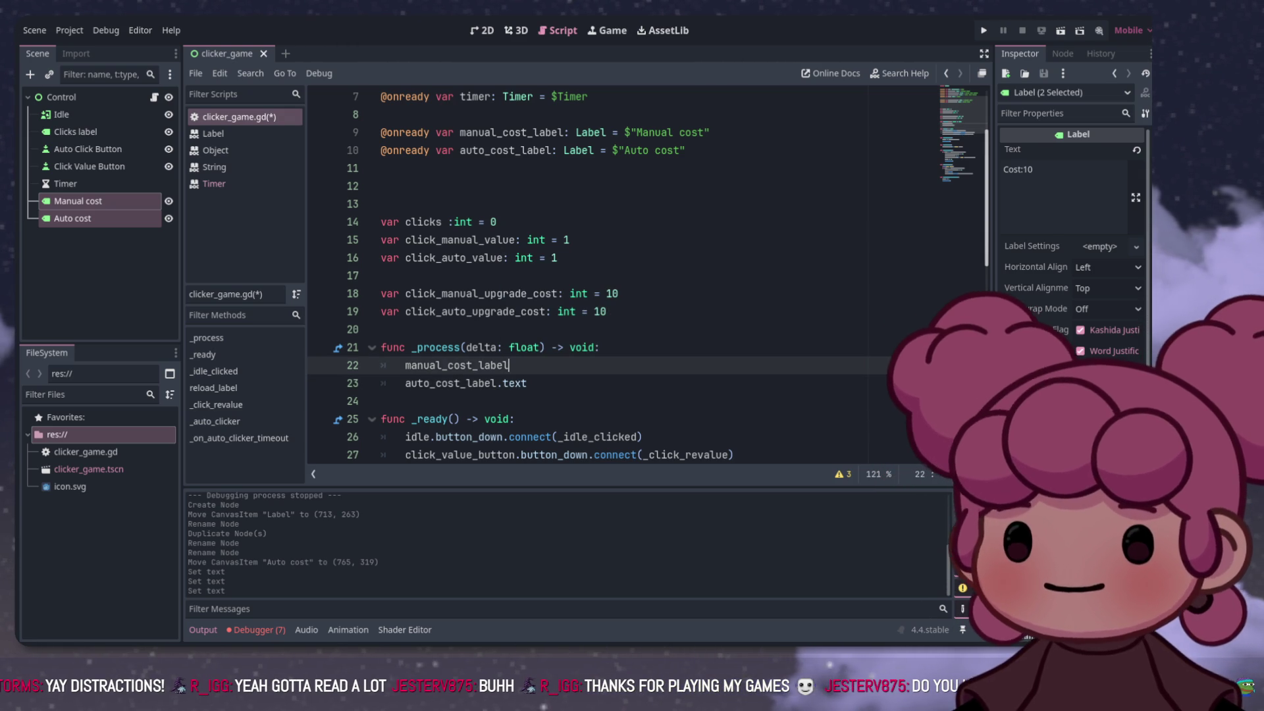
pyautogui.click(527, 383)
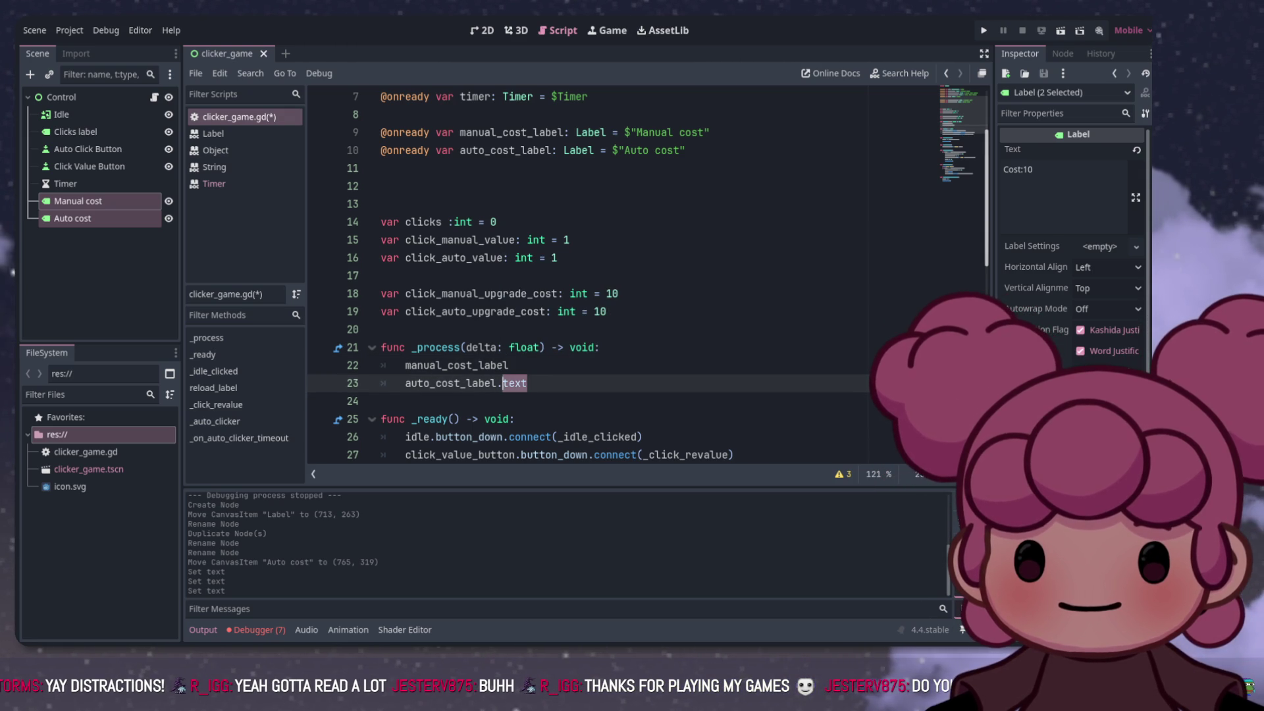
pyautogui.write('= "')
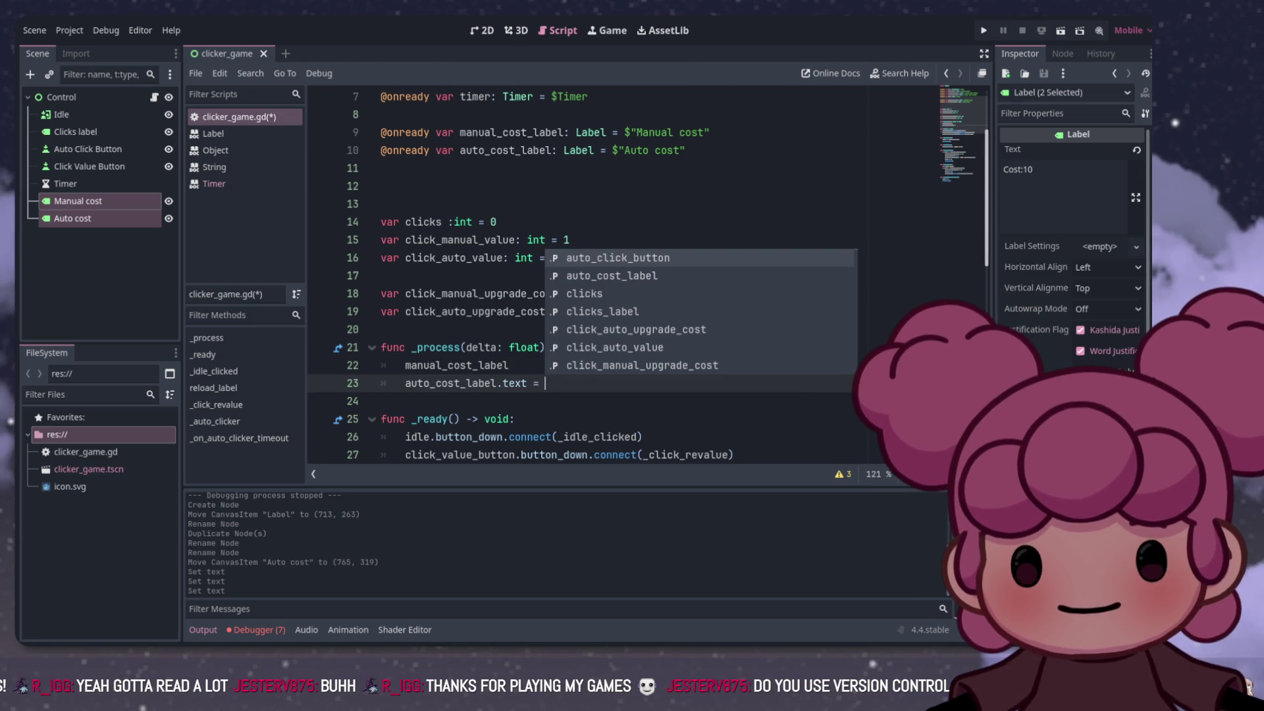
pyautogui.press('Escape')
pyautogui.write('"COST: %s"')
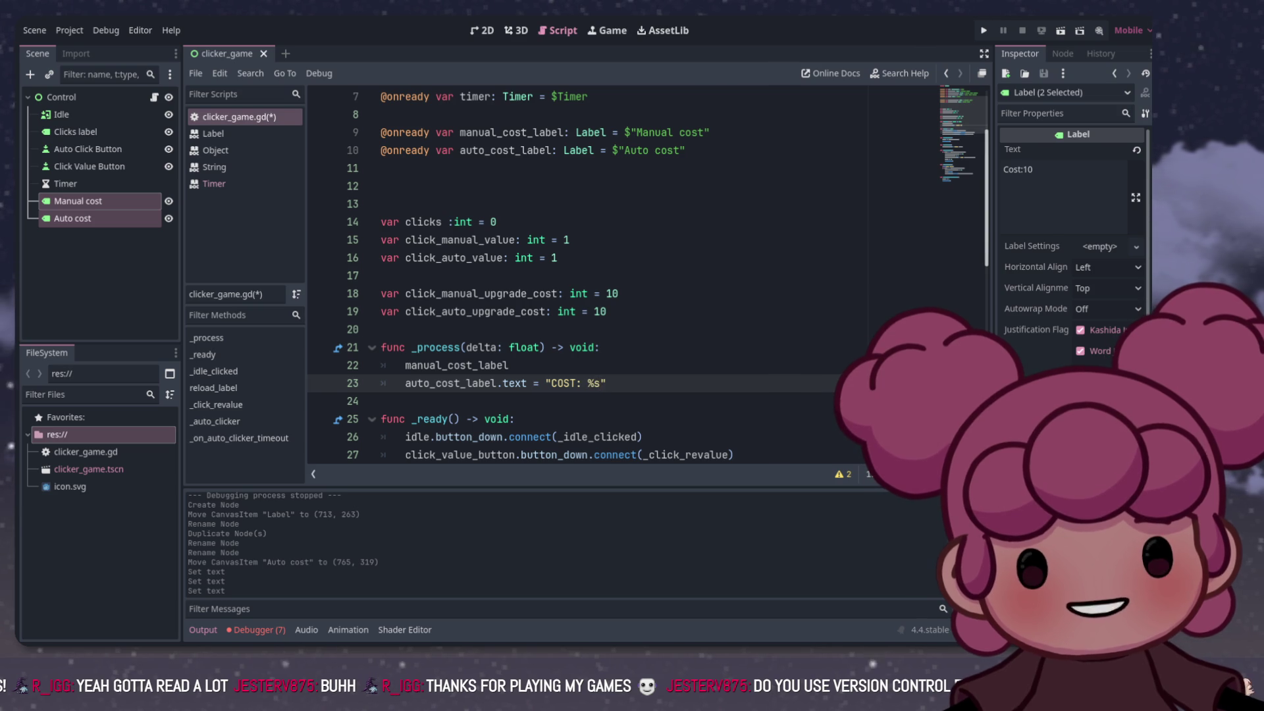
# Step: Give manual_cost_label.text the "COST: %s" % format on line 22
pyautogui.scroll(-4, 622, 276)
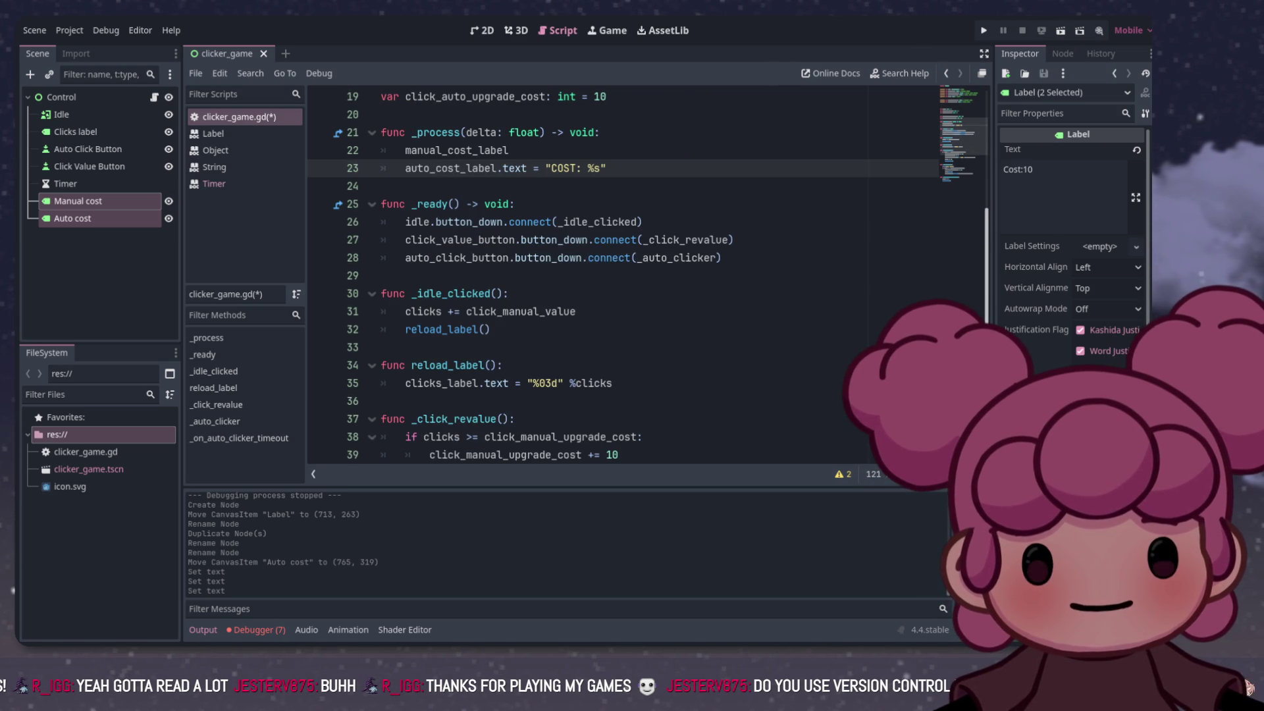
pyautogui.scroll(3, 622, 276)
pyautogui.write('%')
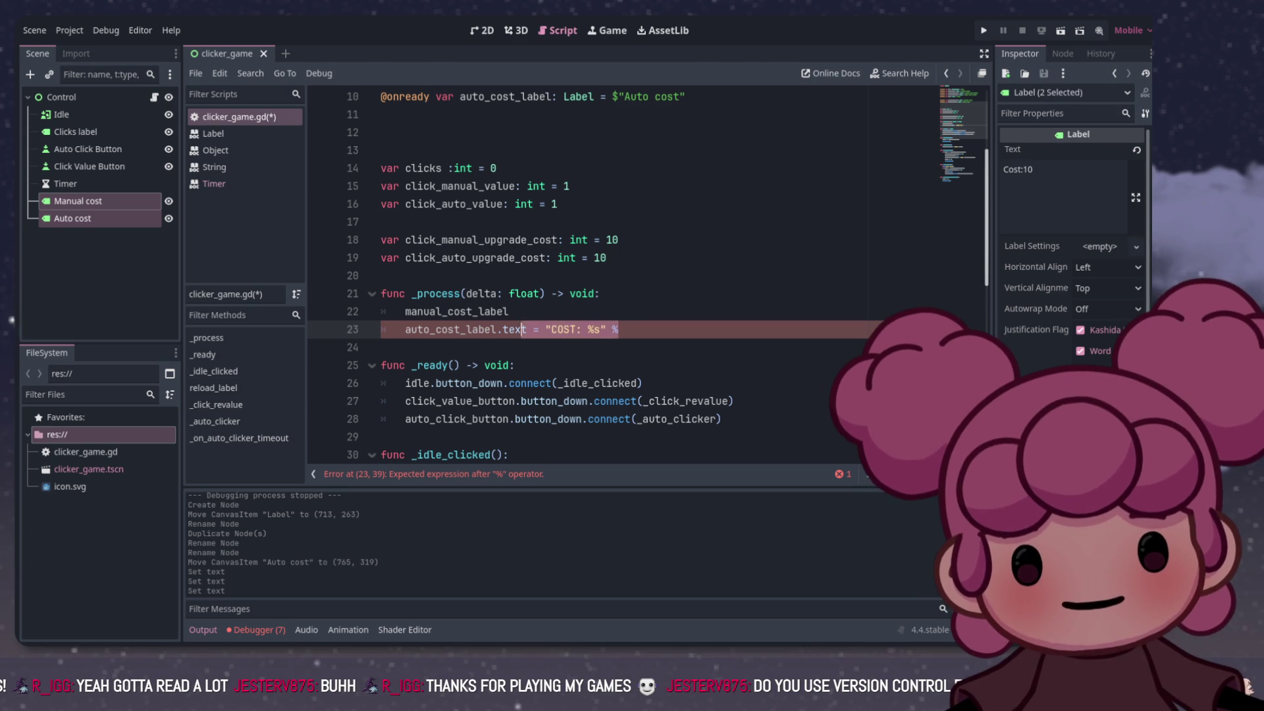
pyautogui.click(508, 311)
pyautogui.hotkey('ctrl', 'v')
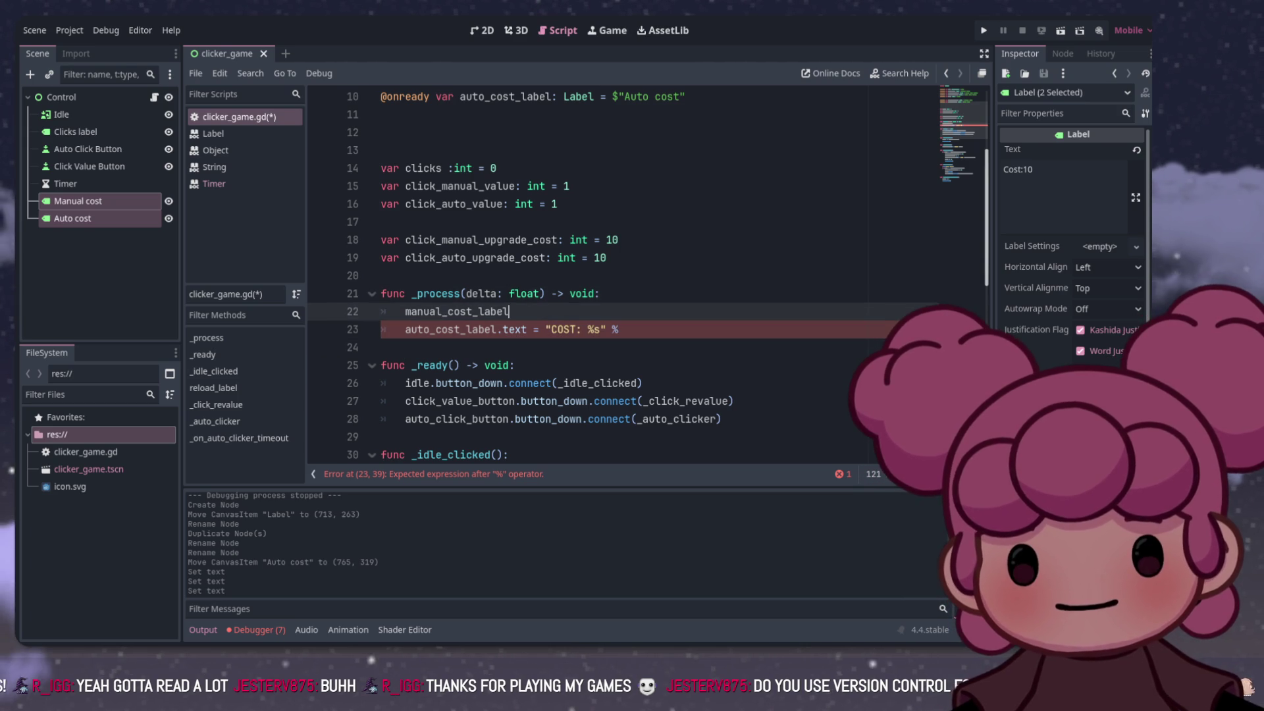
pyautogui.write('.text = "COST: %s" %')
# Step: Format the two labels with click_manual_upgrade_cost and click_auto_upgrade_cost respectively
pyautogui.click(618, 239)
pyautogui.scroll(3, 625, 276)
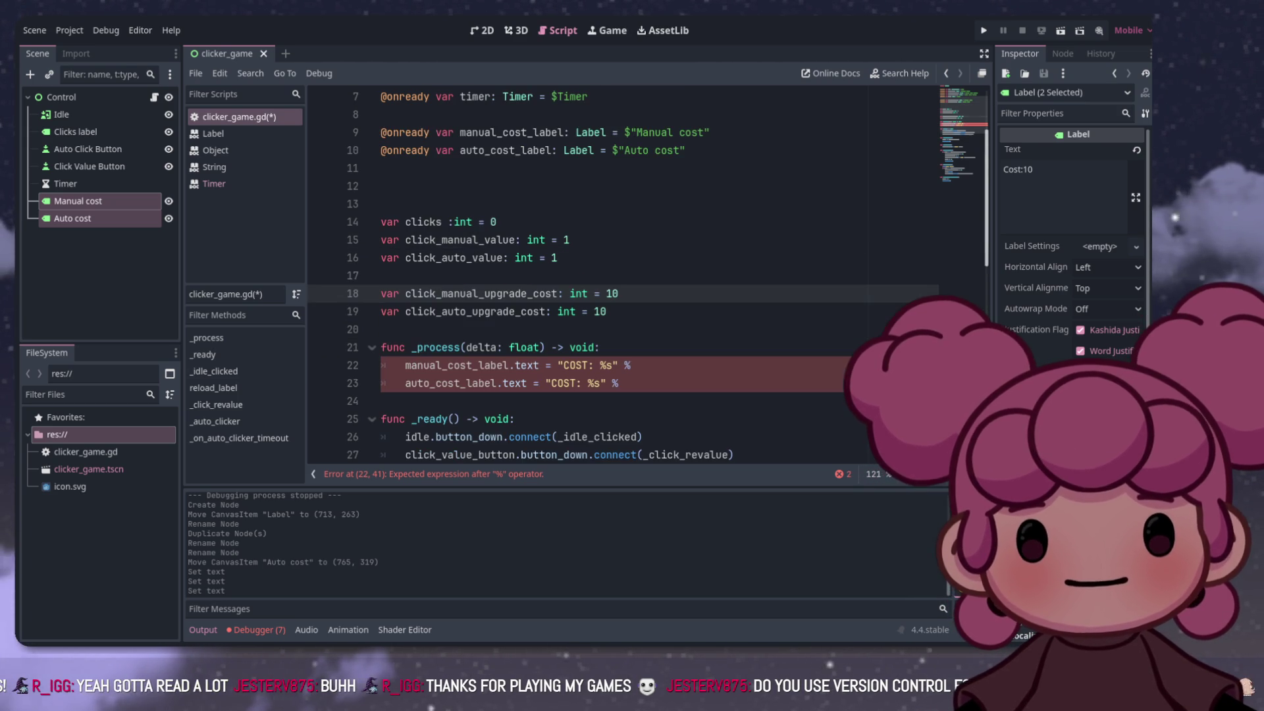
pyautogui.moveTo(557, 294); pyautogui.dragTo(410, 294)
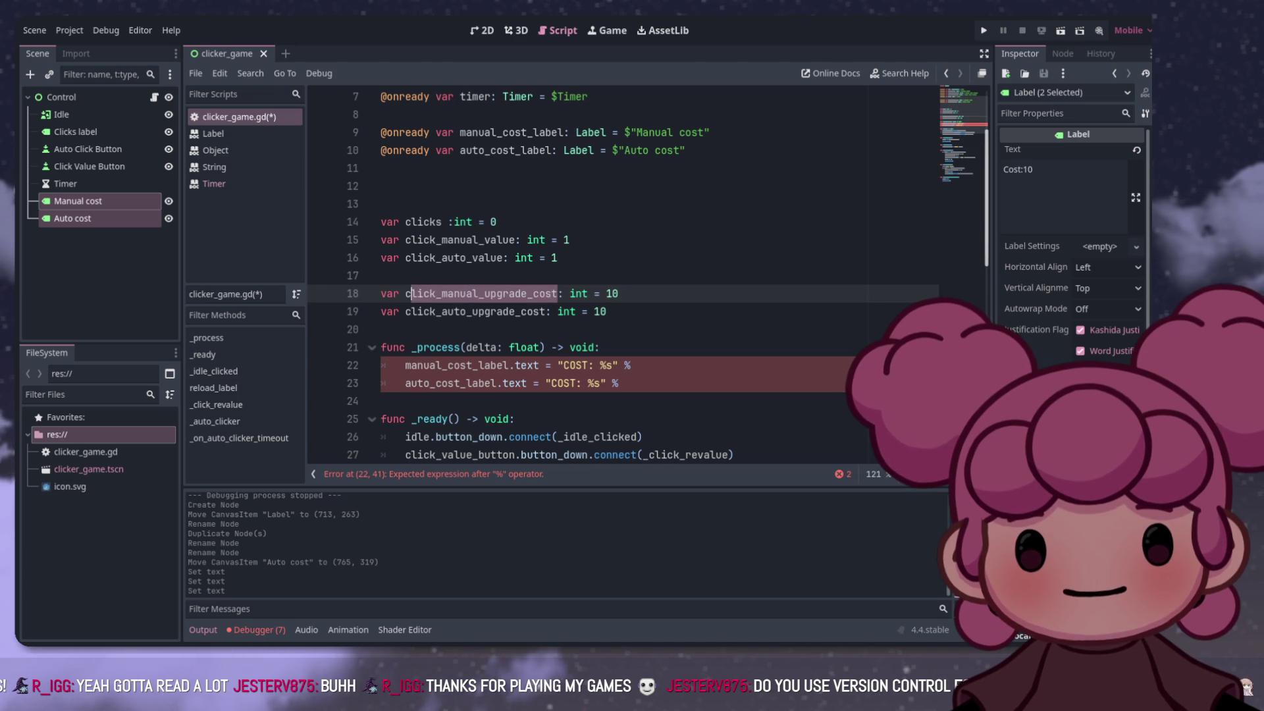
pyautogui.hotkey('ctrl', 'c')
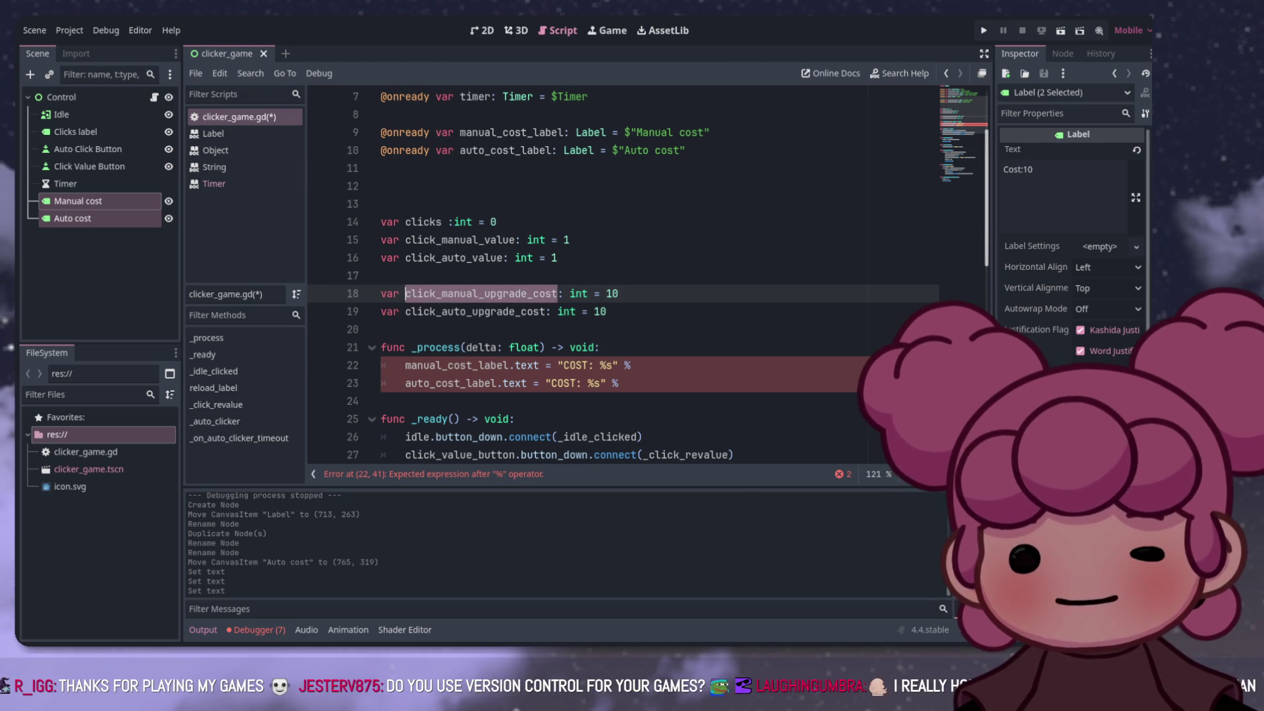
pyautogui.click(645, 365)
pyautogui.hotkey('ctrl', 'v')
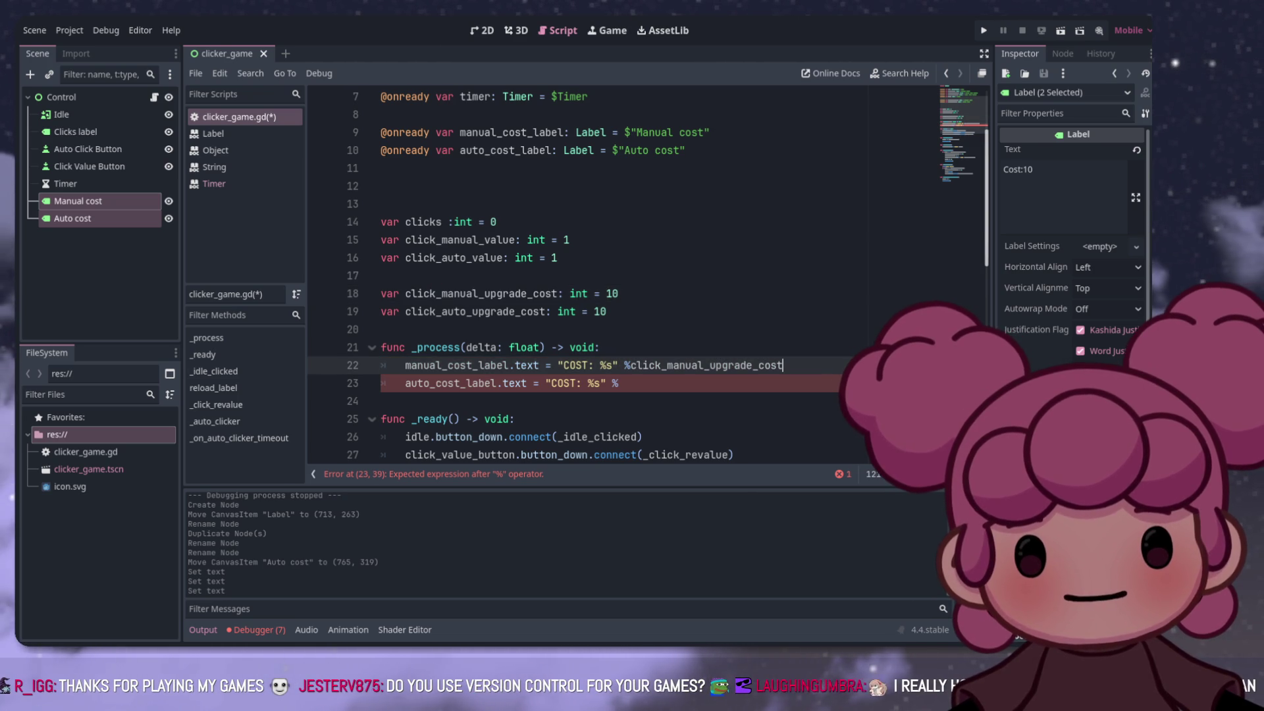
pyautogui.moveTo(545, 311); pyautogui.dragTo(405, 312)
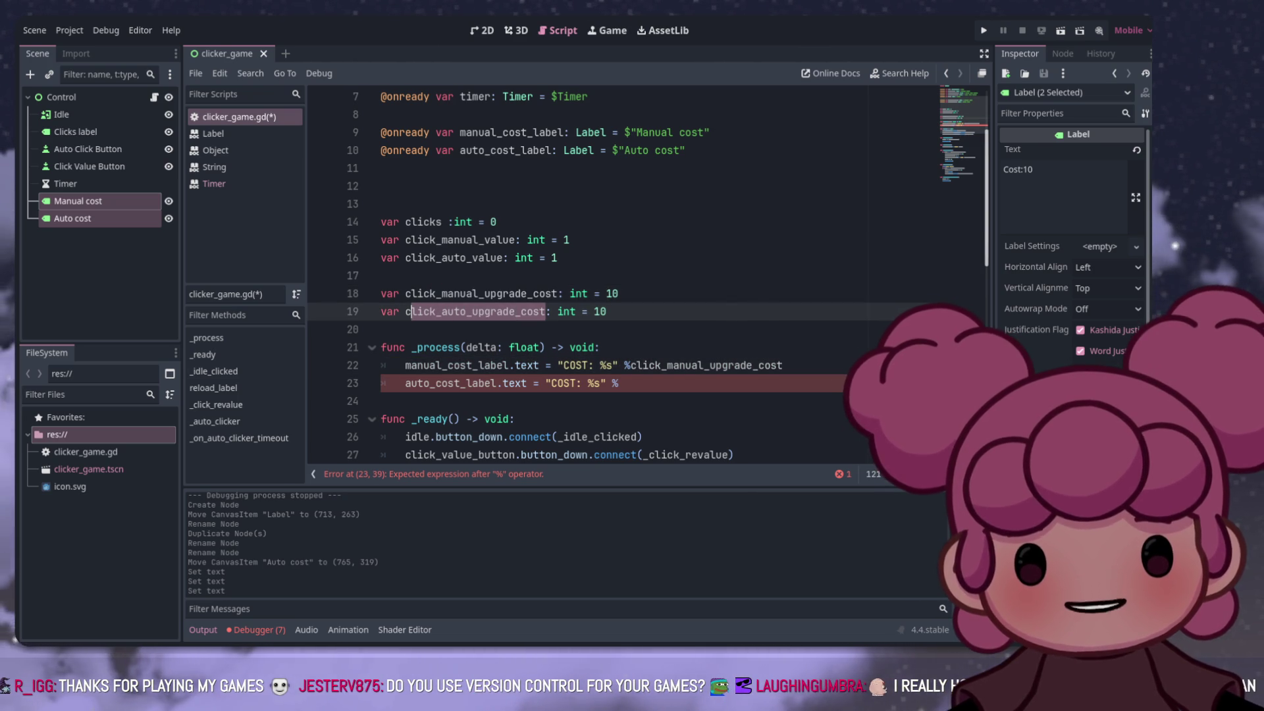
pyautogui.hotkey('ctrl', 'c')
pyautogui.click(620, 383)
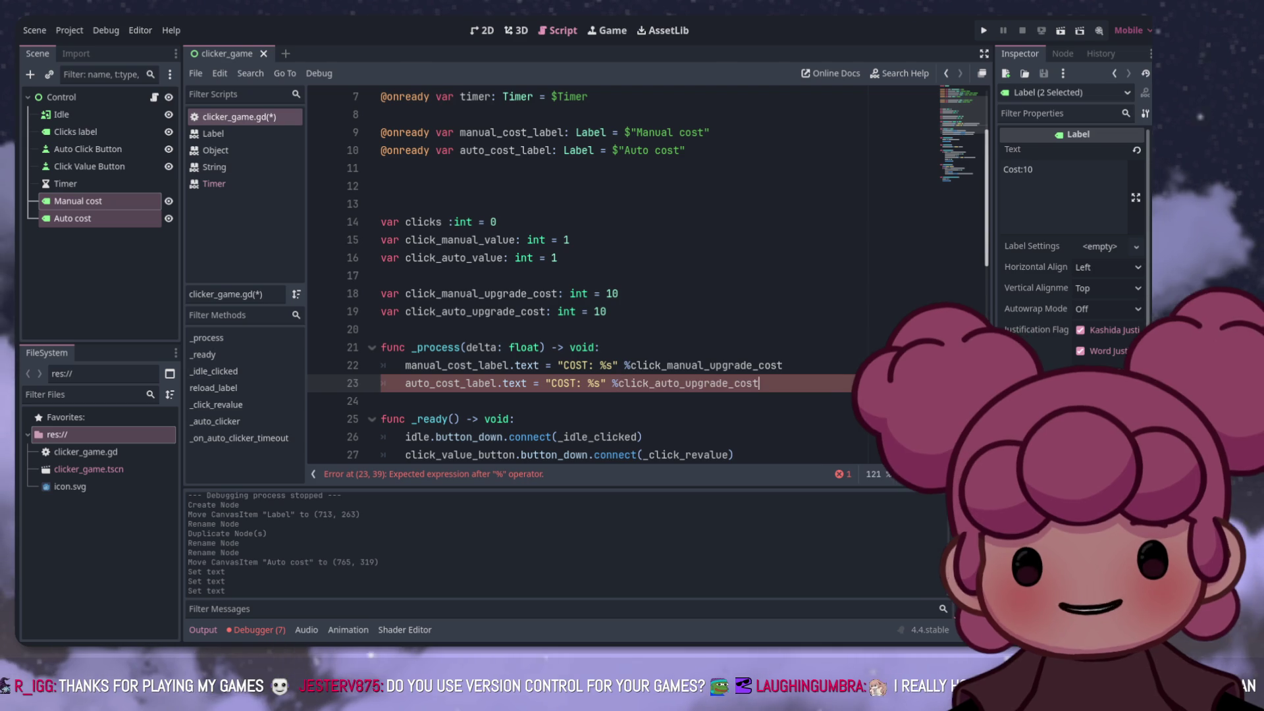
pyautogui.hotkey('ctrl', 'v')
pyautogui.click(618, 294)
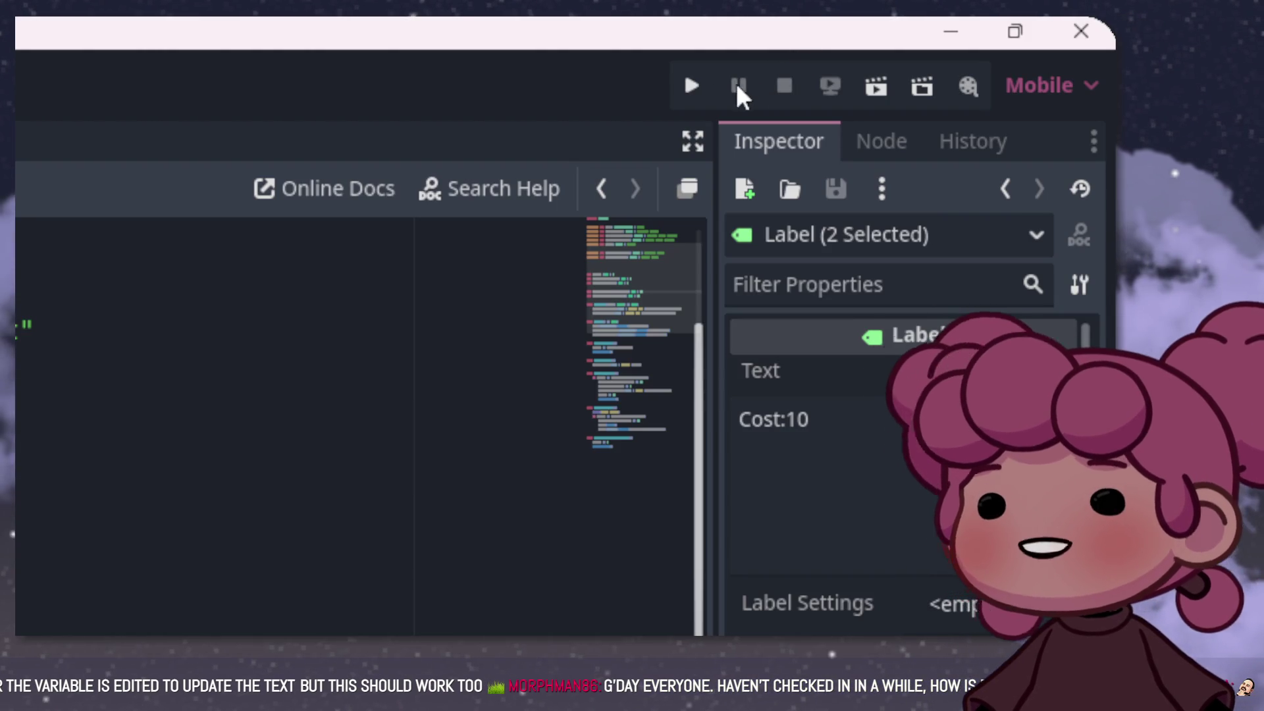
pyautogui.click(693, 87)
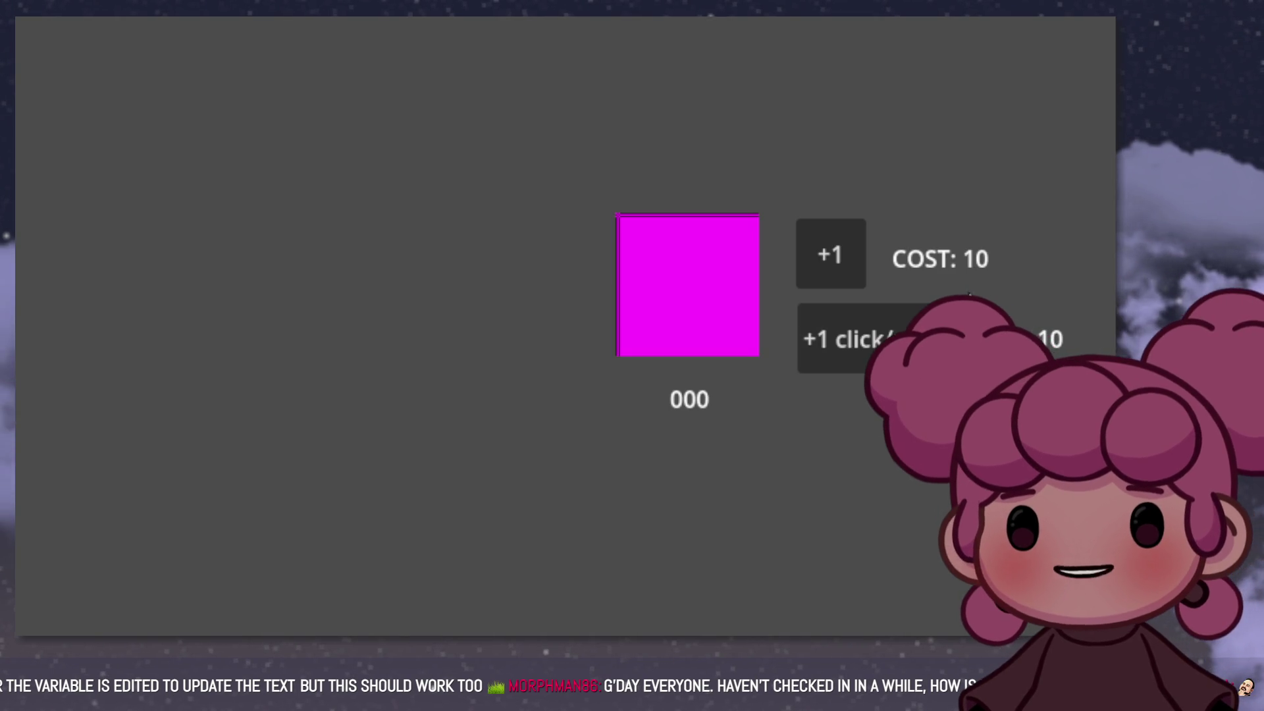
# Step: Earn 10 clicks on the magenta square and buy the first click upgrade for 10
pyautogui.click(558, 329)
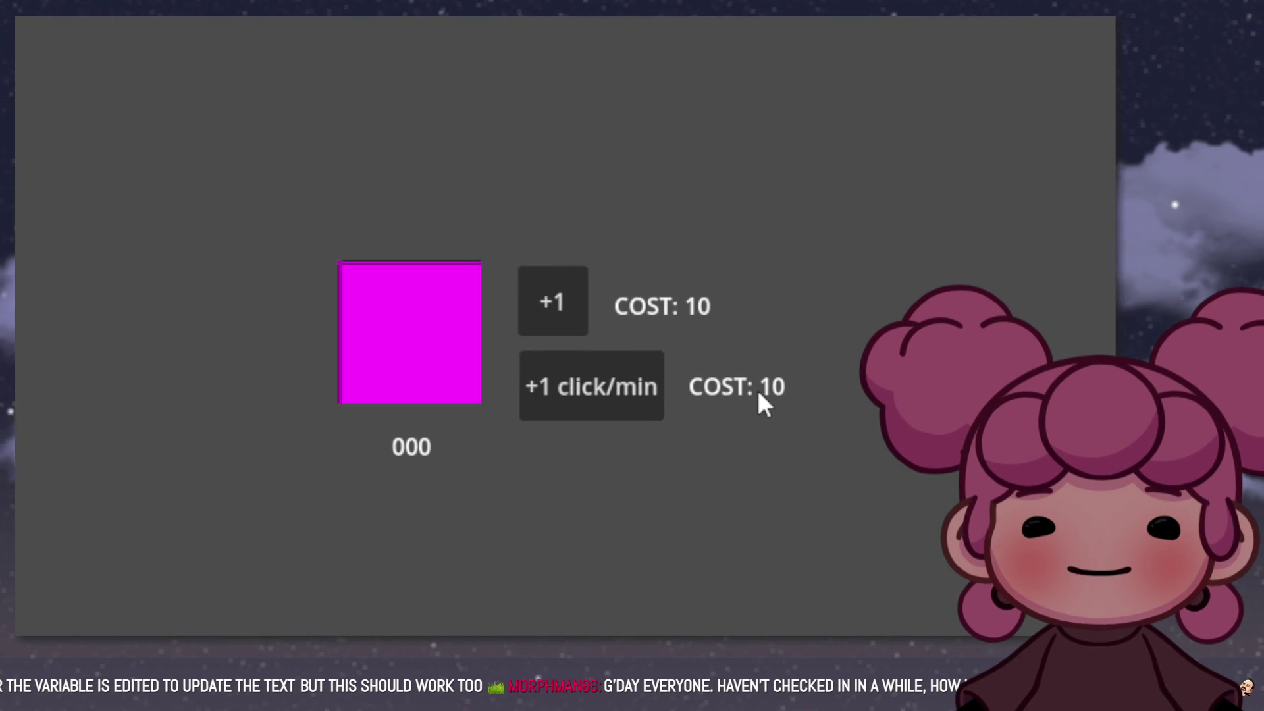
pyautogui.click(417, 351)
pyautogui.doubleClick(416, 351)
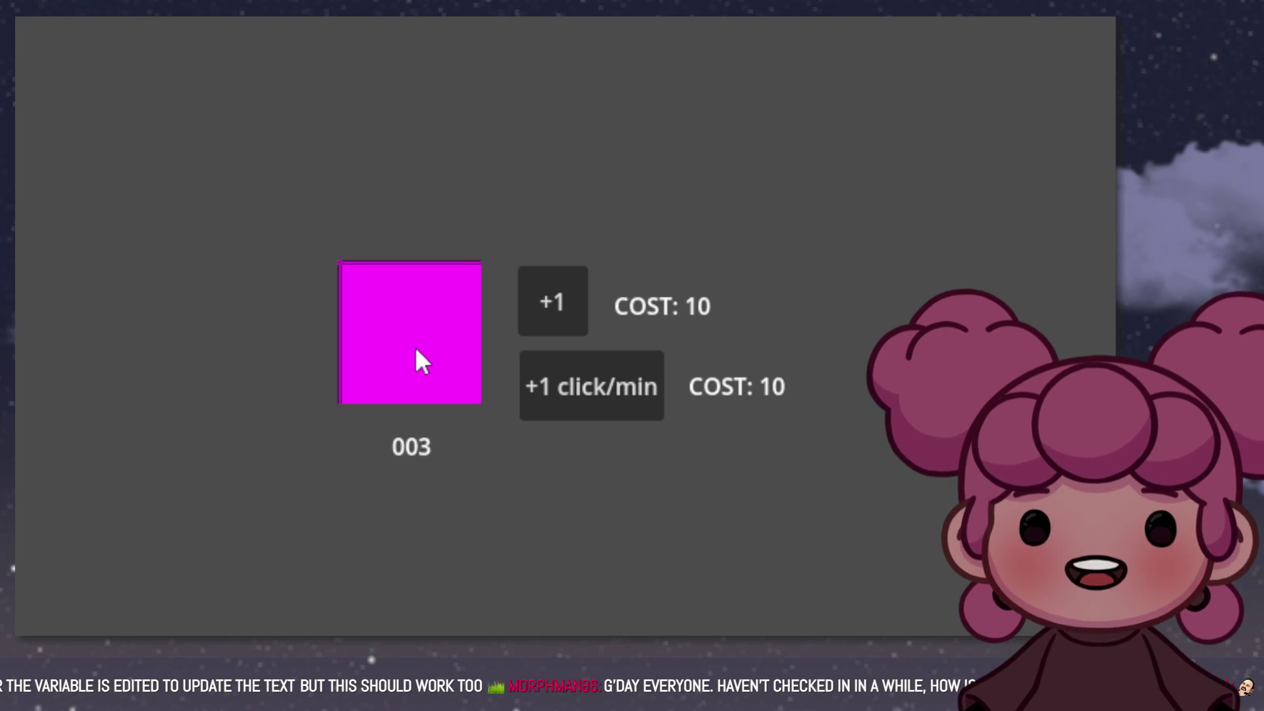
pyautogui.tripleClick(416, 351)
pyautogui.tripleClick(417, 350)
pyautogui.click(417, 351)
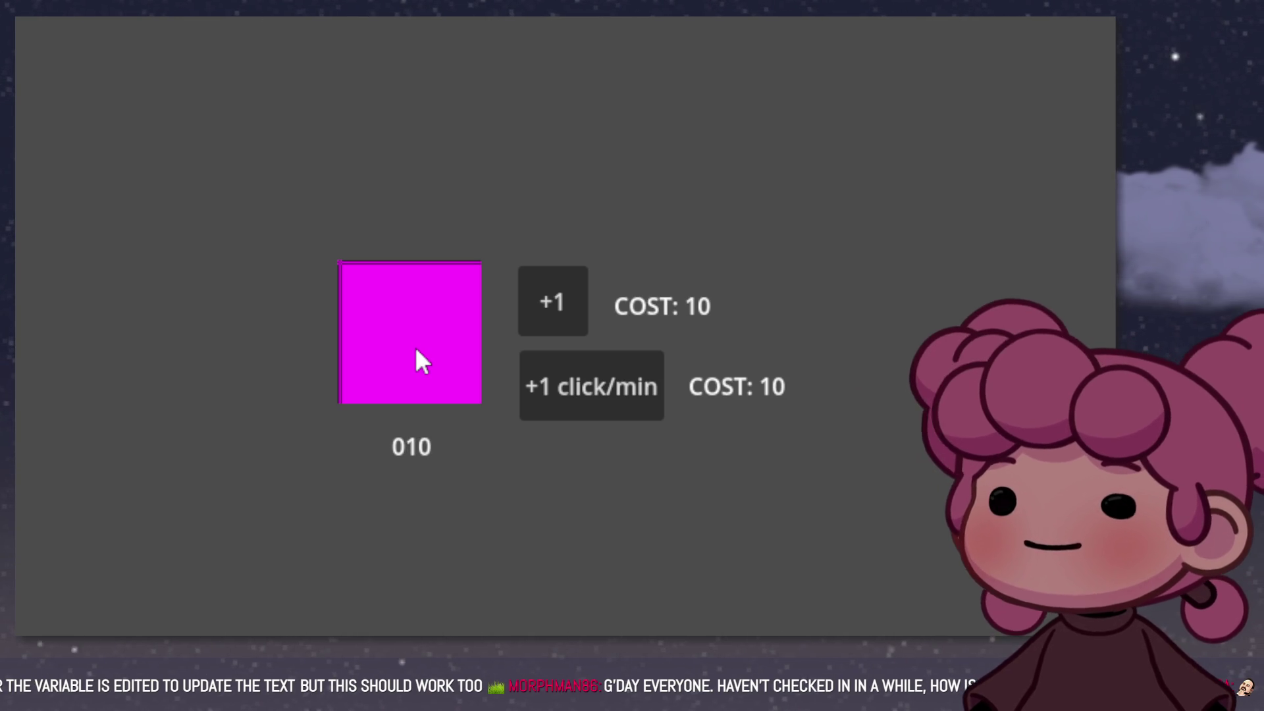
pyautogui.click(540, 312)
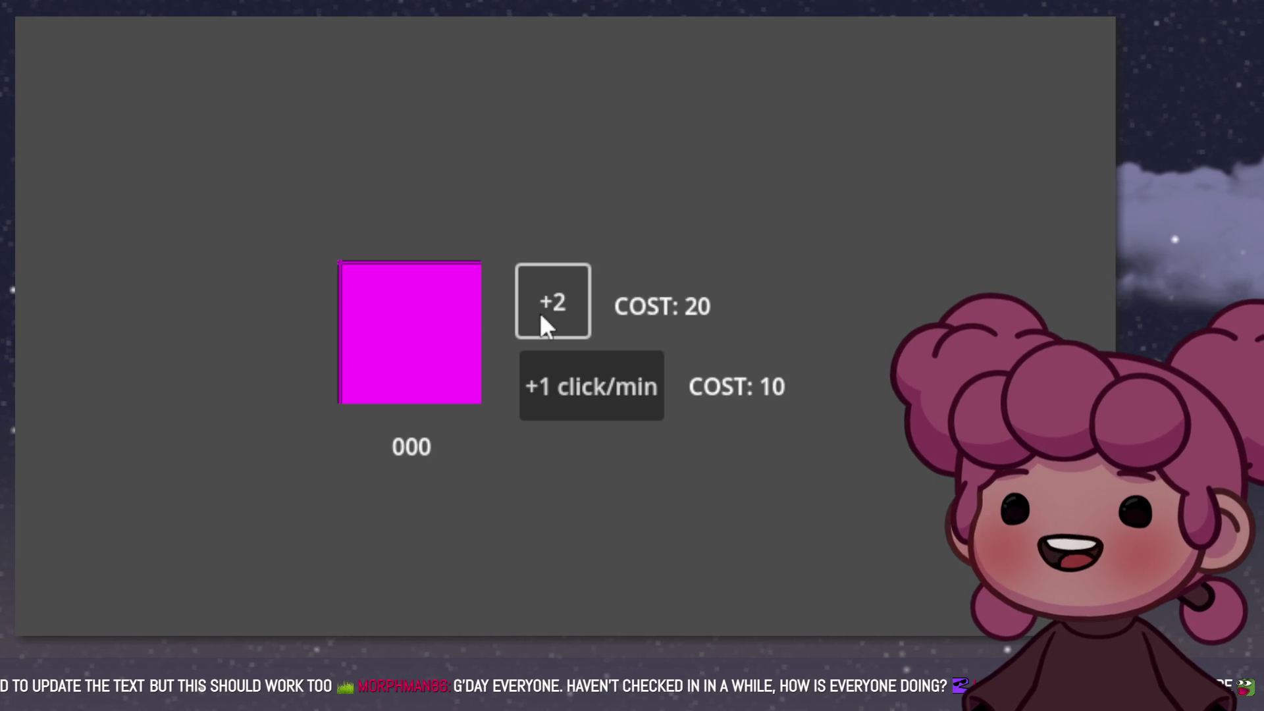
# Step: Earn clicks at the +2 rate and buy the next click upgrade for 20
pyautogui.click(432, 353)
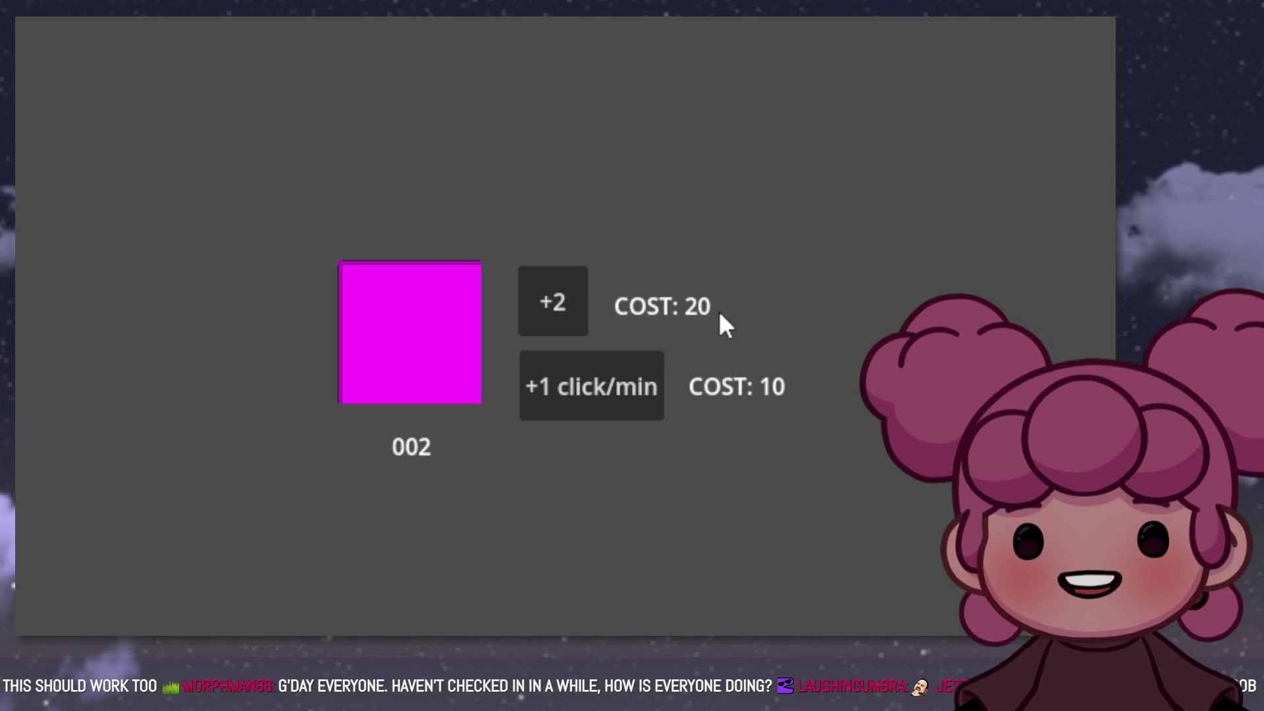
pyautogui.click(423, 333)
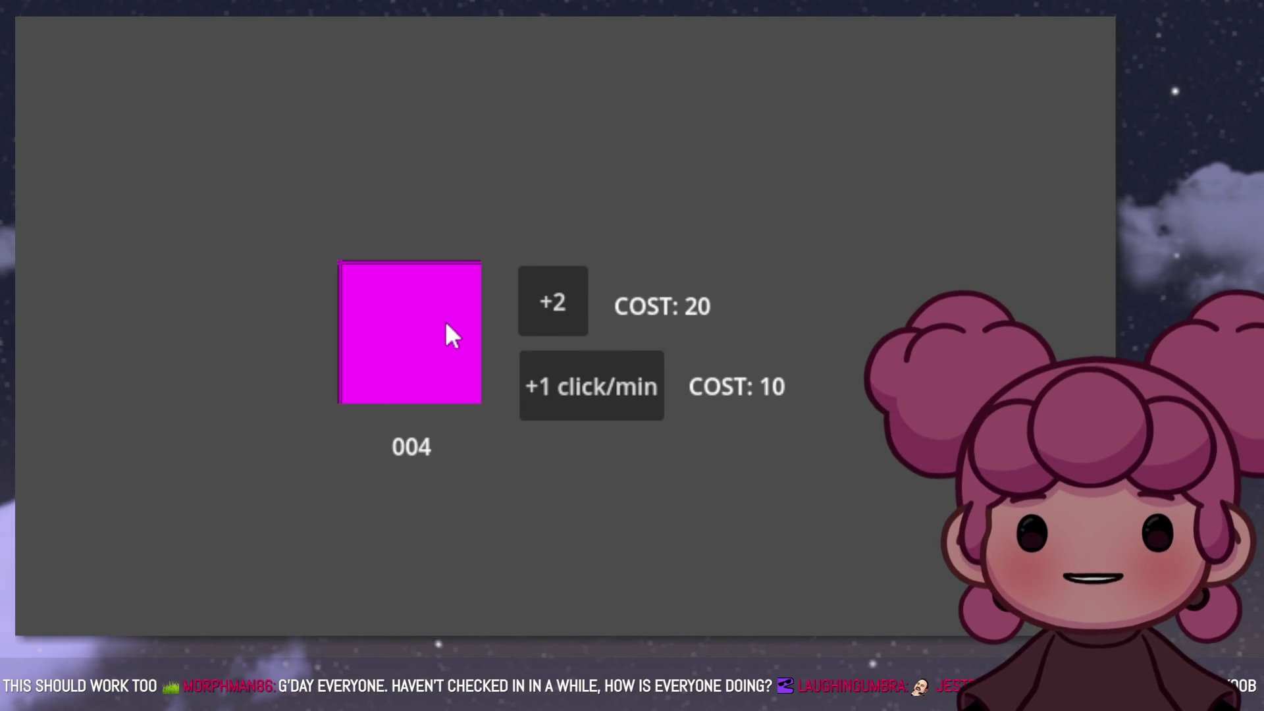
pyautogui.click(446, 323)
pyautogui.click(447, 324)
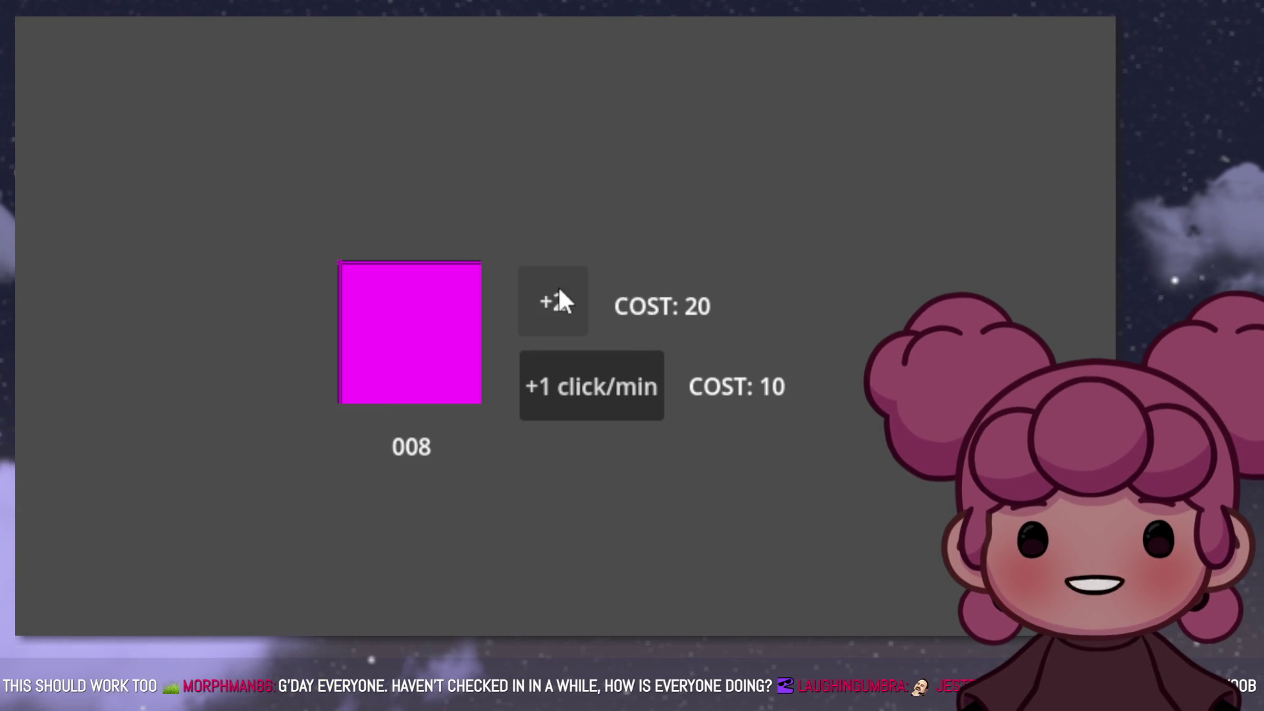
pyautogui.click(420, 326)
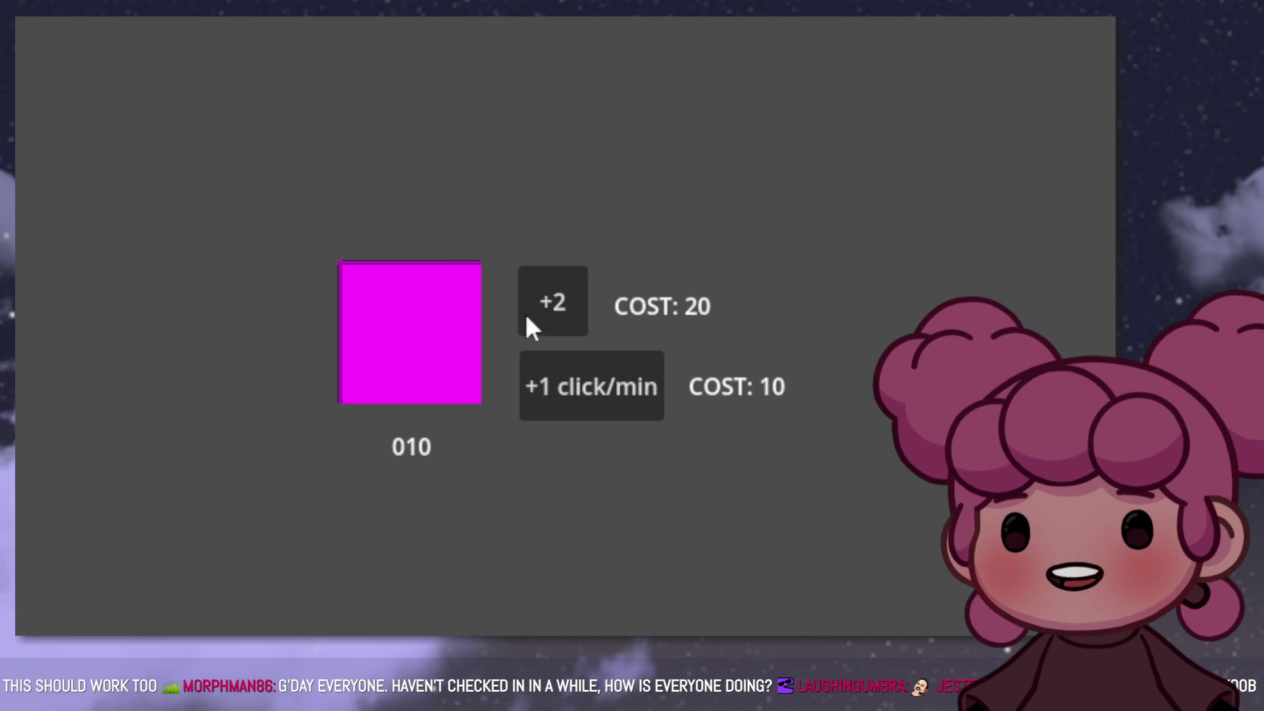
pyautogui.click(442, 333)
pyautogui.click(441, 333)
pyautogui.click(441, 333)
pyautogui.click(435, 335)
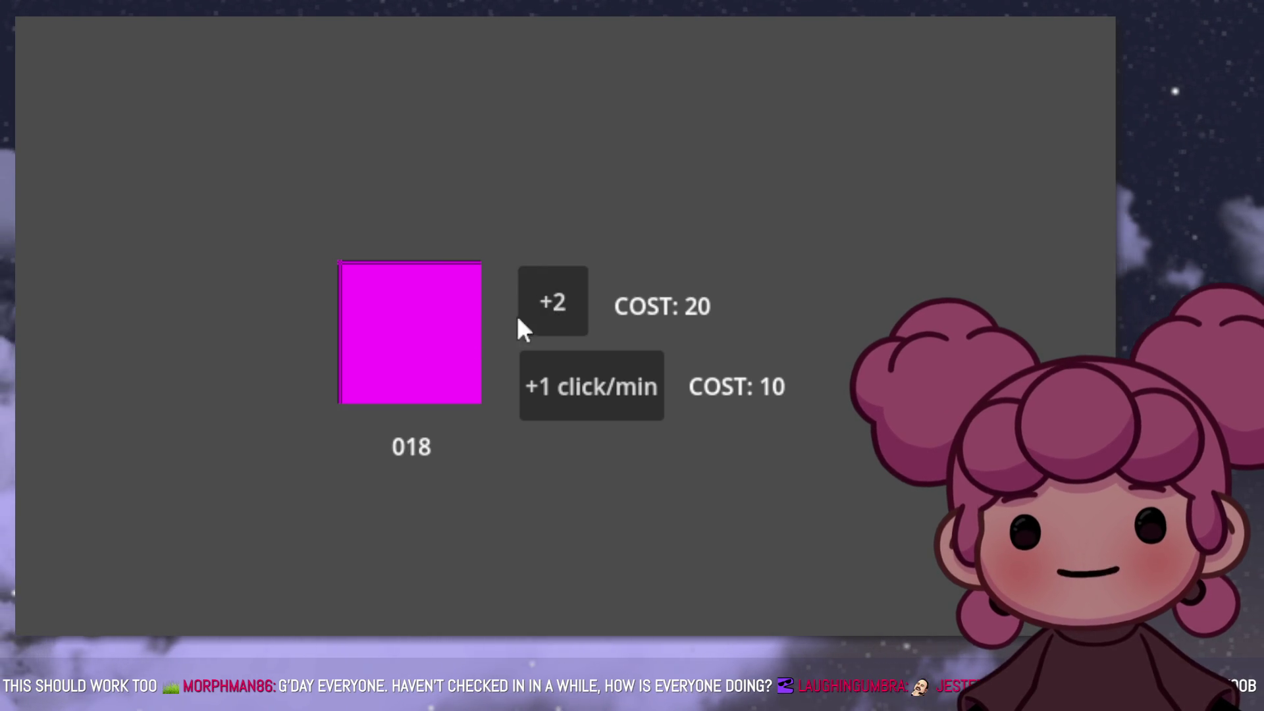
pyautogui.click(424, 329)
pyautogui.click(555, 314)
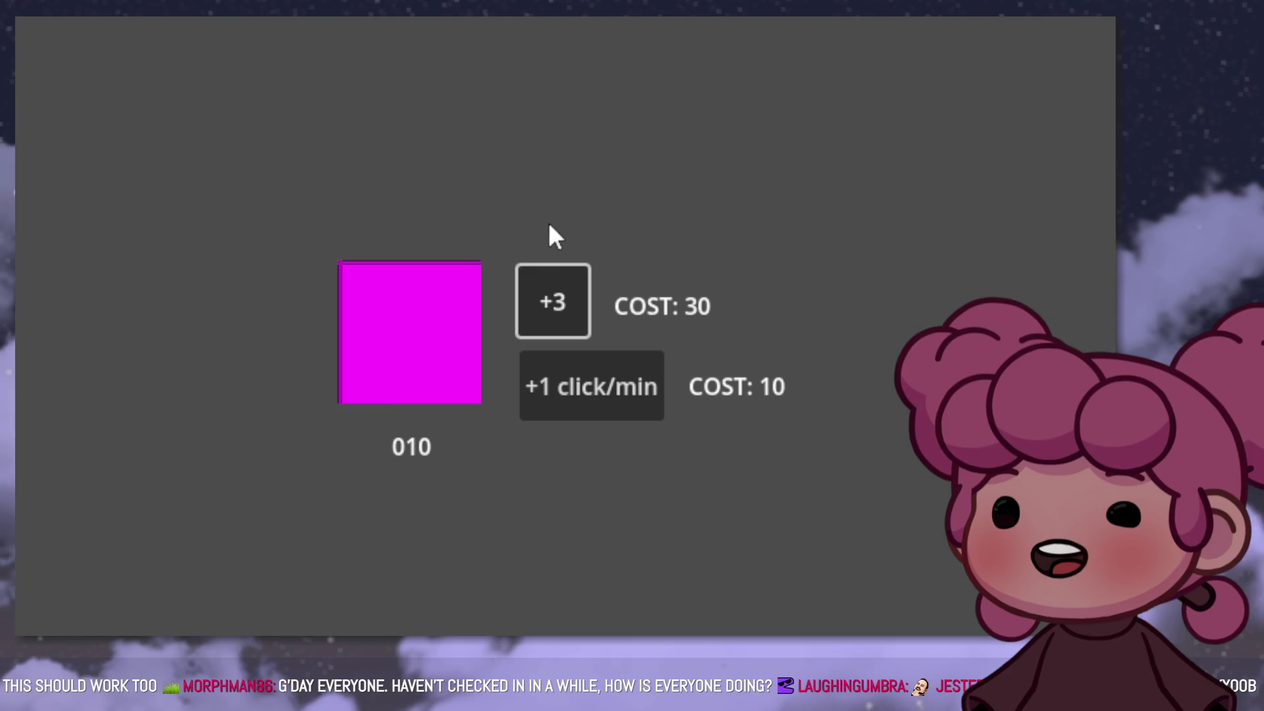
# Step: Earn more clicks and buy the +3 click upgrade for 30
pyautogui.click(382, 375)
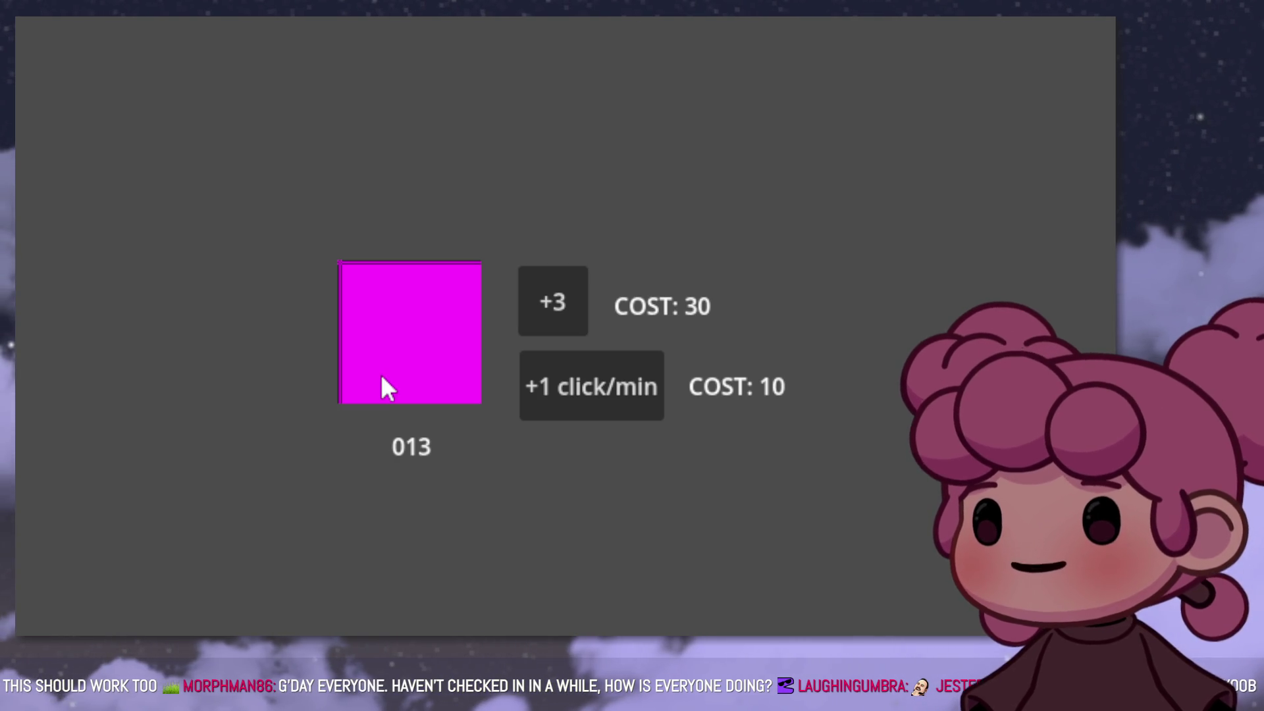
pyautogui.click(382, 375)
pyautogui.click(382, 375)
pyautogui.click(381, 375)
pyautogui.click(382, 375)
pyautogui.click(382, 375)
pyautogui.click(381, 376)
pyautogui.click(382, 377)
pyautogui.click(382, 377)
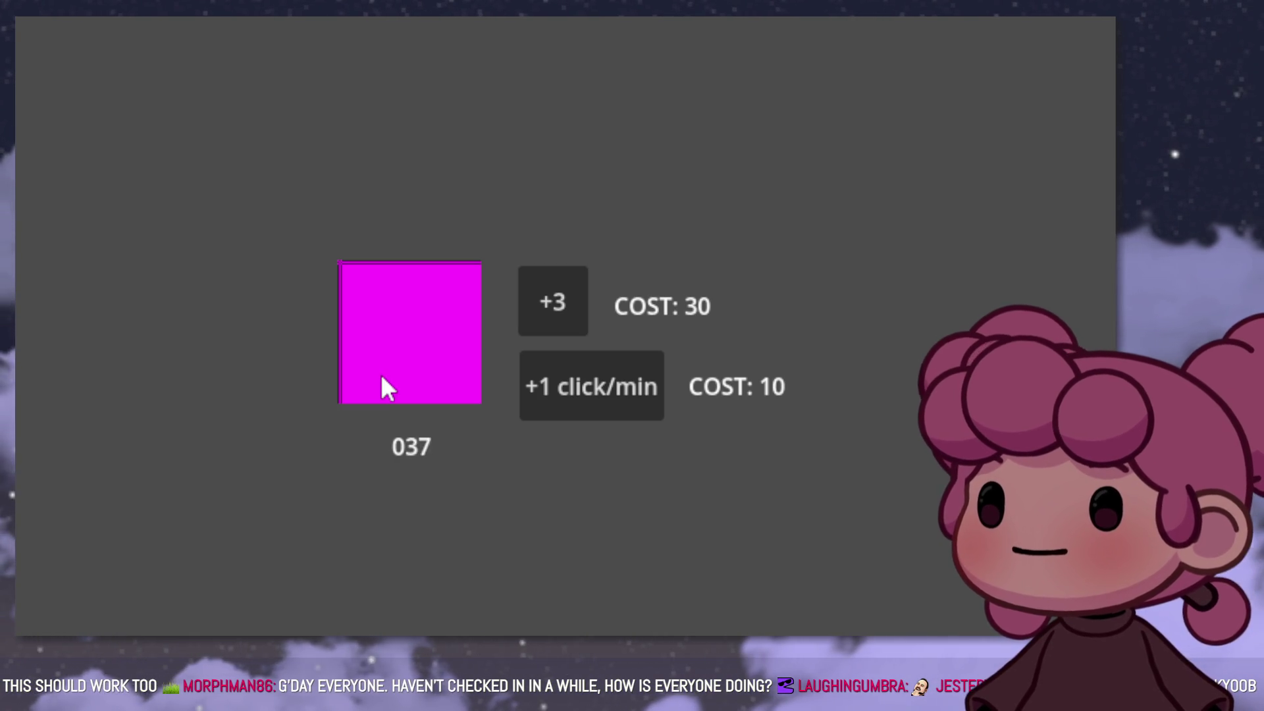
pyautogui.click(381, 377)
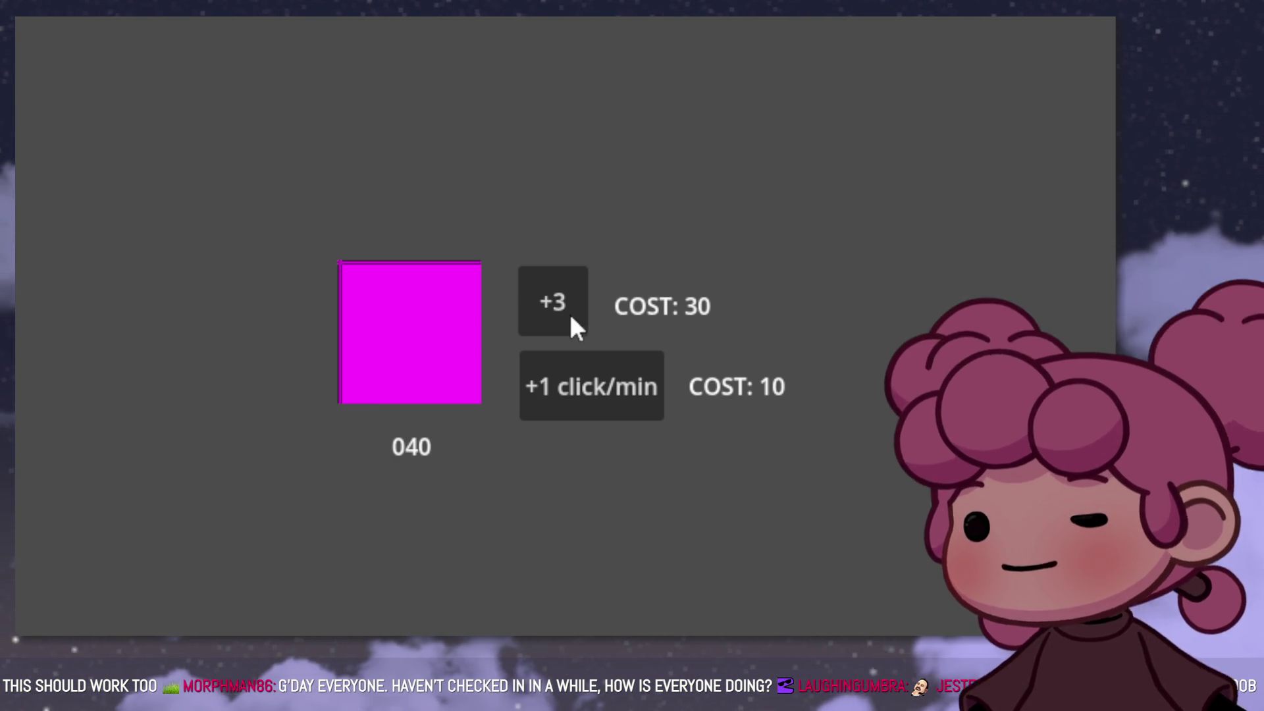
pyautogui.click(568, 314)
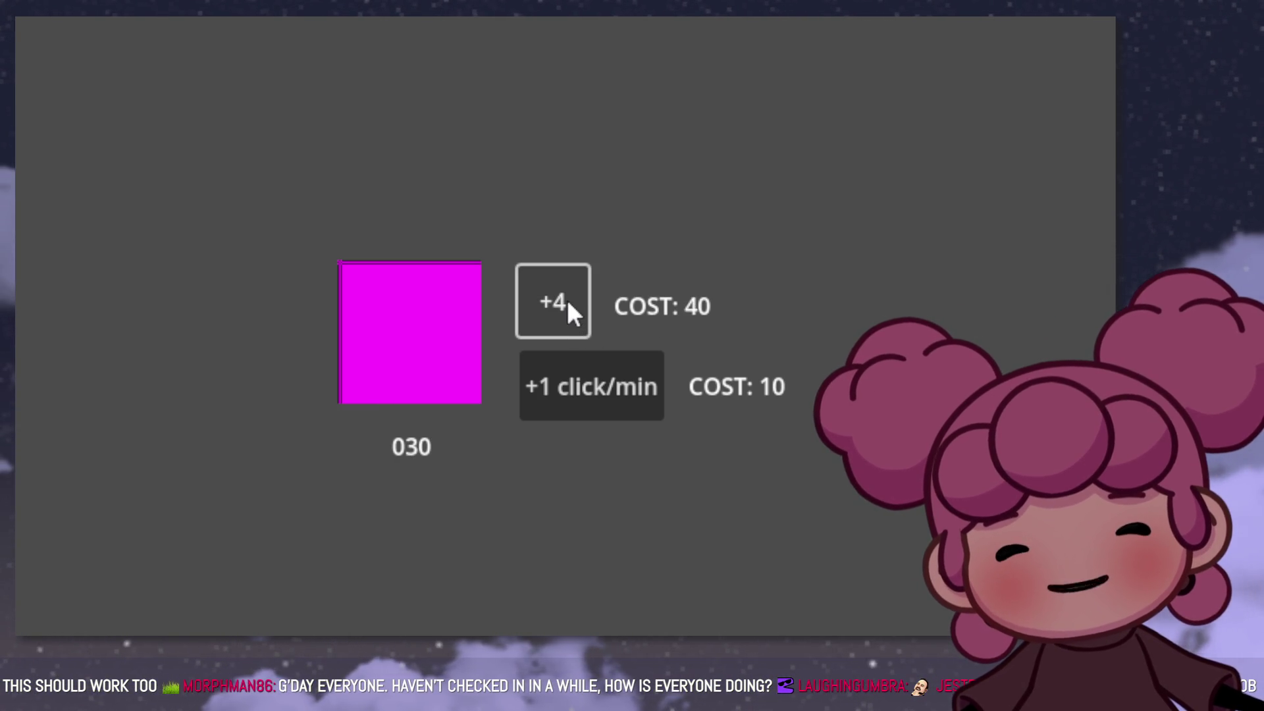
# Step: Earn clicks at +4, buy the upgrade for 40, then return to the editor
pyautogui.click(454, 350)
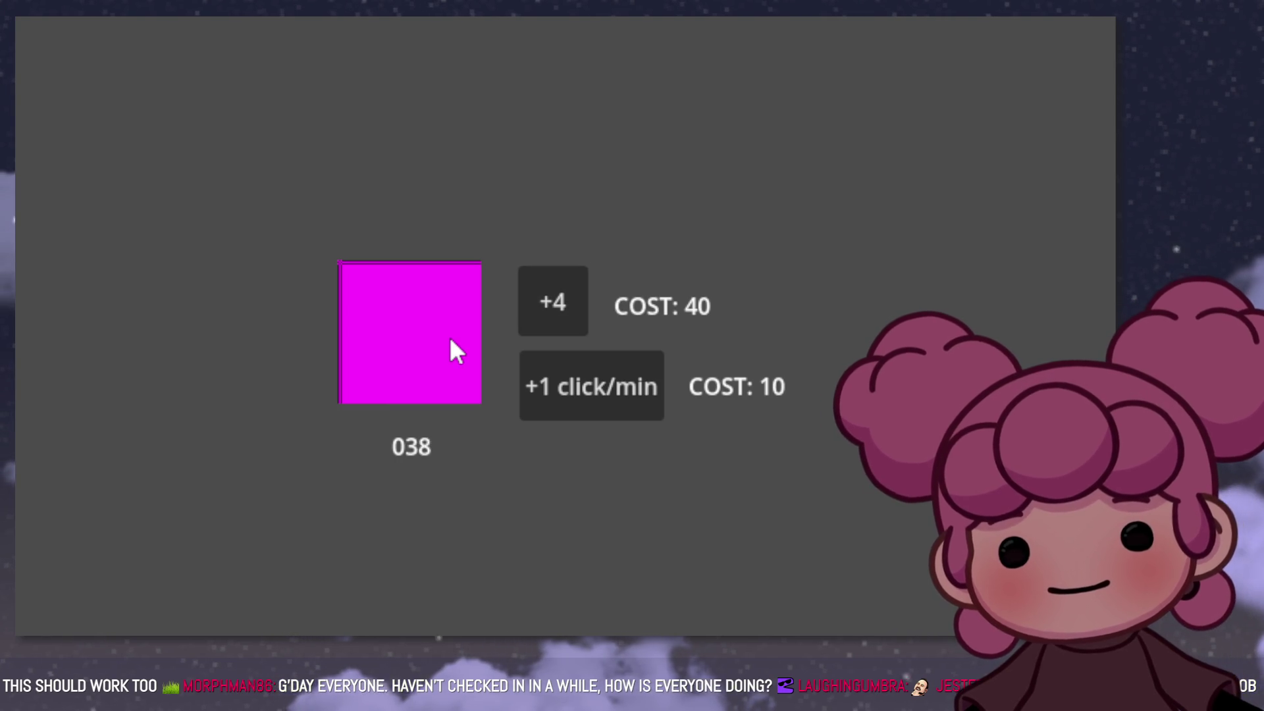
pyautogui.click(453, 344)
pyautogui.click(452, 344)
pyautogui.click(453, 344)
pyautogui.click(452, 343)
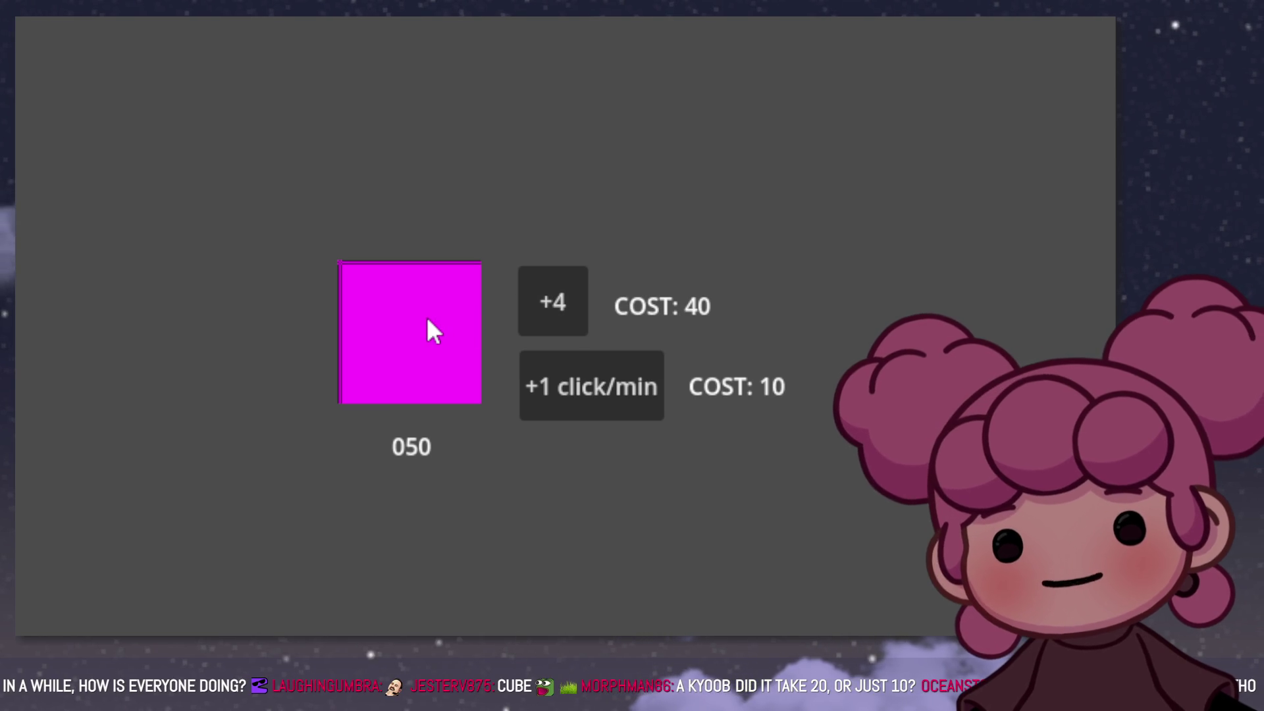
pyautogui.click(540, 295)
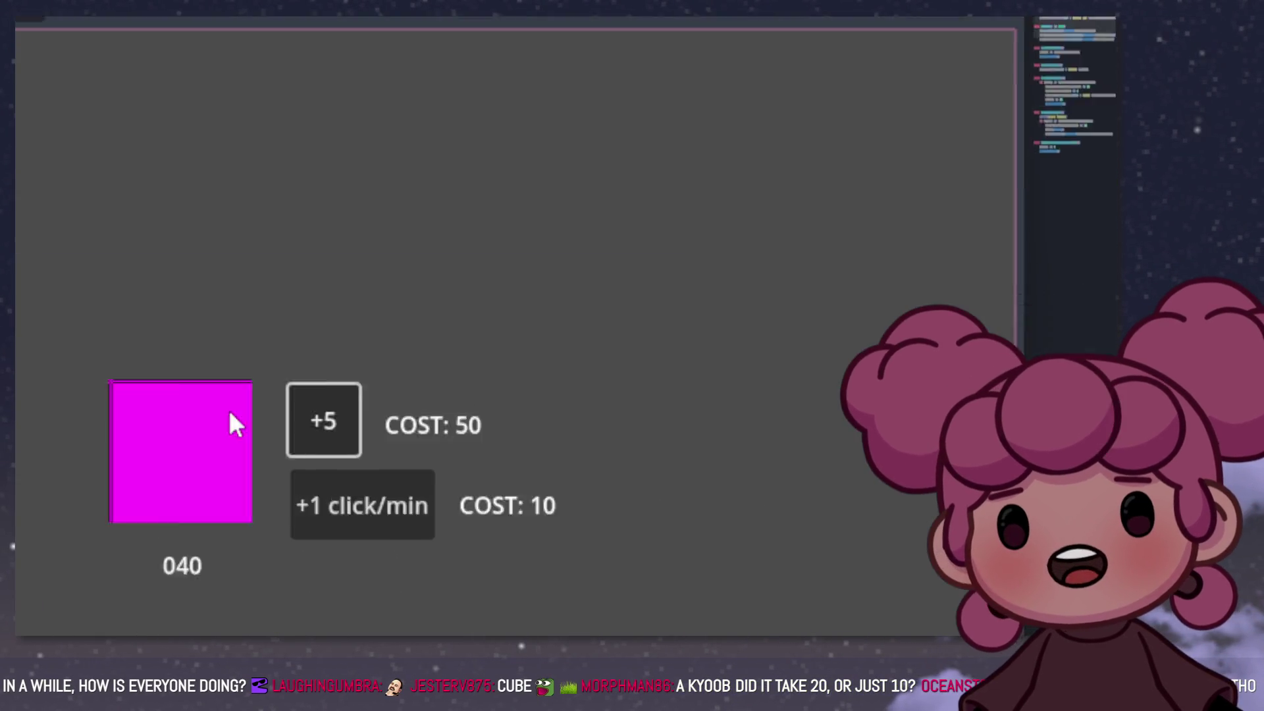
pyautogui.hotkey('alt', 'Tab')
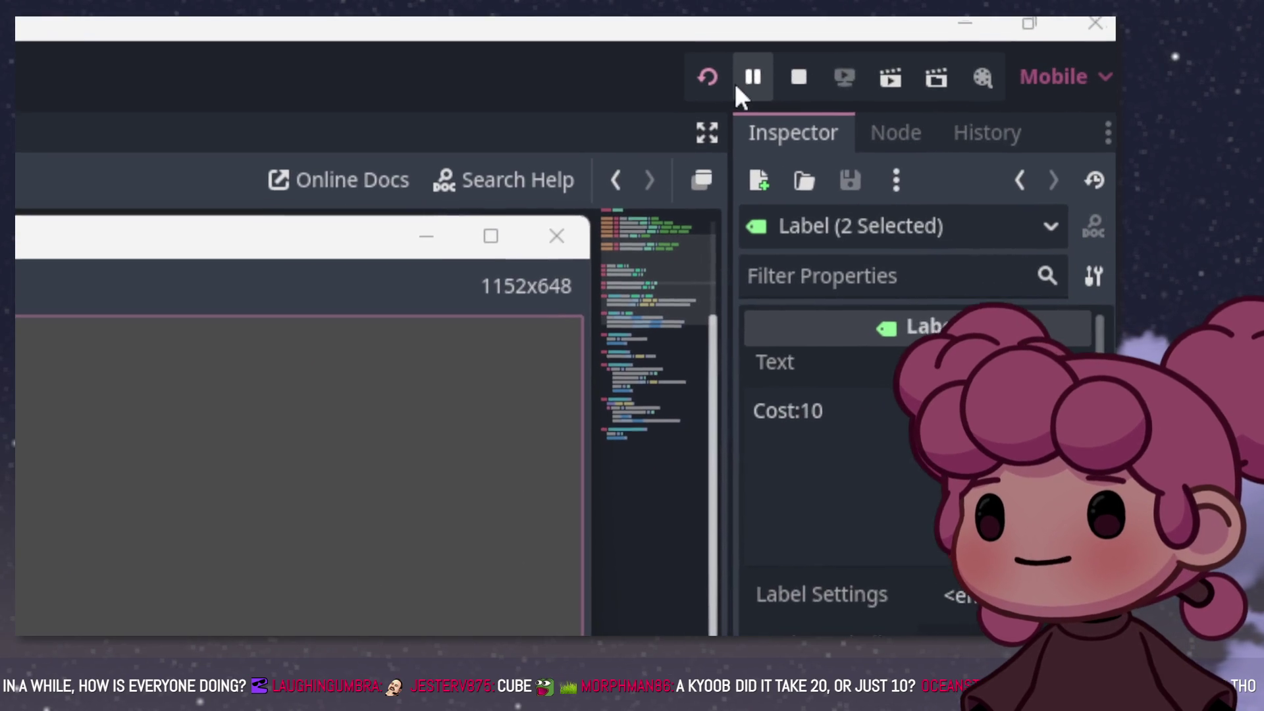
# Step: Stop the game, review the cost-increase code on line 39, and relaunch the game
pyautogui.click(795, 80)
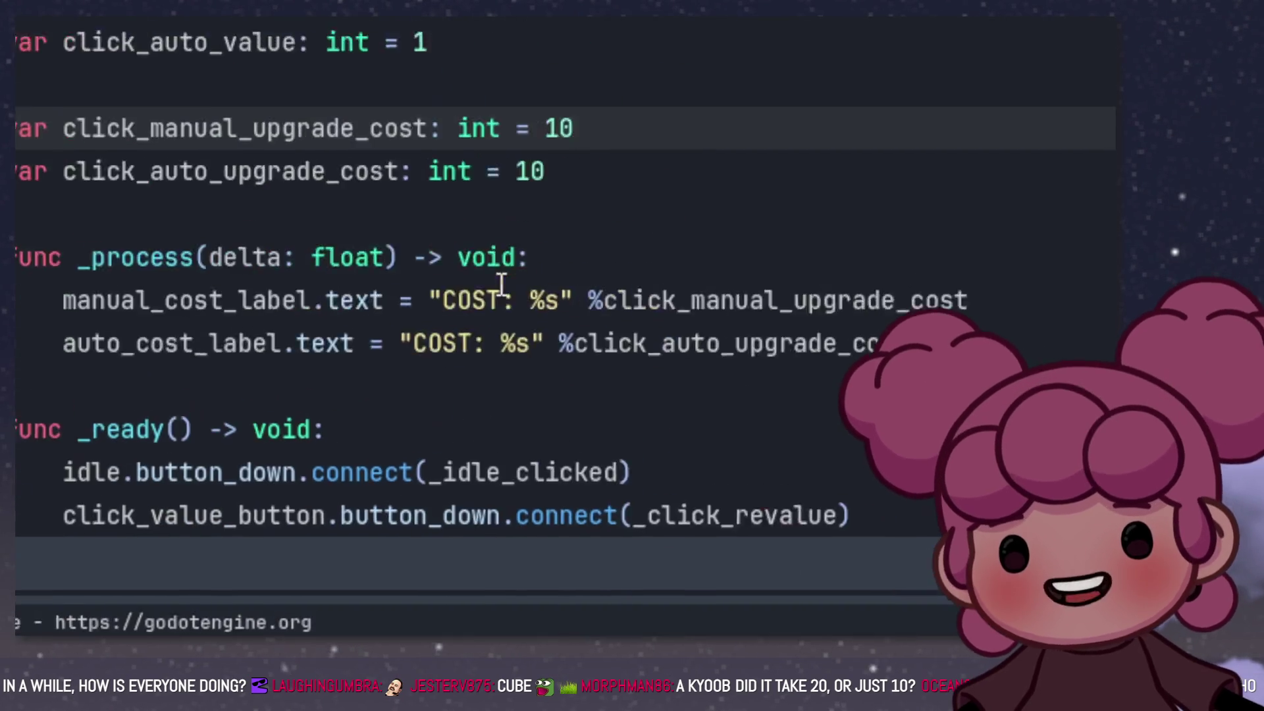
pyautogui.scroll(-4, 539, 317)
pyautogui.scroll(3, 570, 316)
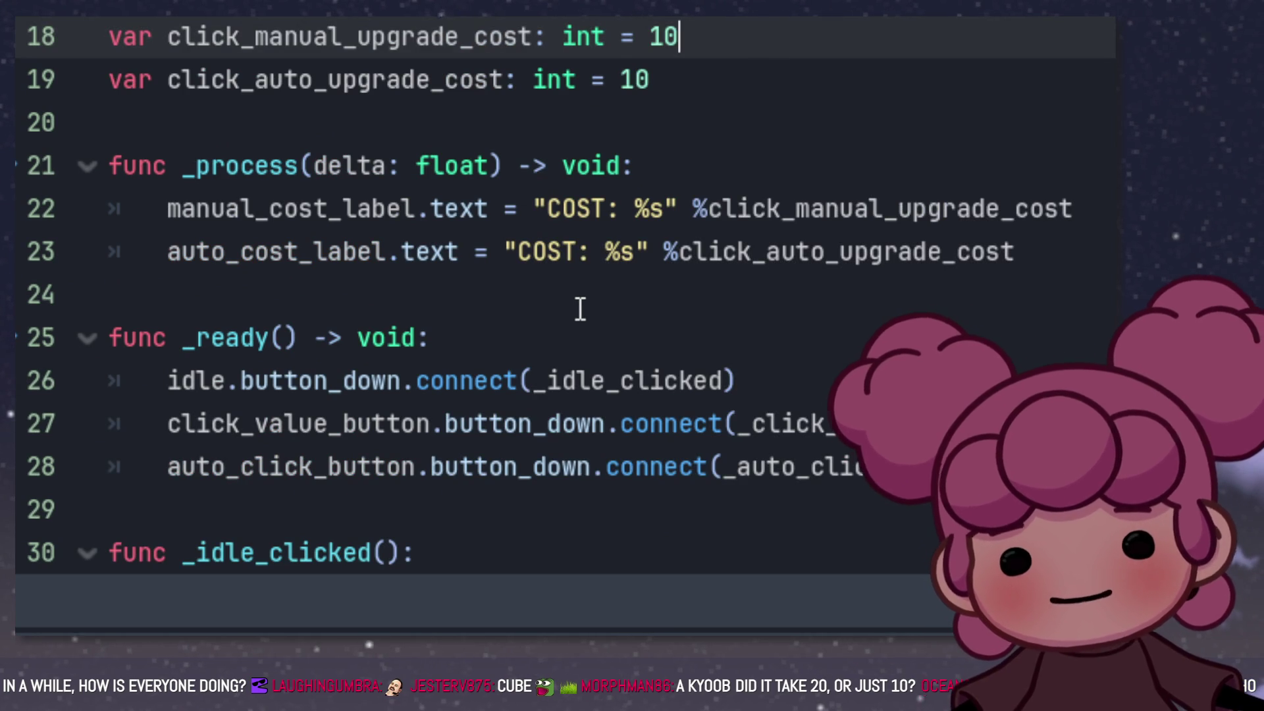
pyautogui.scroll(-4, 580, 306)
pyautogui.scroll(-3, 582, 209)
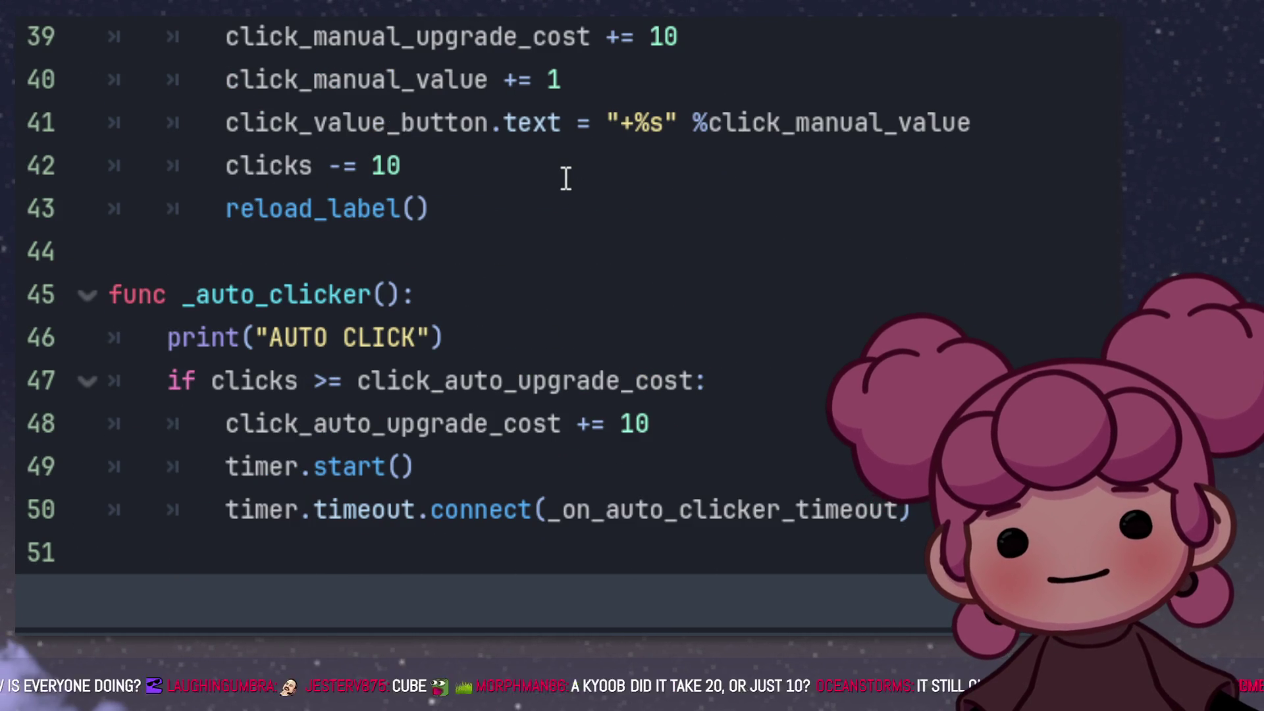
pyautogui.scroll(1, 565, 176)
pyautogui.click(662, 164)
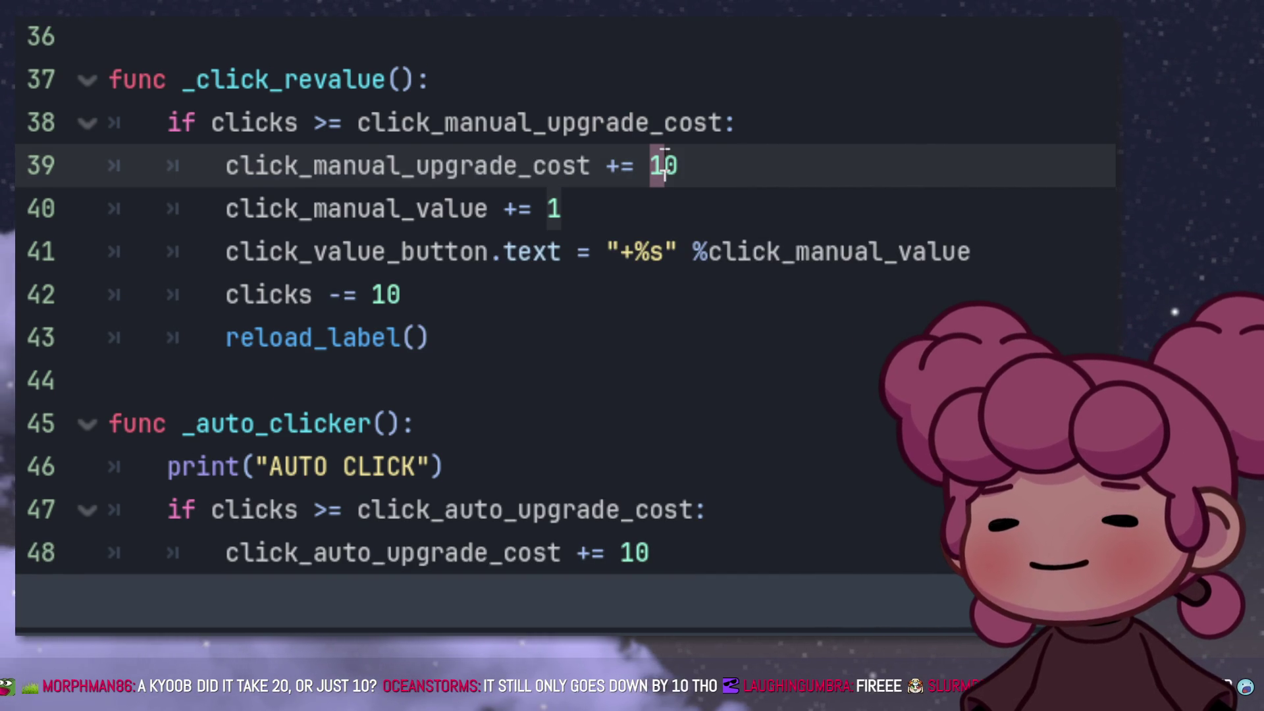
pyautogui.scroll(-1, 663, 163)
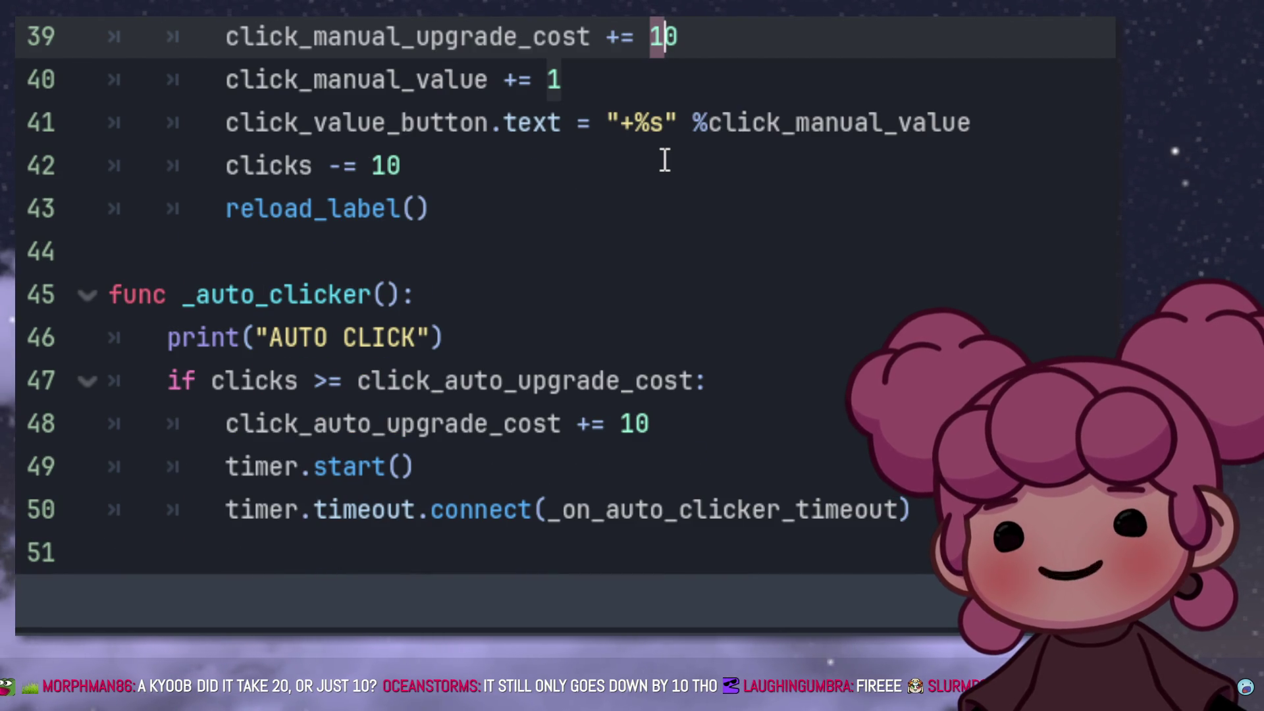
pyautogui.scroll(1, 662, 146)
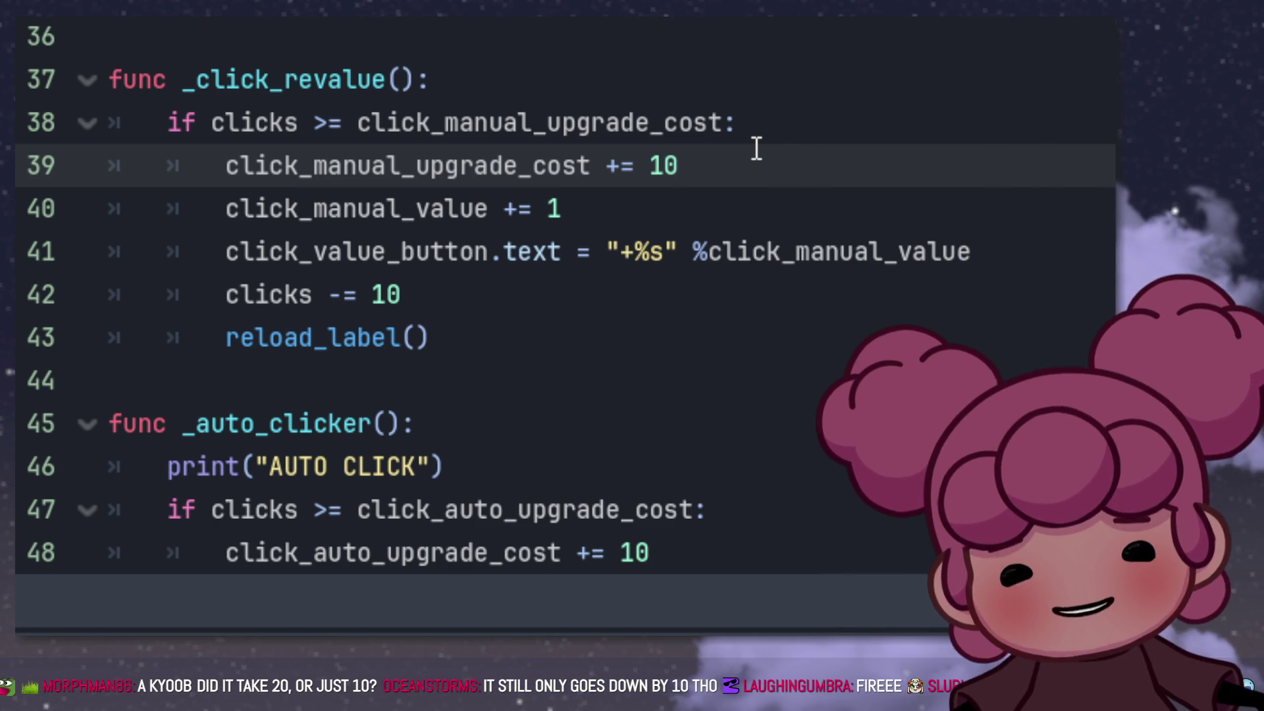
pyautogui.click(683, 82)
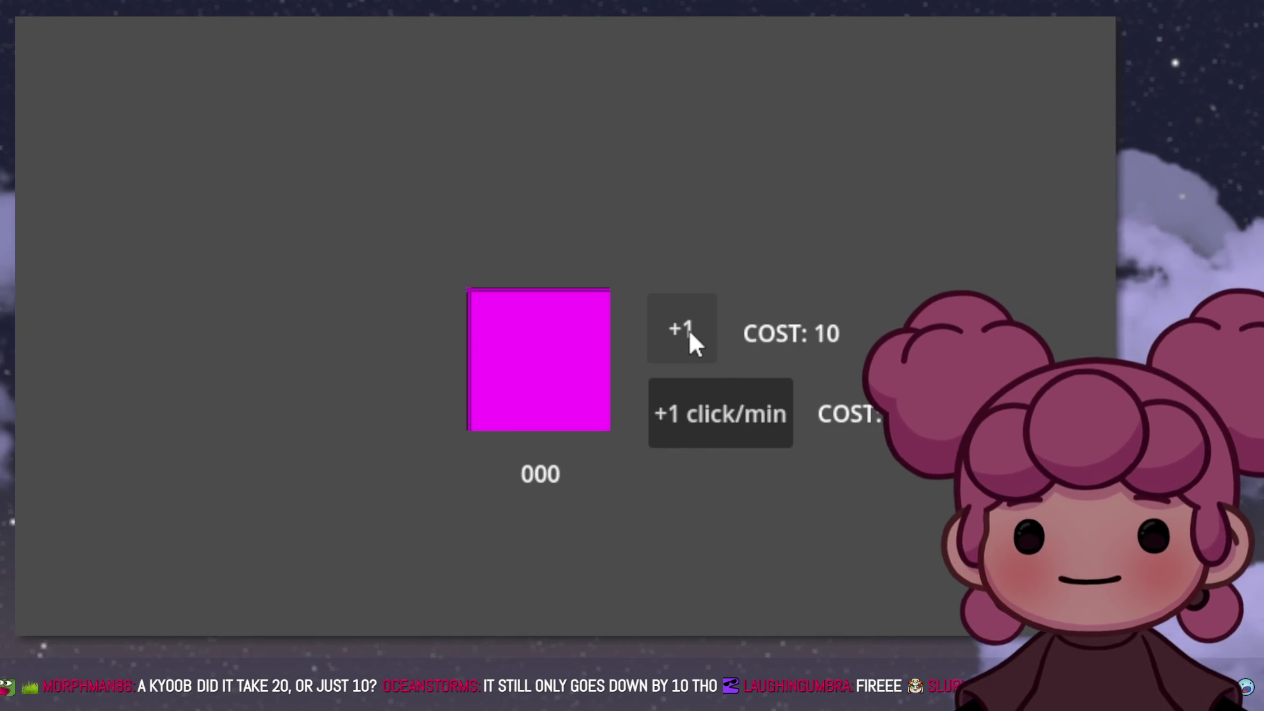
# Step: Earn 10 clicks on the magenta square and buy the +1 click upgrade for 10
pyautogui.click(689, 333)
pyautogui.click(559, 370)
pyautogui.doubleClick(562, 367)
pyautogui.doubleClick(561, 368)
pyautogui.click(562, 367)
pyautogui.click(562, 368)
pyautogui.click(562, 368)
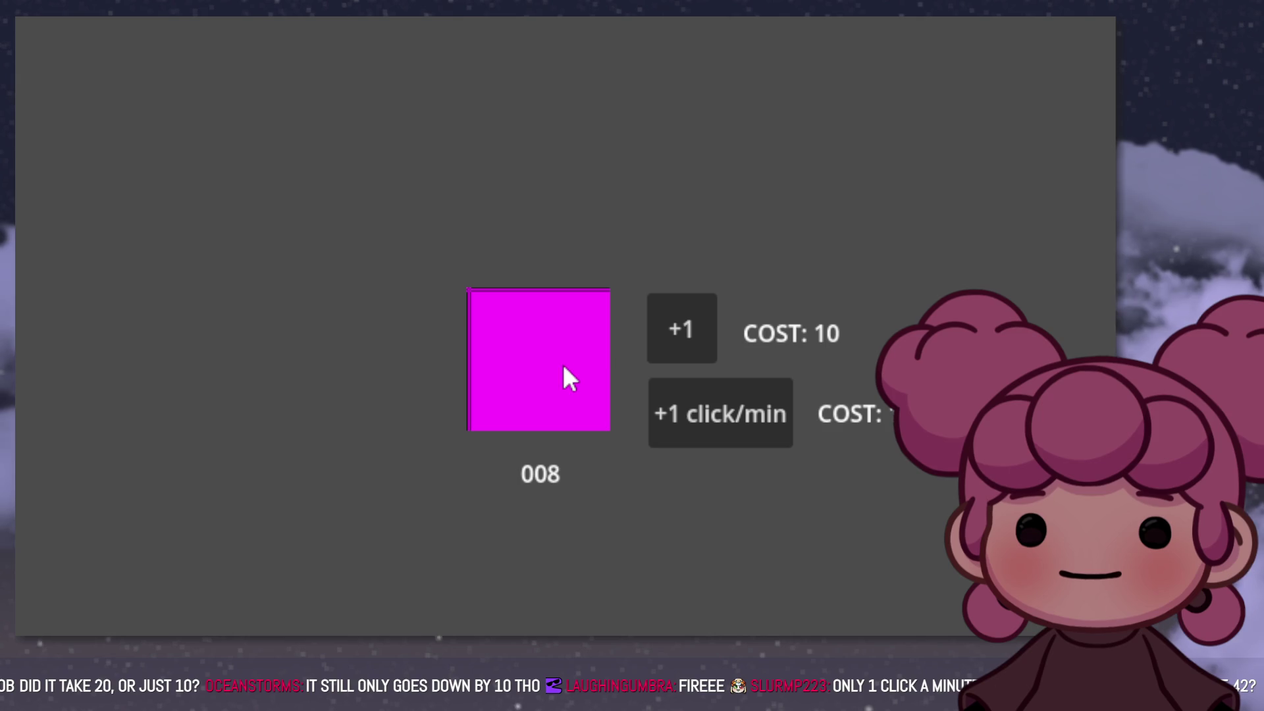
pyautogui.click(573, 365)
pyautogui.click(593, 362)
pyautogui.click(668, 351)
# Step: Earn clicks at the +2 rate and buy the +2 click upgrade for 20
pyautogui.click(552, 361)
pyautogui.click(552, 361)
pyautogui.tripleClick(547, 350)
pyautogui.tripleClick(547, 351)
pyautogui.doubleClick(547, 351)
pyautogui.click(547, 352)
pyautogui.click(545, 351)
pyautogui.click(691, 325)
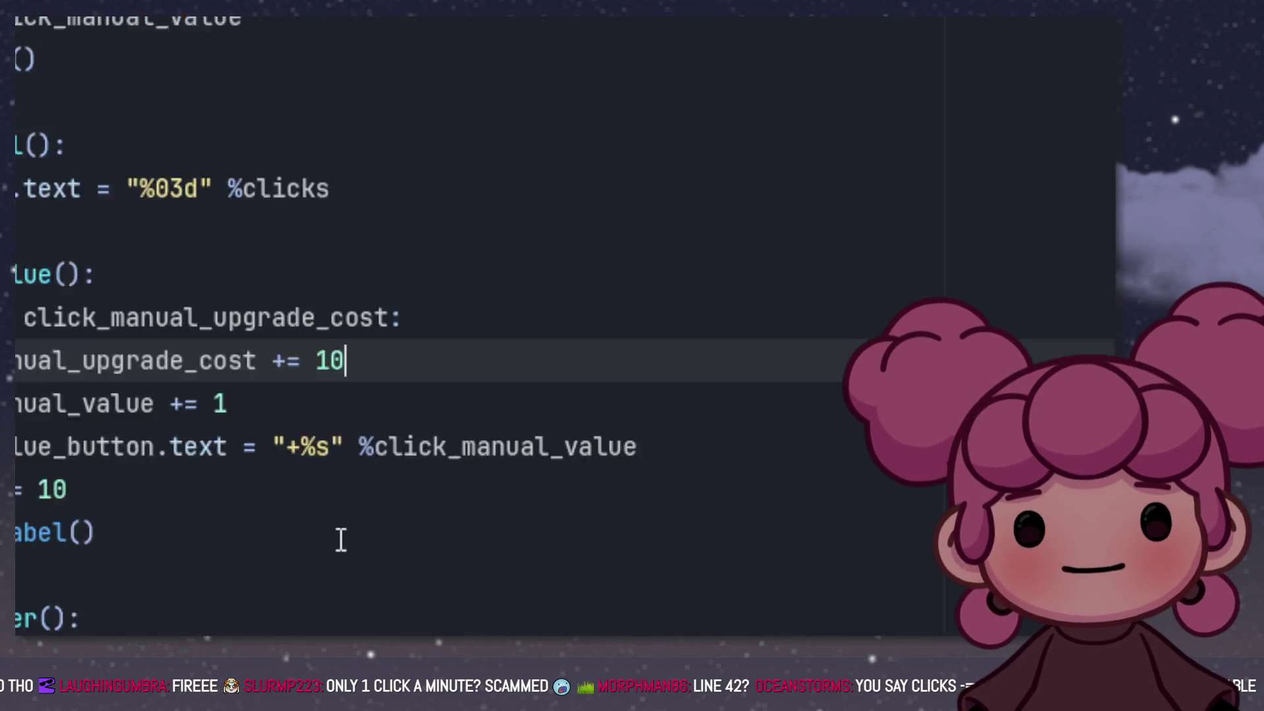
# Step: Inspect the cost-increase line and the 'clicks -= 10' statement on line 42
pyautogui.click(570, 329)
pyautogui.doubleClick(557, 246)
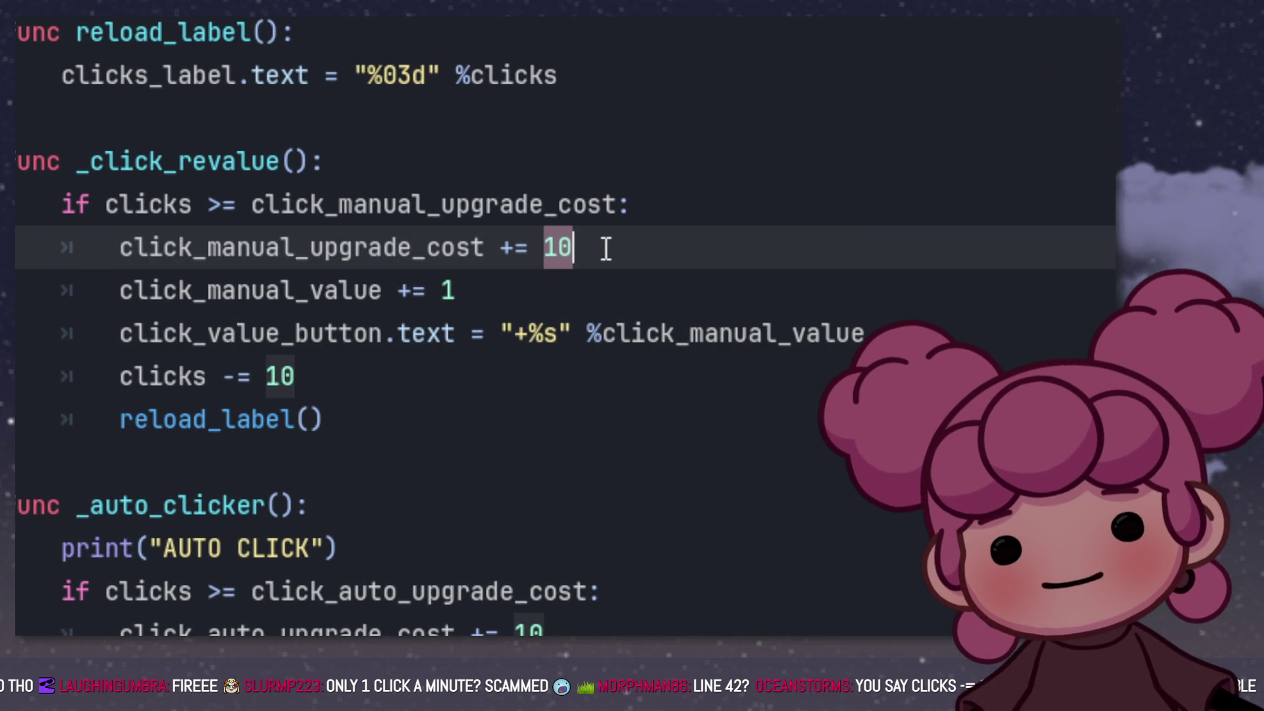
pyautogui.scroll(-3, 609, 249)
pyautogui.scroll(2, 610, 249)
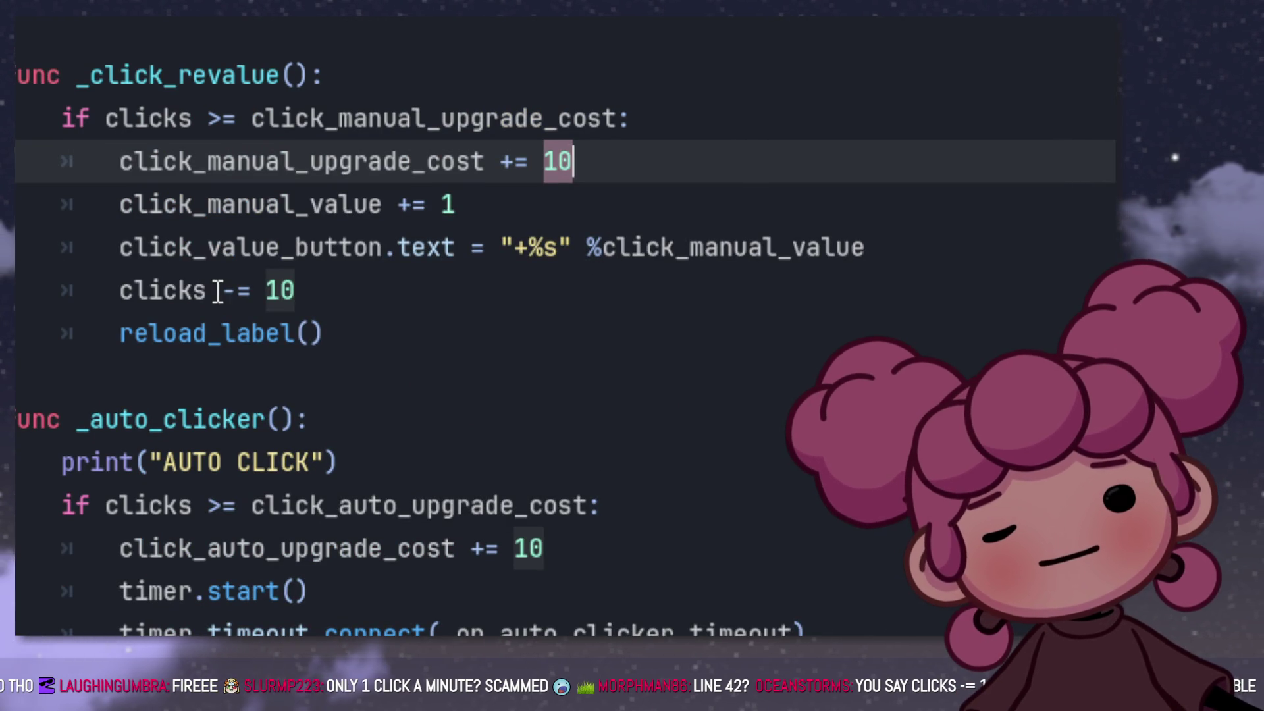
pyautogui.moveTo(121, 291); pyautogui.dragTo(369, 287)
pyautogui.click(369, 287)
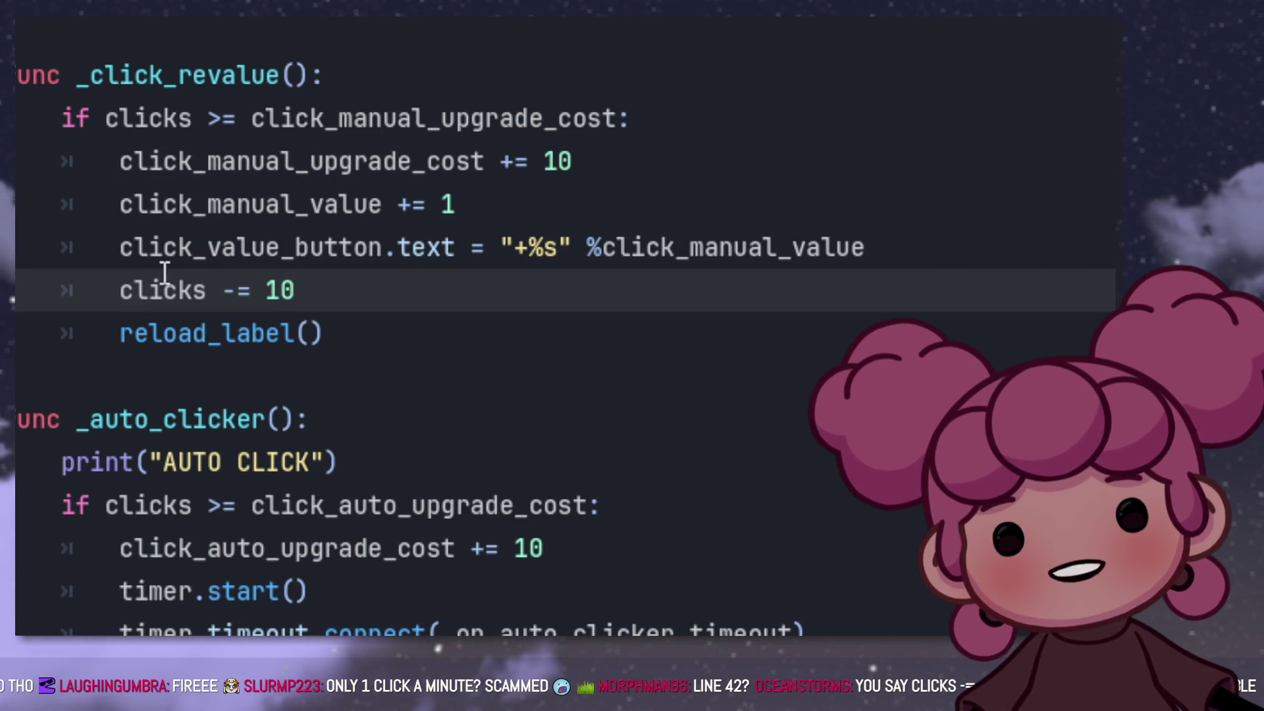
pyautogui.moveTo(131, 290); pyautogui.dragTo(344, 290)
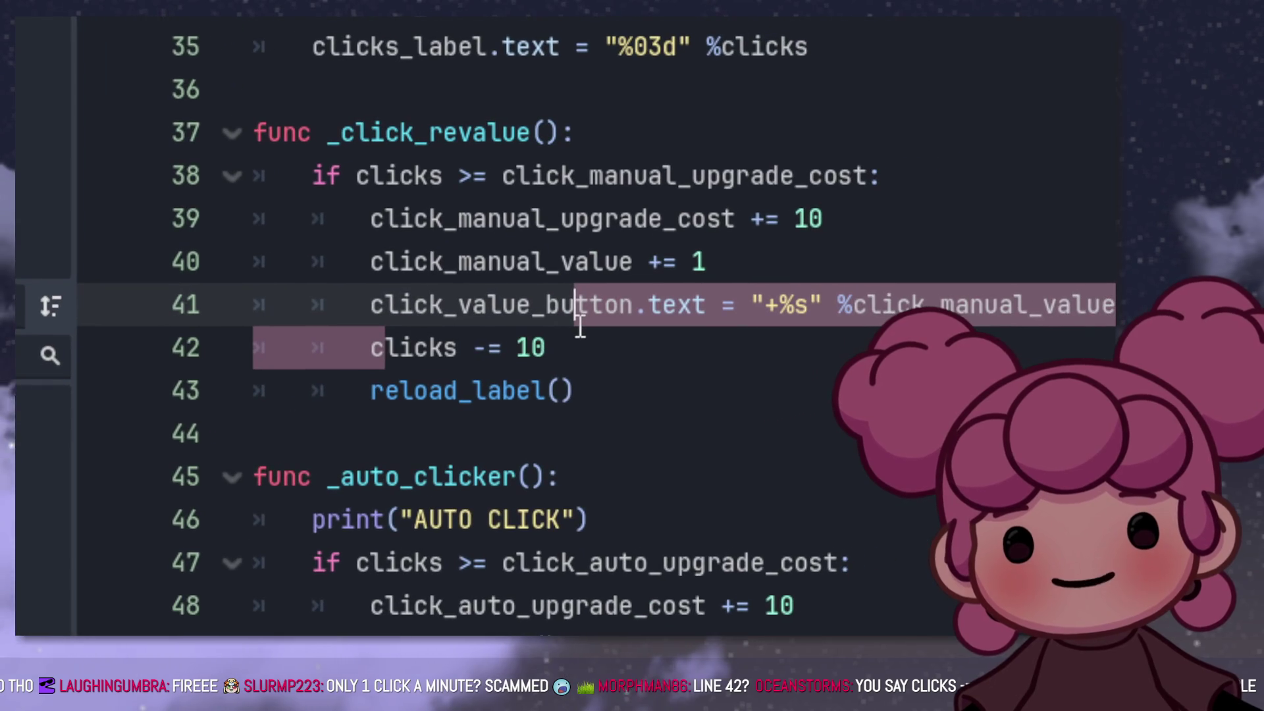
pyautogui.click(575, 345)
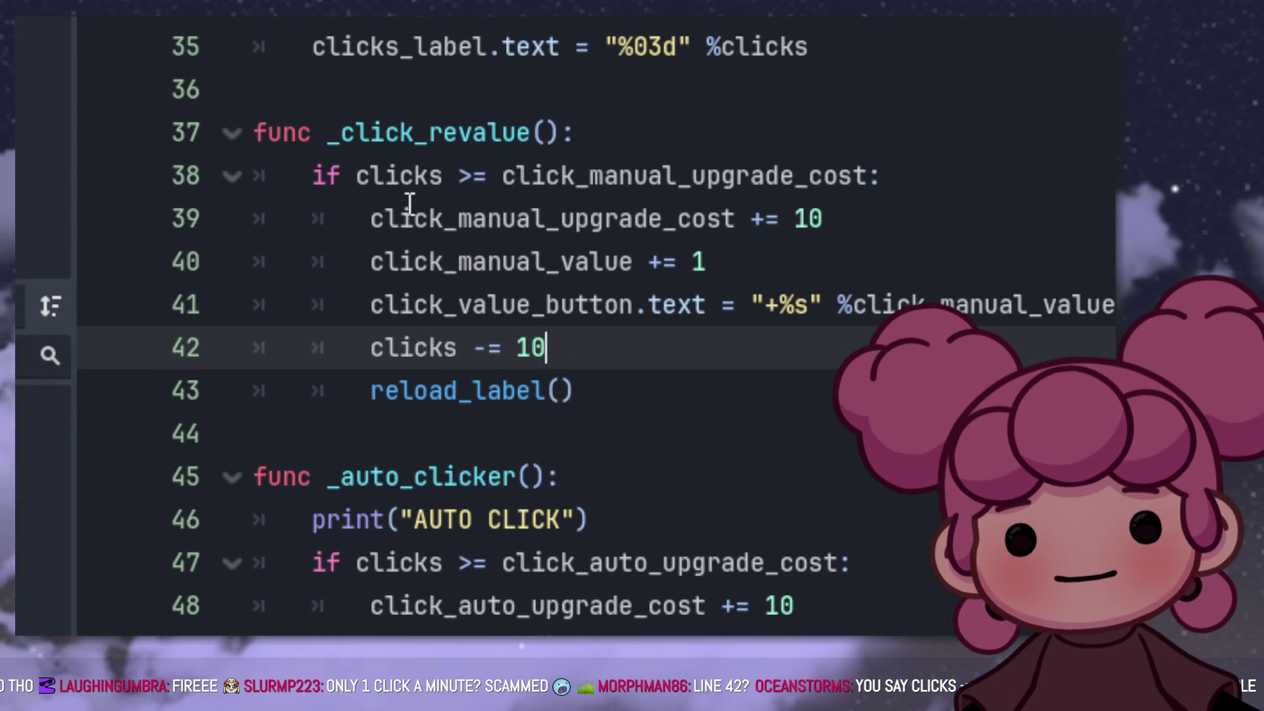
# Step: Replace the fixed 10 in 'clicks -= 10' with click_manual_upgrade_cost from line 39
pyautogui.click(369, 219)
pyautogui.scroll(1, 666, 225)
pyautogui.keyDown('shift'); pyautogui.click(666, 225); pyautogui.keyUp('shift')
pyautogui.moveTo(370, 347)
pyautogui.mouseDown()
pyautogui.moveTo(720, 302)
pyautogui.moveTo(735, 347)
pyautogui.mouseUp()
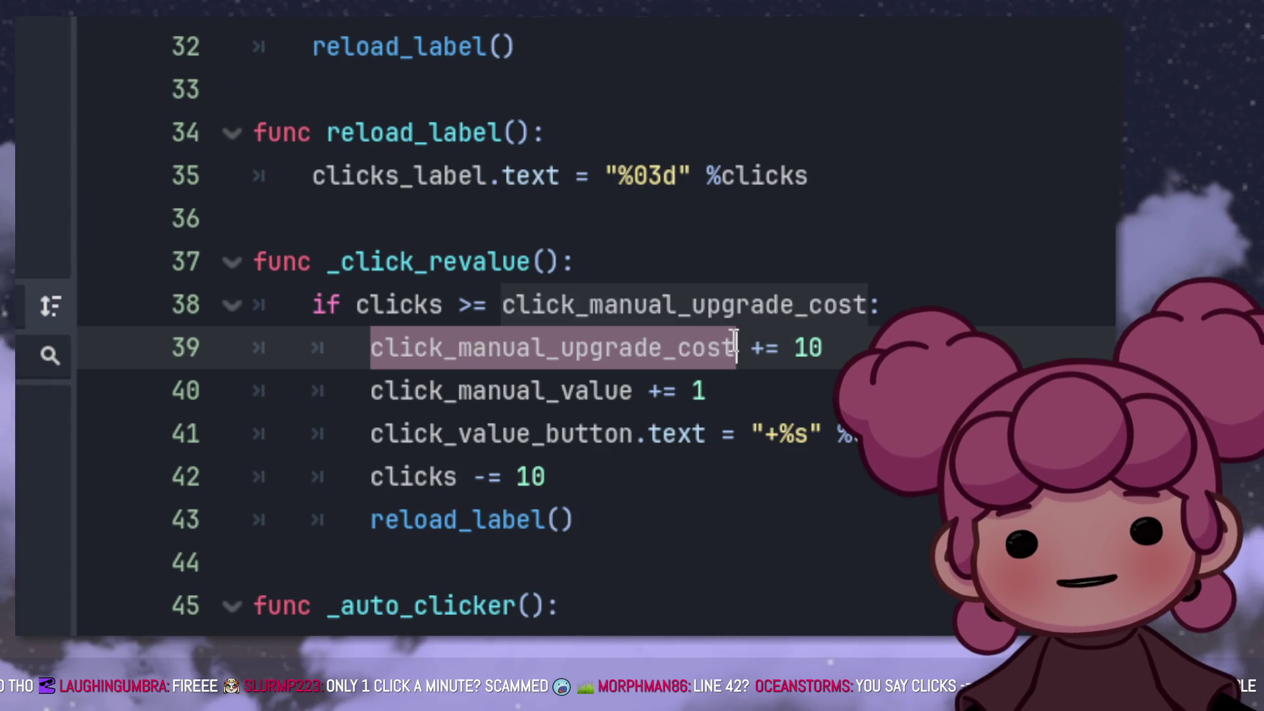
pyautogui.moveTo(594, 482); pyautogui.dragTo(531, 475)
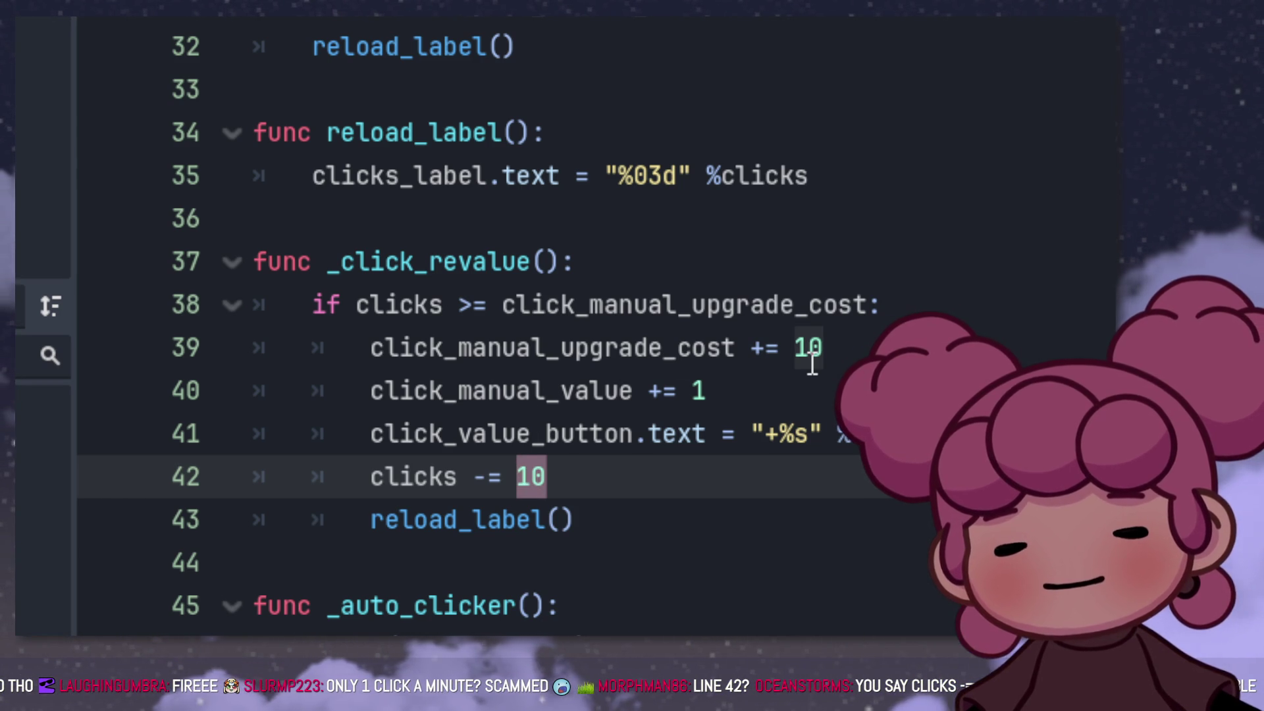
pyautogui.write('click_manual_upgrade_cost')
pyautogui.scroll(-3, 813, 364)
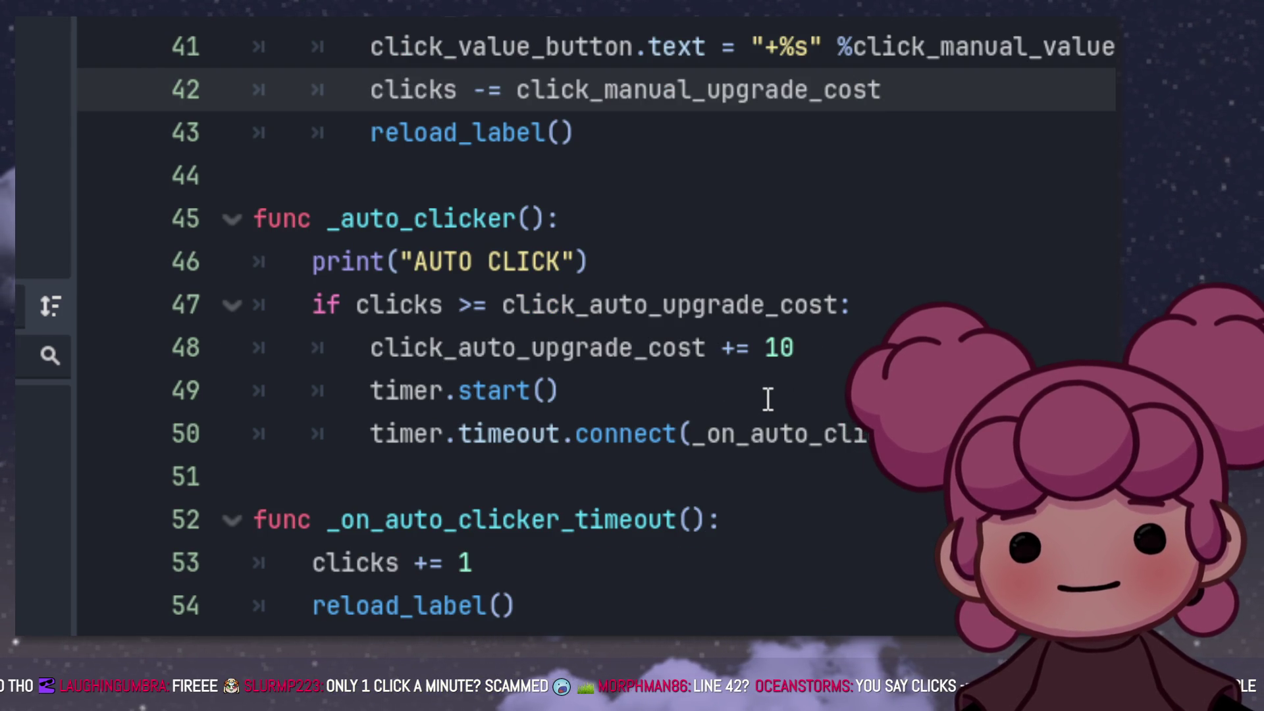
pyautogui.scroll(1, 767, 398)
pyautogui.scroll(-1, 767, 399)
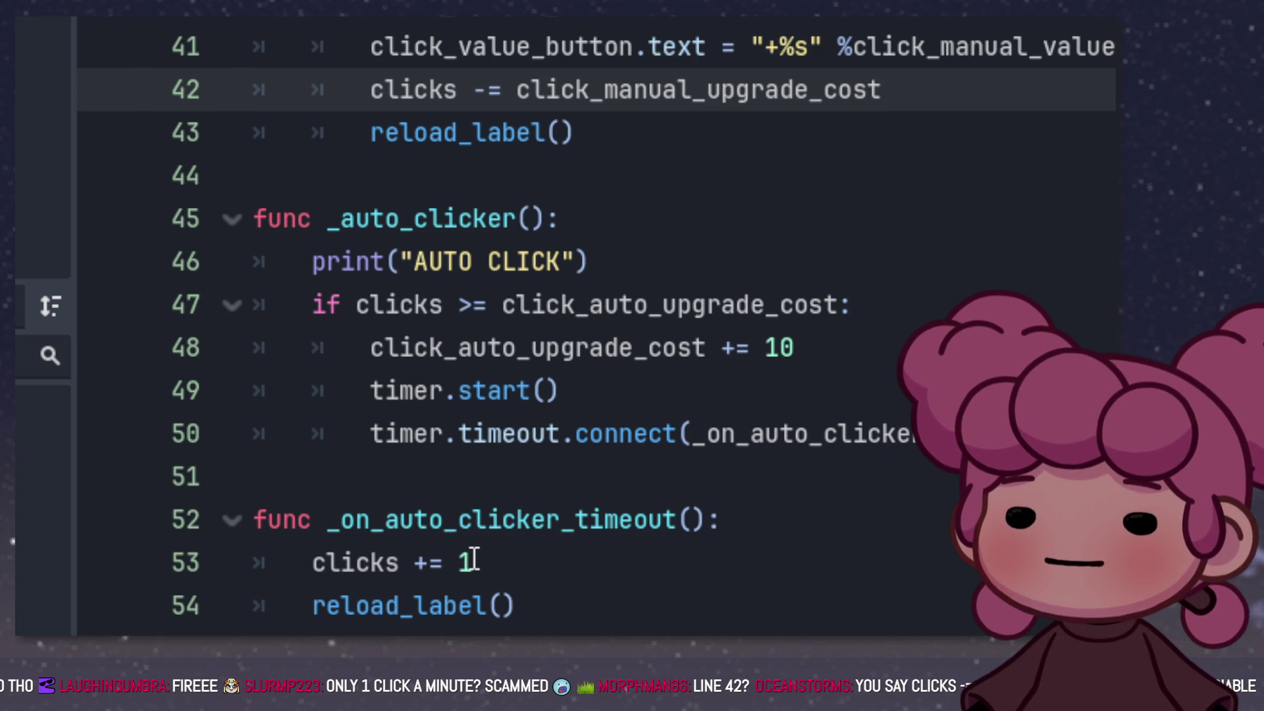
pyautogui.click(382, 280)
pyautogui.click(416, 332)
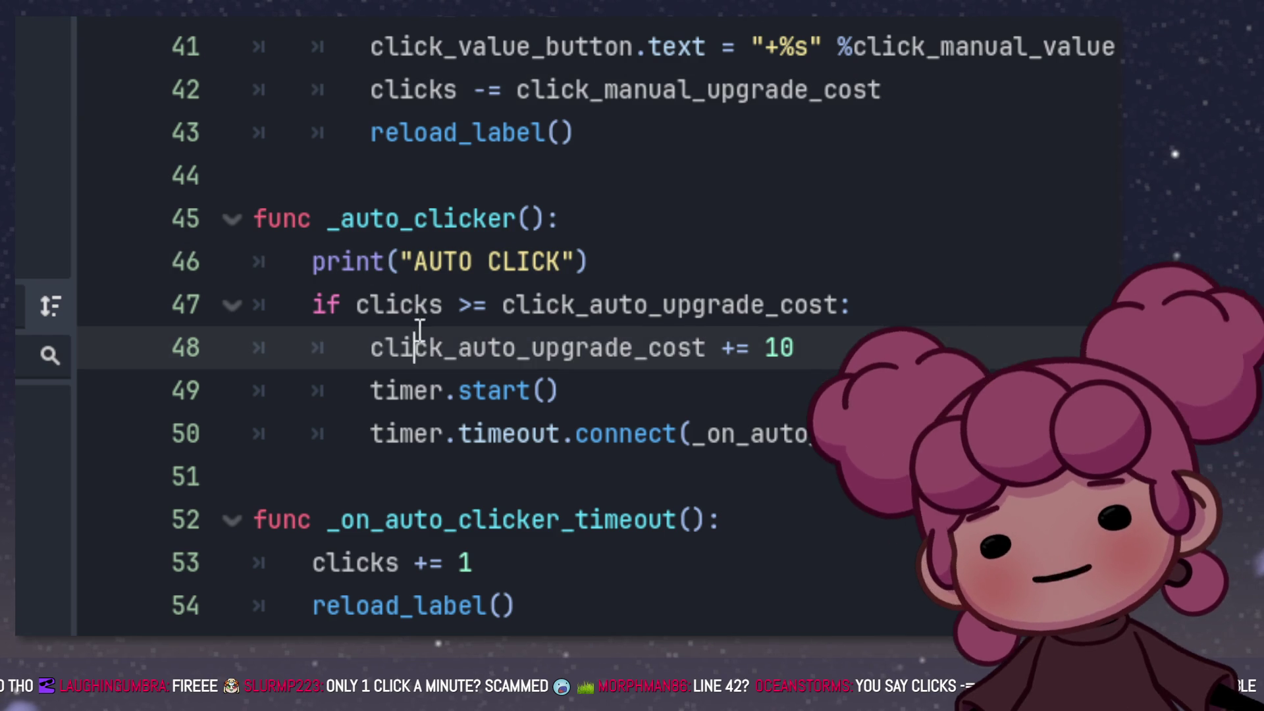
pyautogui.moveTo(368, 348); pyautogui.dragTo(473, 349)
pyautogui.moveTo(807, 359); pyautogui.dragTo(843, 350)
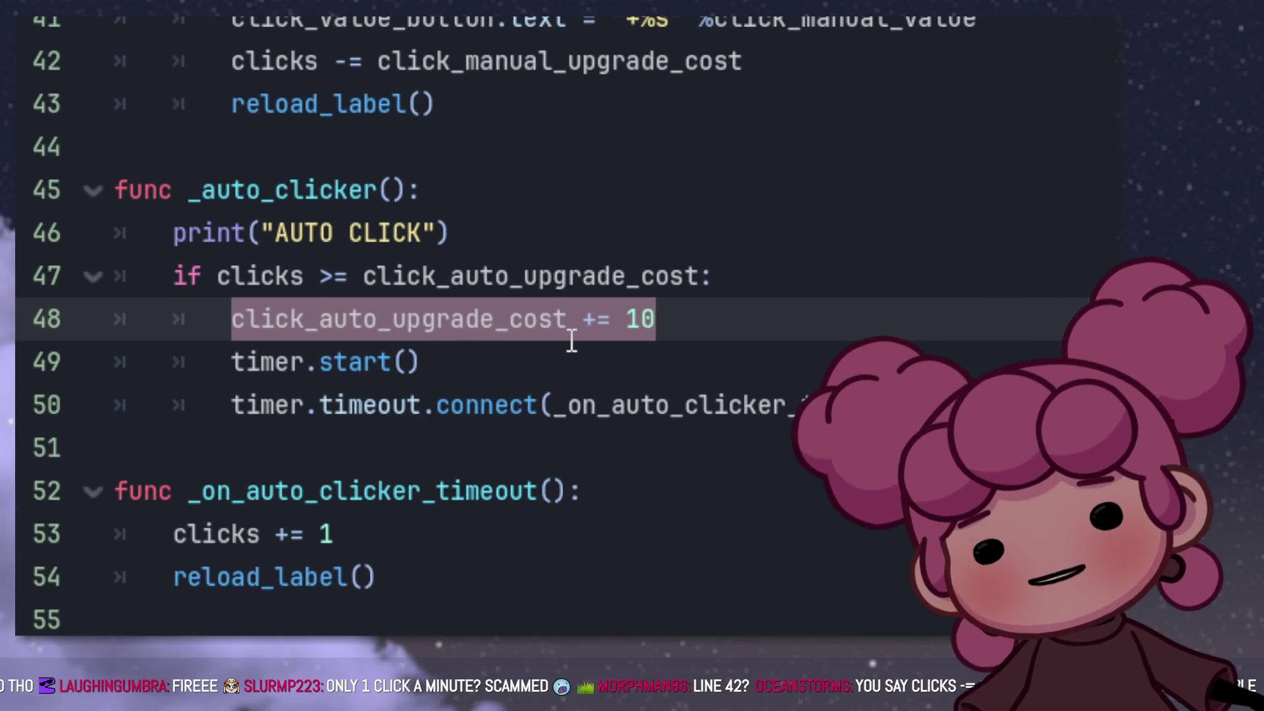
pyautogui.click(347, 322)
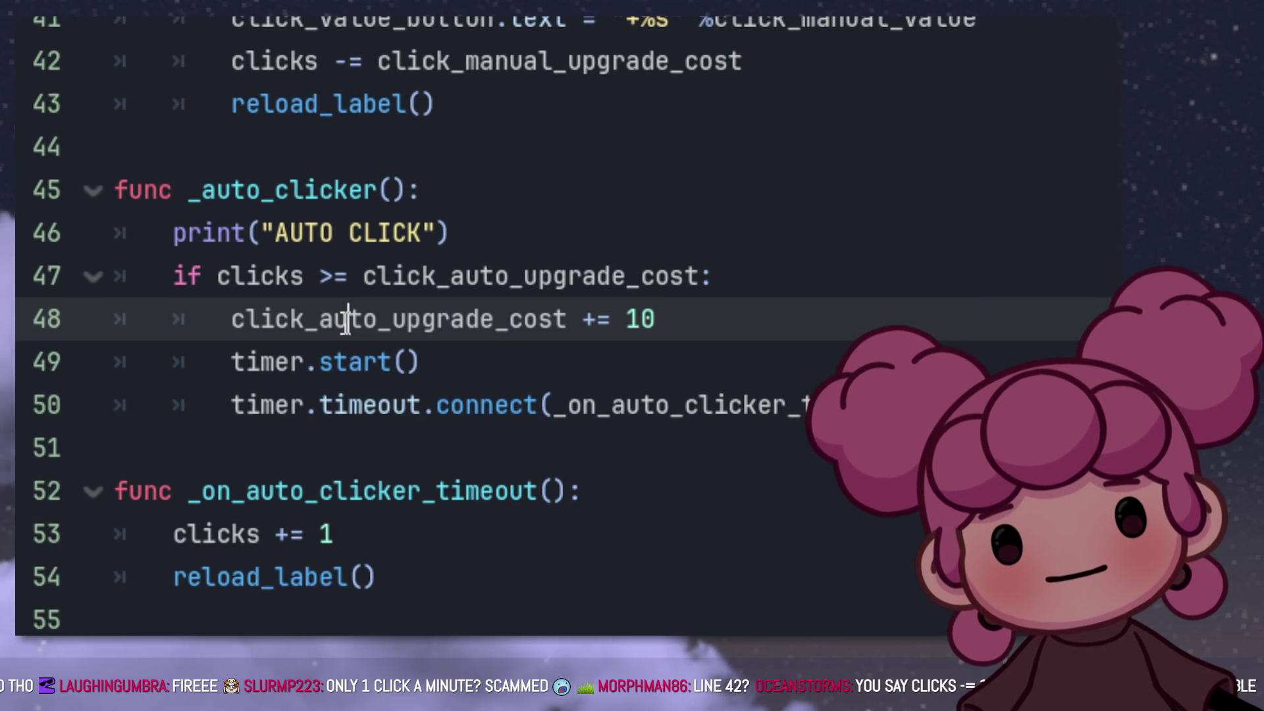
pyautogui.moveTo(214, 323); pyautogui.dragTo(716, 307)
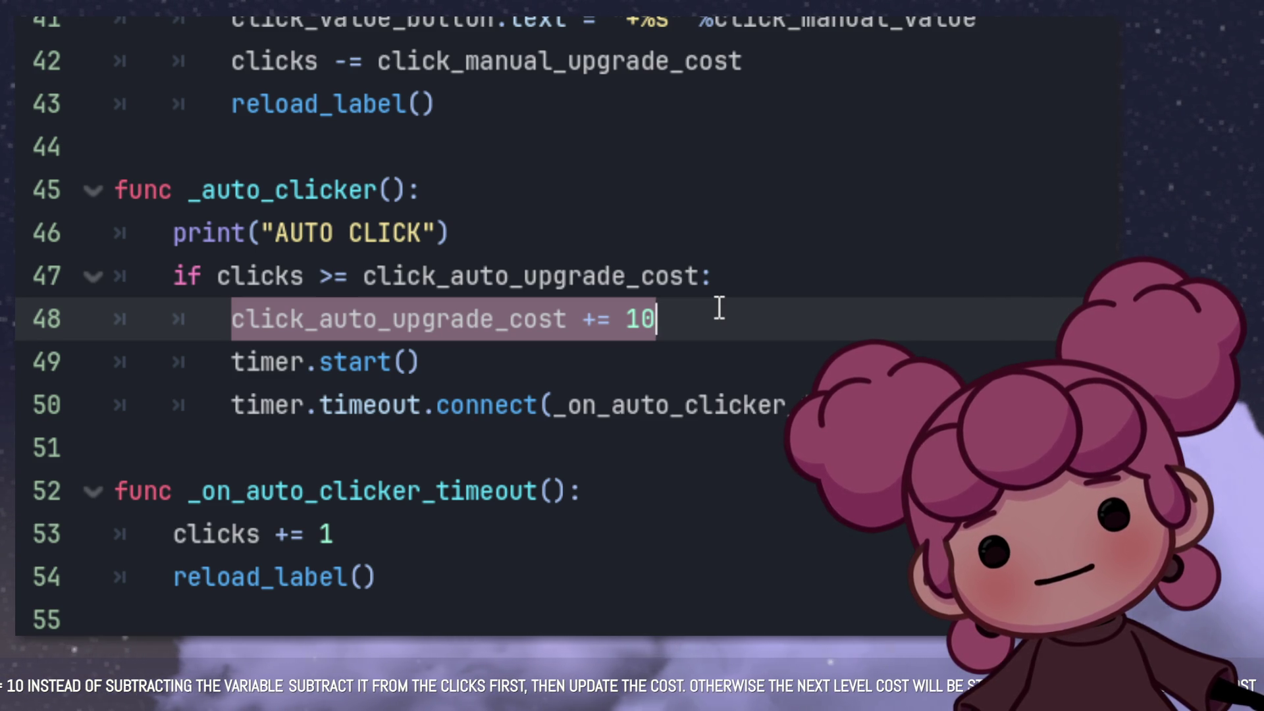
pyautogui.click(720, 309)
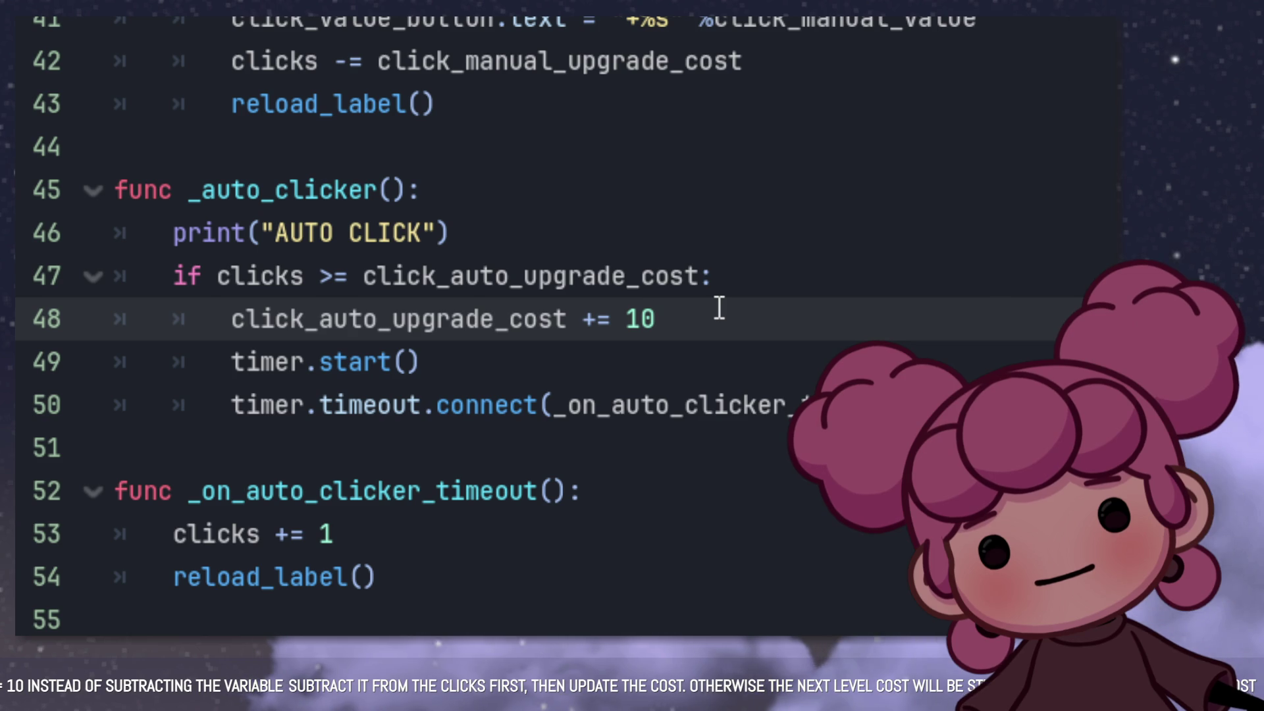
# Step: Add 'clicks -= click_auto_upgrade_cost' on a new line 49 in _auto_clicker
pyautogui.press('Return')
pyautogui.write('click')
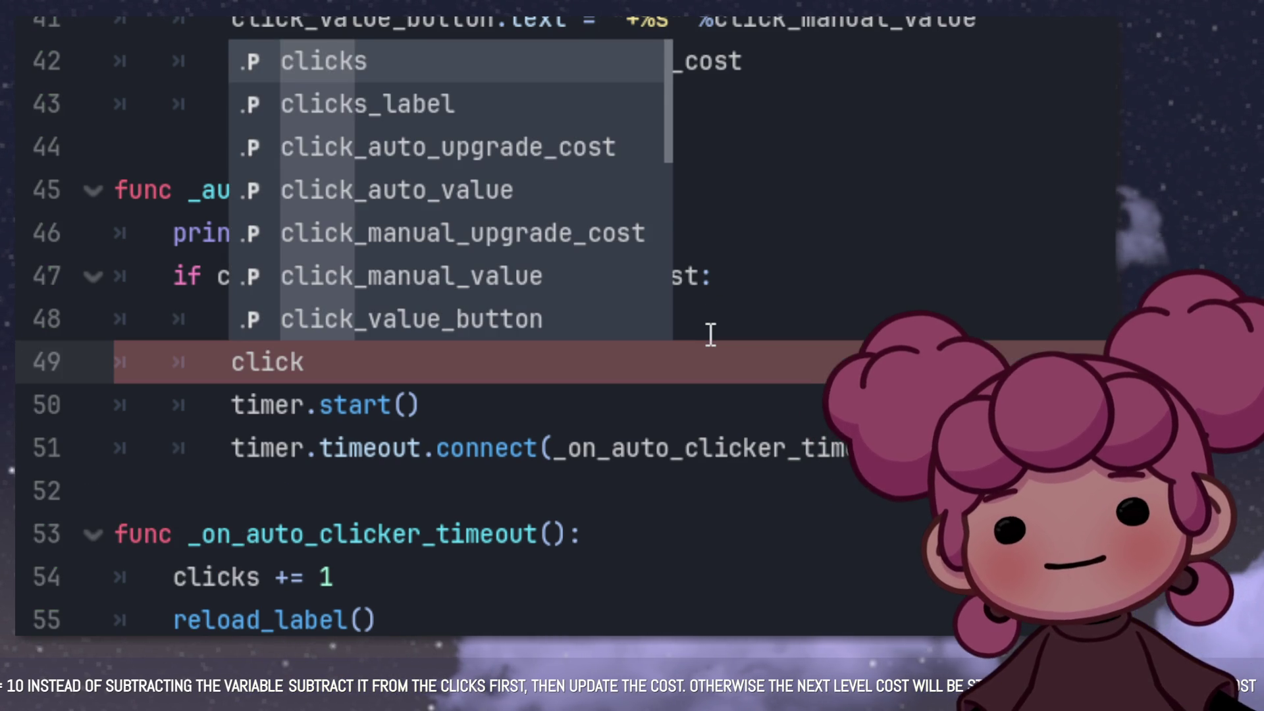
pyautogui.write('s')
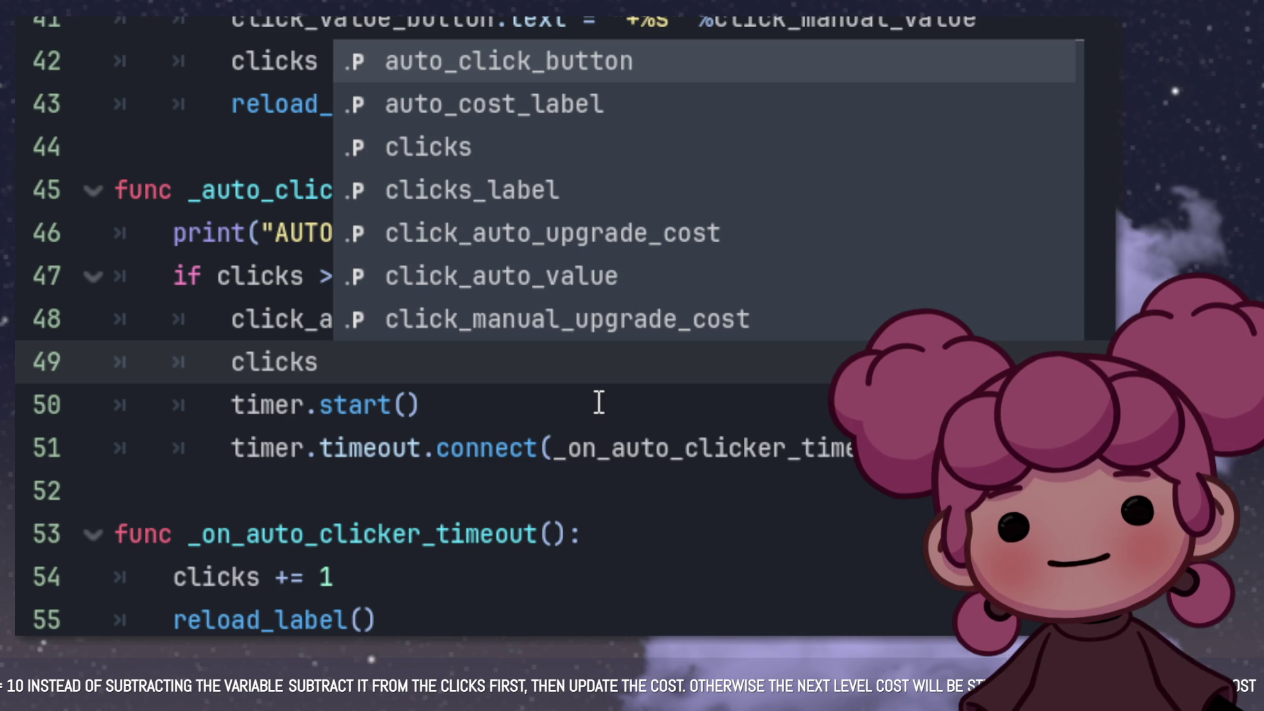
pyautogui.write(' -=')
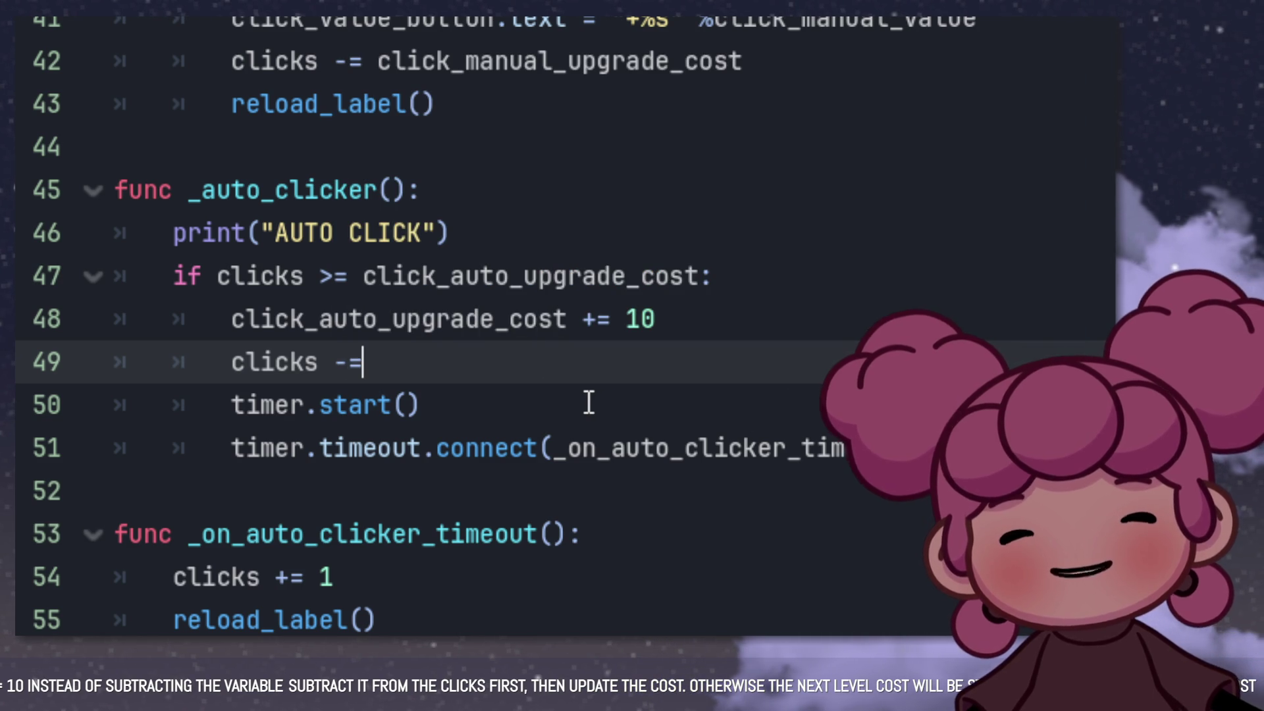
pyautogui.scroll(5, 230, 66)
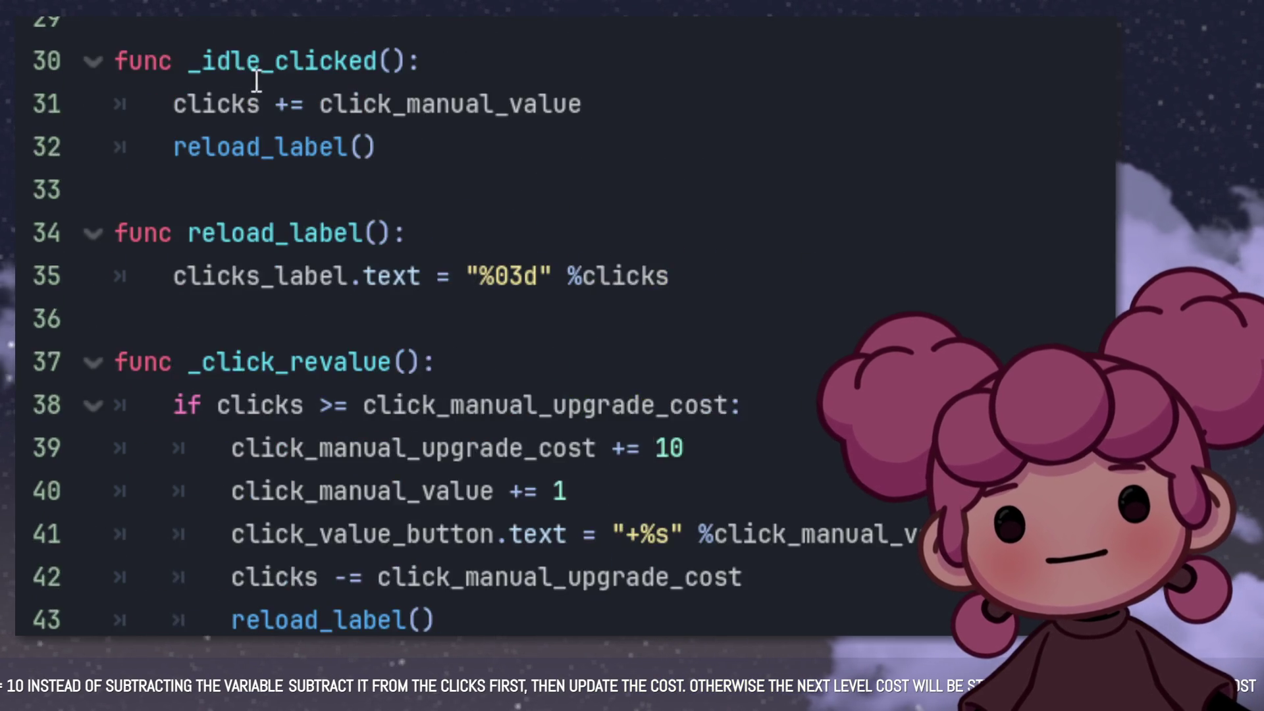
pyautogui.scroll(4, 264, 82)
pyautogui.moveTo(174, 117); pyautogui.dragTo(515, 121)
pyautogui.hotkey('ctrl', 'c')
pyautogui.scroll(-8, 592, 197)
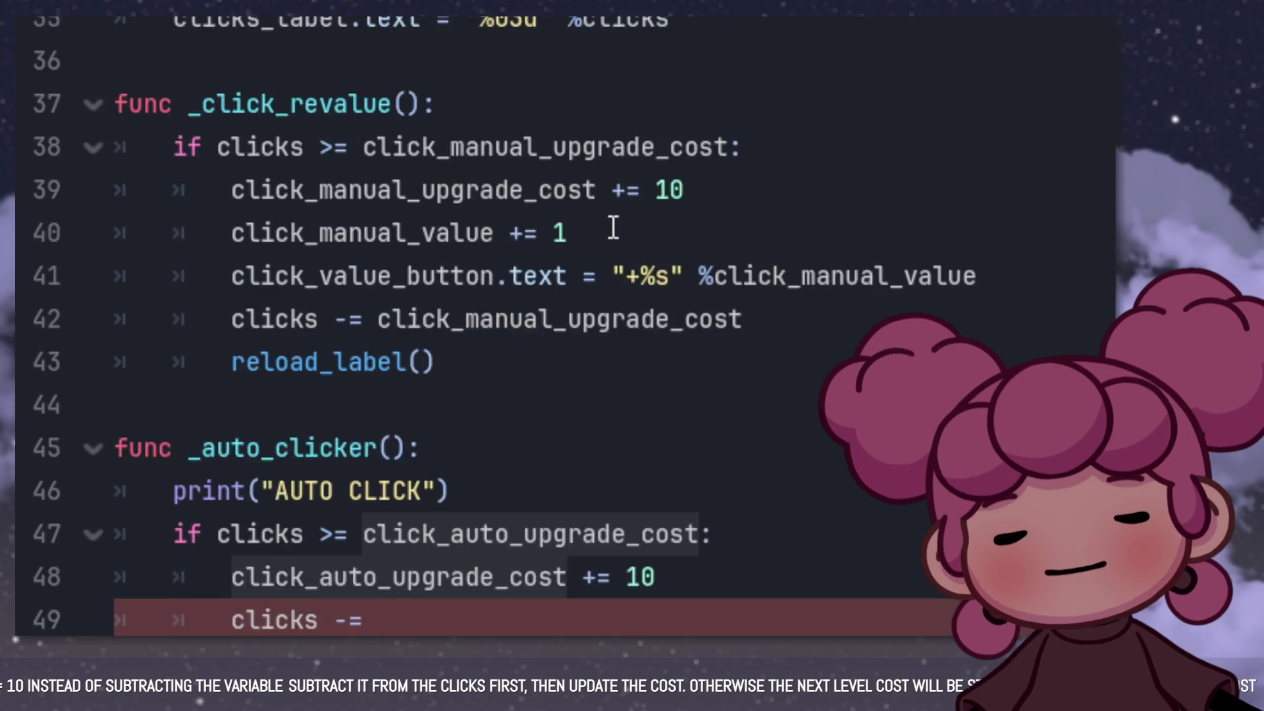
pyautogui.click(447, 314)
pyautogui.hotkey('ctrl', 'v')
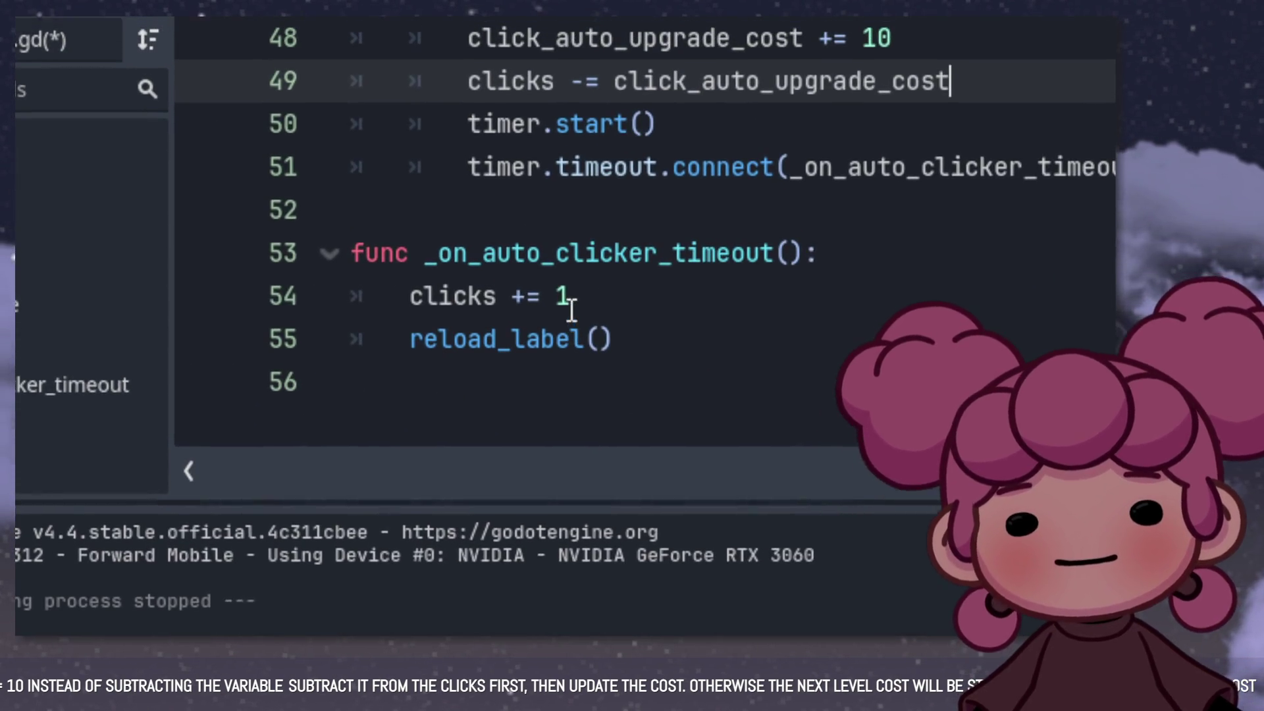
# Step: Replace the 1 added in the timeout handler with click_auto_value
pyautogui.click(567, 307)
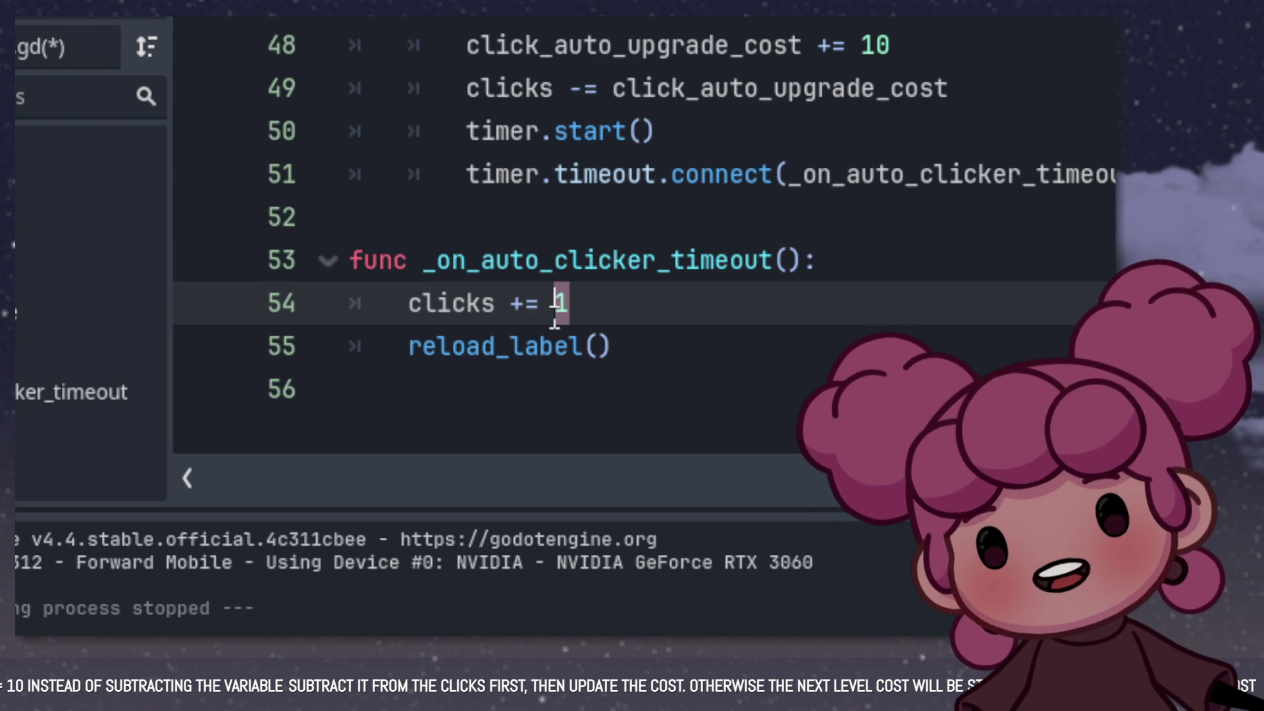
pyautogui.scroll(12, 578, 317)
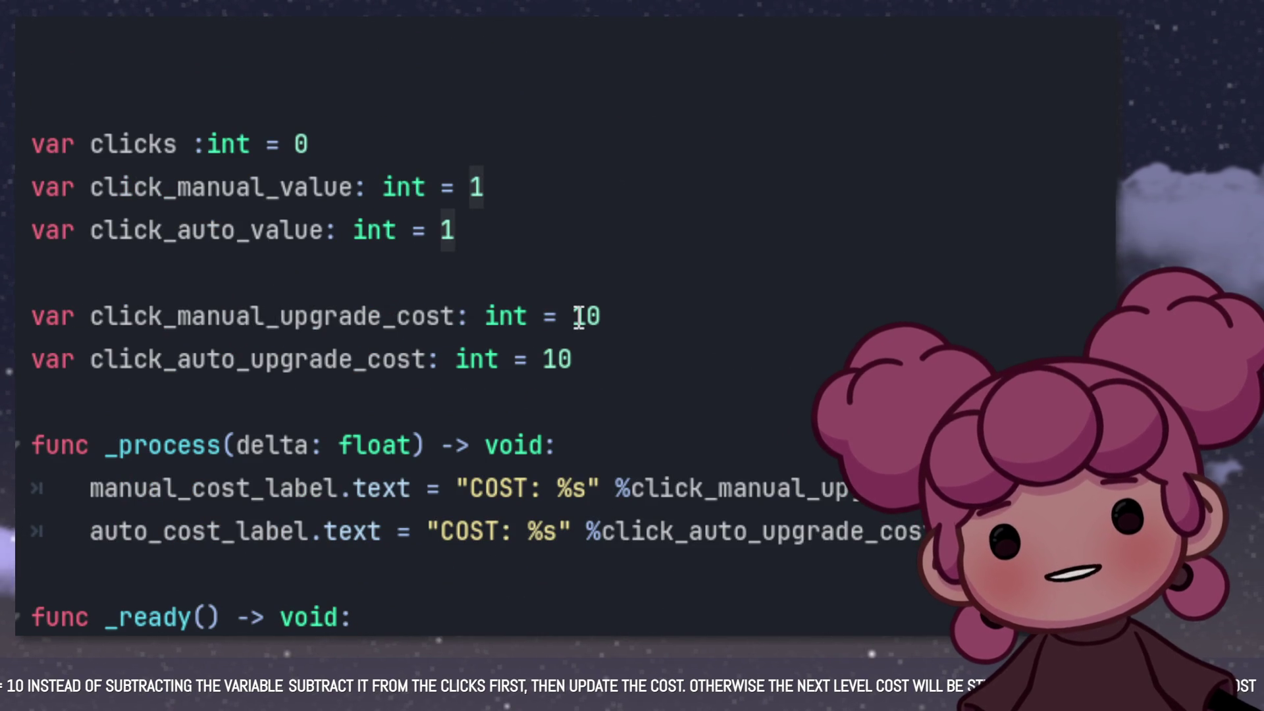
pyautogui.click(119, 230)
pyautogui.moveTo(206, 234); pyautogui.dragTo(329, 231)
pyautogui.hotkey('ctrl', 'c')
pyautogui.scroll(-10, 369, 303)
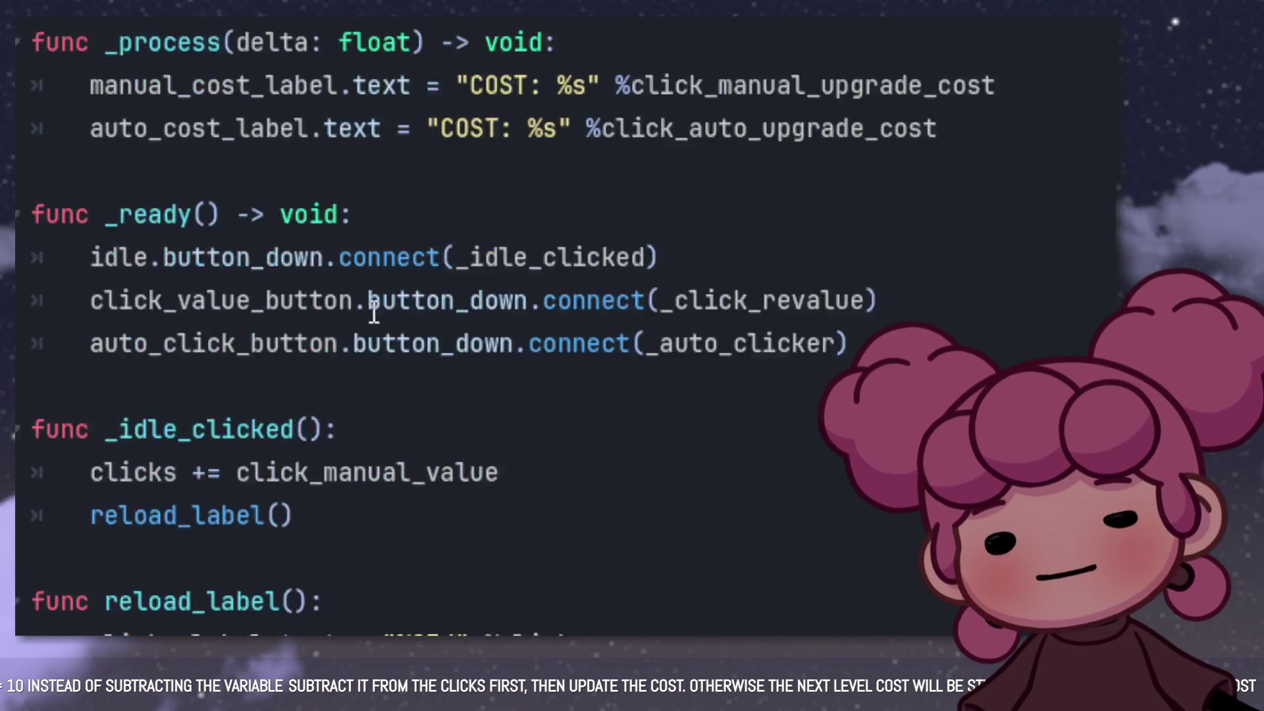
pyautogui.doubleClick(550, 333)
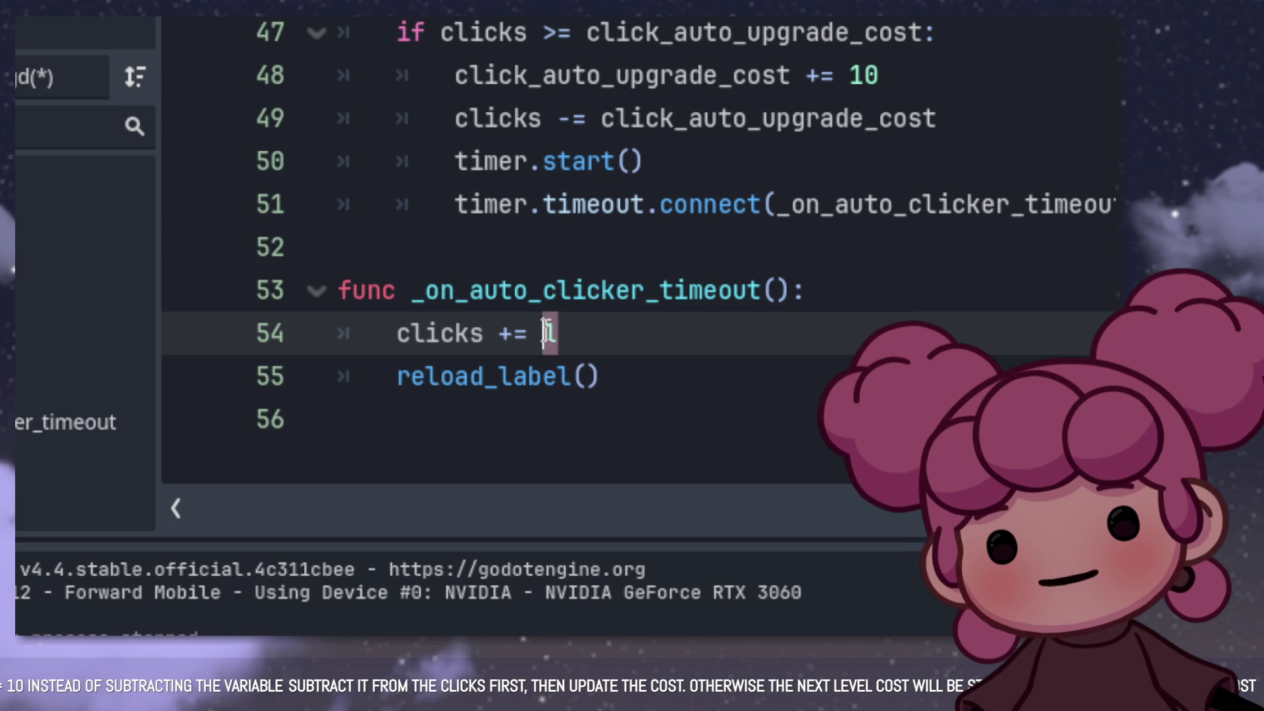
pyautogui.hotkey('ctrl', 'v')
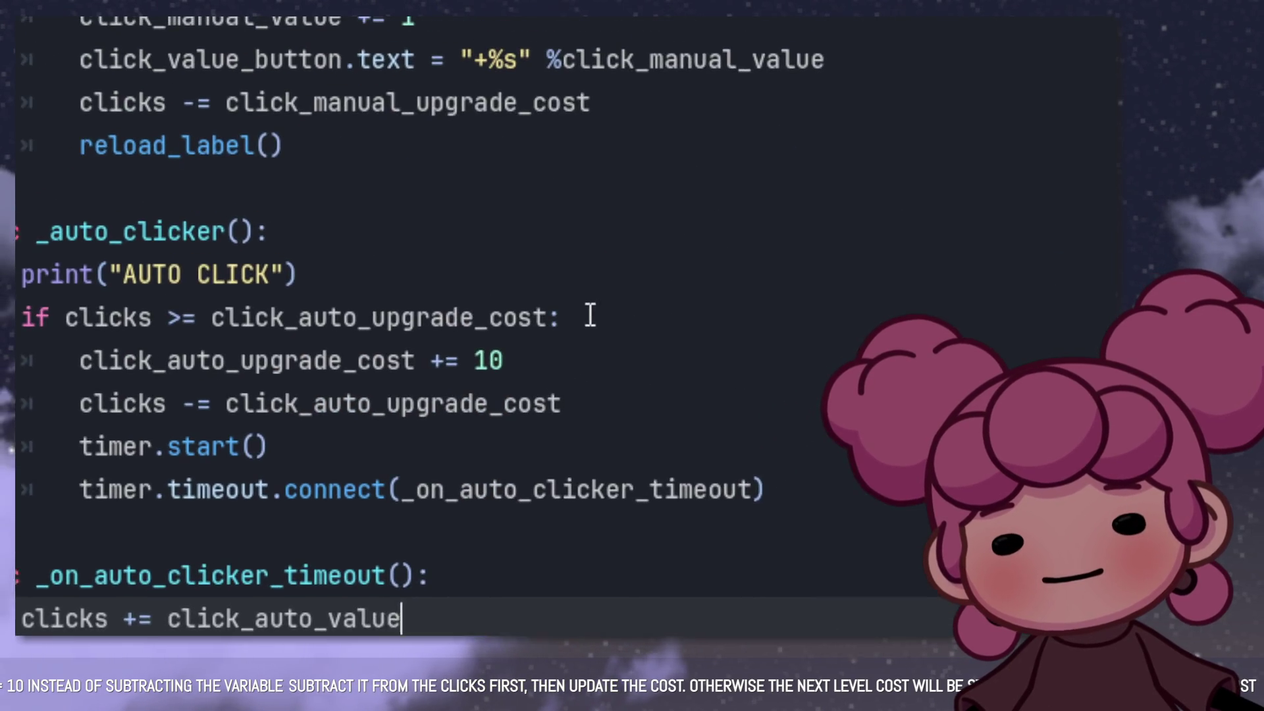
# Step: Add 'click_auto_value += 1' inside the _auto_clicker if block
pyautogui.click(591, 318)
pyautogui.press('Return')
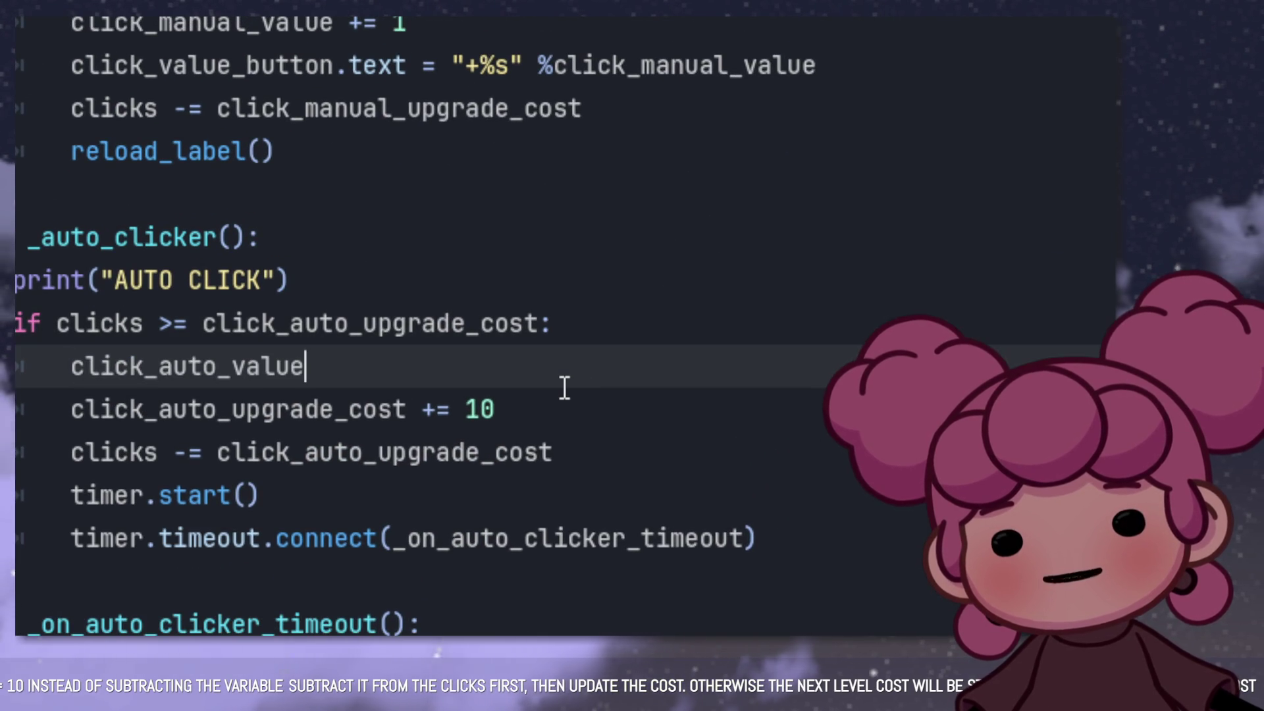
pyautogui.hotkey('ctrl', 'v')
pyautogui.write('+=')
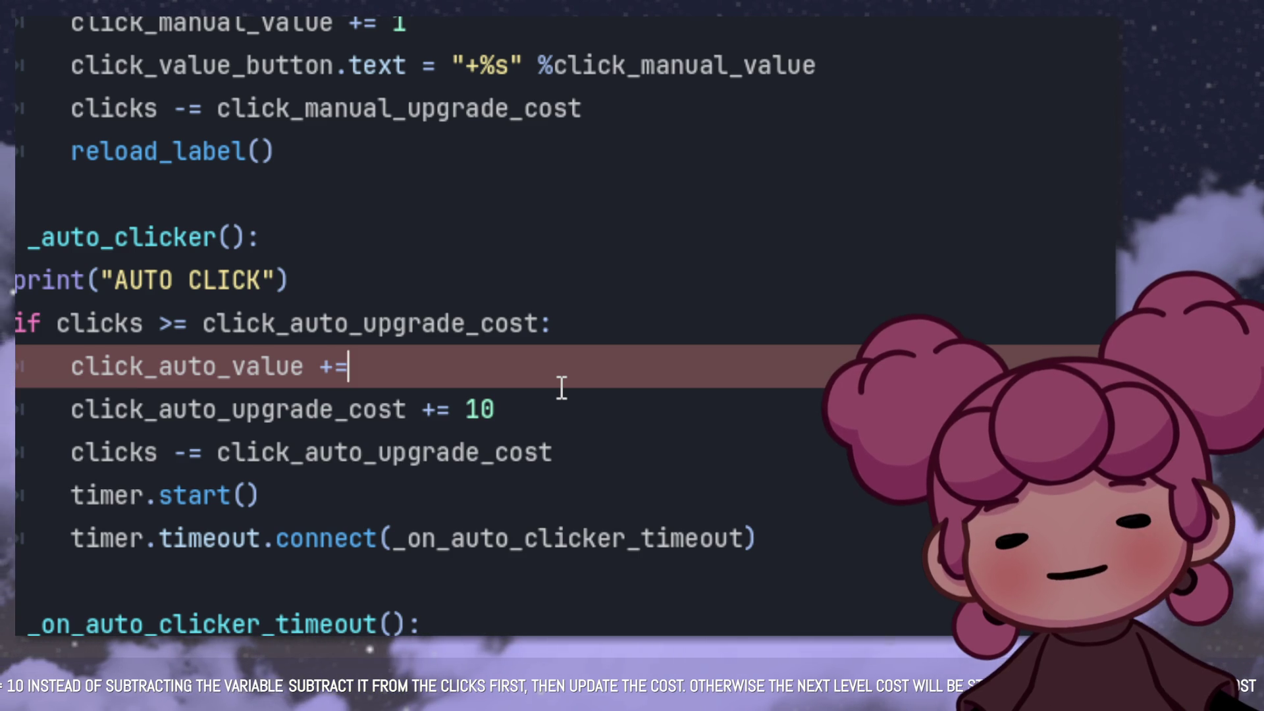
pyautogui.write(' 10')
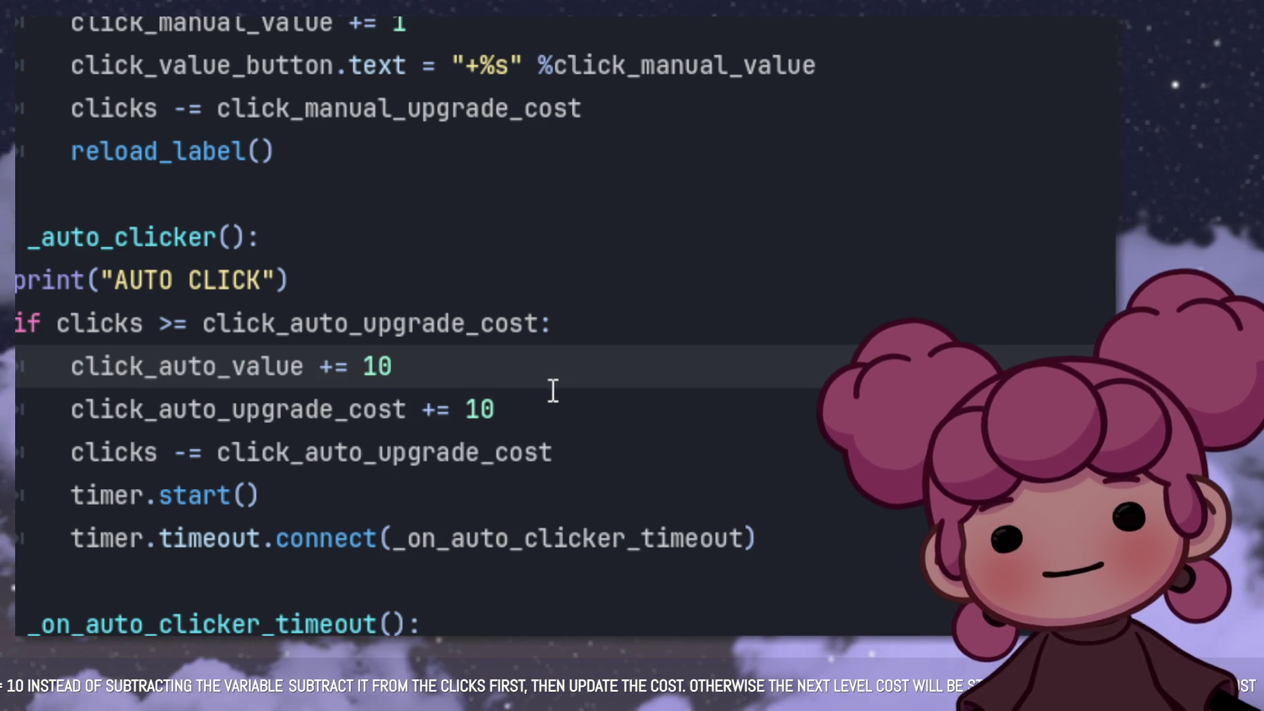
pyautogui.click(547, 432)
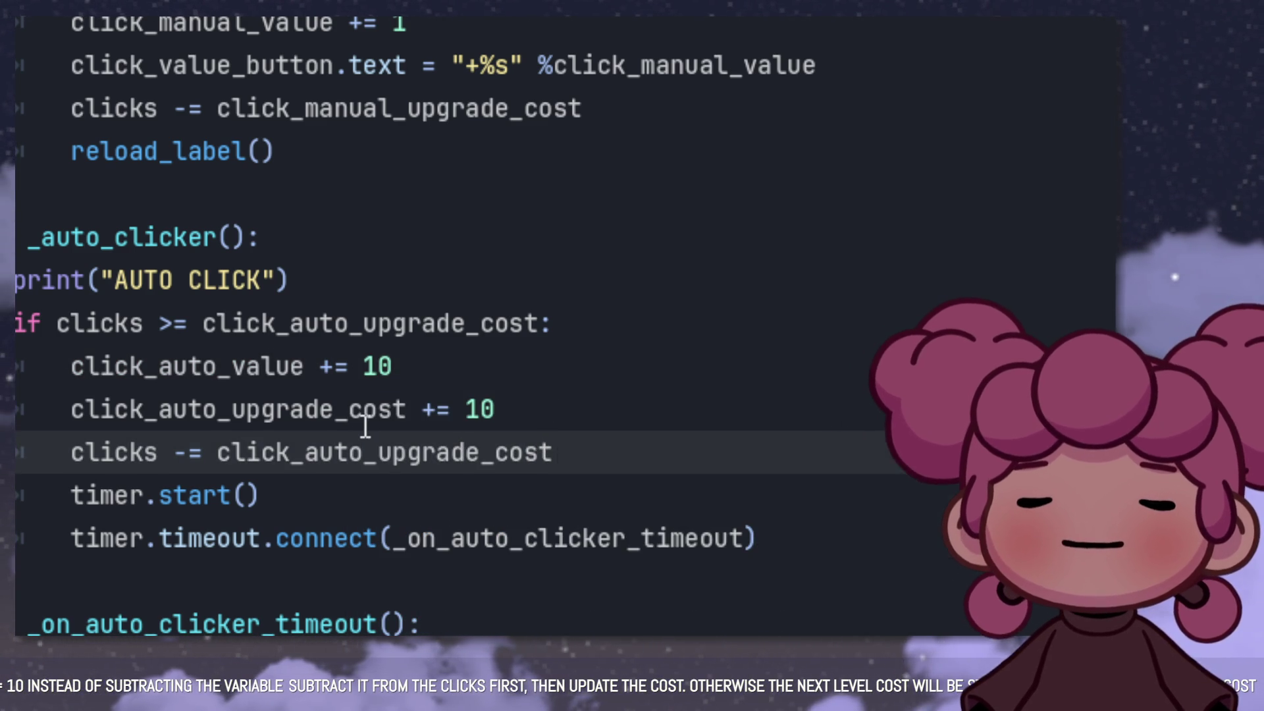
pyautogui.click(366, 408)
pyautogui.moveTo(392, 366); pyautogui.dragTo(364, 366)
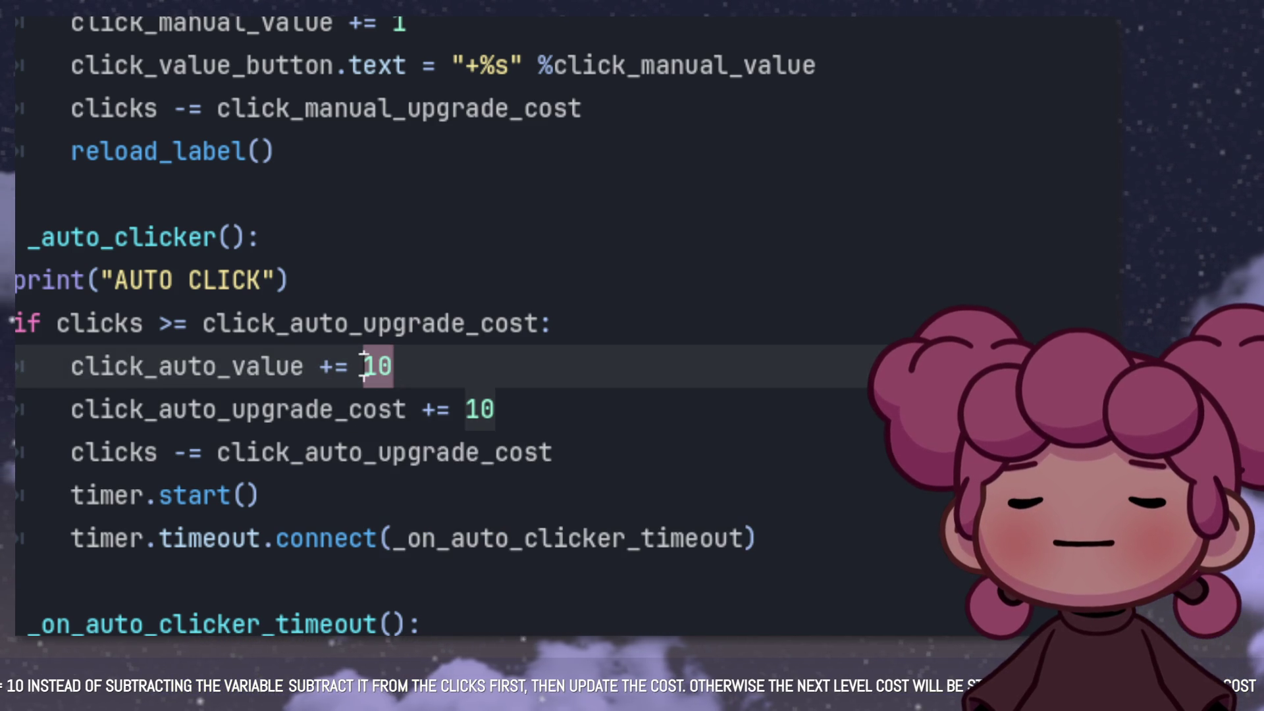
pyautogui.click(510, 537)
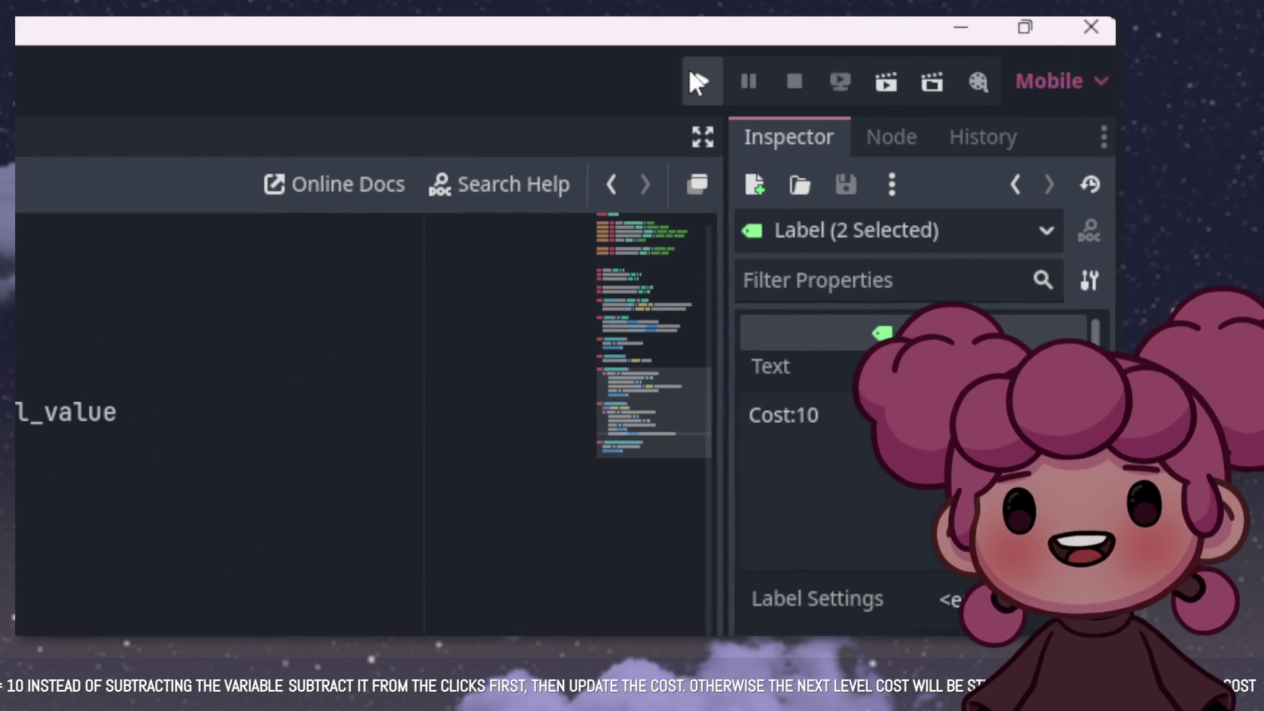
# Step: Run the game, earn 10 clicks, and buy the +1 click upgrade for 10
pyautogui.click(691, 77)
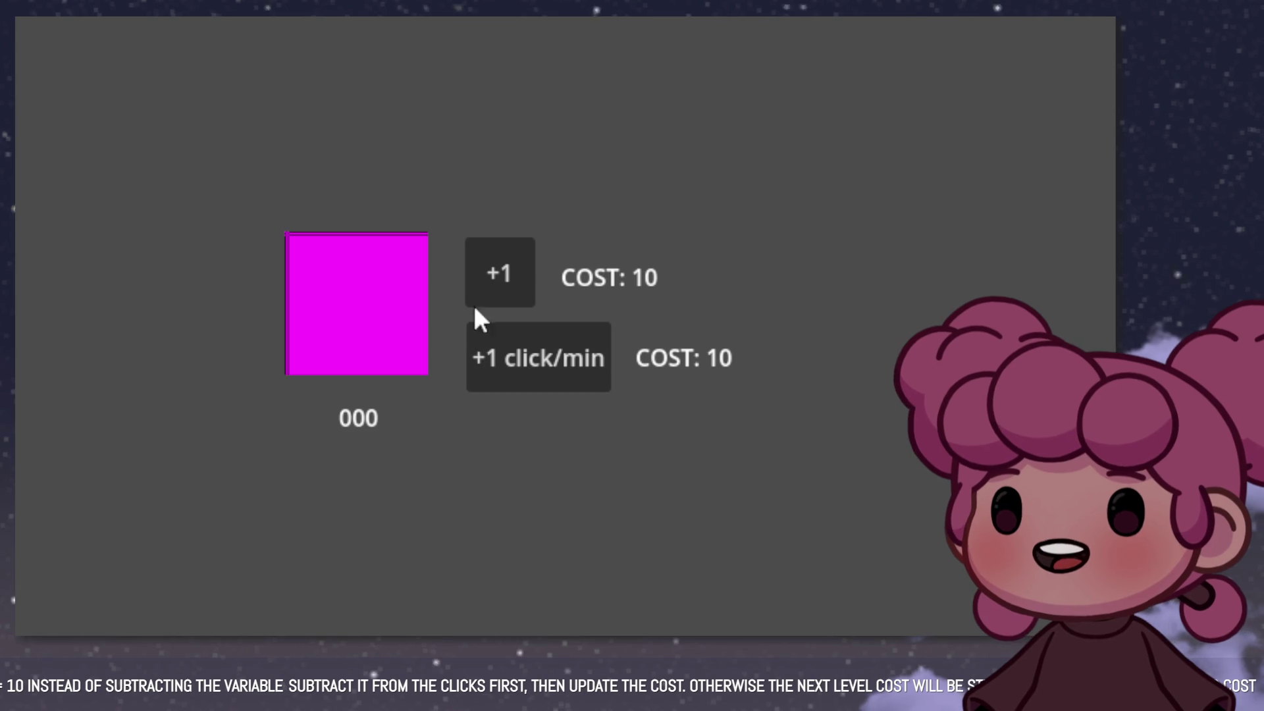
pyautogui.click(360, 286)
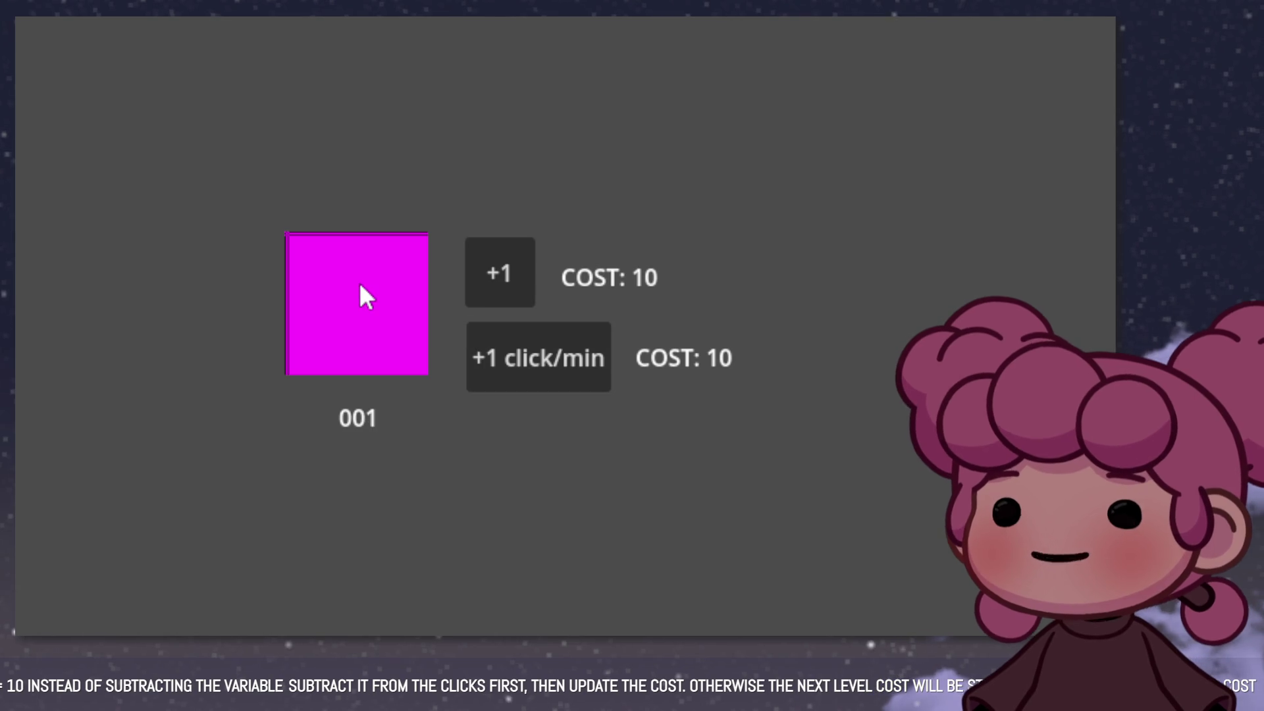
pyautogui.click(360, 287)
pyautogui.click(360, 287)
pyautogui.click(360, 287)
pyautogui.click(360, 286)
pyautogui.click(360, 285)
pyautogui.click(361, 285)
pyautogui.click(368, 286)
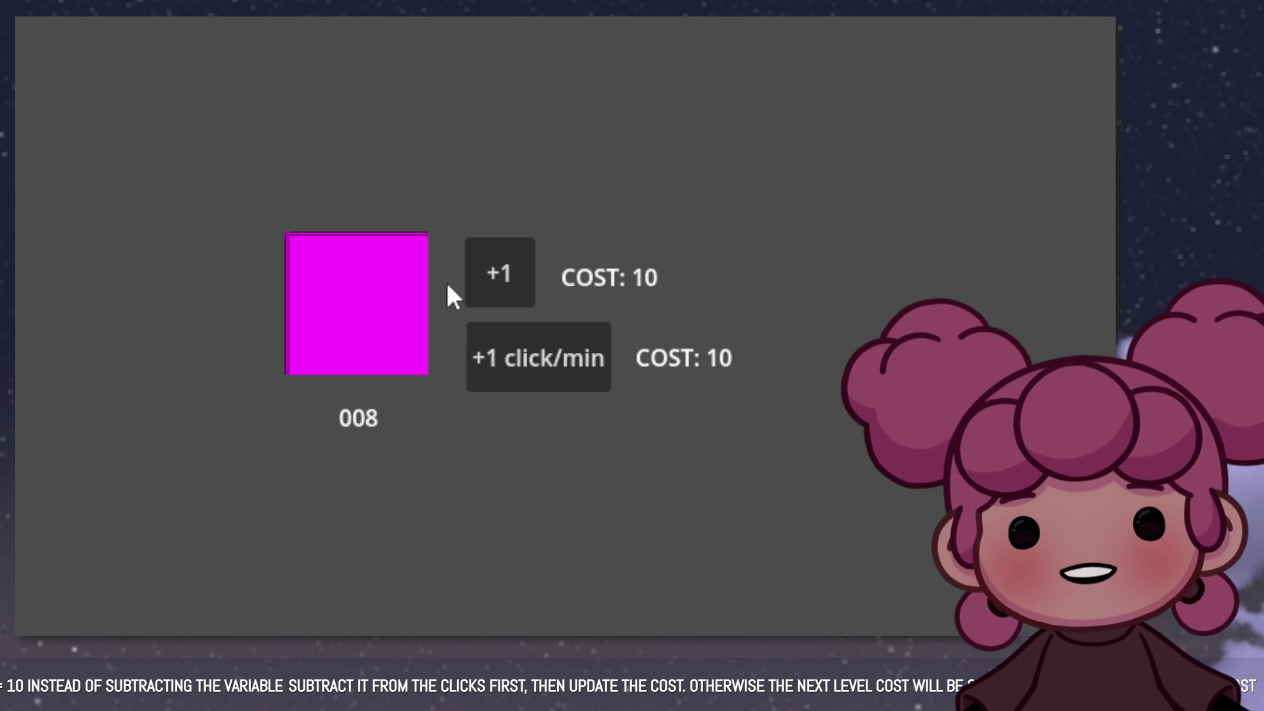
pyautogui.click(361, 297)
pyautogui.click(360, 297)
pyautogui.click(476, 283)
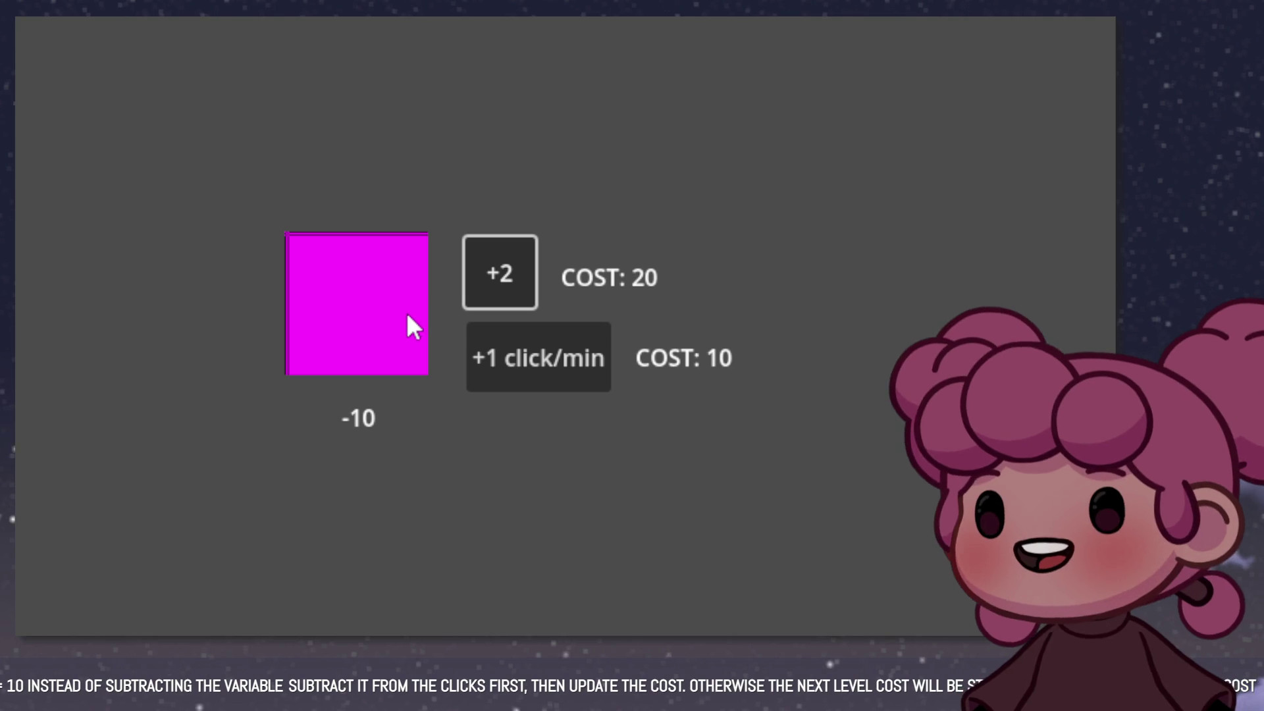
# Step: Earn clicks up to 20 and buy the +2 click upgrade for 20
pyautogui.click(370, 324)
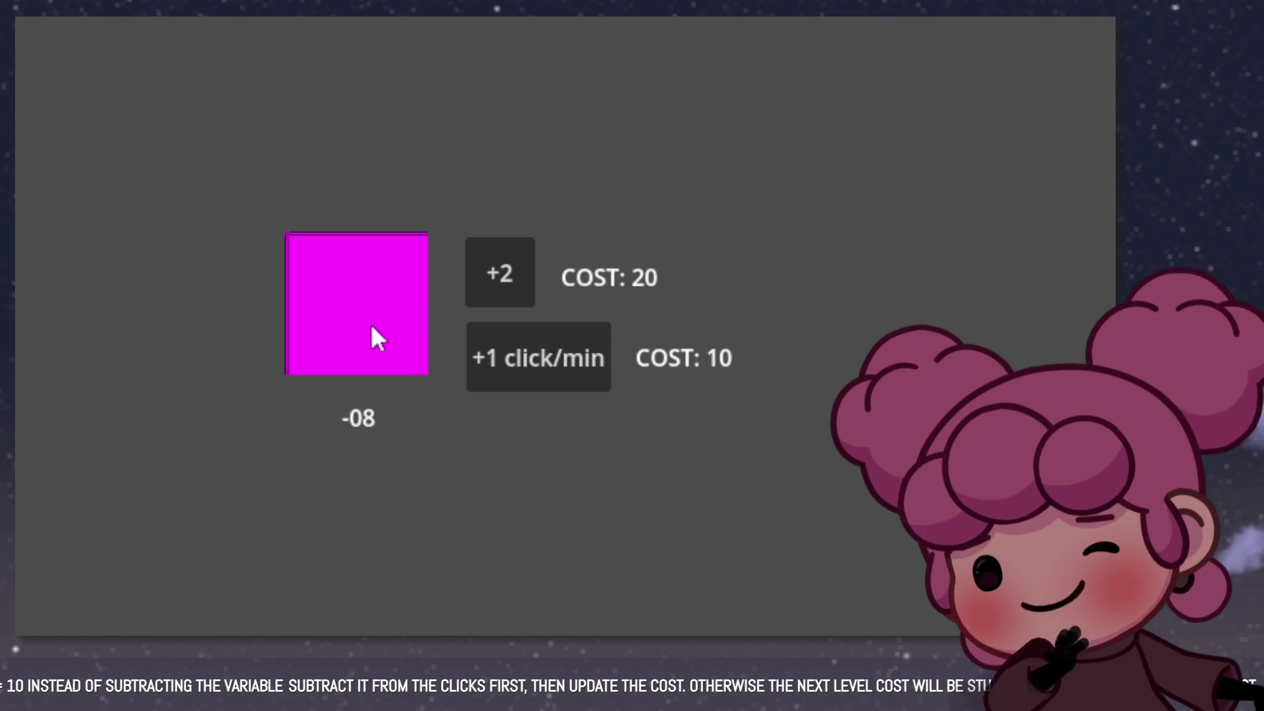
pyautogui.click(369, 323)
pyautogui.click(370, 324)
pyautogui.click(369, 323)
pyautogui.click(372, 327)
pyautogui.click(372, 327)
pyautogui.click(372, 327)
pyautogui.click(372, 327)
pyautogui.click(372, 327)
pyautogui.click(372, 327)
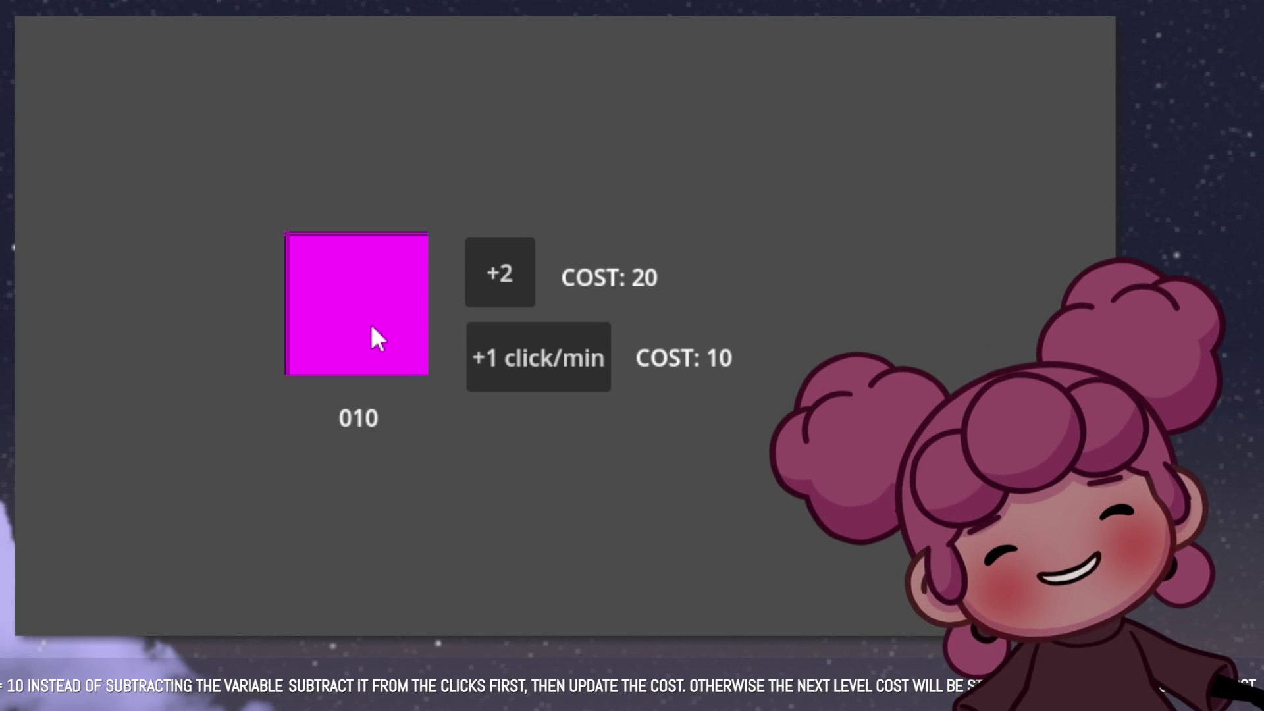
pyautogui.click(495, 276)
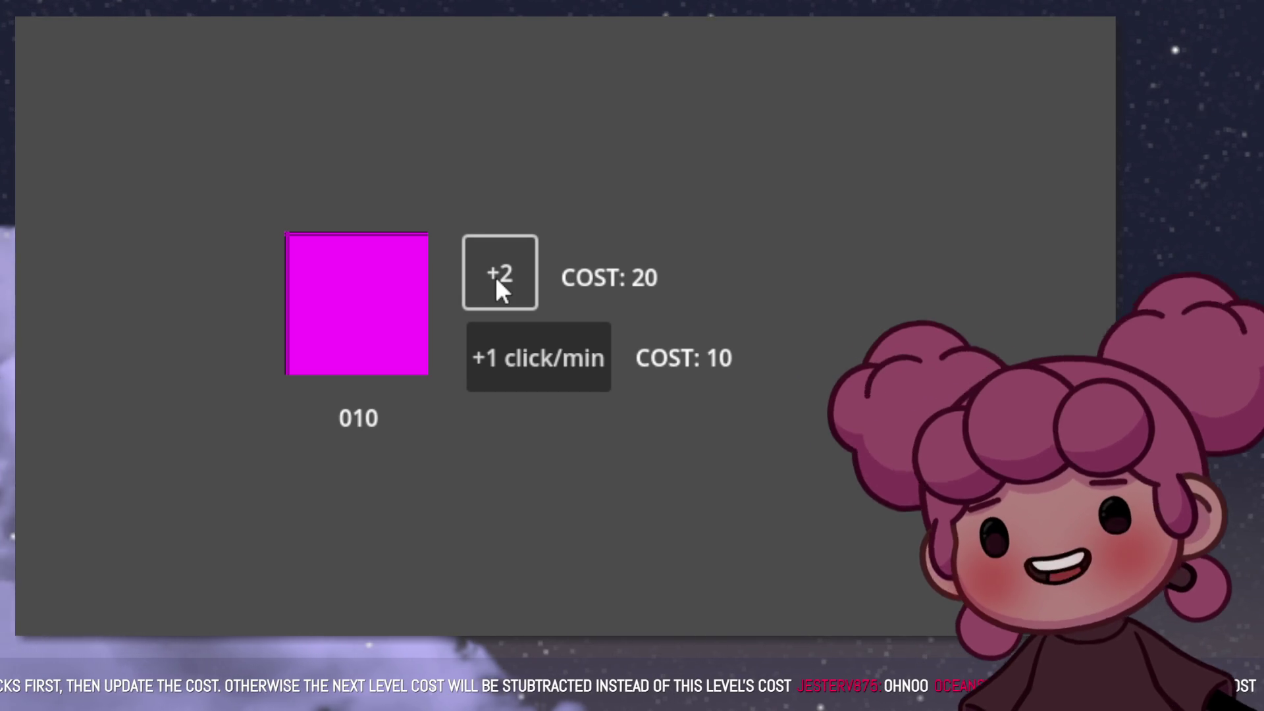
pyautogui.click(398, 302)
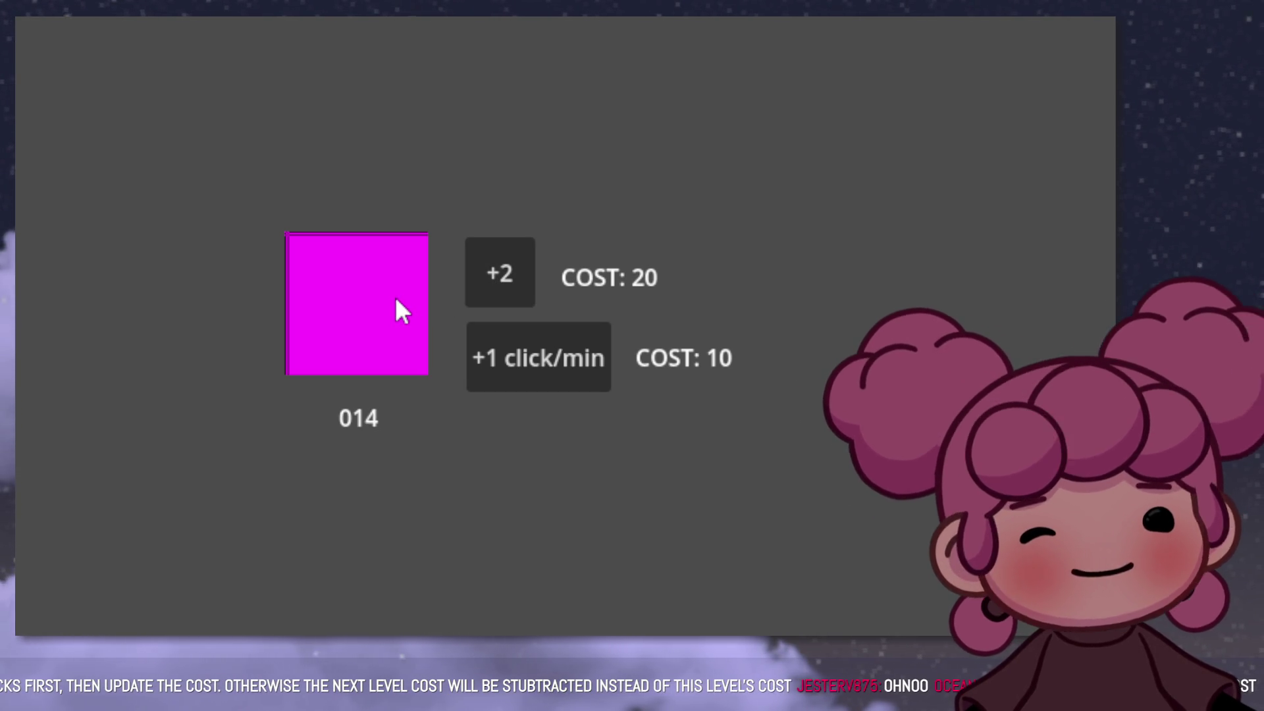
pyautogui.click(401, 310)
pyautogui.click(402, 309)
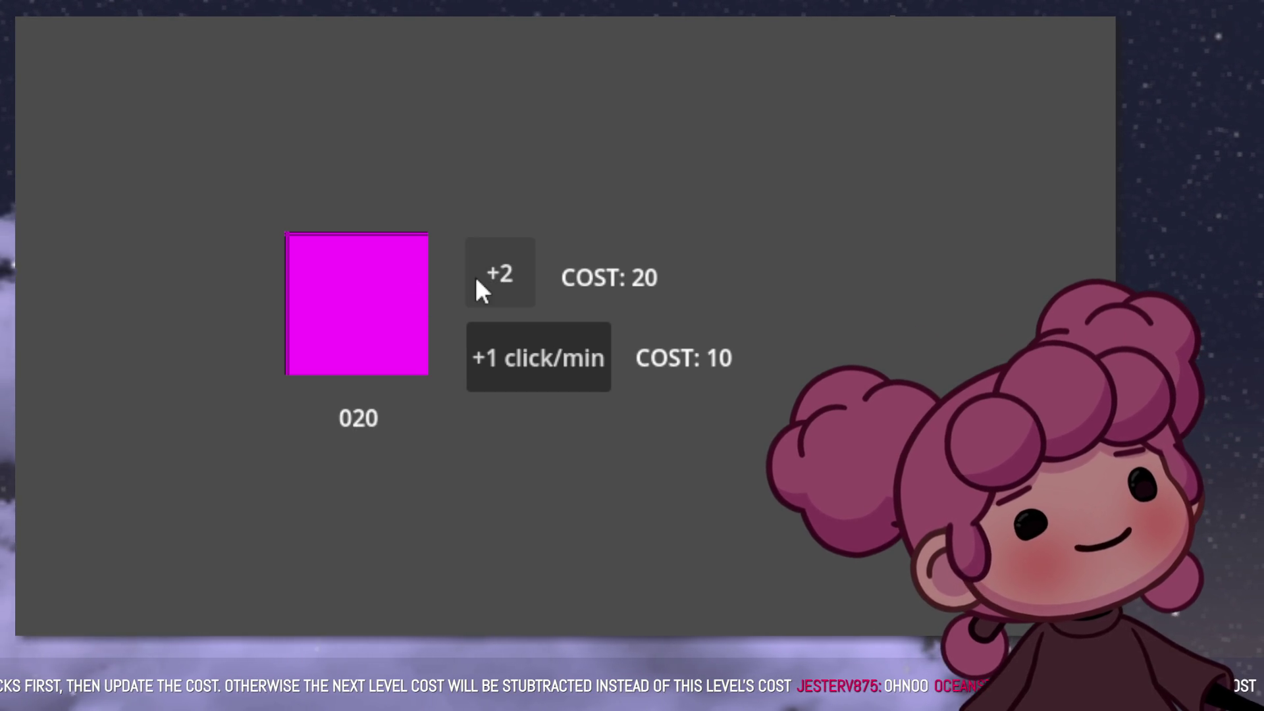
pyautogui.click(497, 280)
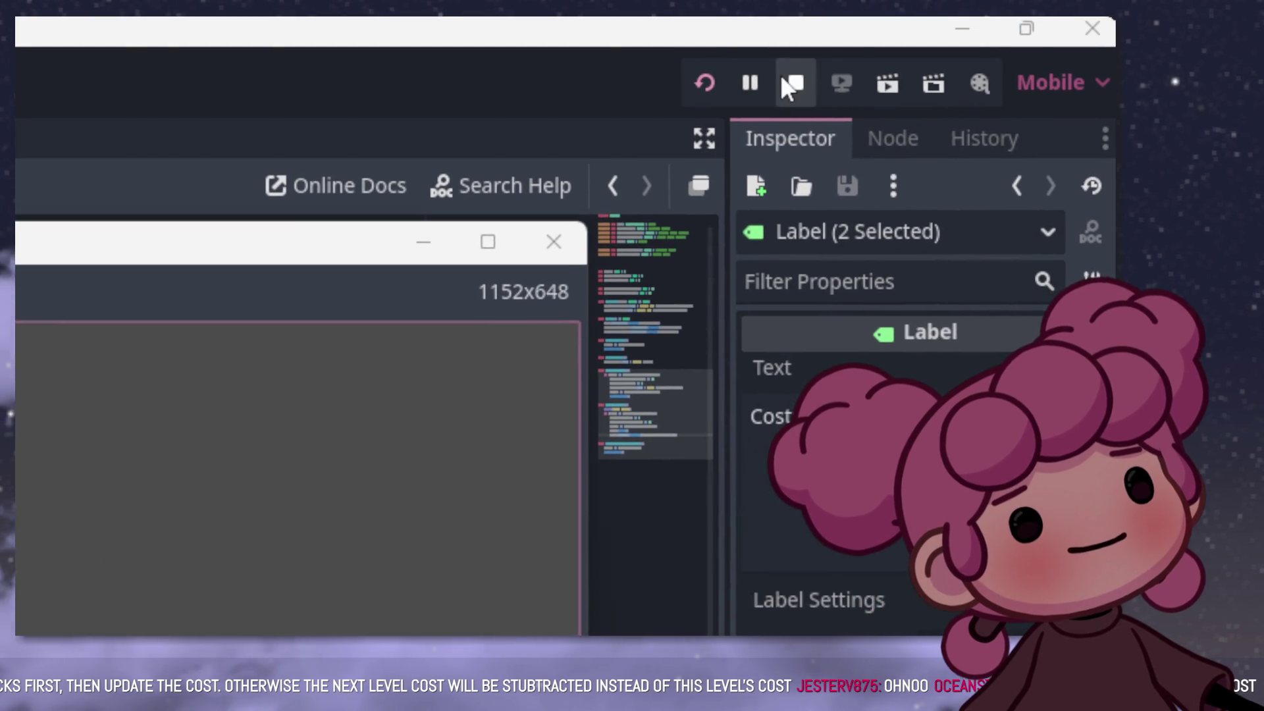
pyautogui.click(794, 84)
pyautogui.moveTo(573, 296)
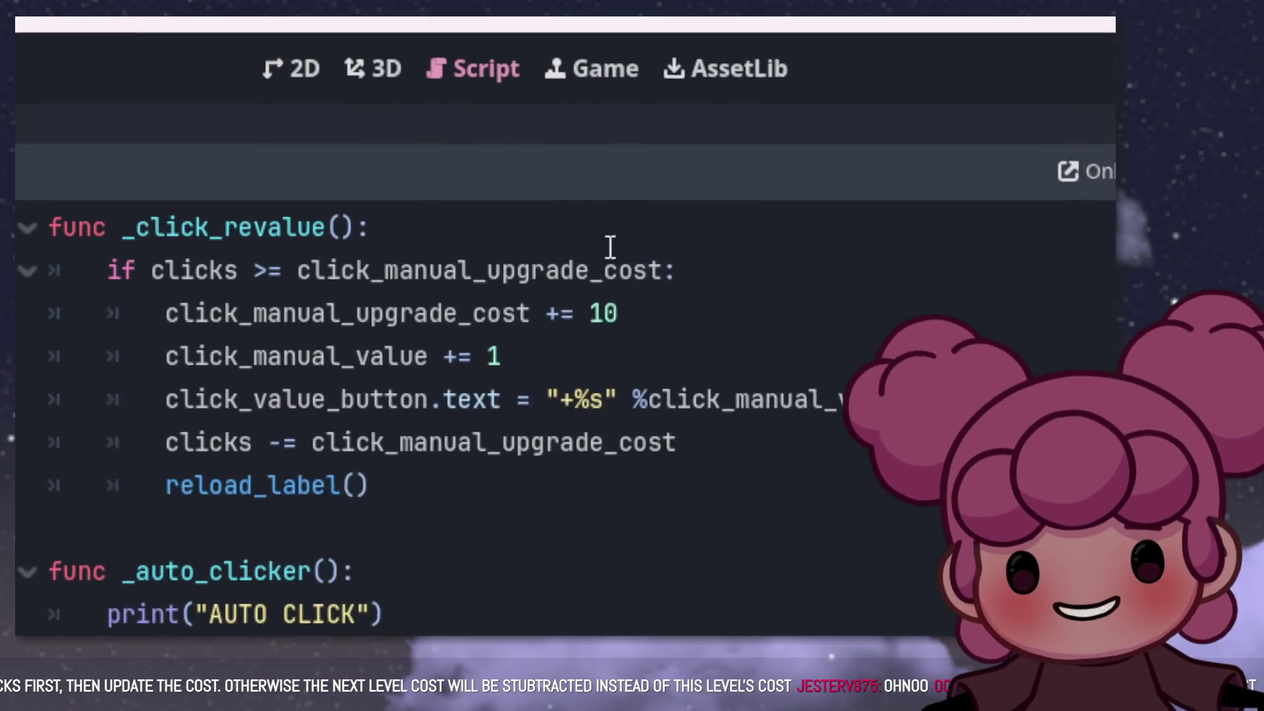
pyautogui.scroll(3, 556, 513)
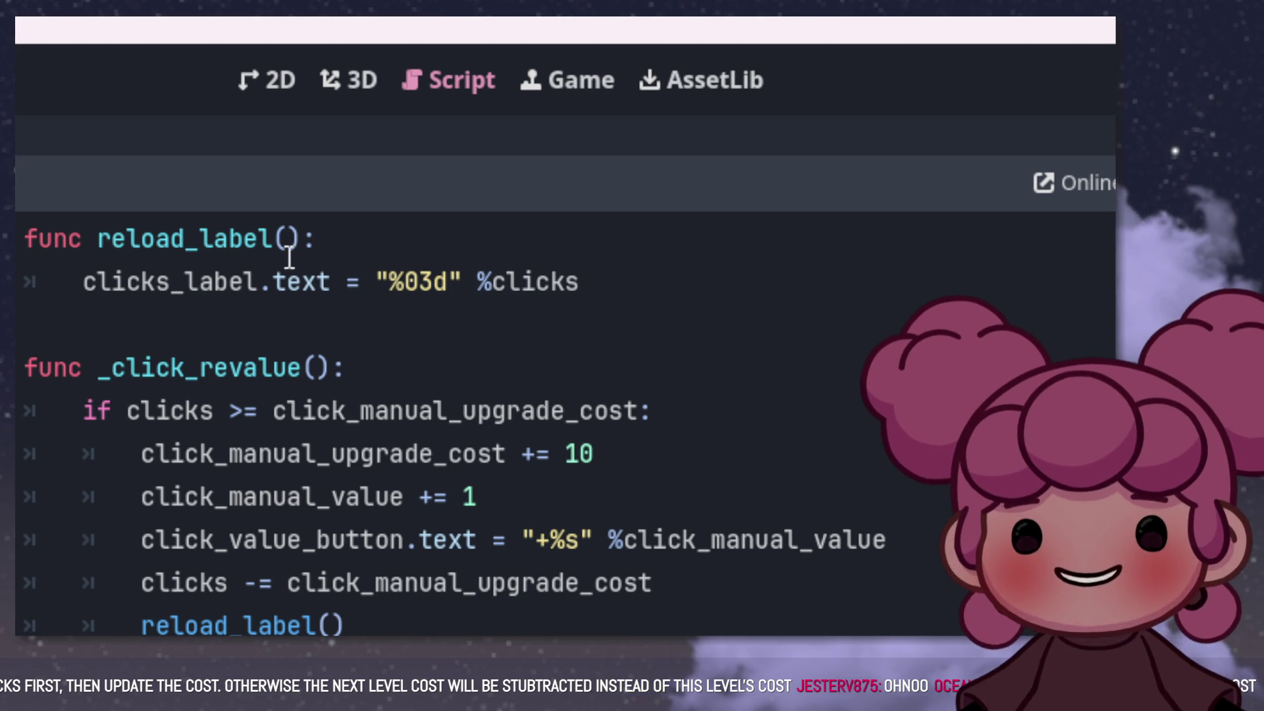
pyautogui.scroll(-2, 564, 369)
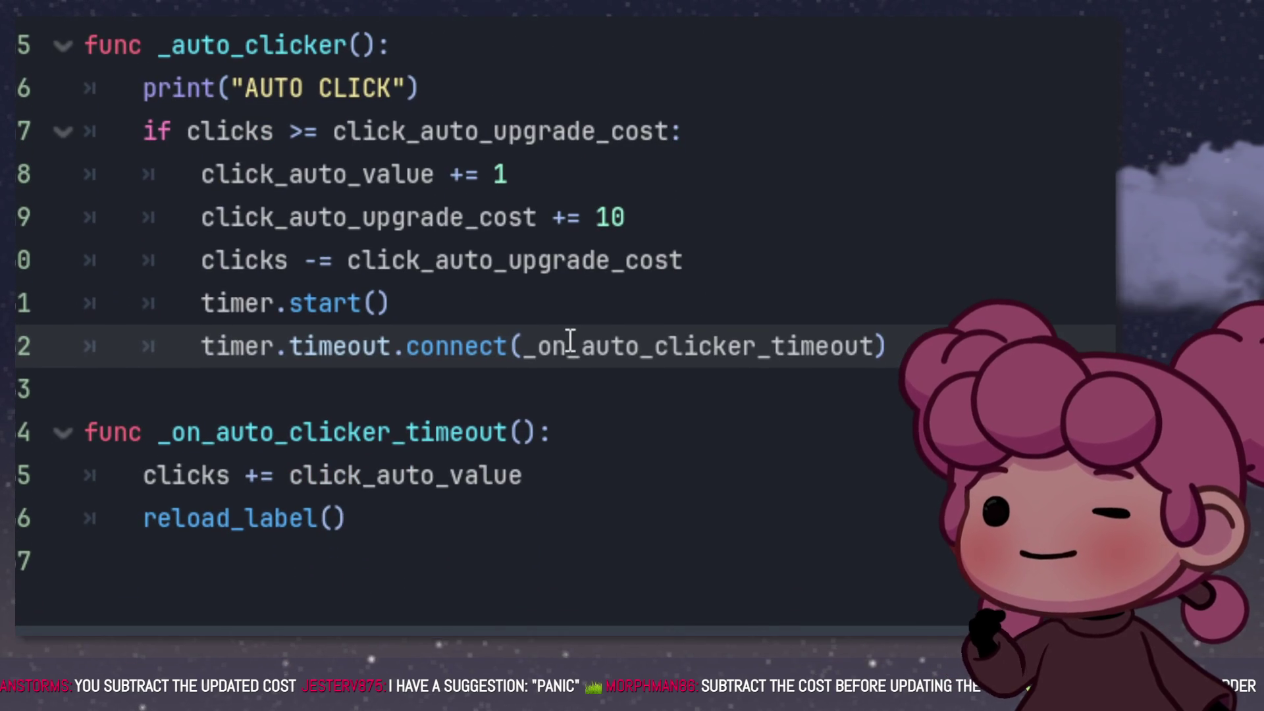
pyautogui.scroll(2, 526, 296)
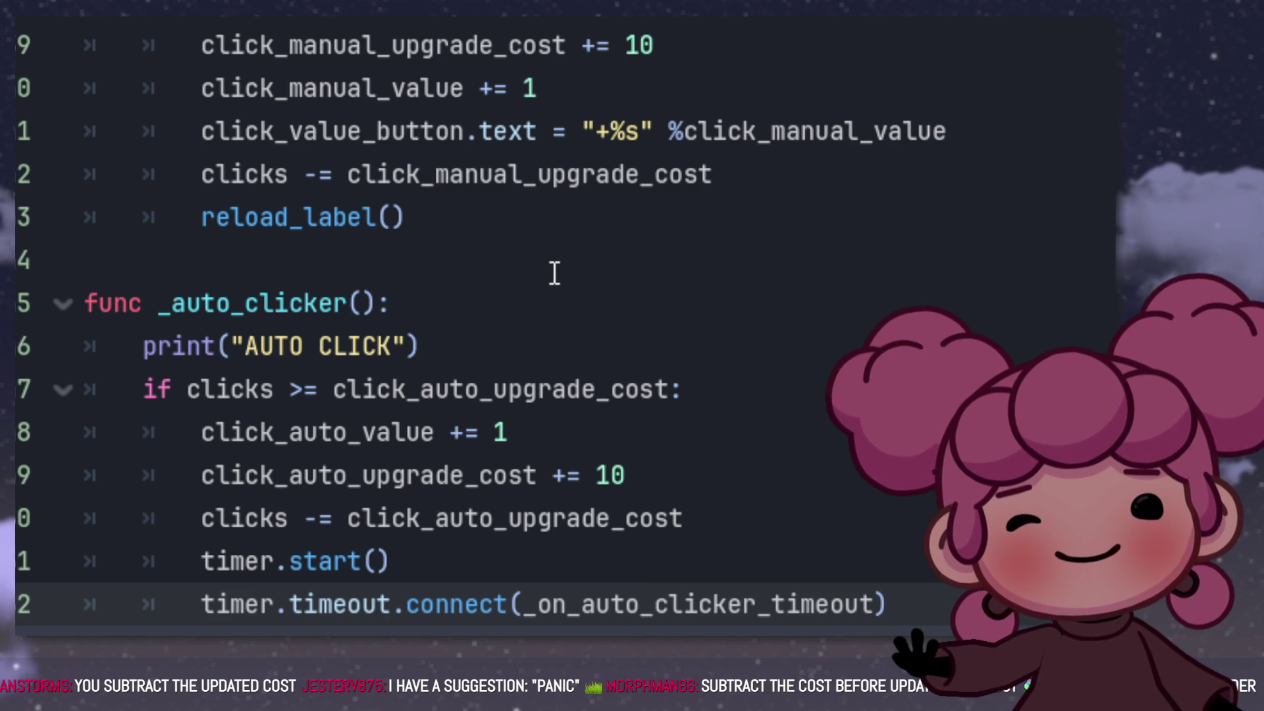
pyautogui.scroll(1, 555, 273)
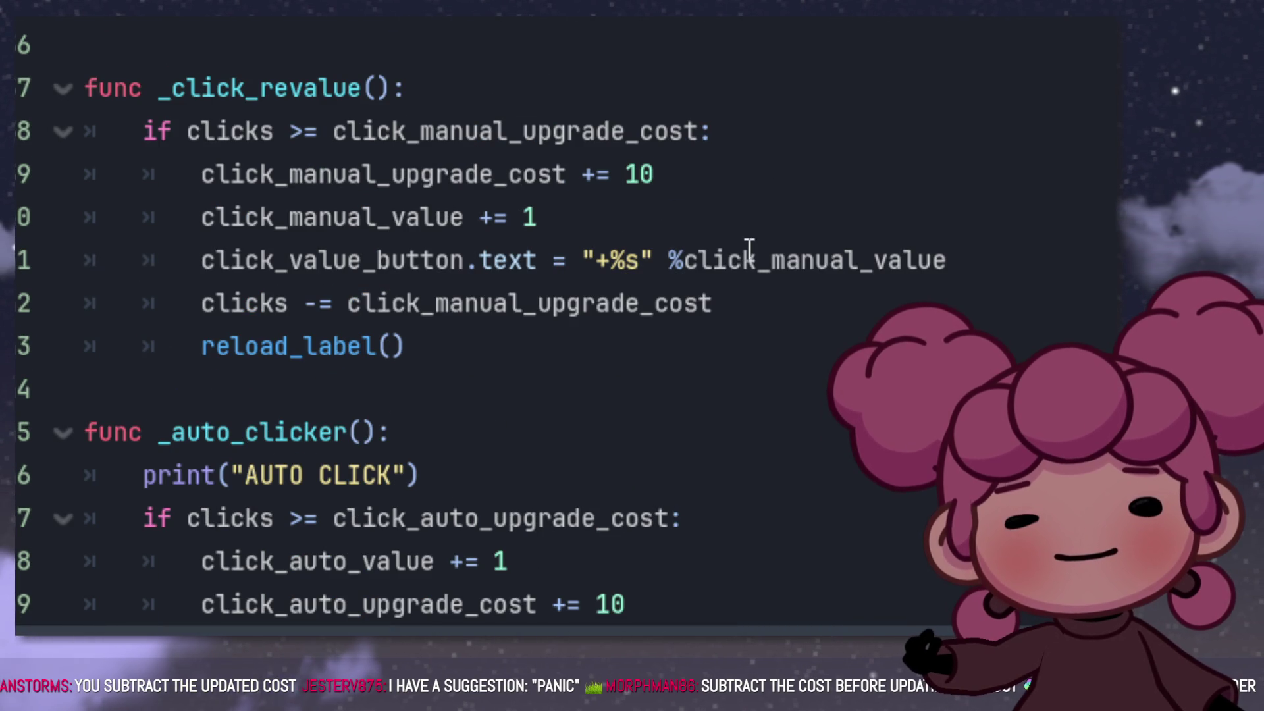
pyautogui.moveTo(748, 300); pyautogui.dragTo(201, 303)
pyautogui.hotkey('ctrl', 'c')
# Step: In _click_revalue, move the 'clicks -=' line directly under the 'if clicks >=' check
pyautogui.press('BackSpace')
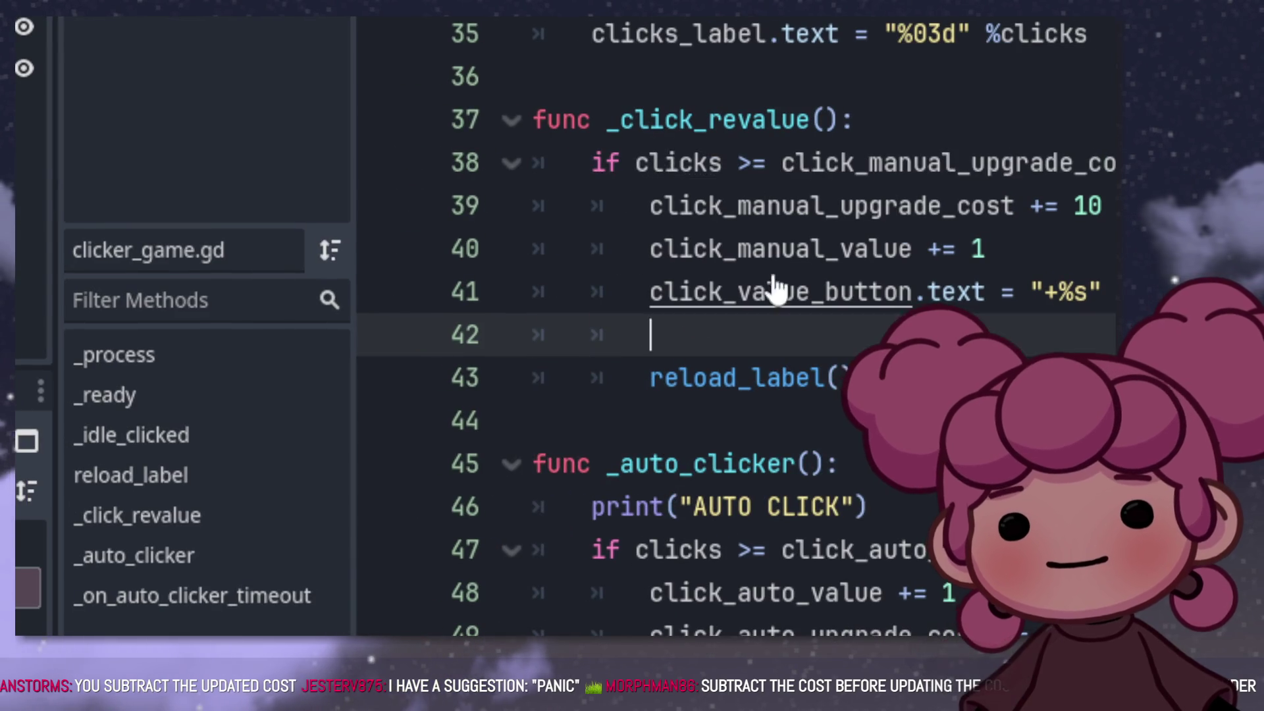
pyautogui.click(579, 327)
pyautogui.press('Return')
pyautogui.hotkey('ctrl', 'v')
pyautogui.click(134, 504)
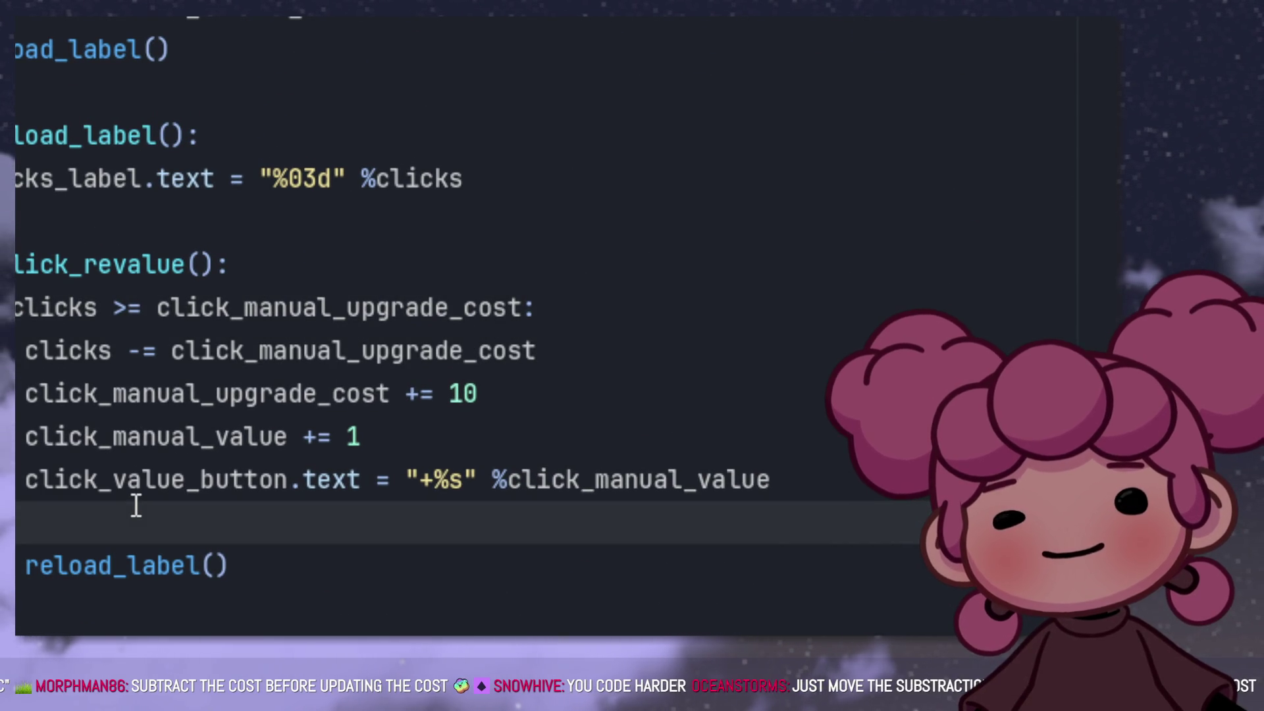
pyautogui.press('BackSpace')
# Step: In _auto_clicker, move the auto-cost subtraction line directly under its 'if clicks >=' check
pyautogui.scroll(-3, 135, 513)
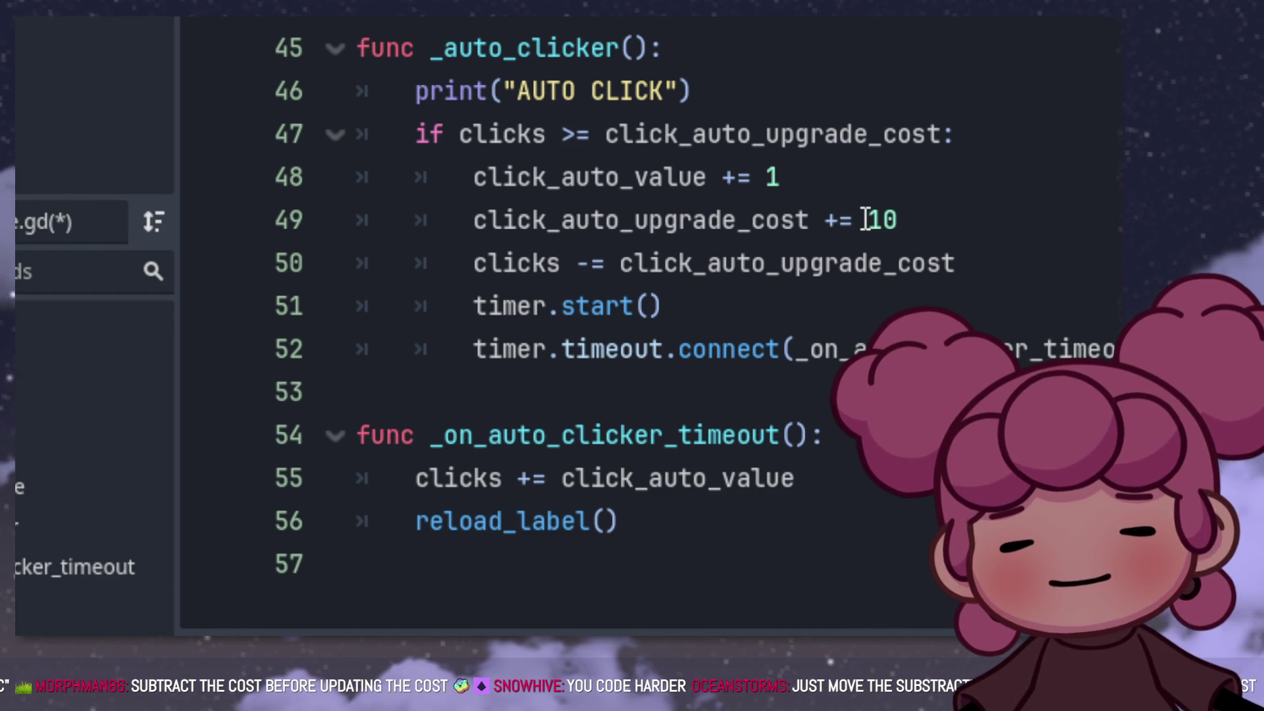
pyautogui.scroll(3, 864, 209)
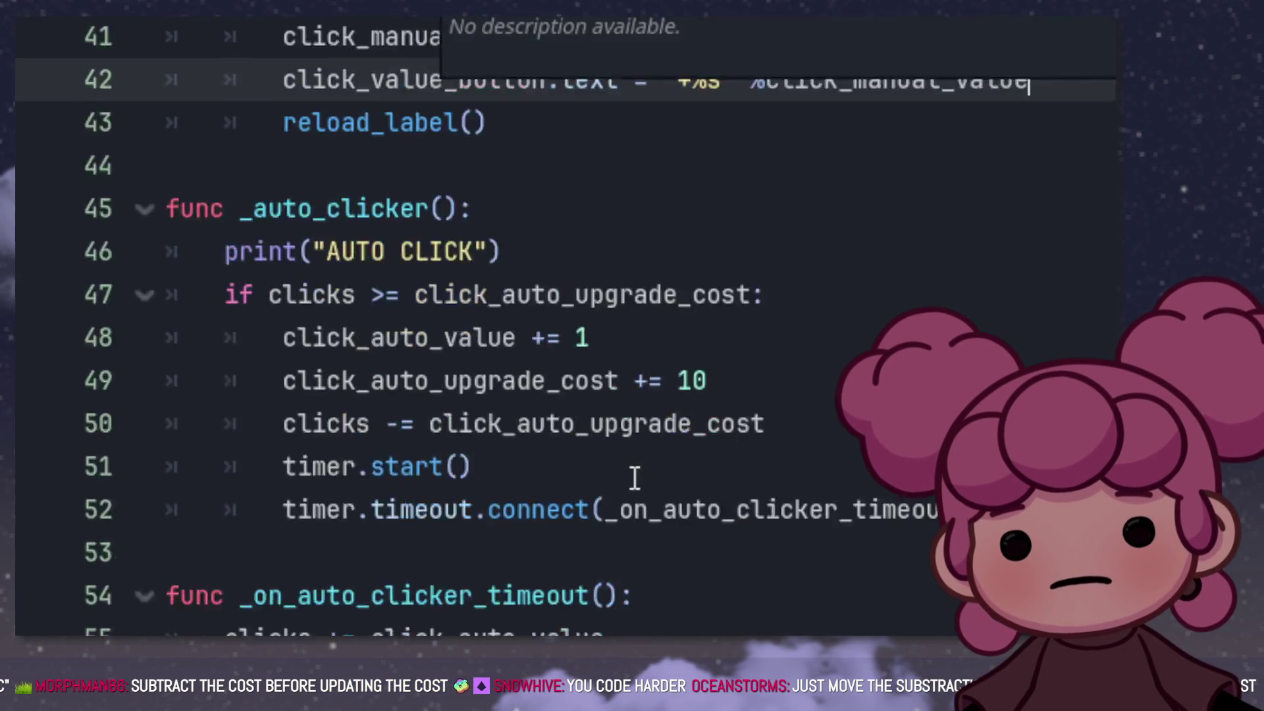
pyautogui.moveTo(579, 330); pyautogui.dragTo(191, 330)
pyautogui.hotkey('ctrl', 'x')
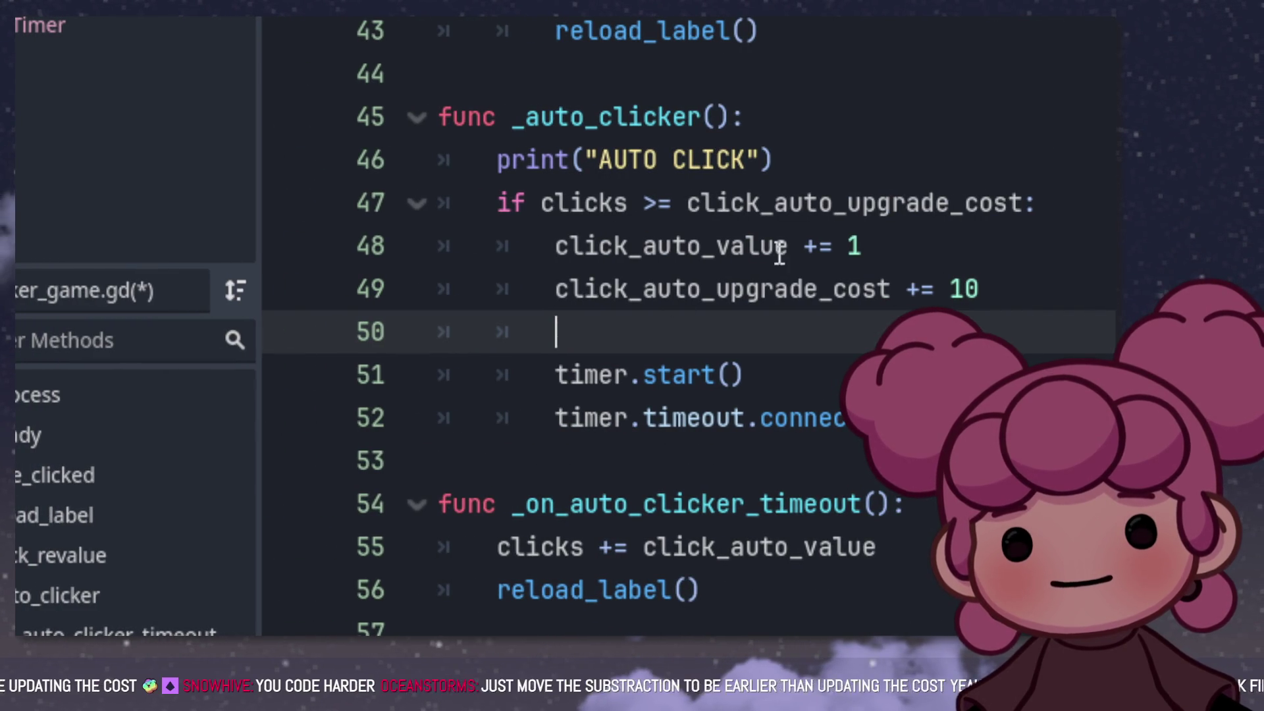
pyautogui.click(1094, 207)
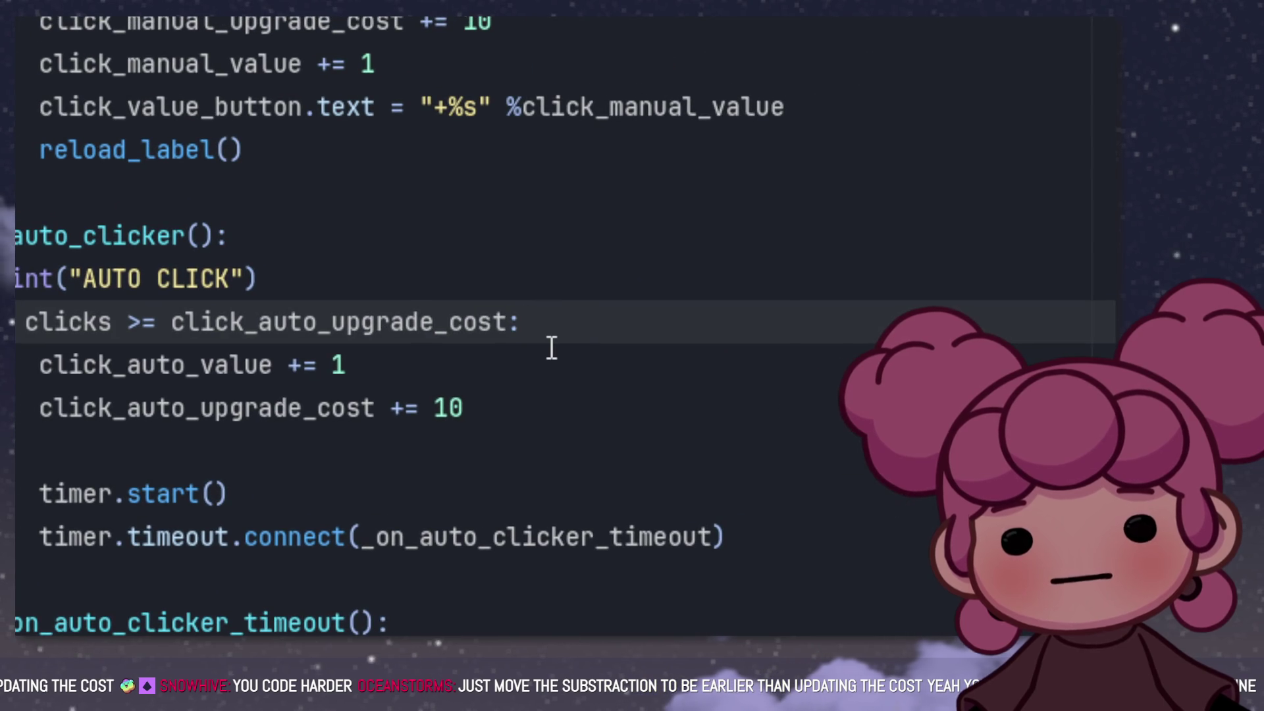
pyautogui.press('Return')
pyautogui.hotkey('ctrl', 'v')
pyautogui.click(295, 494)
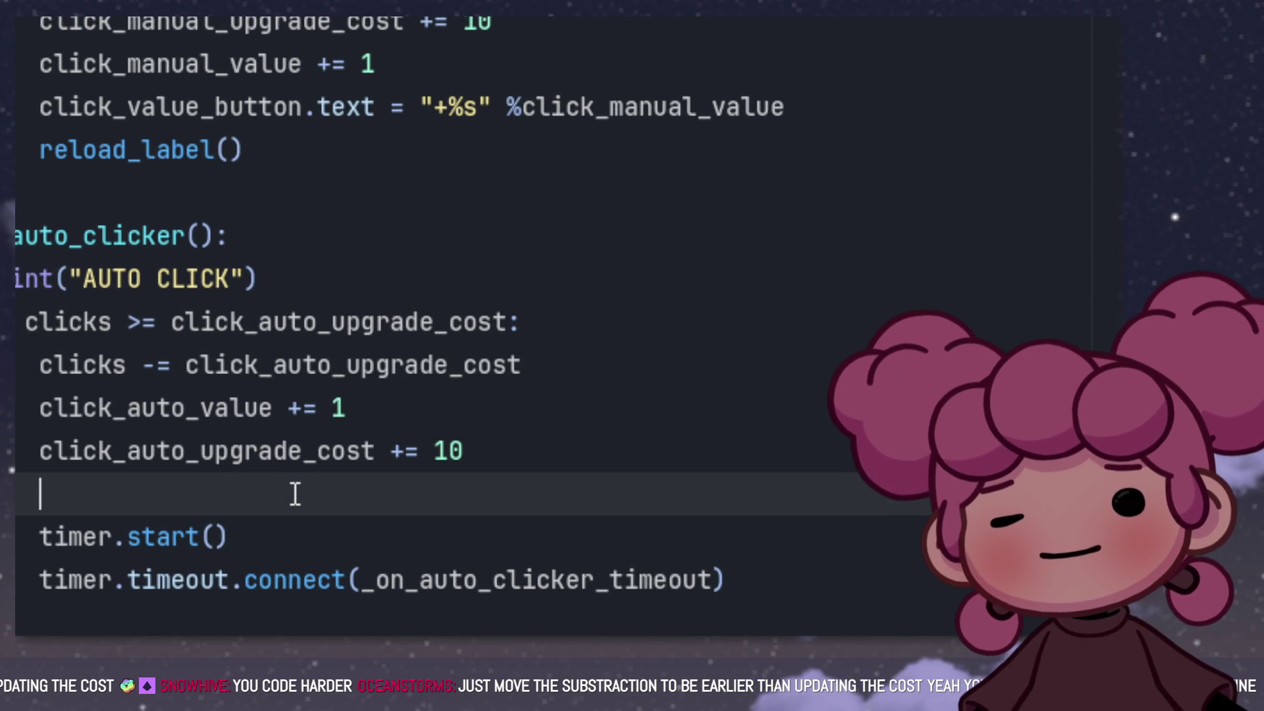
pyautogui.press('BackSpace')
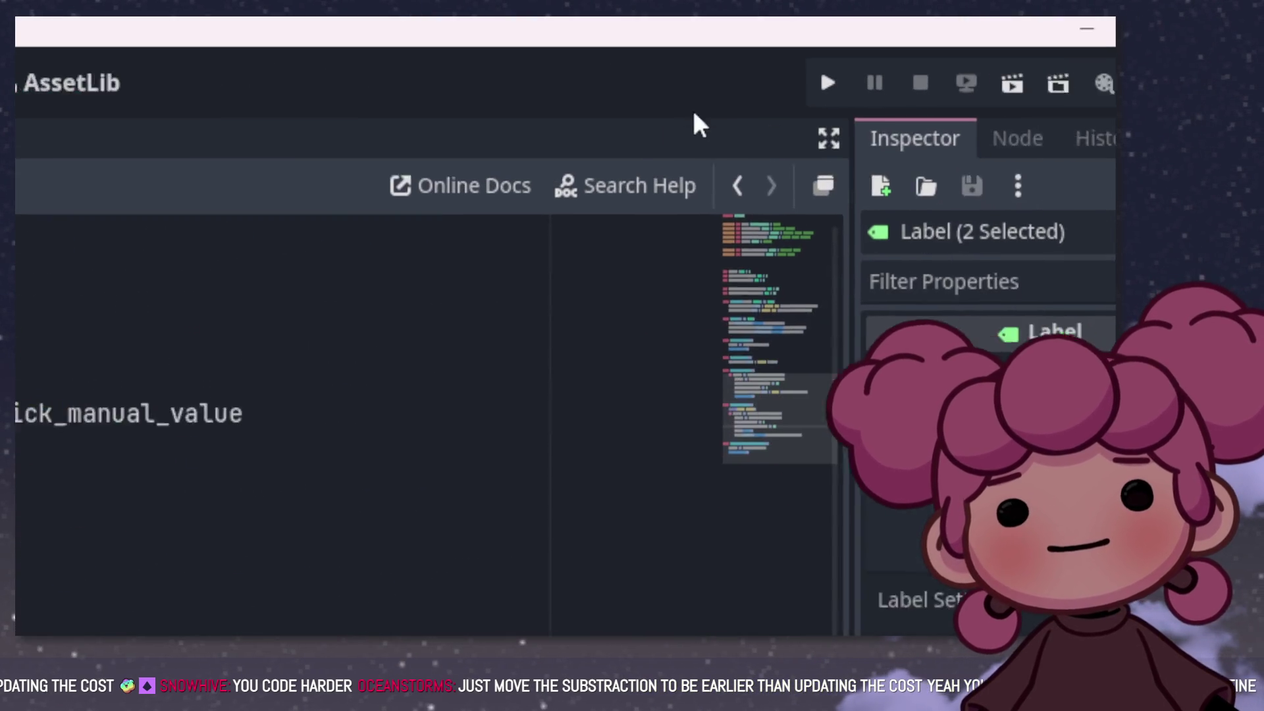
pyautogui.click(866, 81)
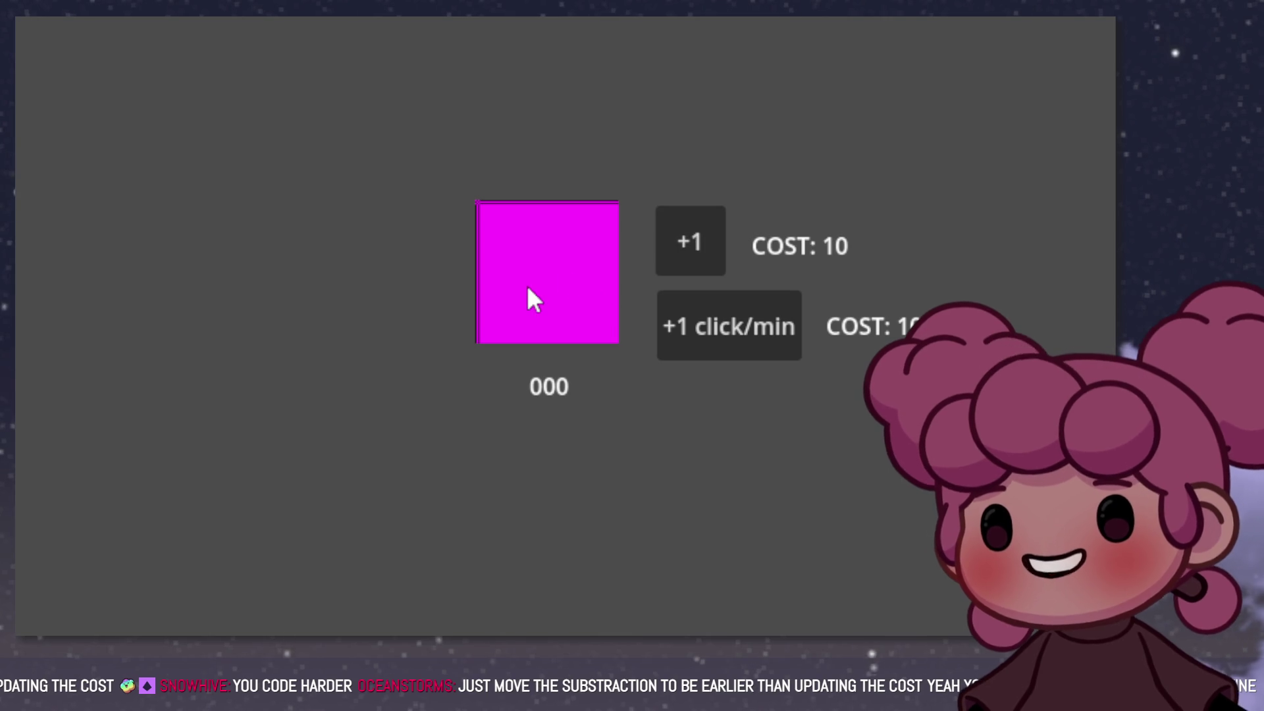
pyautogui.click(532, 300)
pyautogui.click(532, 300)
pyautogui.click(532, 299)
pyautogui.click(531, 300)
pyautogui.click(531, 299)
pyautogui.click(532, 300)
pyautogui.click(535, 301)
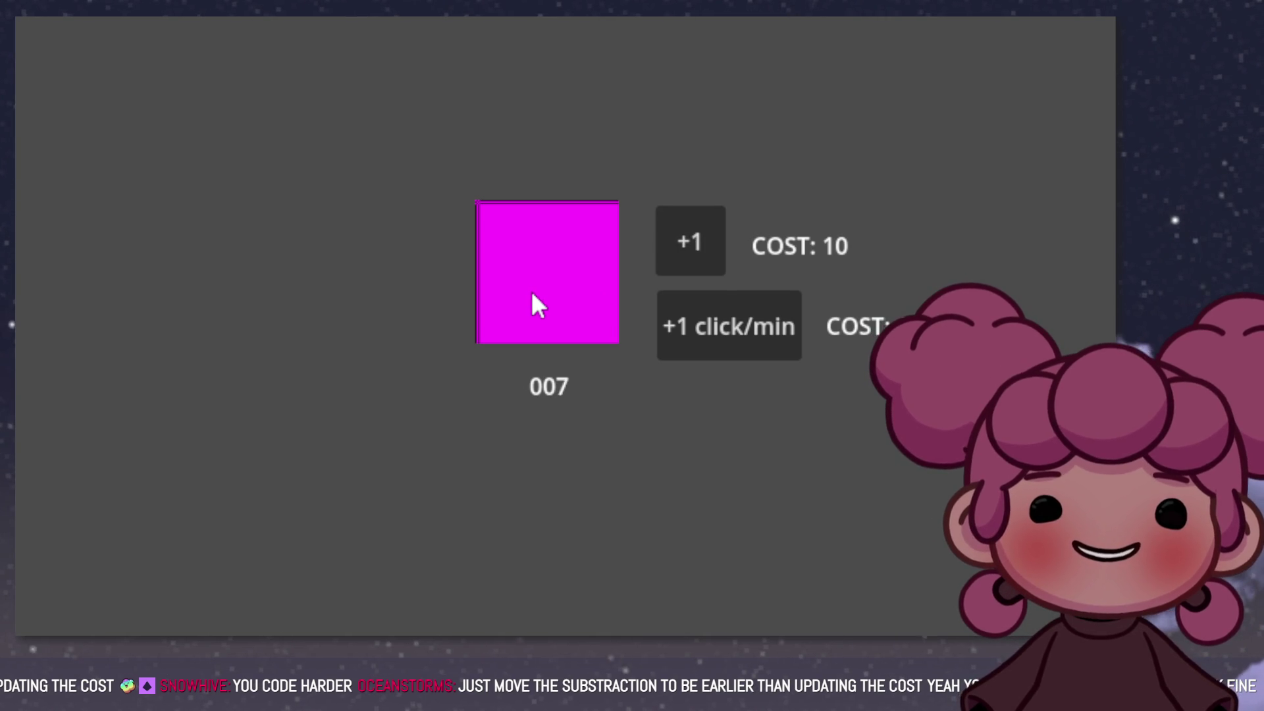
pyautogui.click(532, 295)
pyautogui.click(601, 290)
pyautogui.click(701, 231)
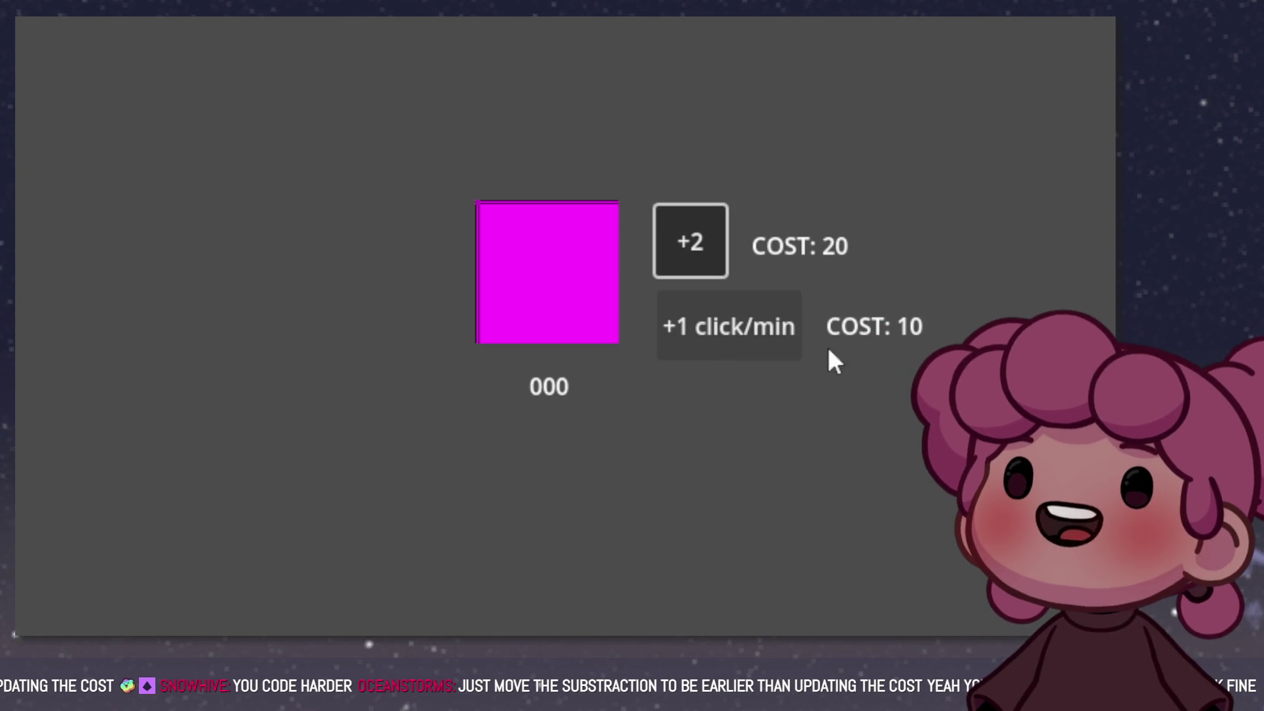
pyautogui.click(575, 262)
pyautogui.click(574, 262)
pyautogui.click(575, 262)
pyautogui.click(574, 258)
pyautogui.click(574, 258)
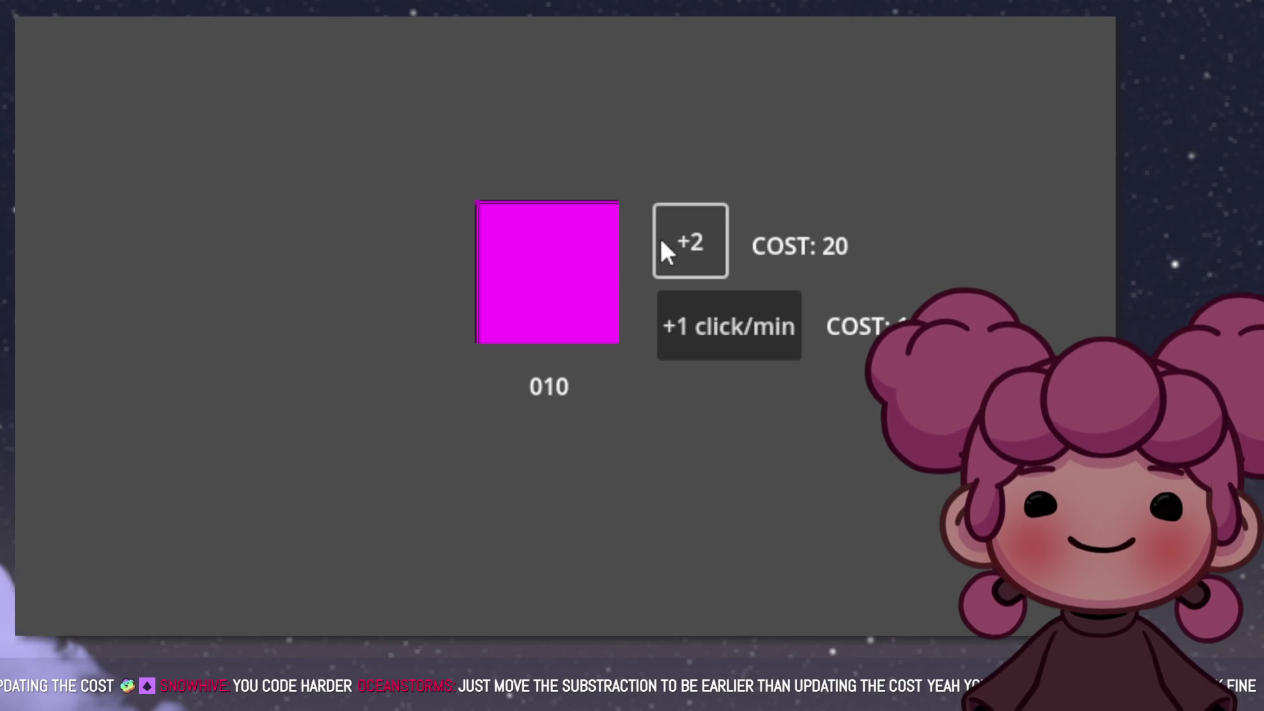
pyautogui.click(527, 257)
pyautogui.click(527, 257)
pyautogui.click(527, 257)
pyautogui.click(527, 256)
pyautogui.click(526, 257)
pyautogui.click(665, 257)
pyautogui.click(557, 286)
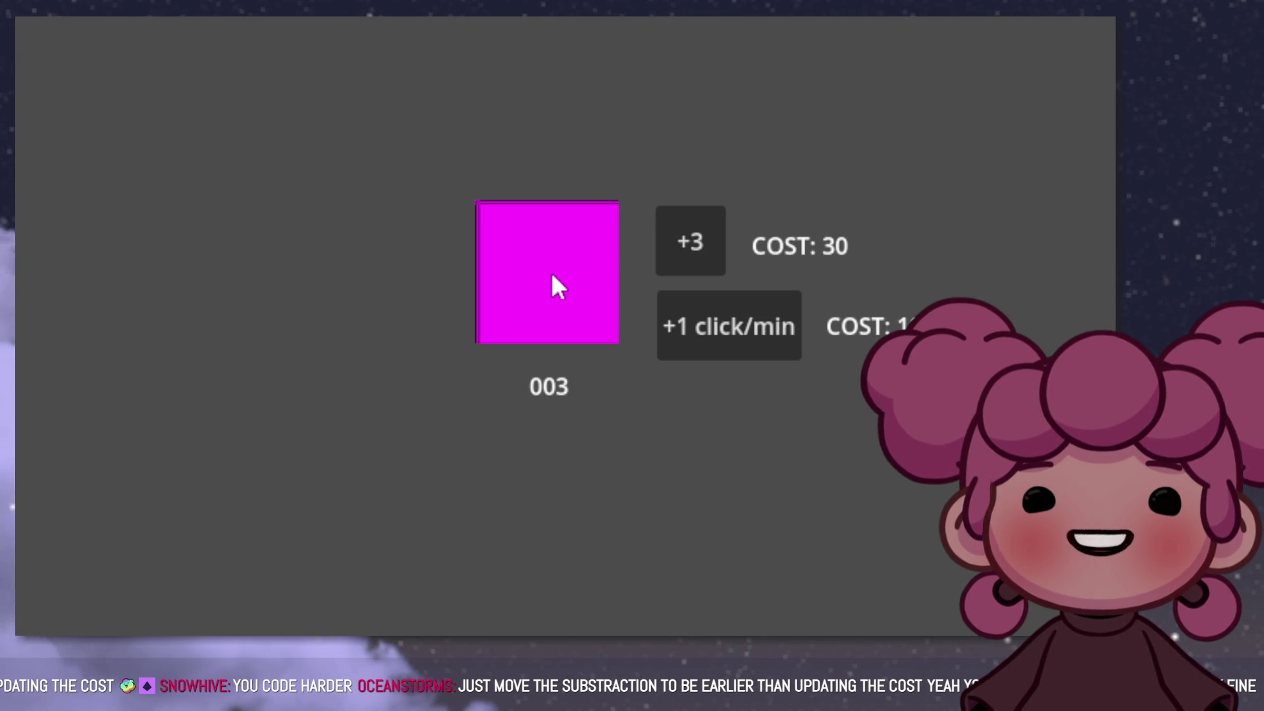
pyautogui.click(551, 277)
pyautogui.click(551, 278)
pyautogui.click(551, 278)
pyautogui.click(551, 278)
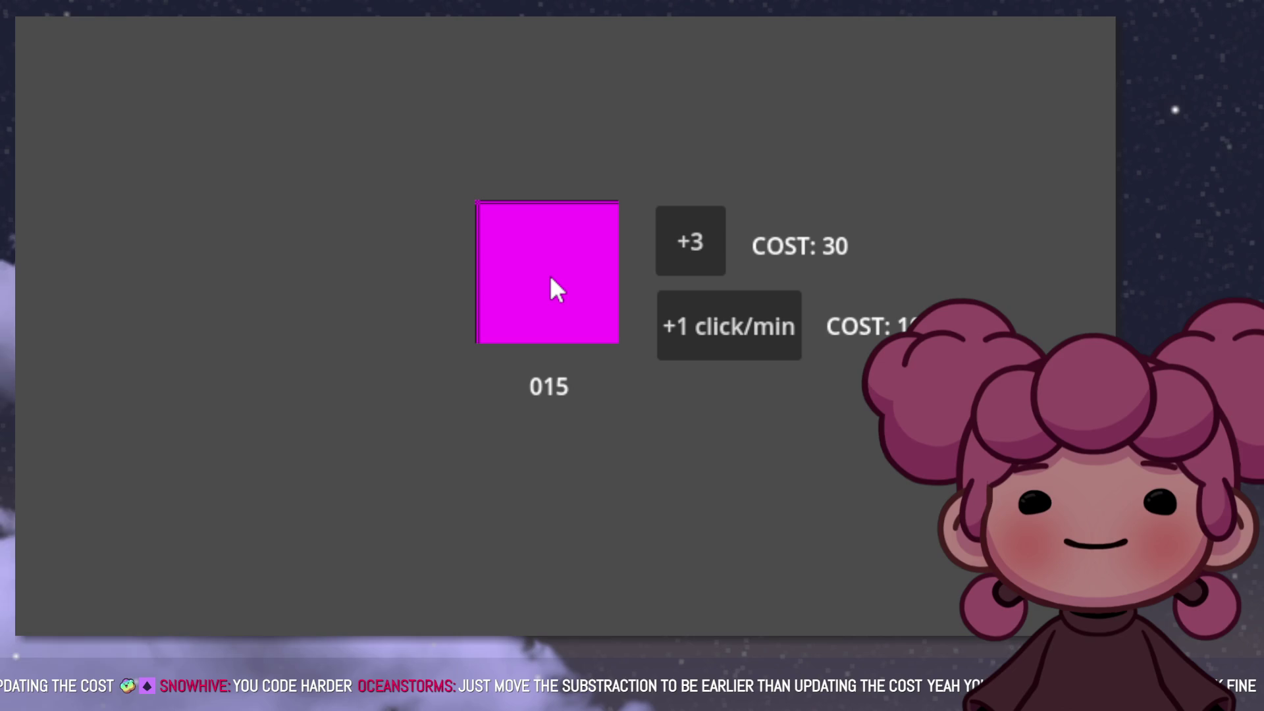
pyautogui.click(551, 278)
pyautogui.click(551, 278)
pyautogui.click(551, 278)
pyautogui.click(550, 278)
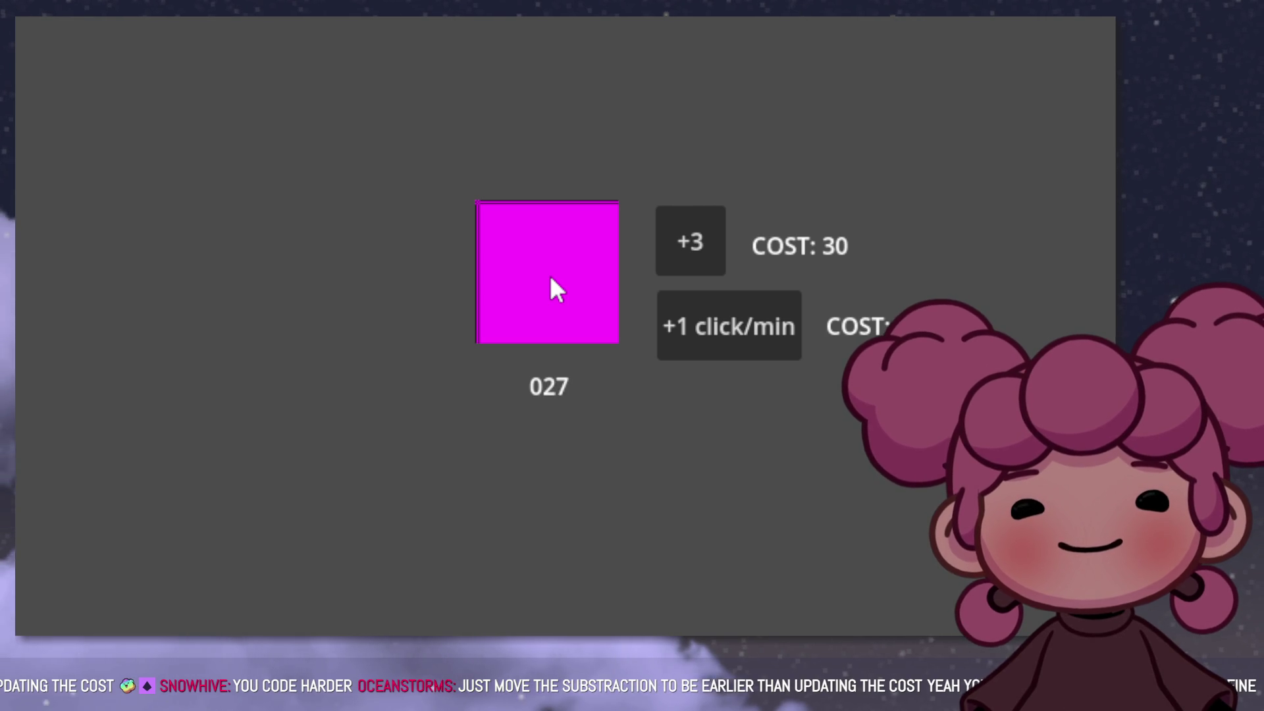
pyautogui.click(551, 278)
pyautogui.click(667, 256)
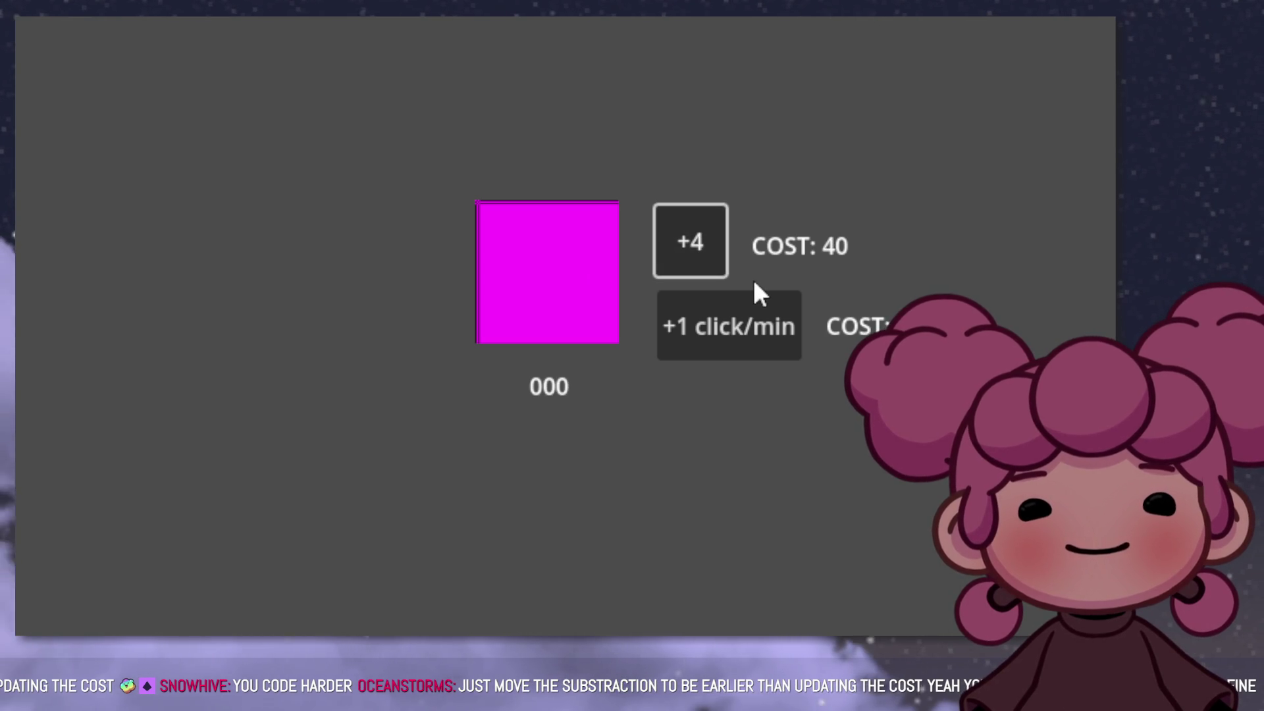
pyautogui.click(552, 253)
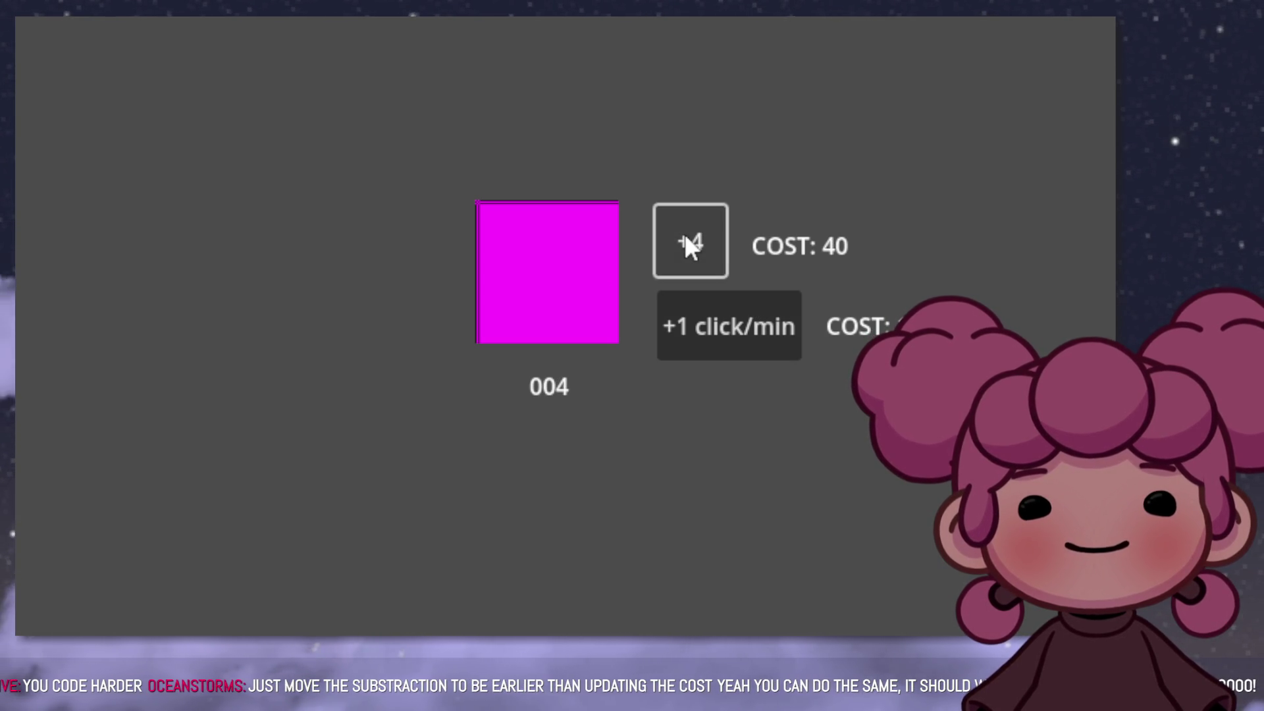
pyautogui.click(584, 263)
pyautogui.click(584, 262)
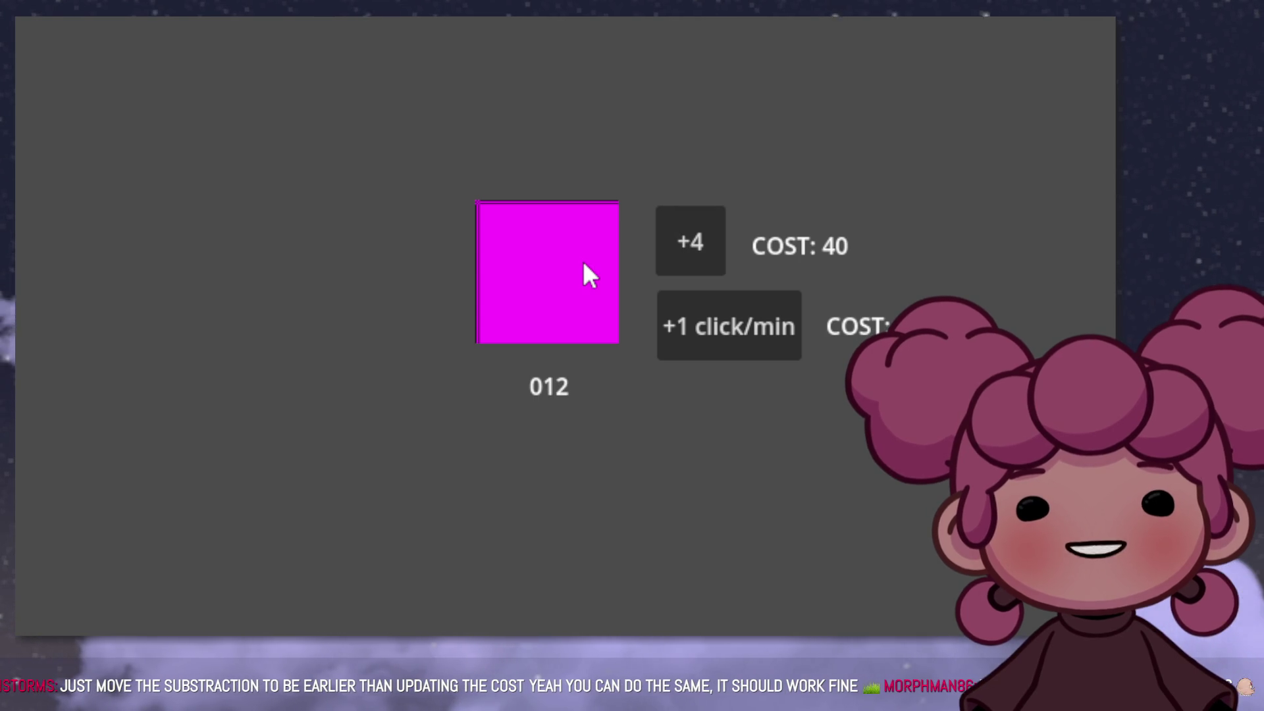
pyautogui.click(584, 264)
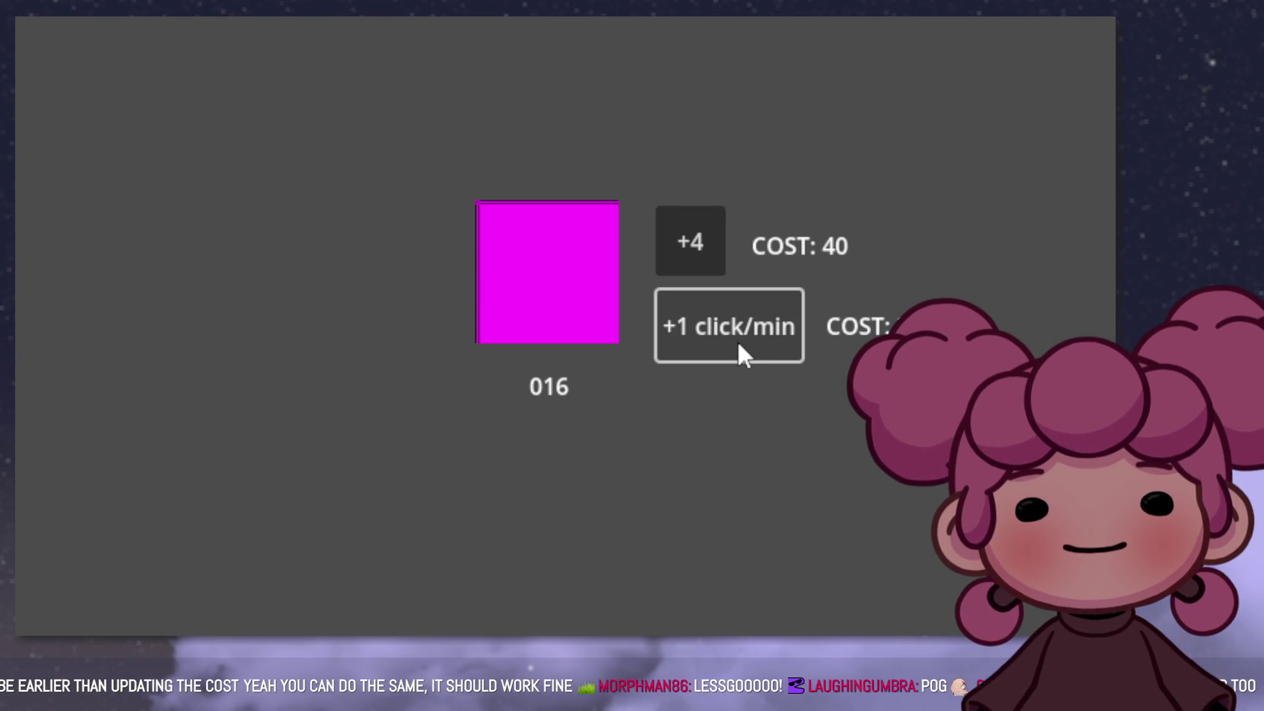
pyautogui.click(787, 309)
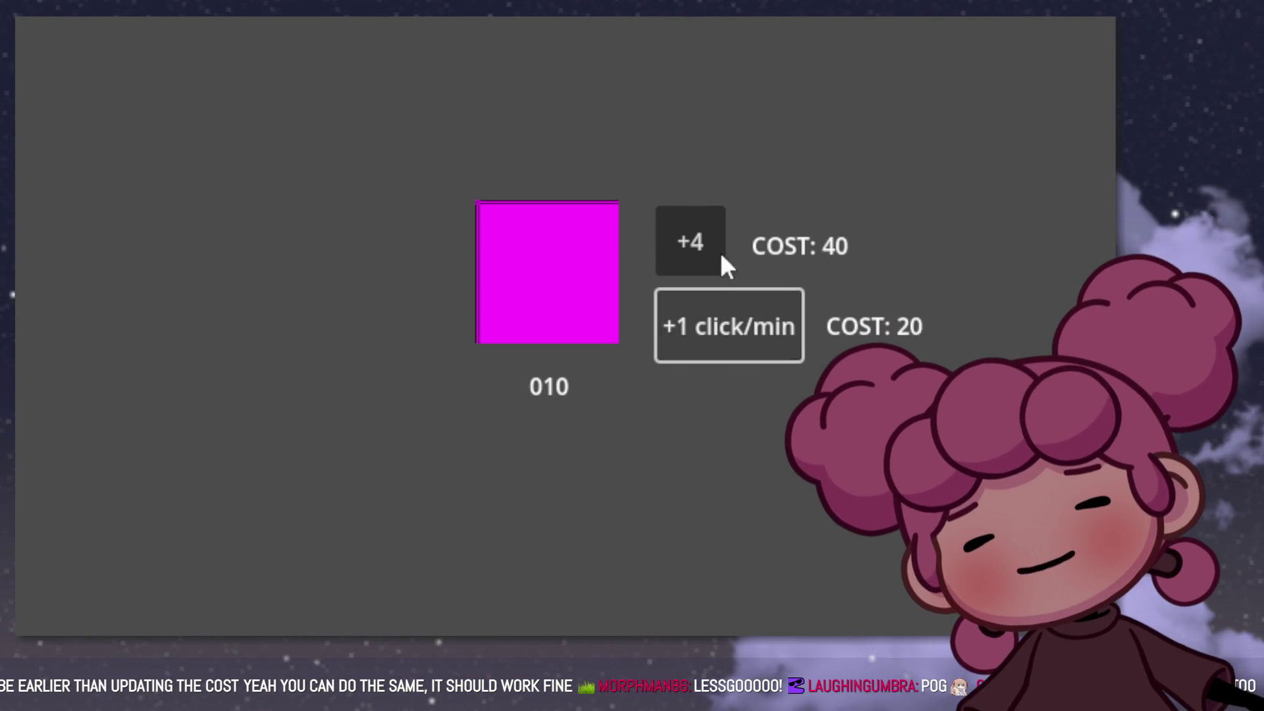
pyautogui.click(558, 214)
pyautogui.click(558, 213)
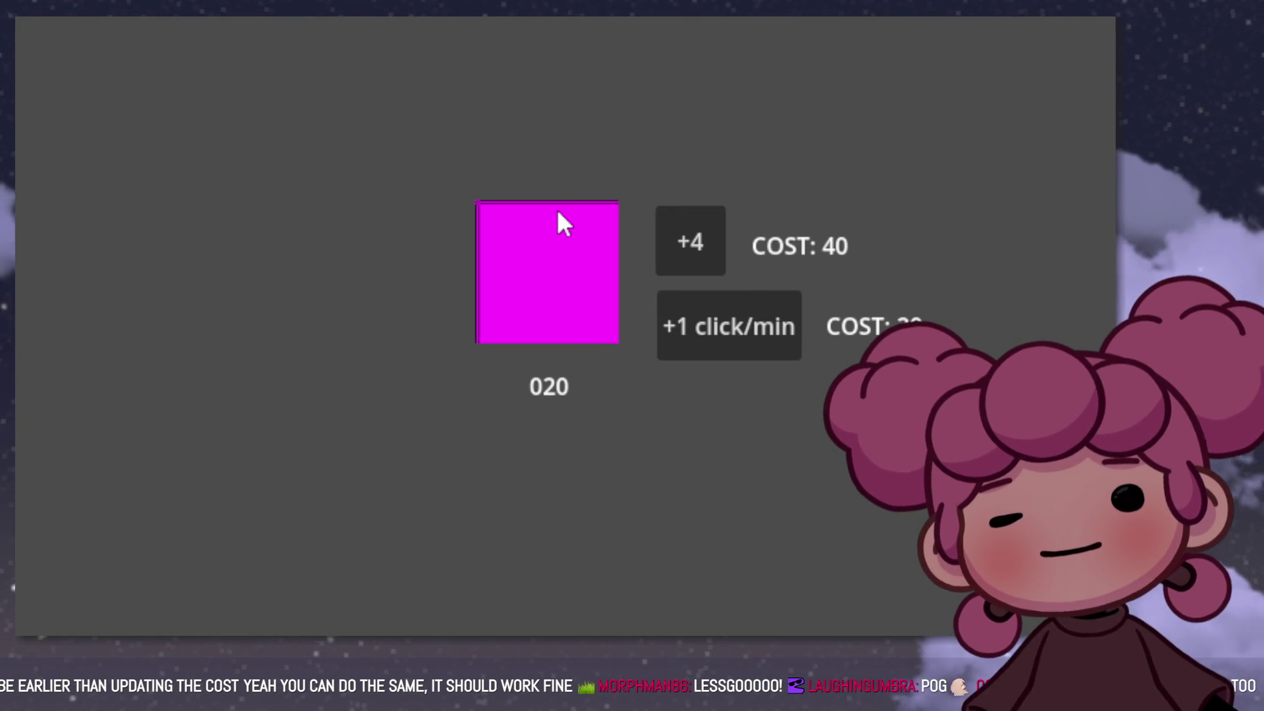
pyautogui.click(702, 314)
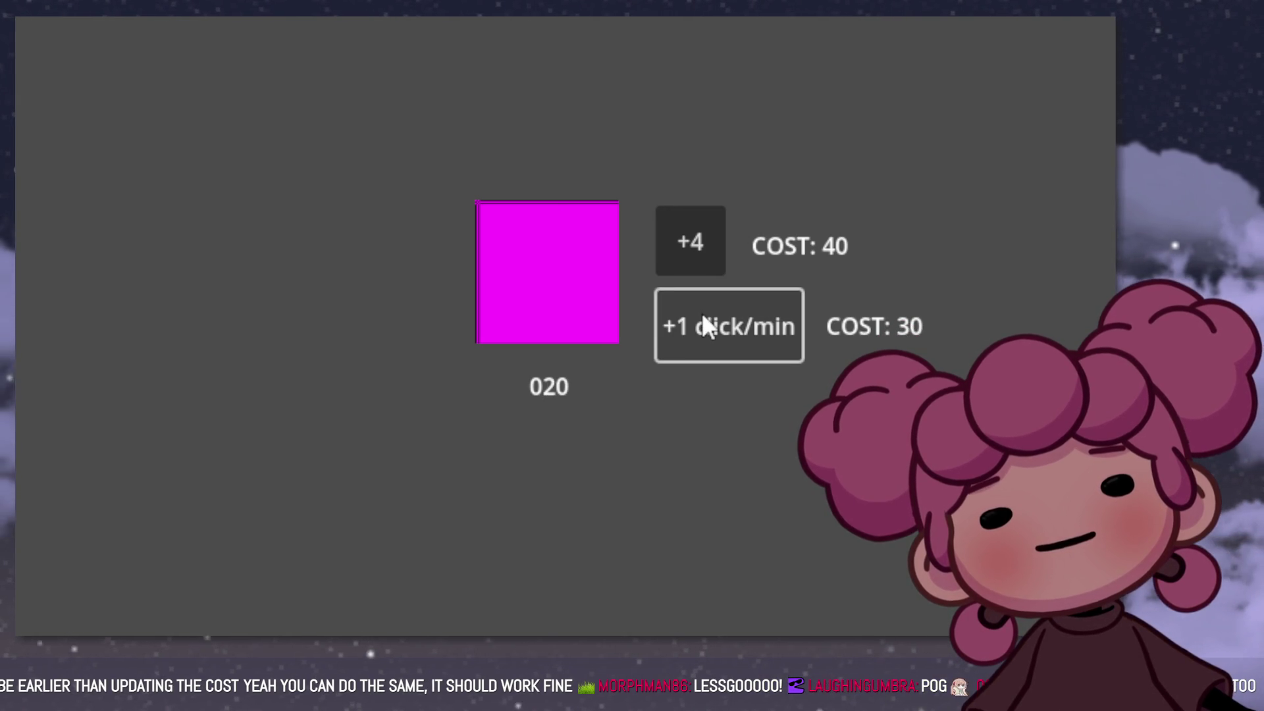
pyautogui.click(552, 332)
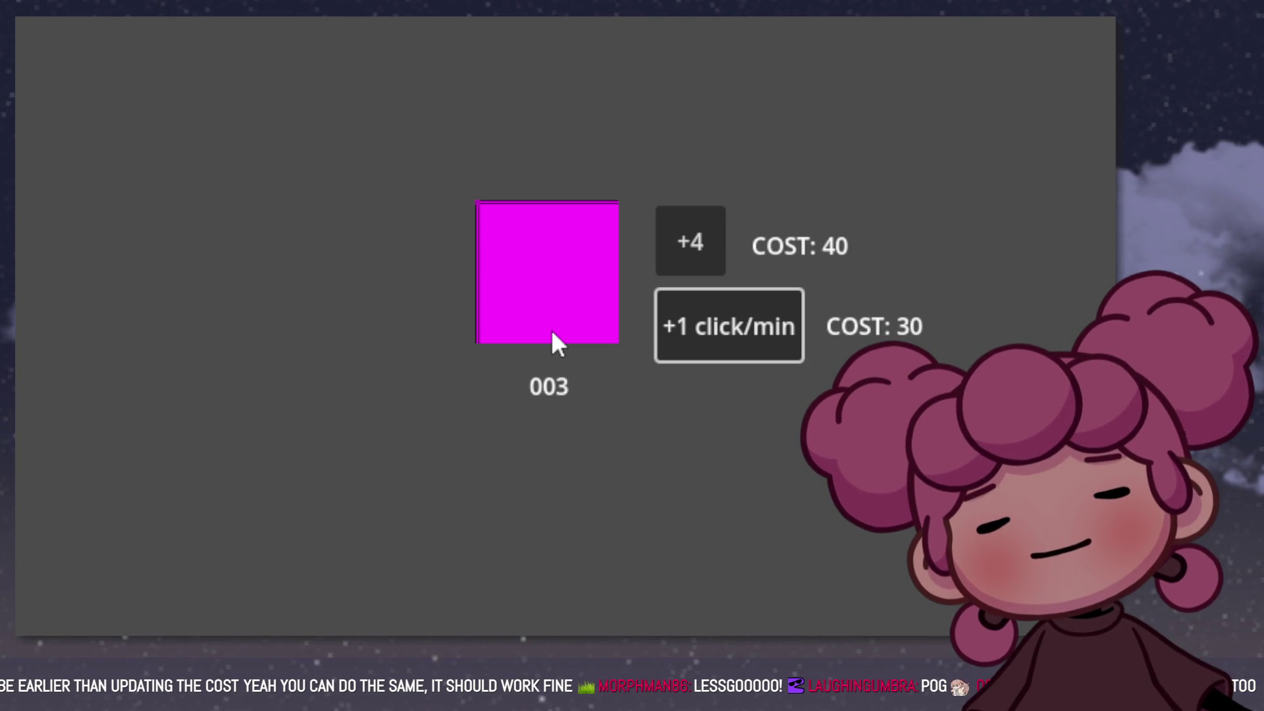
pyautogui.click(544, 325)
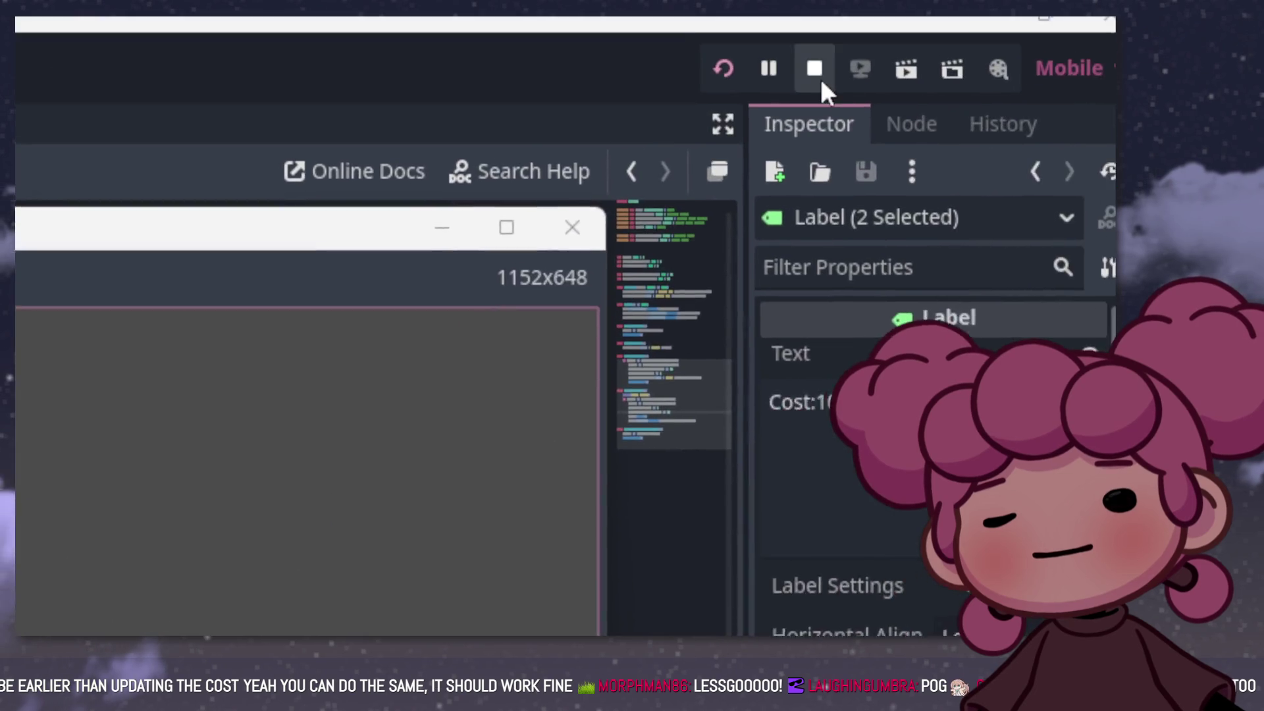
pyautogui.click(816, 71)
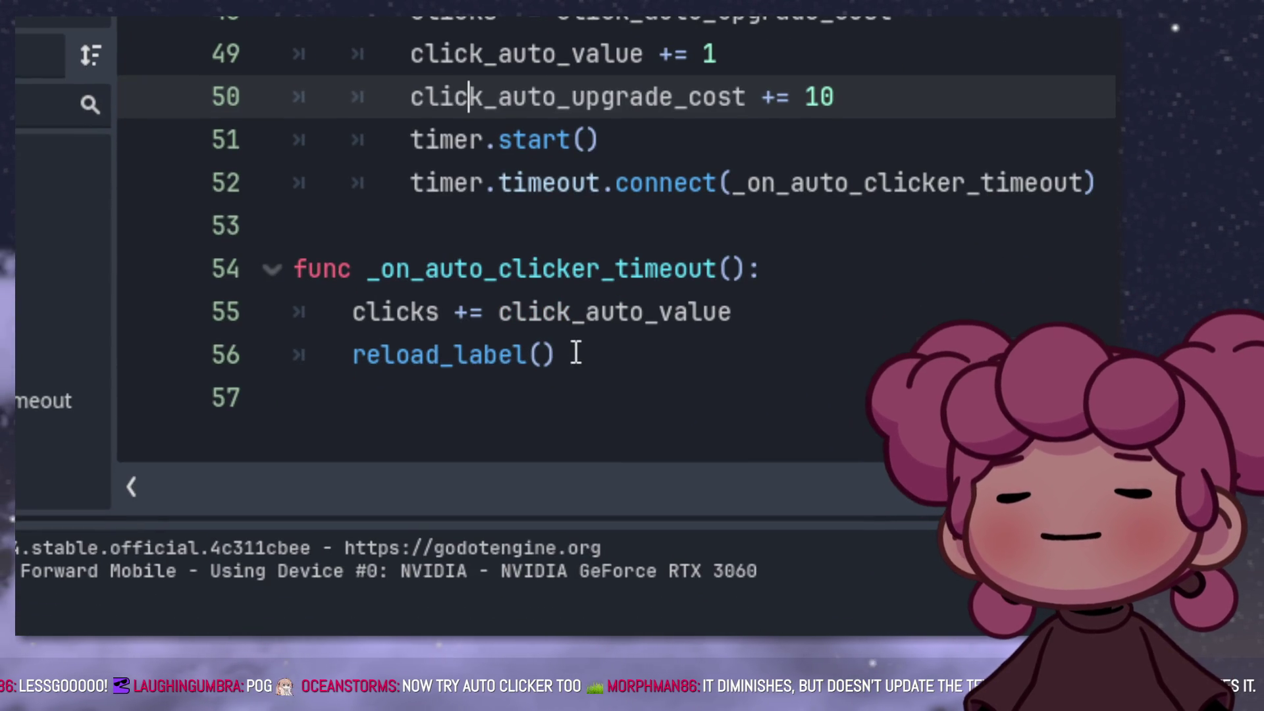
# Step: Copy reload_label() onto a new line after timer.timeout.connect, then run the game
pyautogui.moveTo(576, 354); pyautogui.dragTo(352, 354)
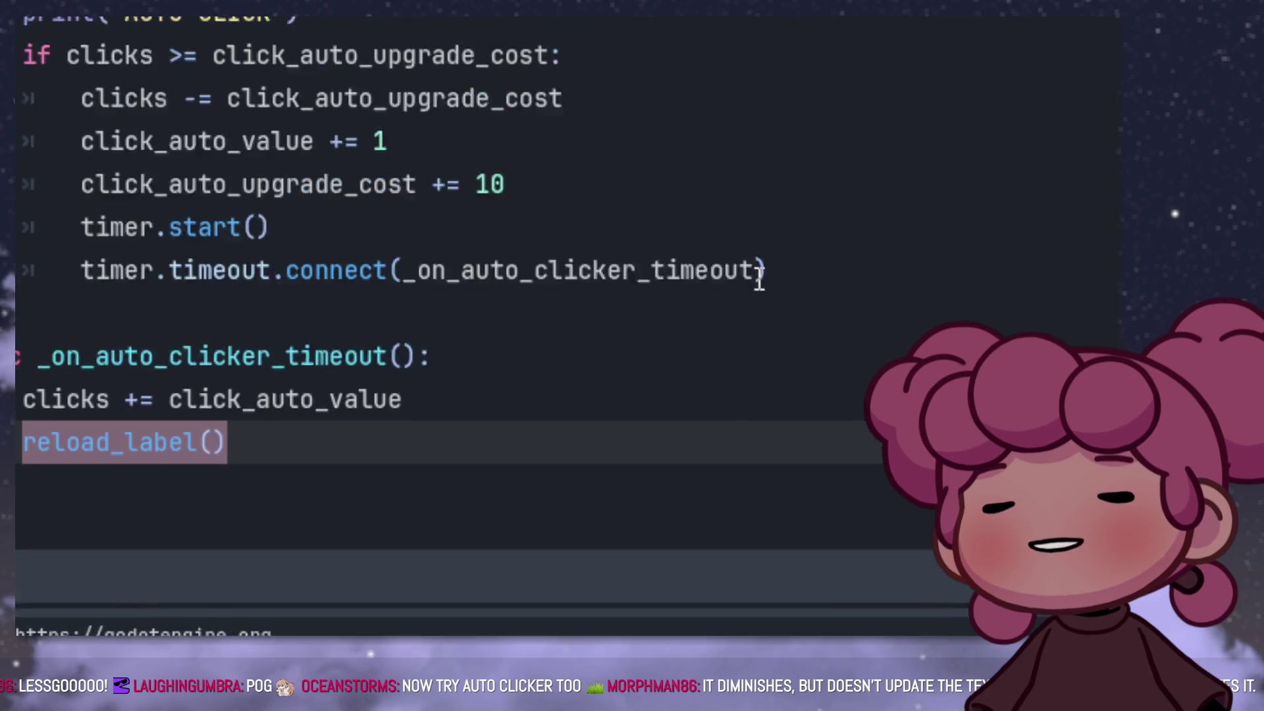
pyautogui.hotkey('ctrl', 'c')
pyautogui.click(759, 277)
pyautogui.press('Return')
pyautogui.hotkey('ctrl', 'v')
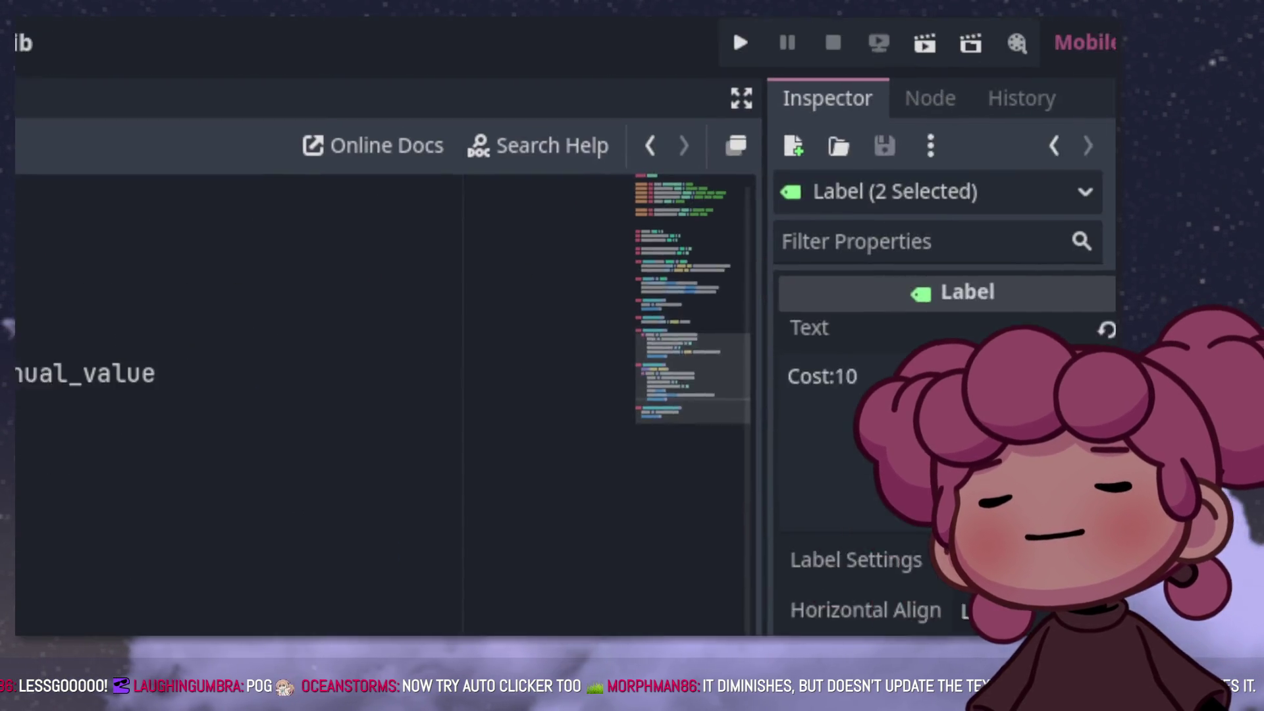
pyautogui.click(704, 77)
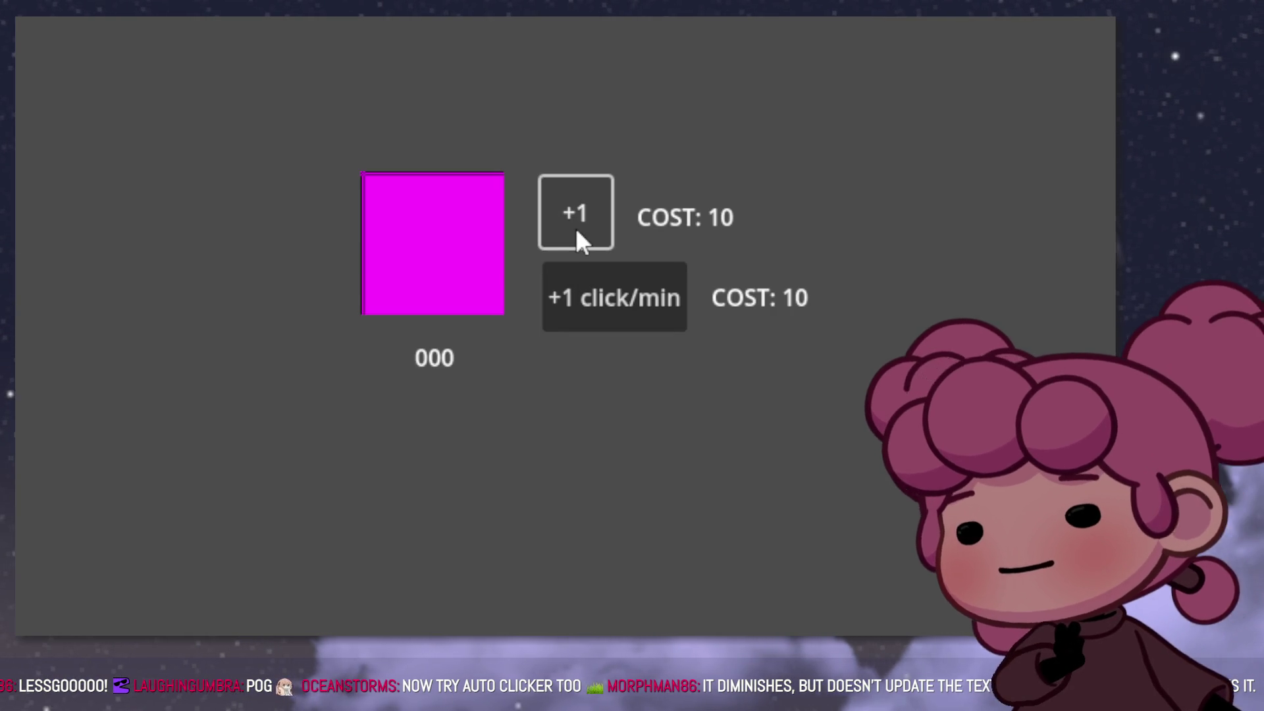
# Step: Click the magenta square repeatedly until the counter reaches 10
pyautogui.click(453, 265)
pyautogui.click(453, 265)
pyautogui.click(453, 264)
pyautogui.click(453, 265)
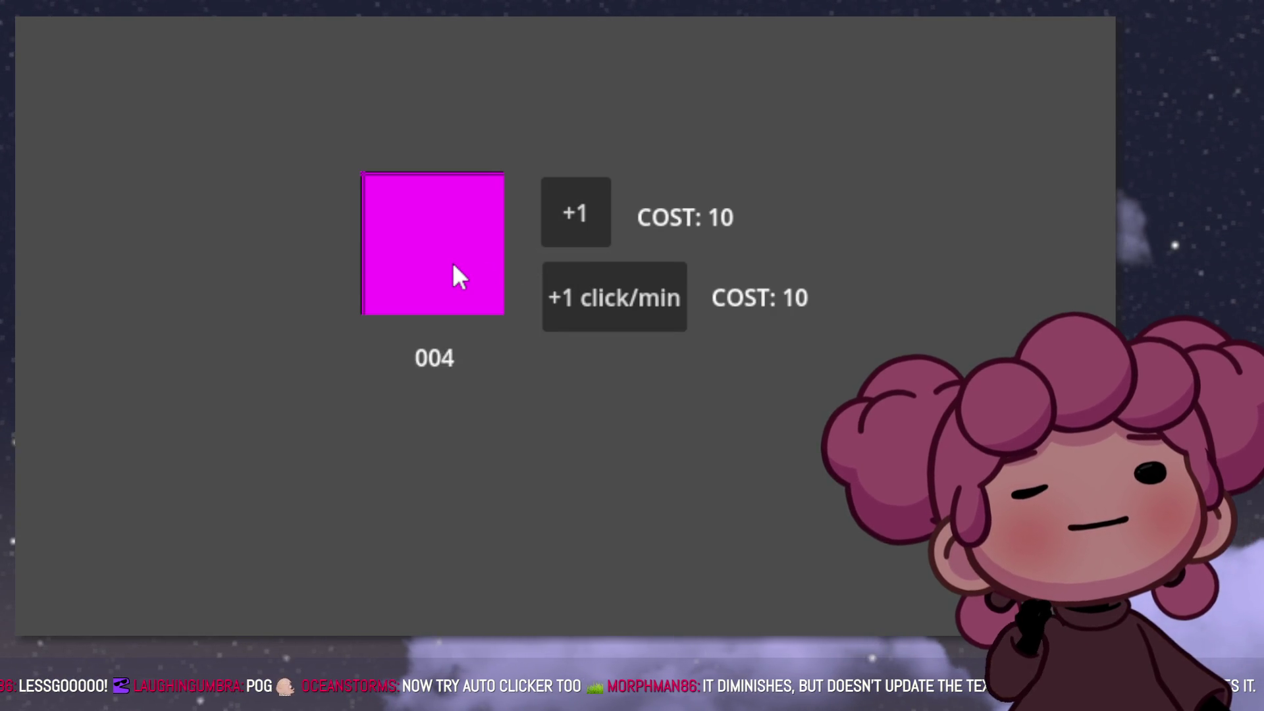
pyautogui.click(453, 267)
pyautogui.click(453, 268)
pyautogui.click(454, 268)
pyautogui.click(453, 268)
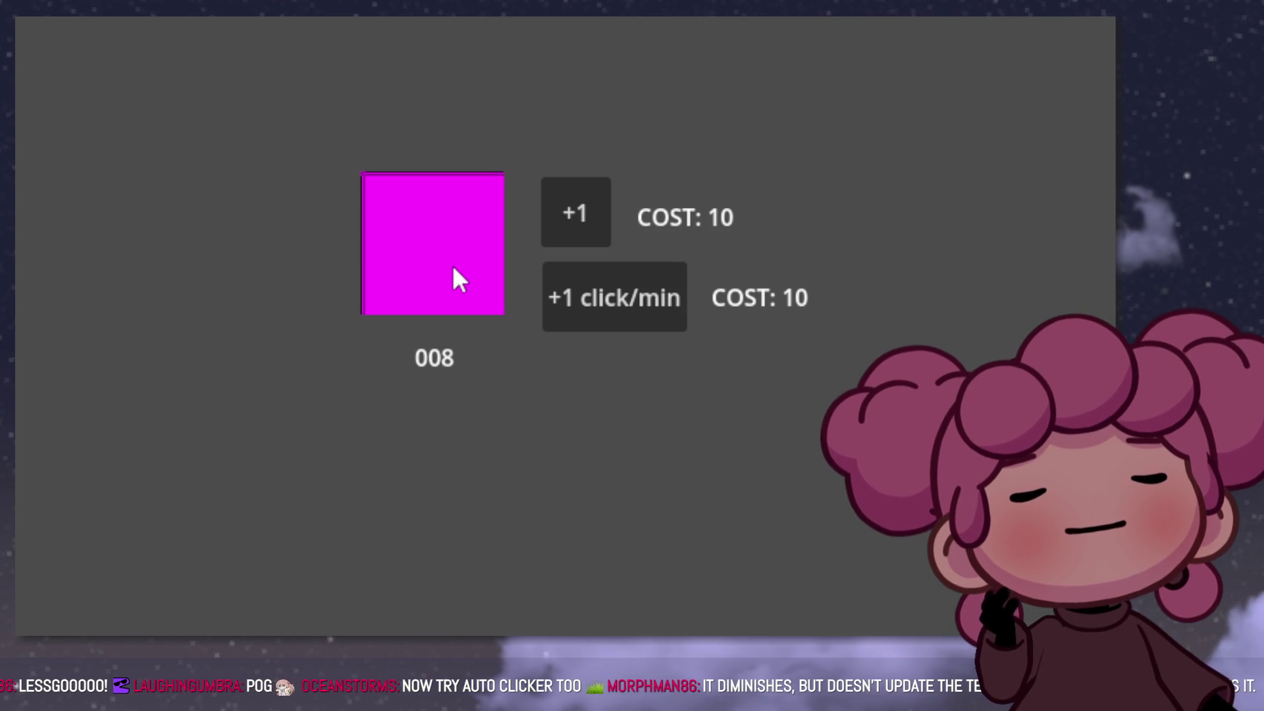
pyautogui.click(455, 272)
# Step: Buy the +1 click/min auto-click upgrade for 10 and let the counter climb to 020
pyautogui.click(465, 278)
pyautogui.click(617, 296)
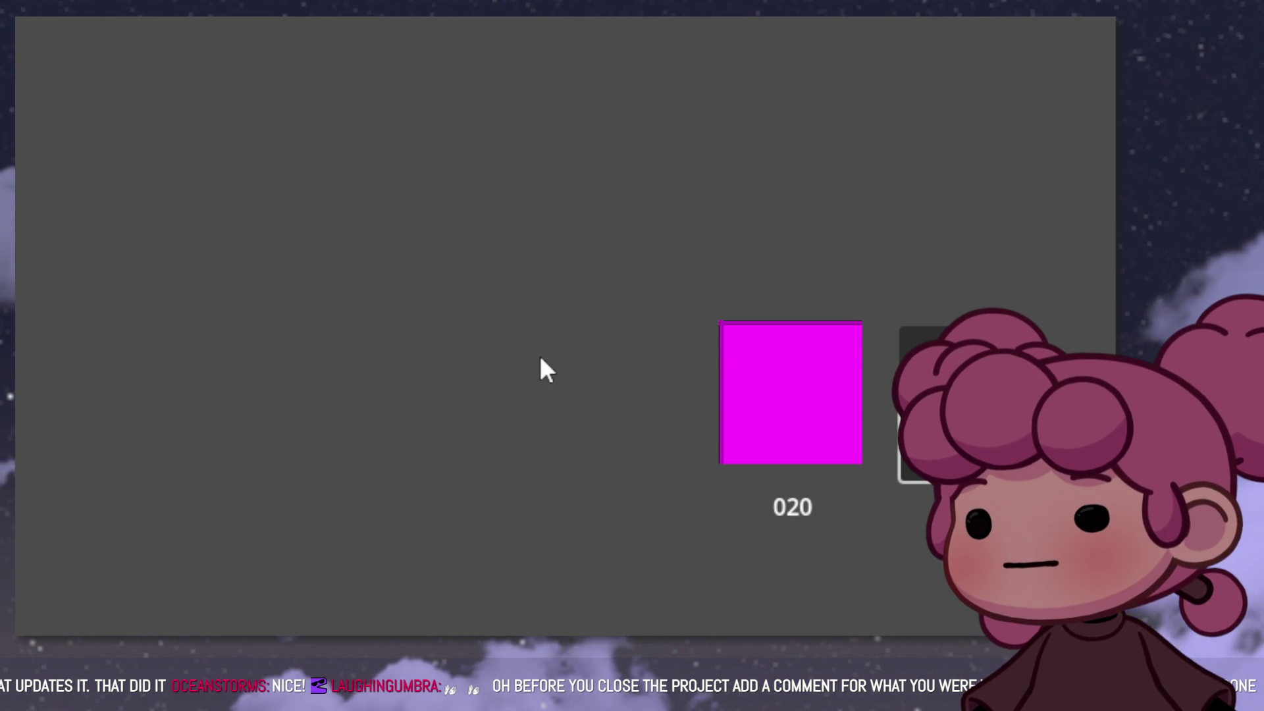
pyautogui.press('super+Down')
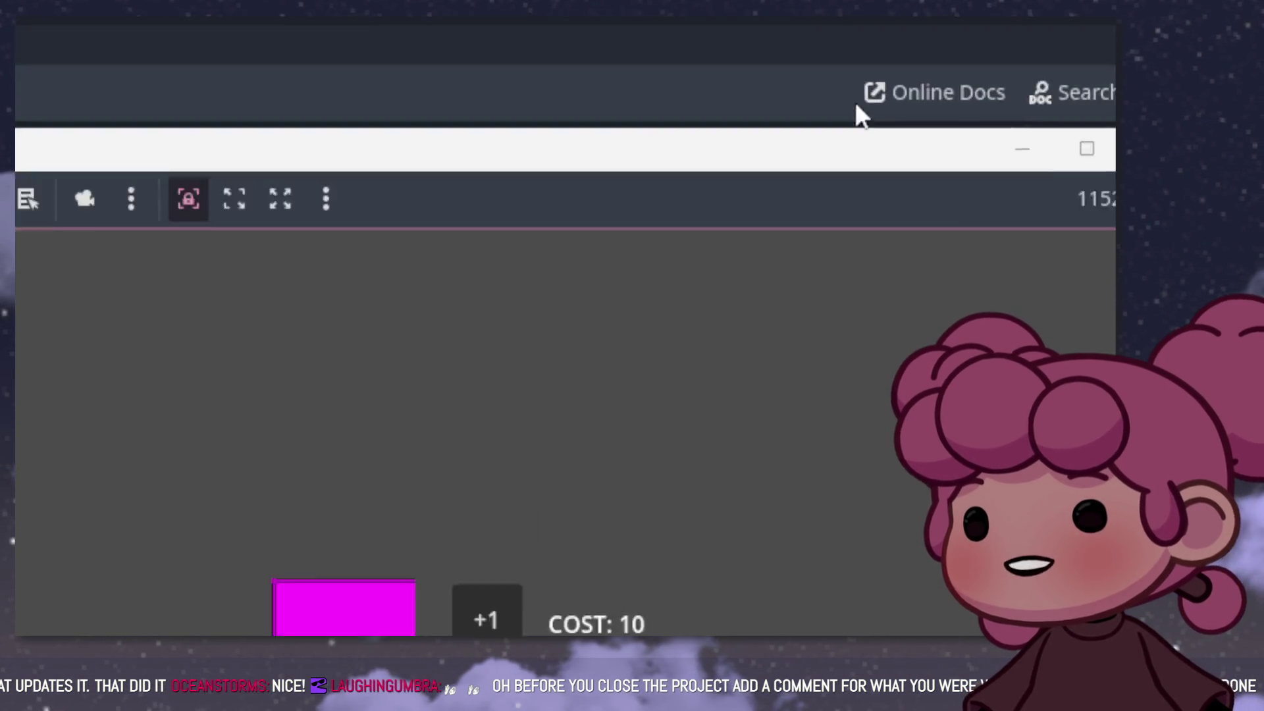
# Step: Stop the running game and scroll back to the top of clicker_game.gd
pyautogui.click(713, 72)
pyautogui.click(795, 86)
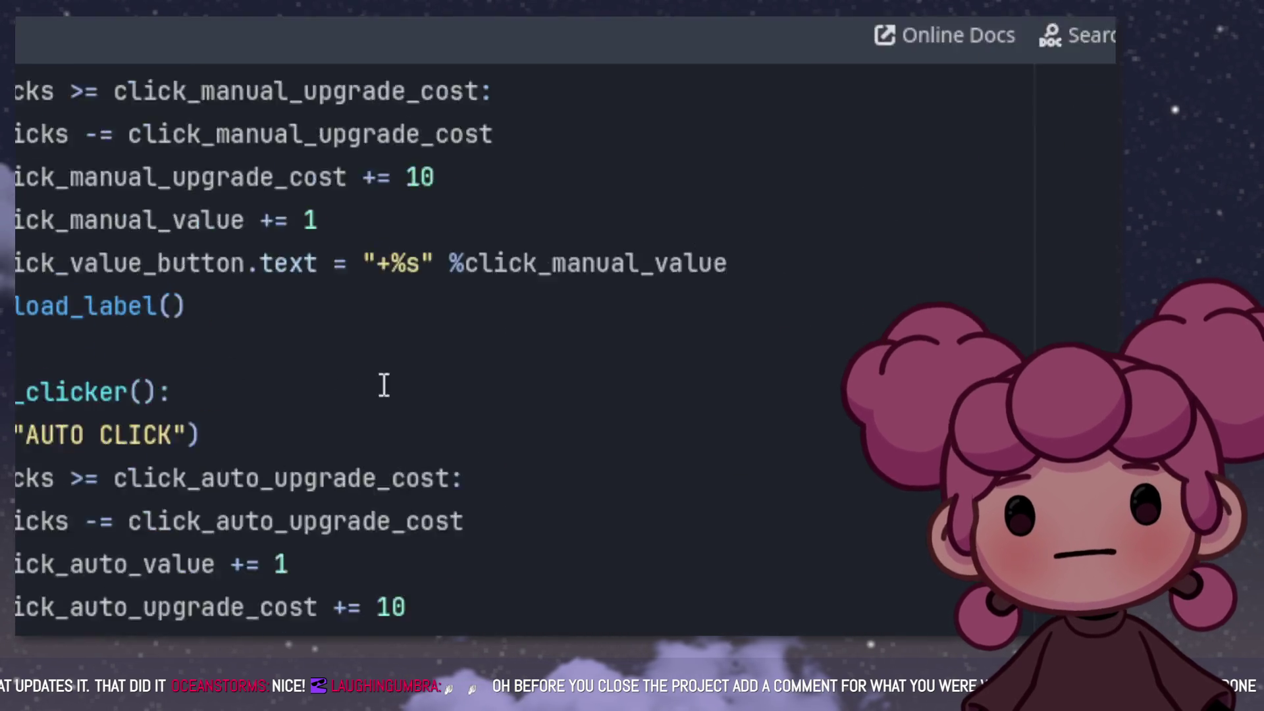
pyautogui.scroll(5, 564, 201)
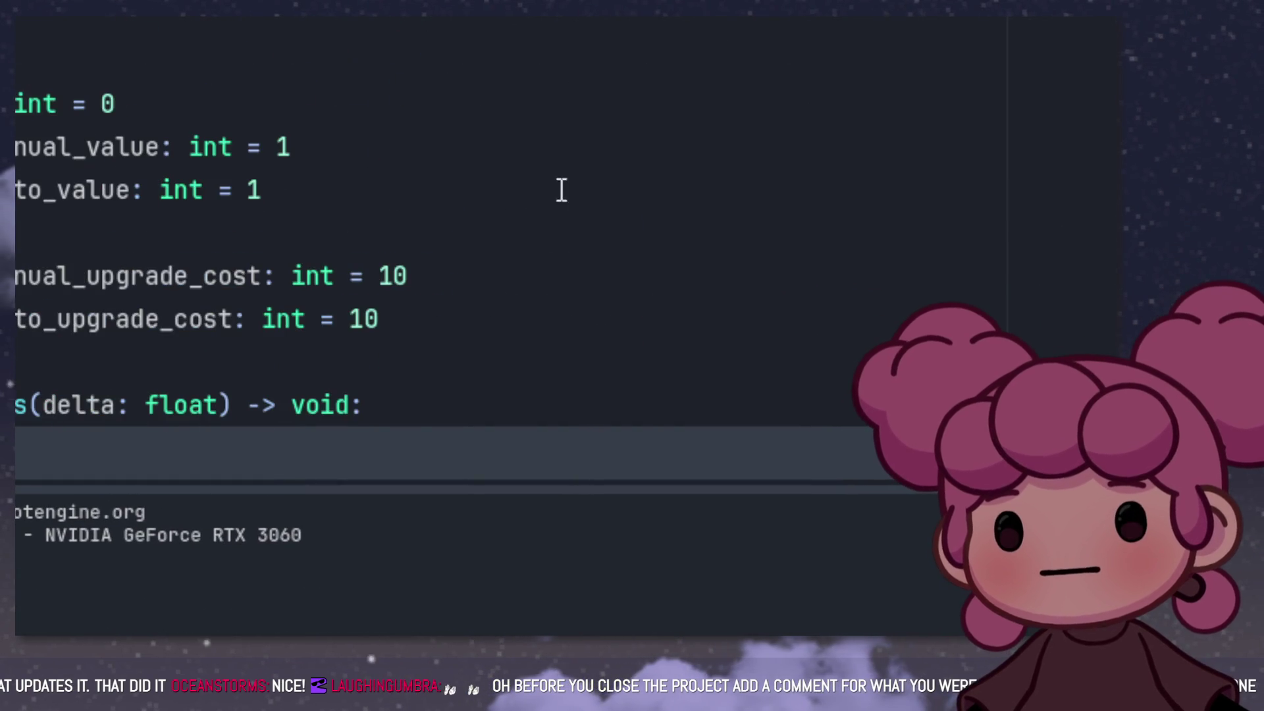
pyautogui.scroll(5, 547, 171)
# Step: Insert empty lines below extends Control, removing an accidental @
pyautogui.click(558, 299)
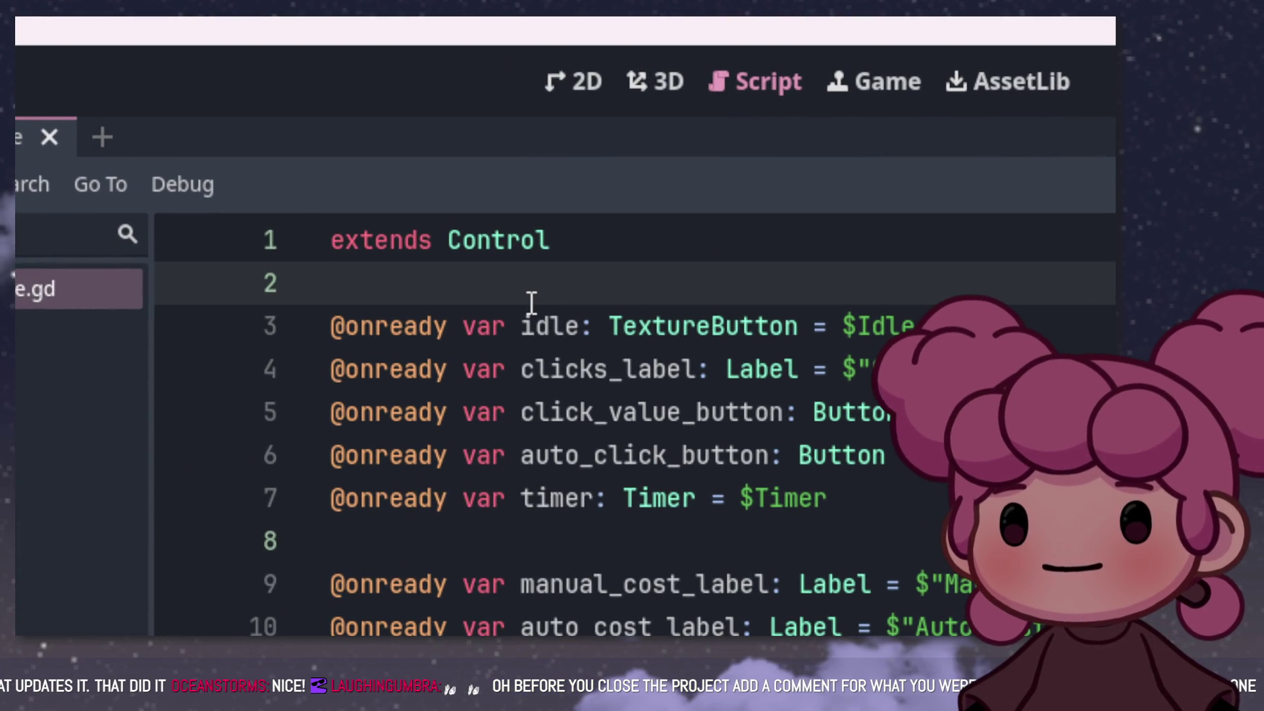
pyautogui.press('Return')
pyautogui.press('Return')
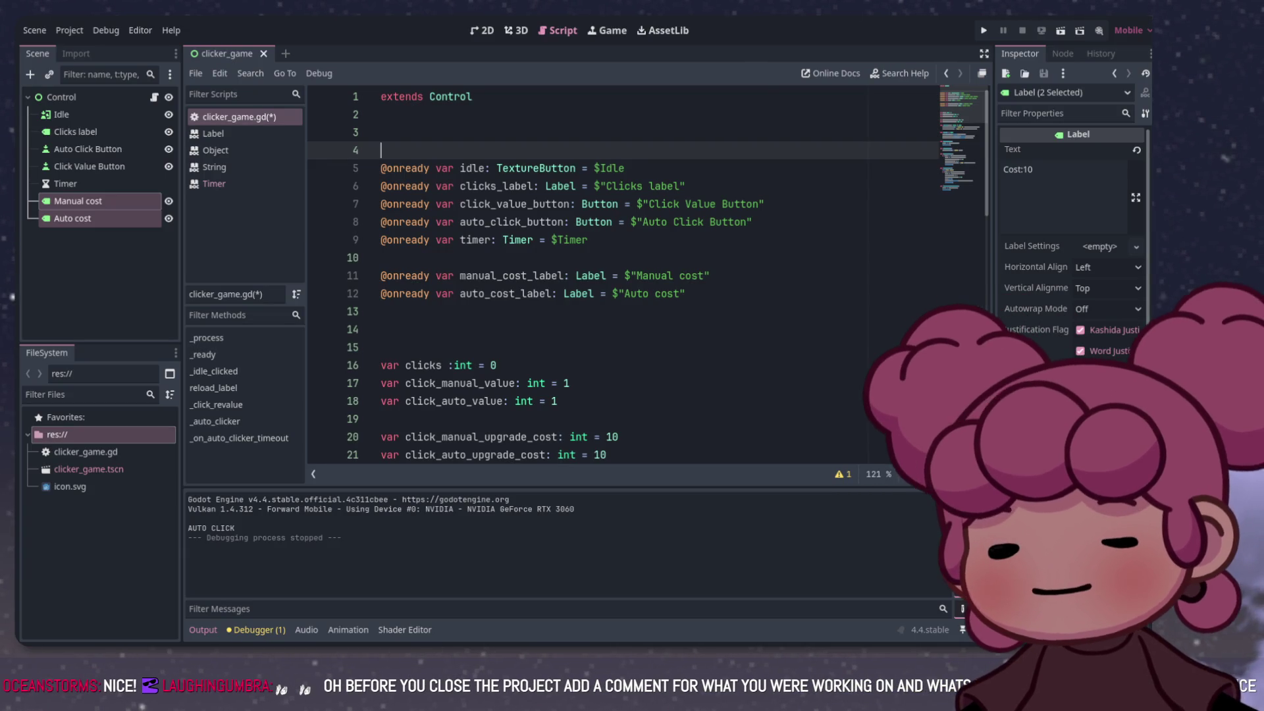
pyautogui.press('BackSpace')
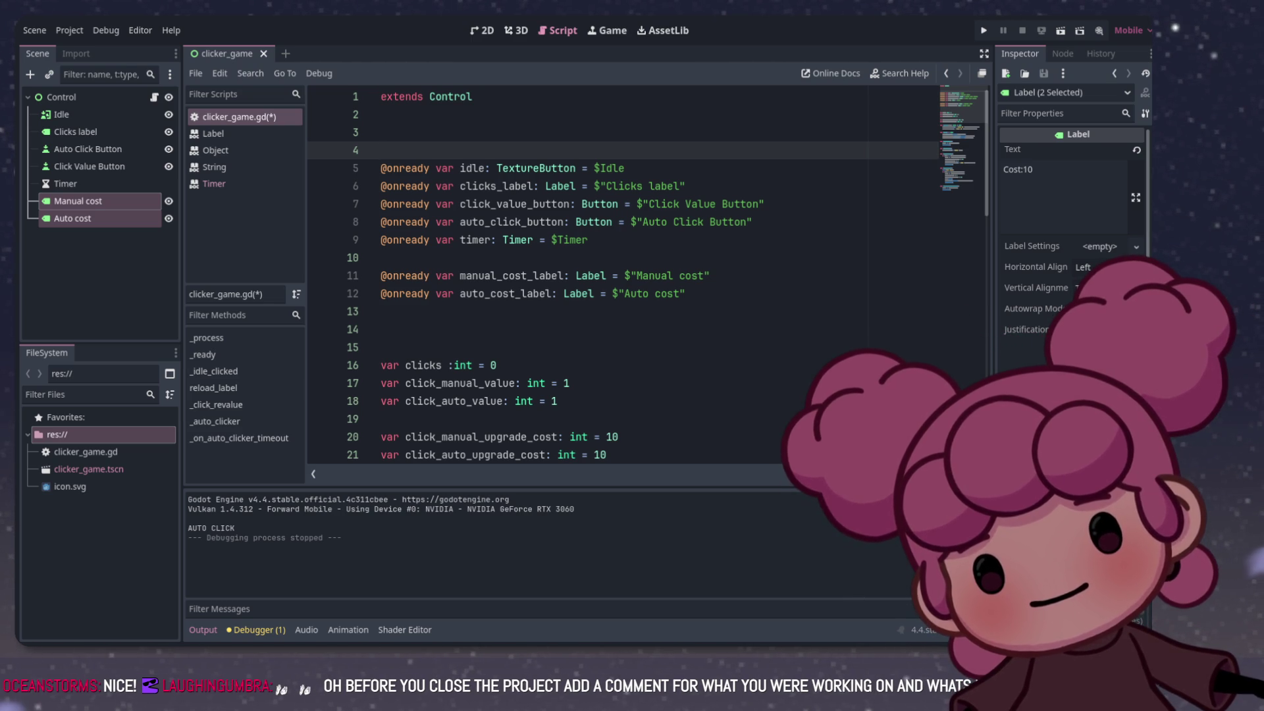
# Step: Write the line 4 comment '# A idle clicker game where you can upgrade your clicks'
pyautogui.write('#')
pyautogui.press('Return')
pyautogui.press('Return')
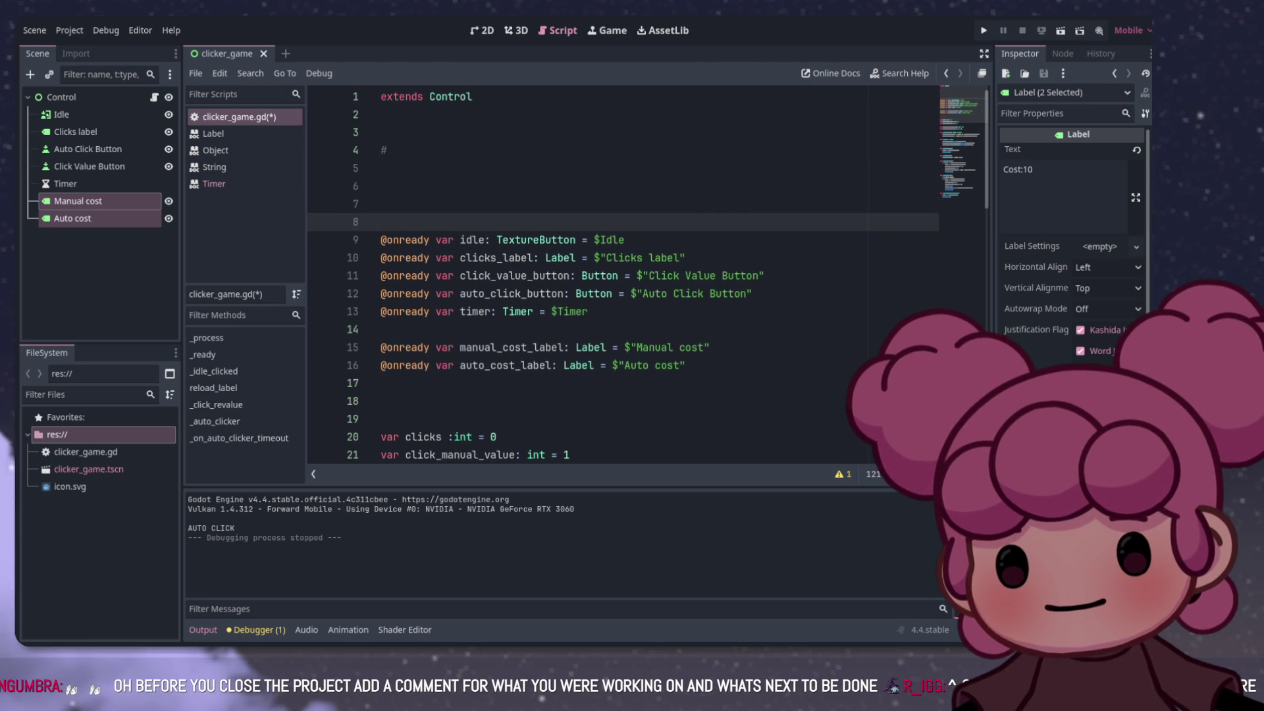
pyautogui.press('BackSpace')
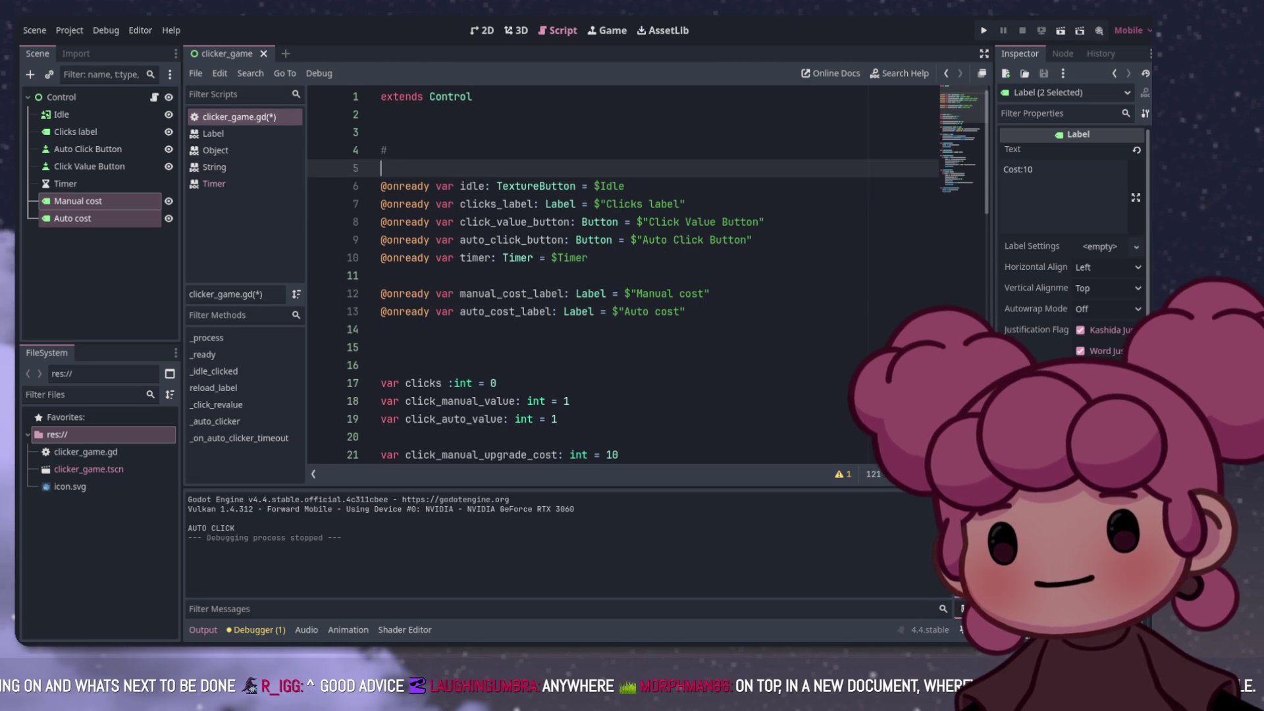
pyautogui.click(388, 150)
pyautogui.write('Making')
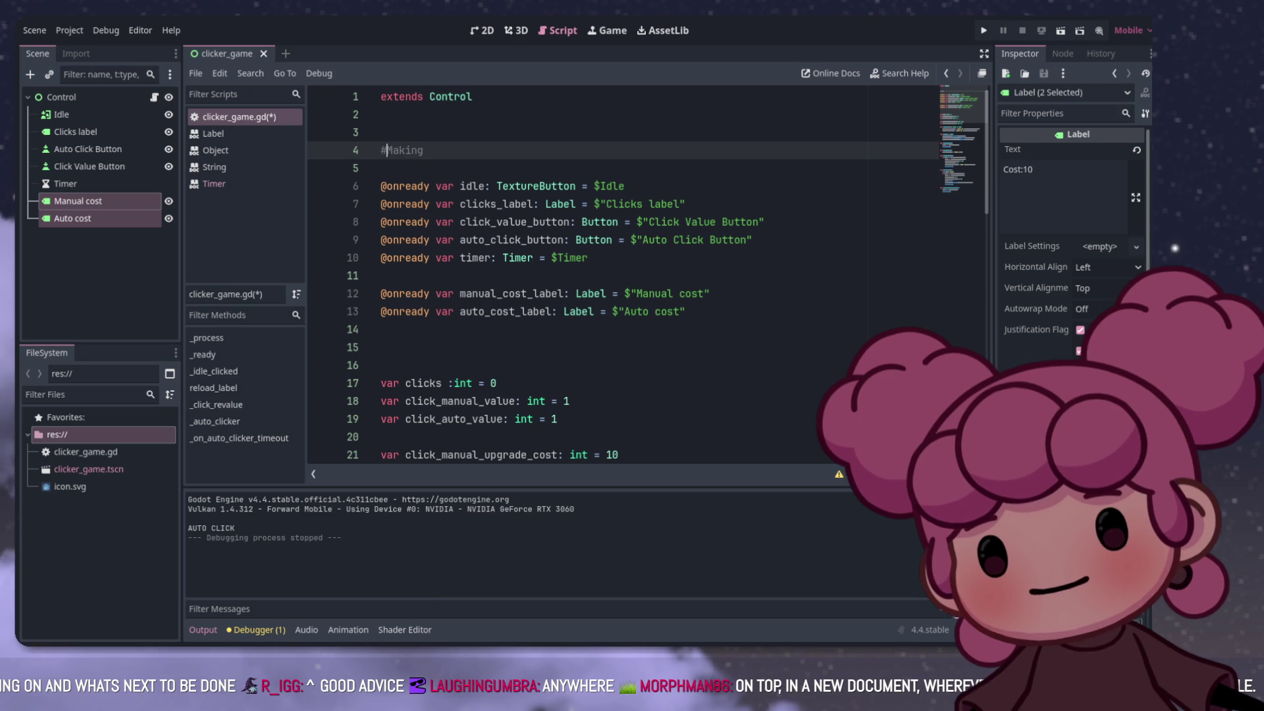
pyautogui.hotkey('ctrl', 'shift', 'Left')
pyautogui.write('A ')
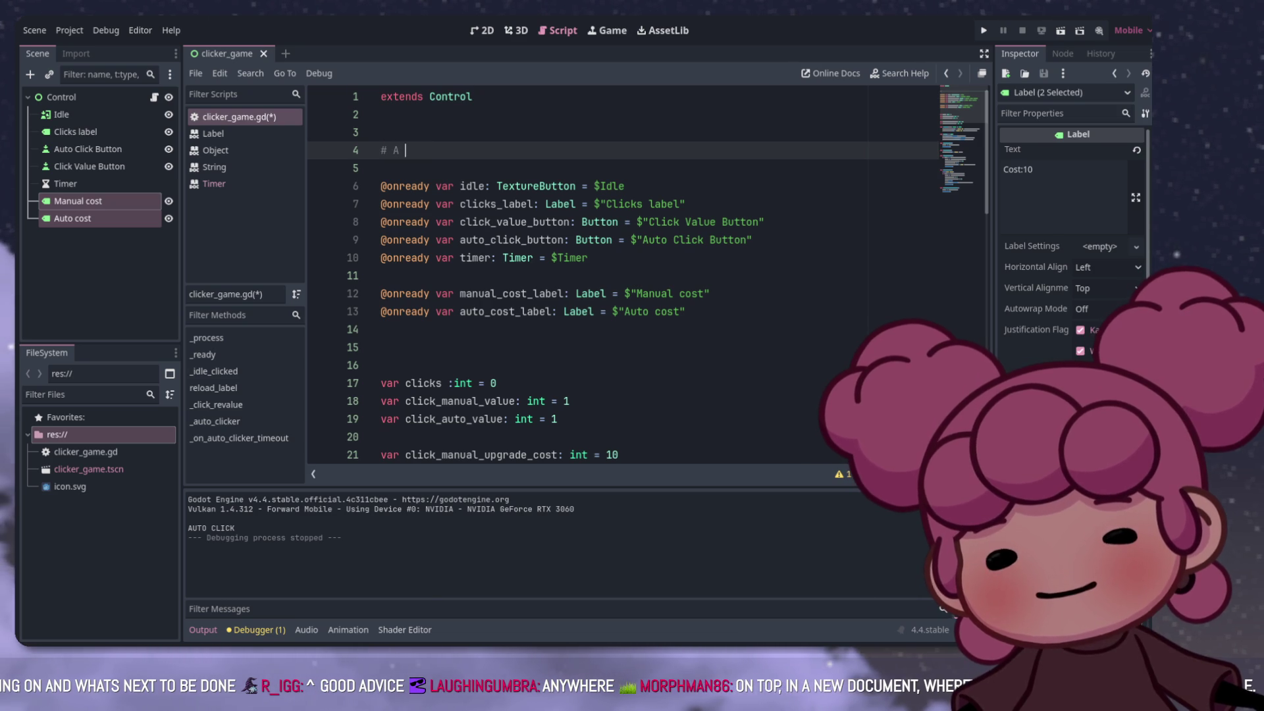
pyautogui.write('idle cli')
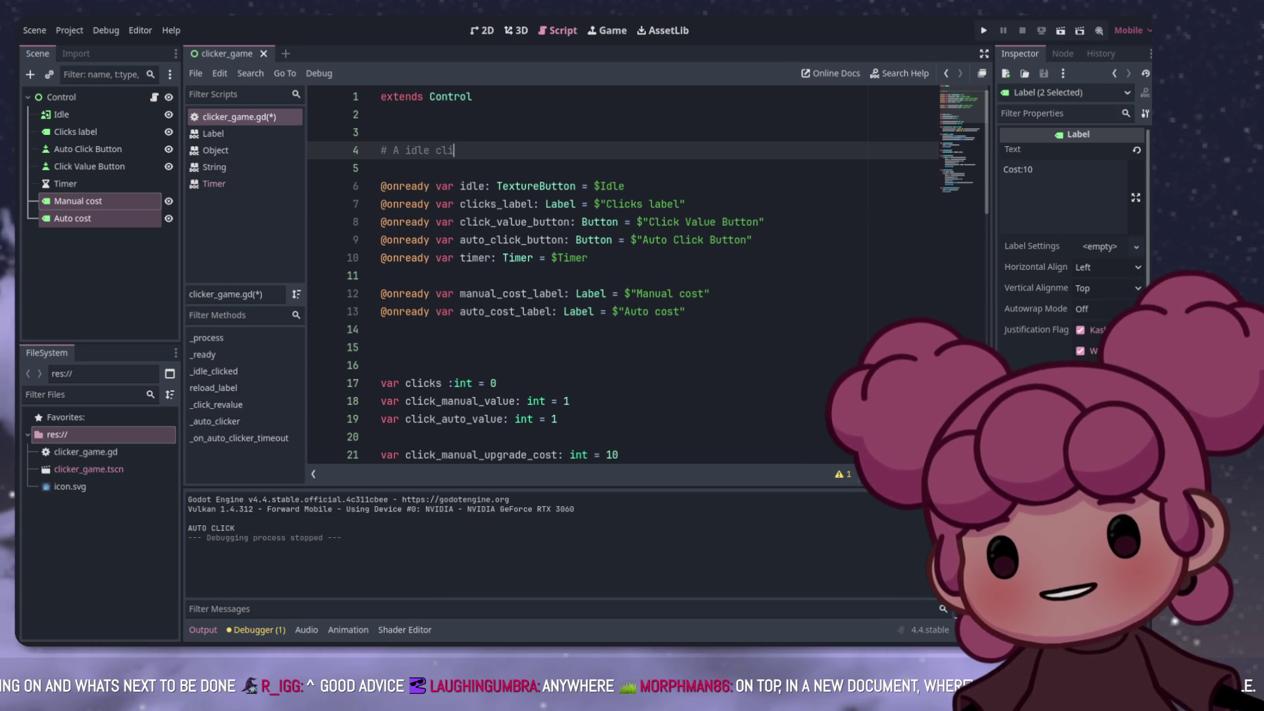
pyautogui.write('cker game wh')
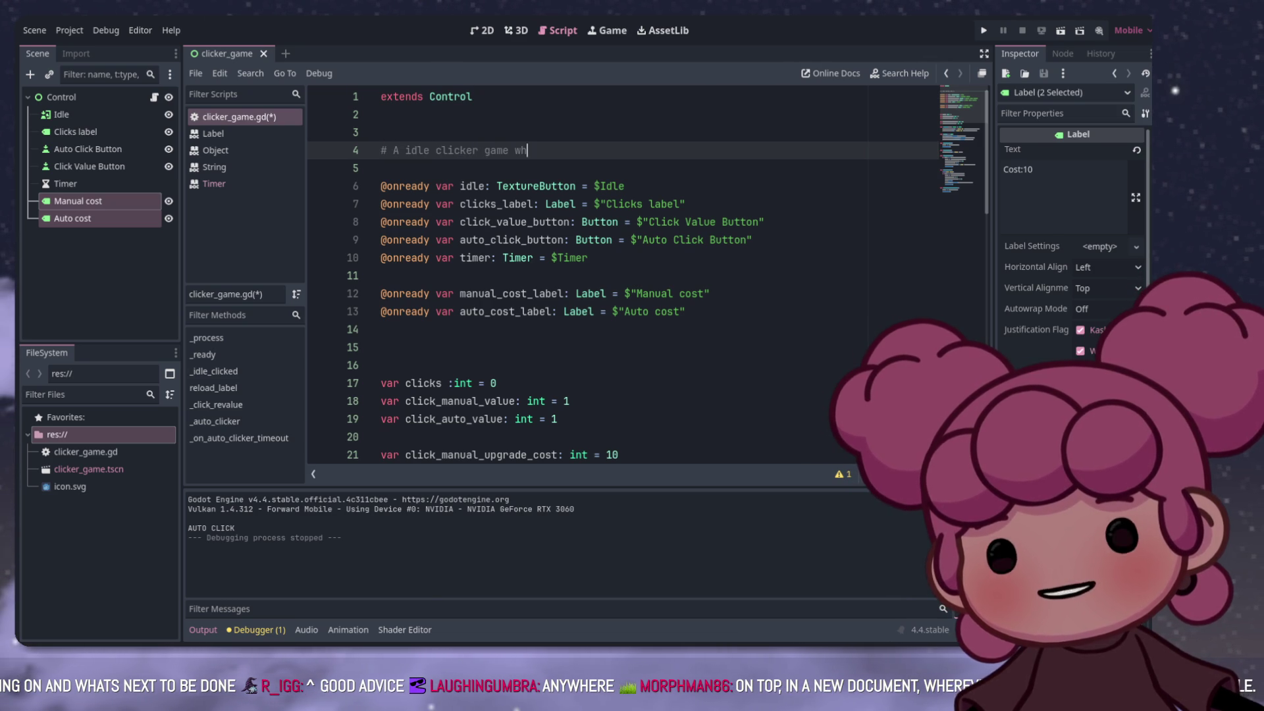
pyautogui.write('ere you can')
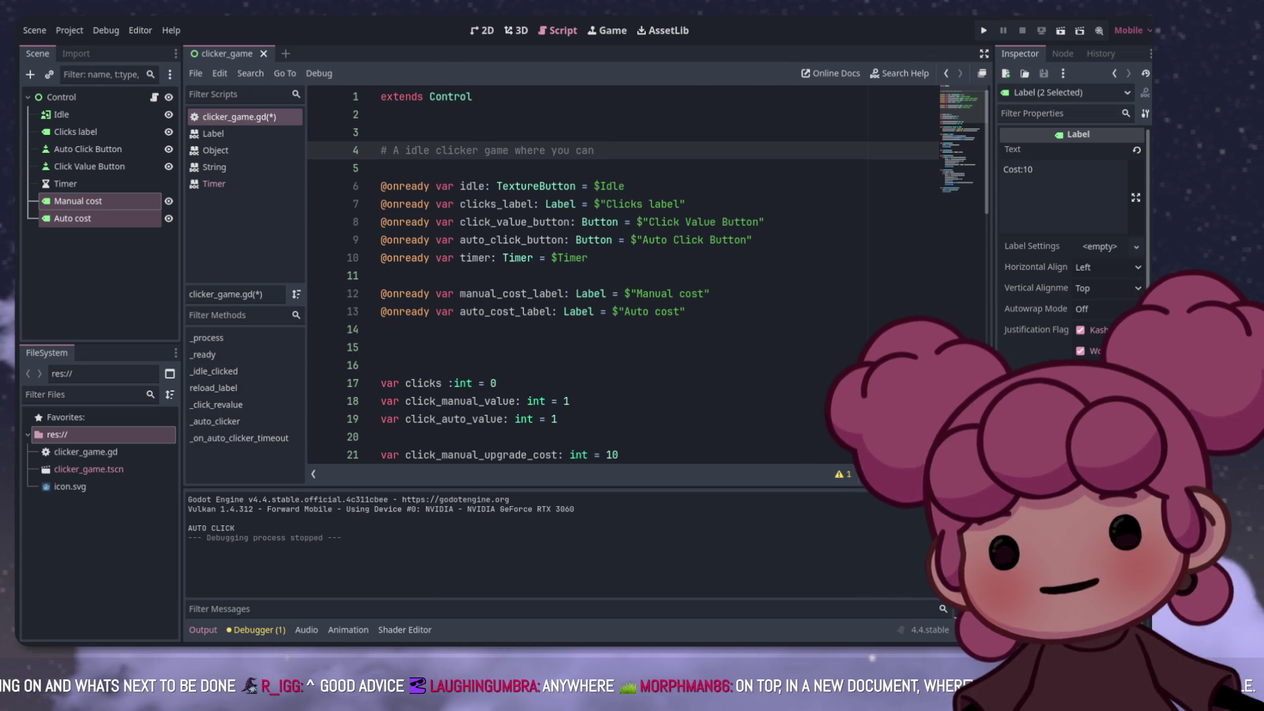
pyautogui.write(' upgrade yo')
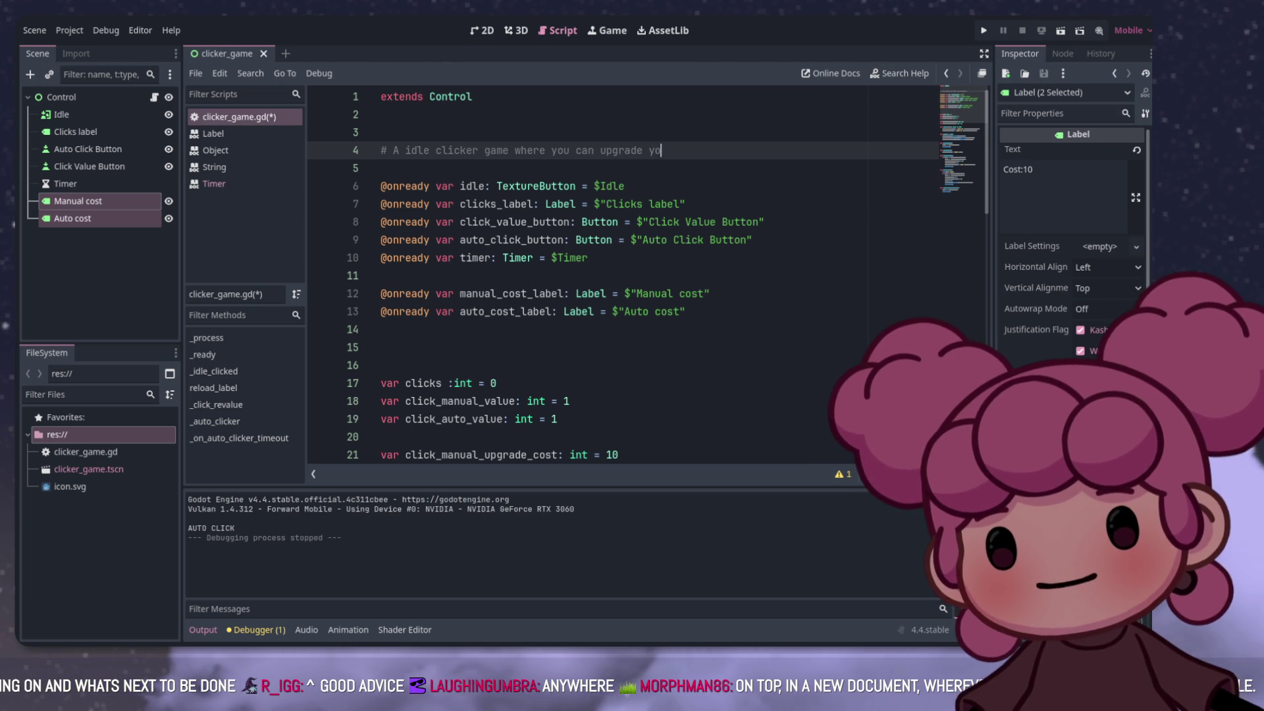
pyautogui.write('ur clicks')
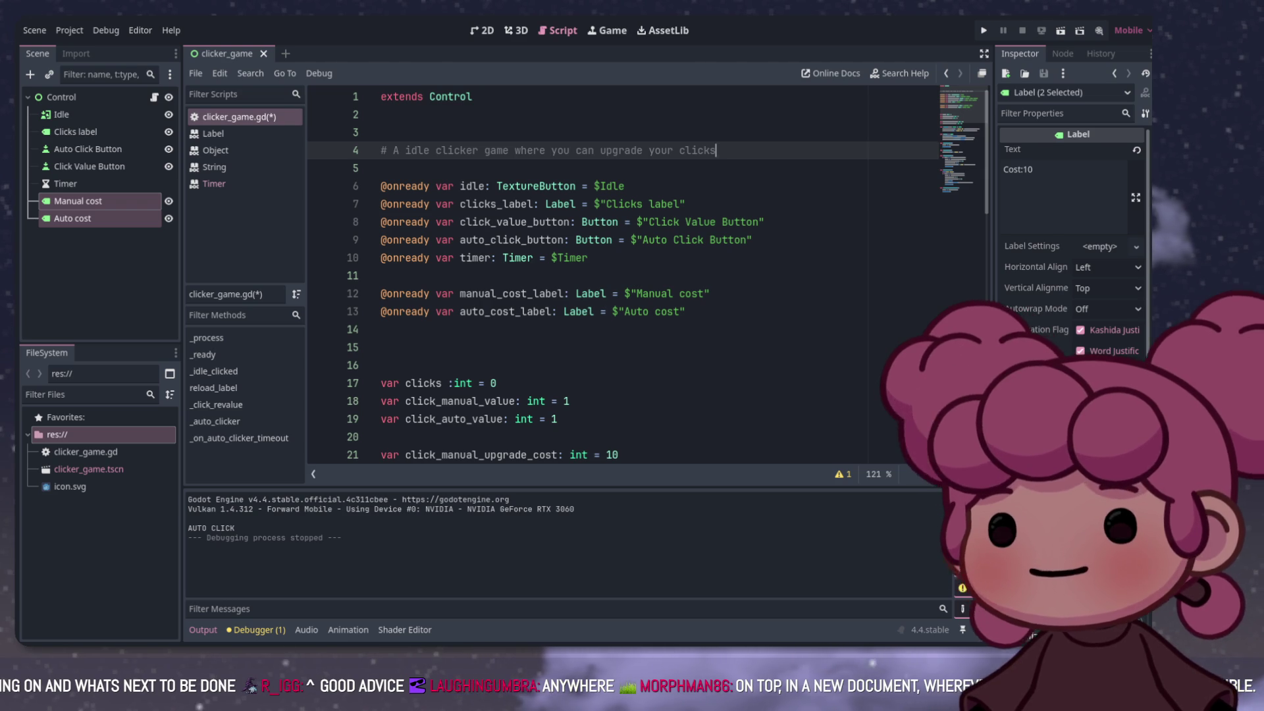
# Step: Delete extra blank lines above var clicks and start a new comment line with 'add'
pyautogui.click(395, 346)
pyautogui.press('Delete')
pyautogui.press('Delete')
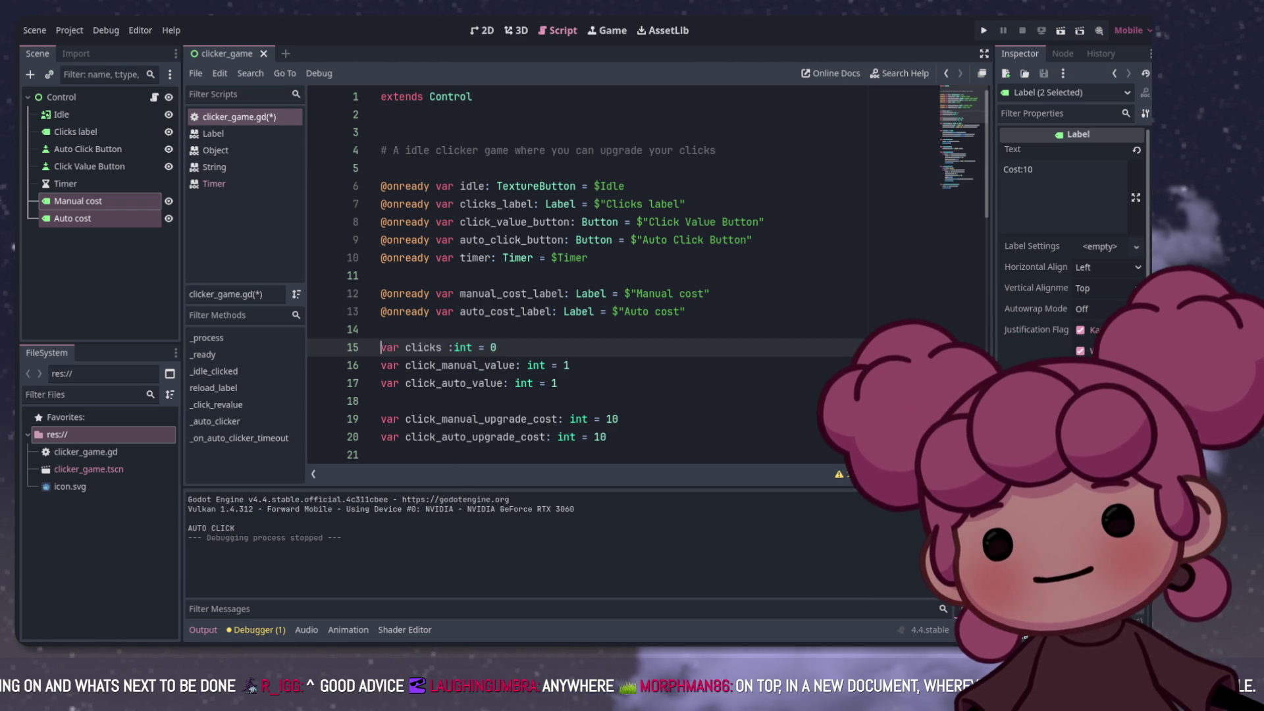
pyautogui.scroll(-3, 624, 277)
pyautogui.scroll(-2, 624, 277)
pyautogui.scroll(5, 624, 277)
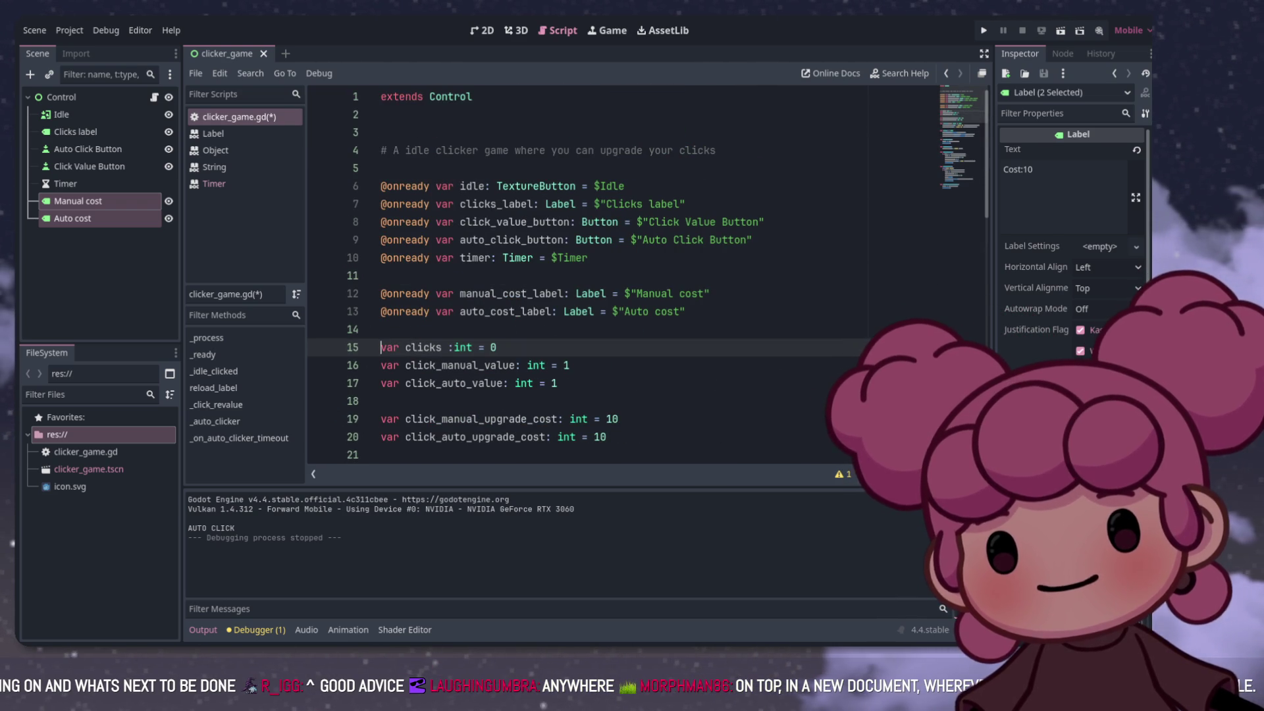
pyautogui.click(716, 150)
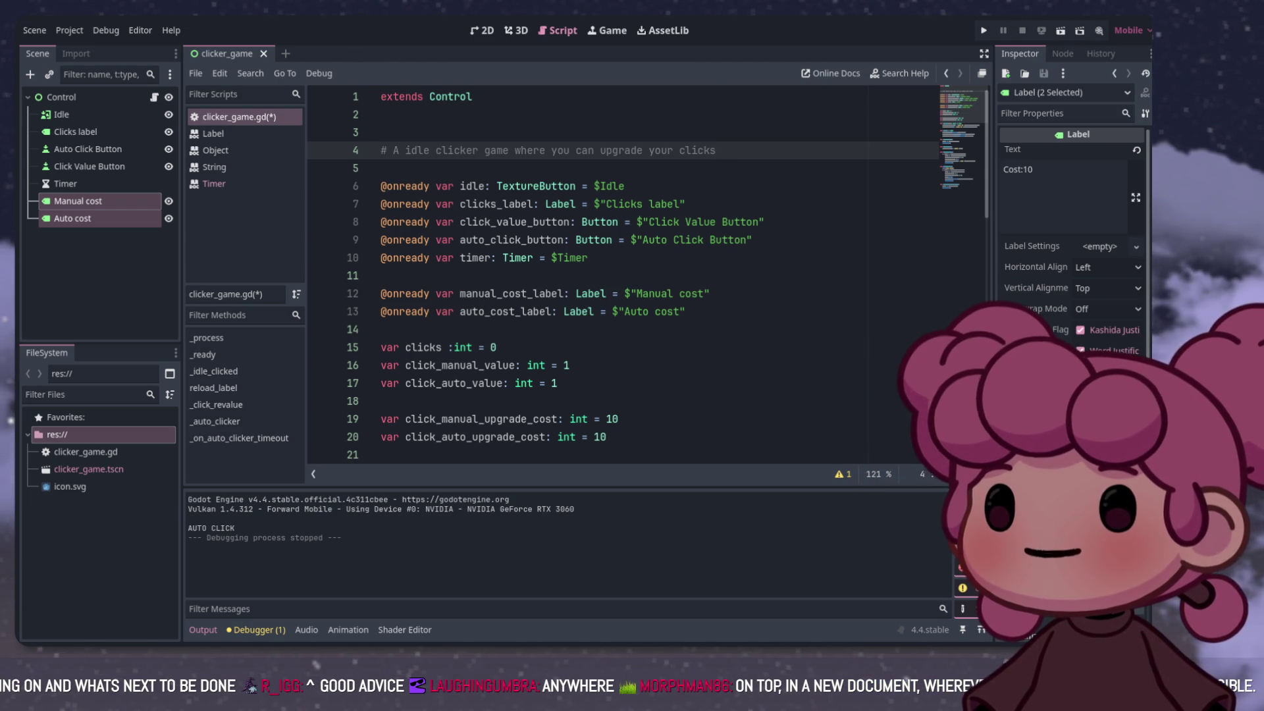
pyautogui.press('Return')
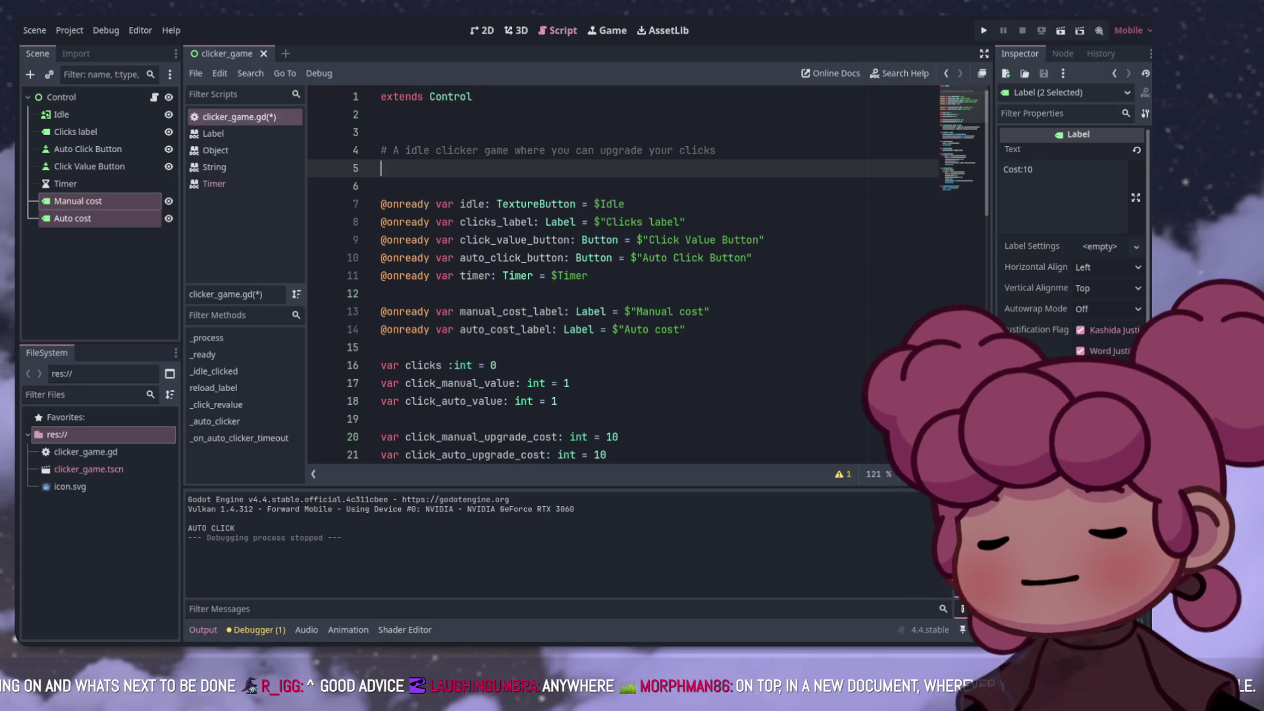
pyautogui.write('#add')
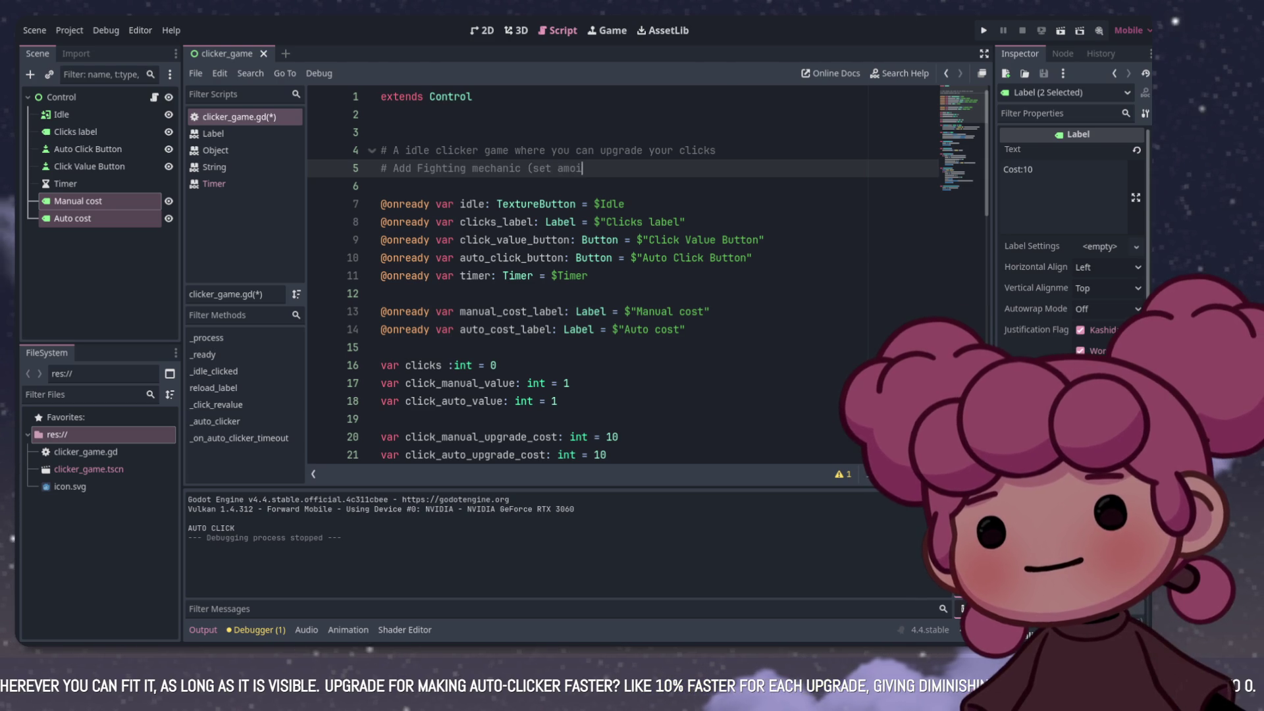
# Step: Add a plan comment line 'second cube with it's own upgrade' under the first comment
pyautogui.write('t of time')
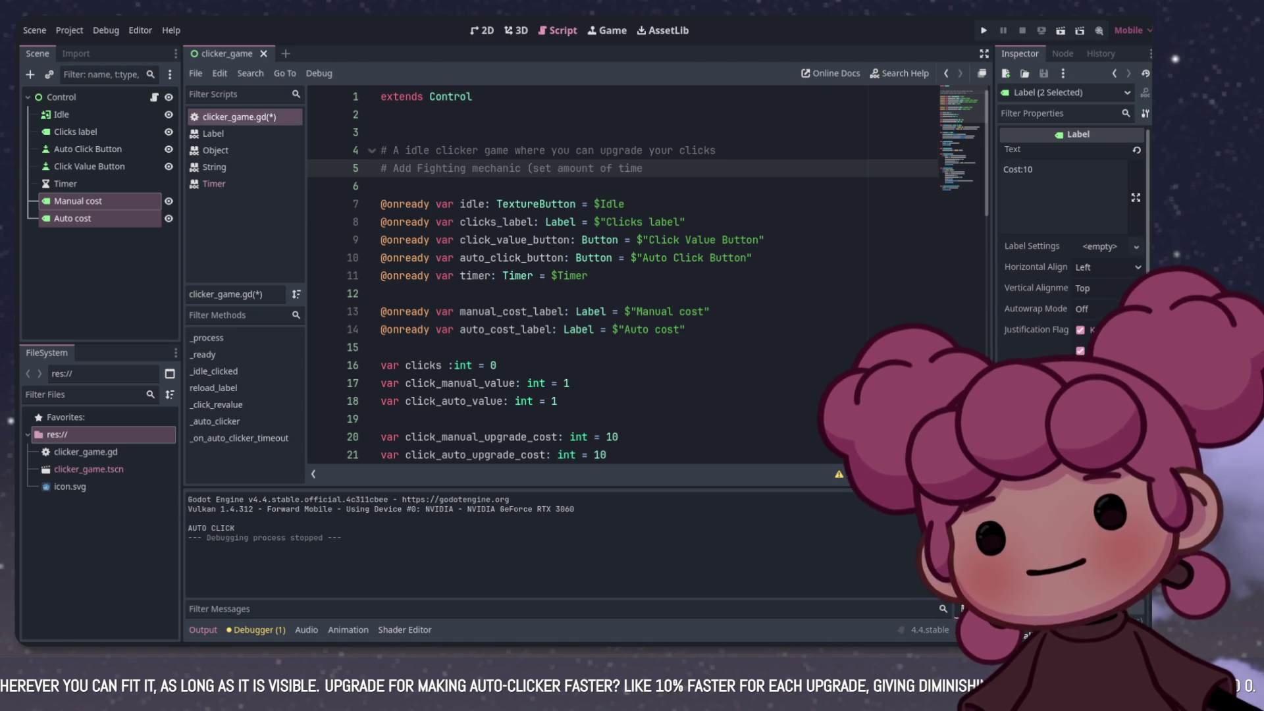
pyautogui.click(716, 150)
pyautogui.press('Return')
pyautogui.write('# Add a')
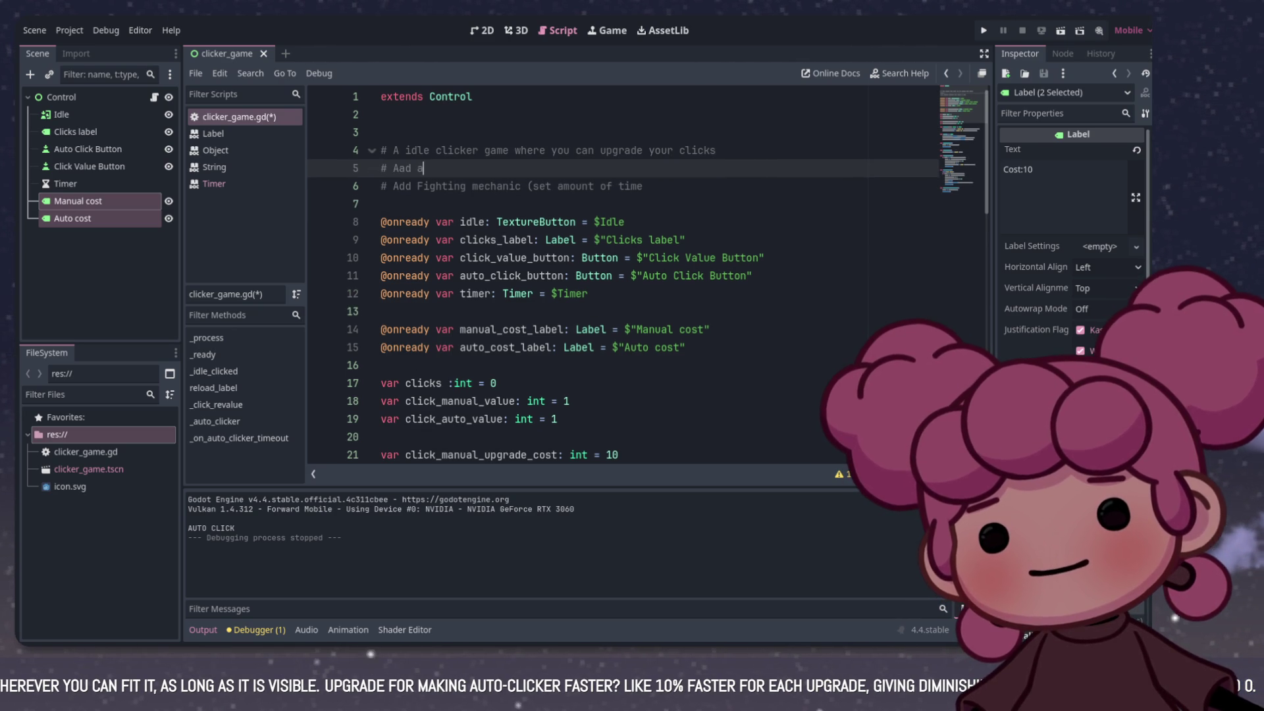
pyautogui.write('se')
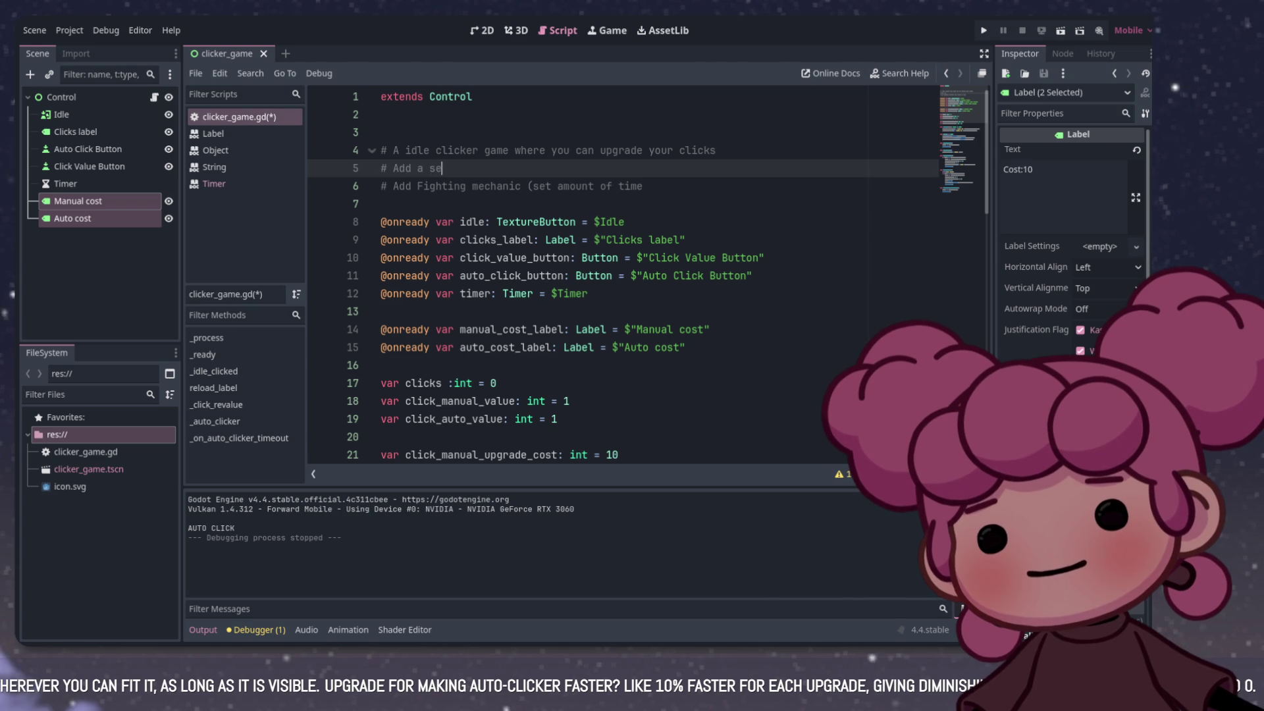
pyautogui.write('cond cube ')
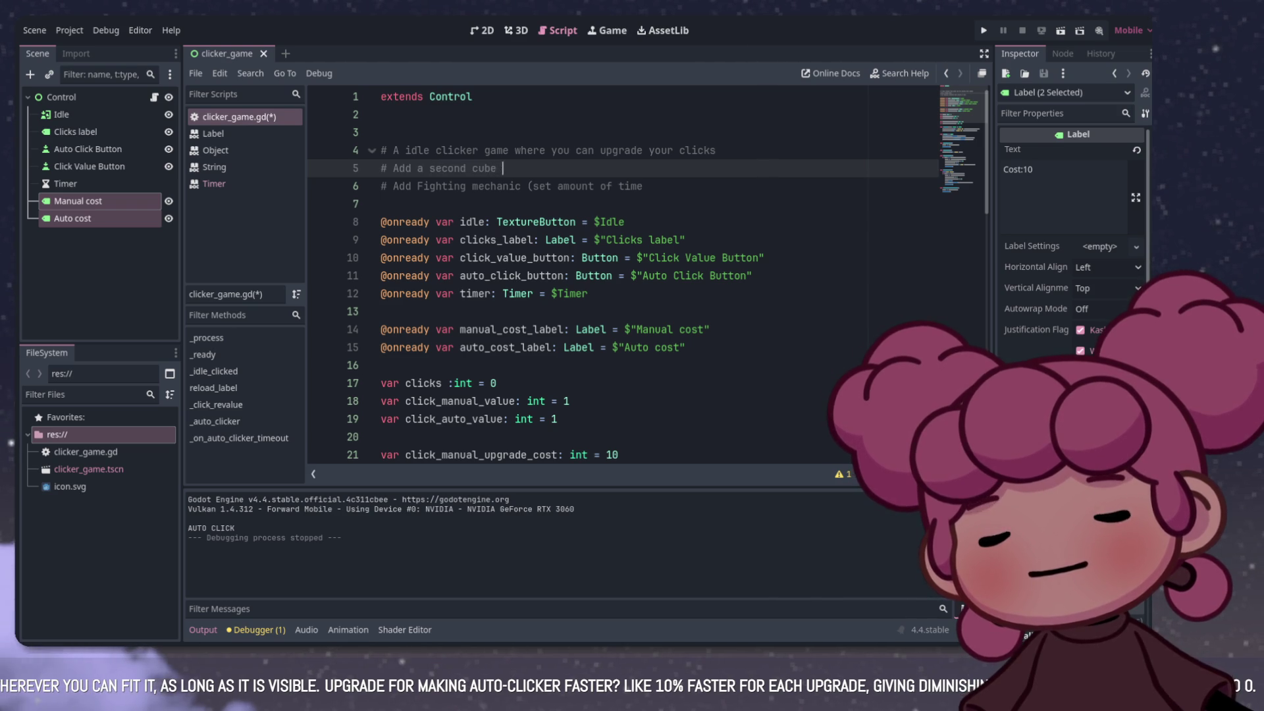
pyautogui.write("with it's own ")
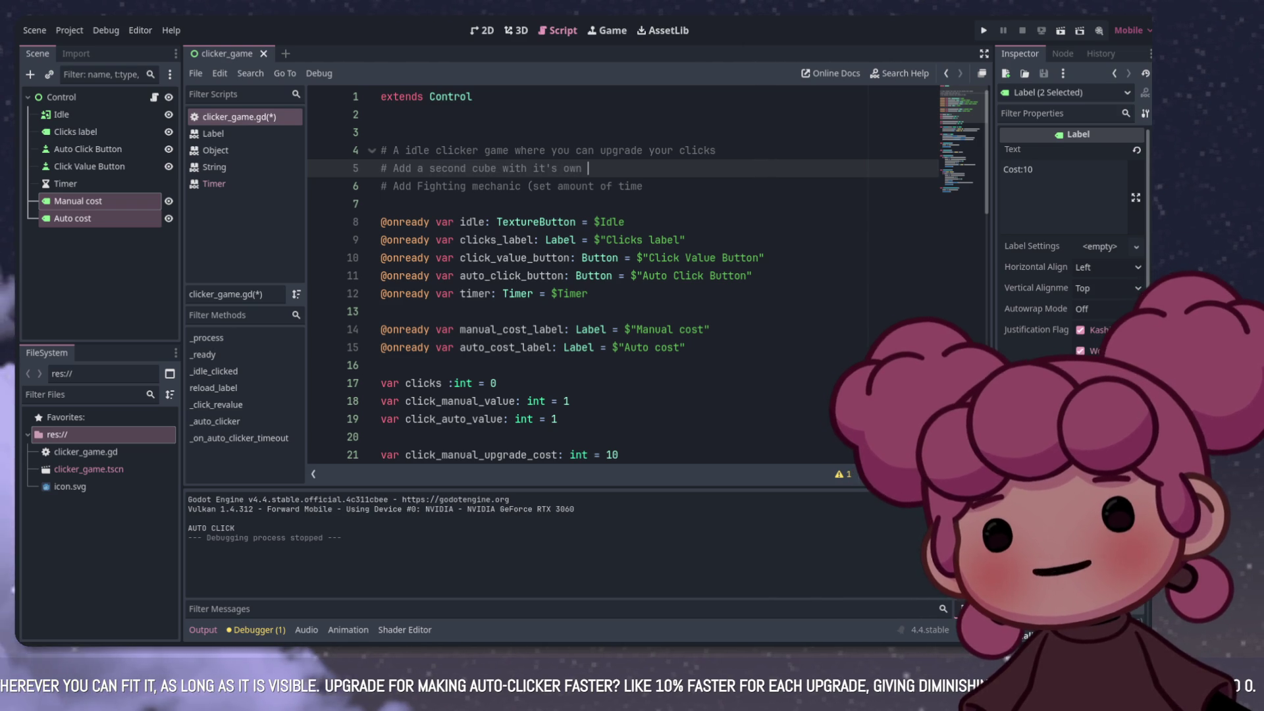
pyautogui.write('upgrade')
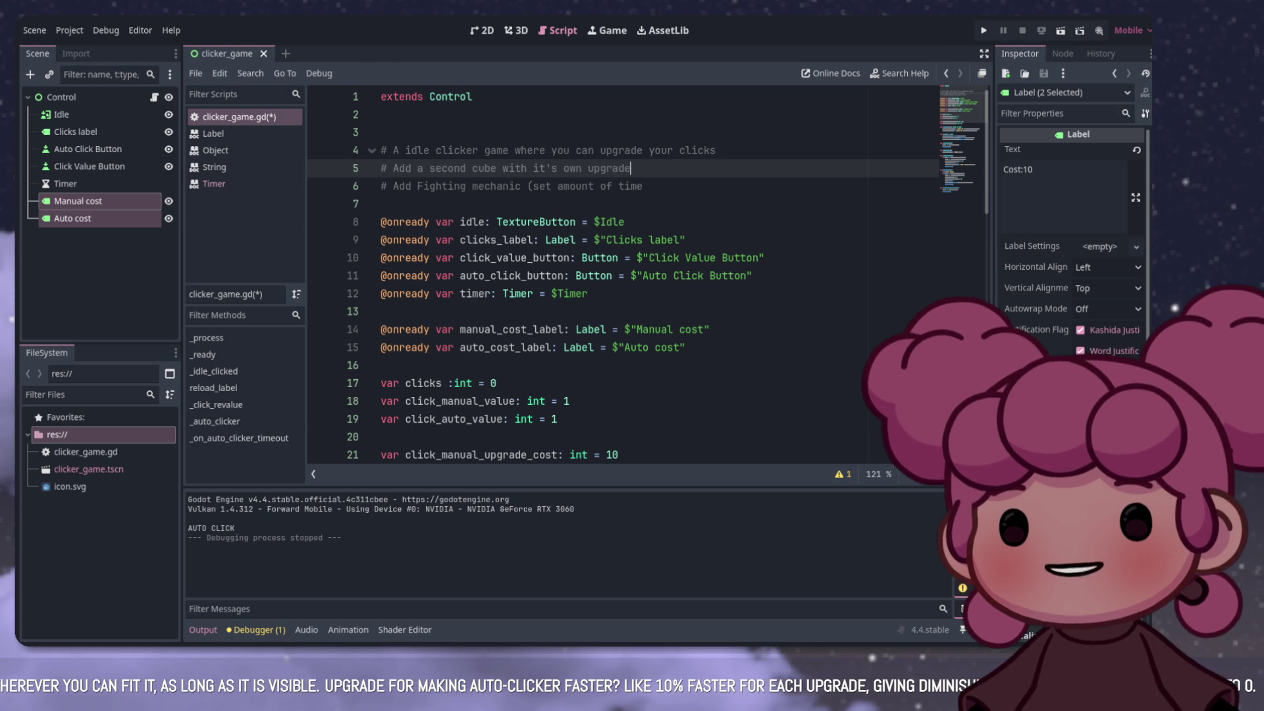
# Step: Complete the fighting-mechanic comment with 'the cubes smash)' and start a new line
pyautogui.click(643, 187)
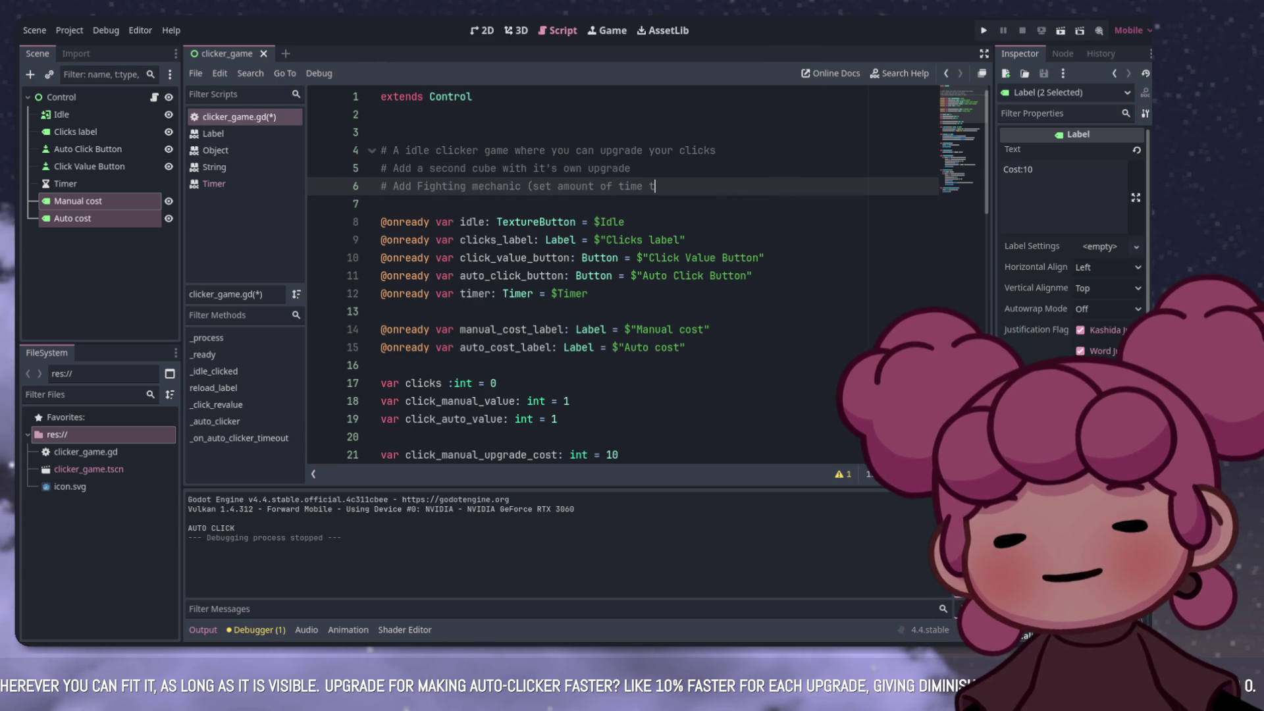
pyautogui.write('the cubes smash')
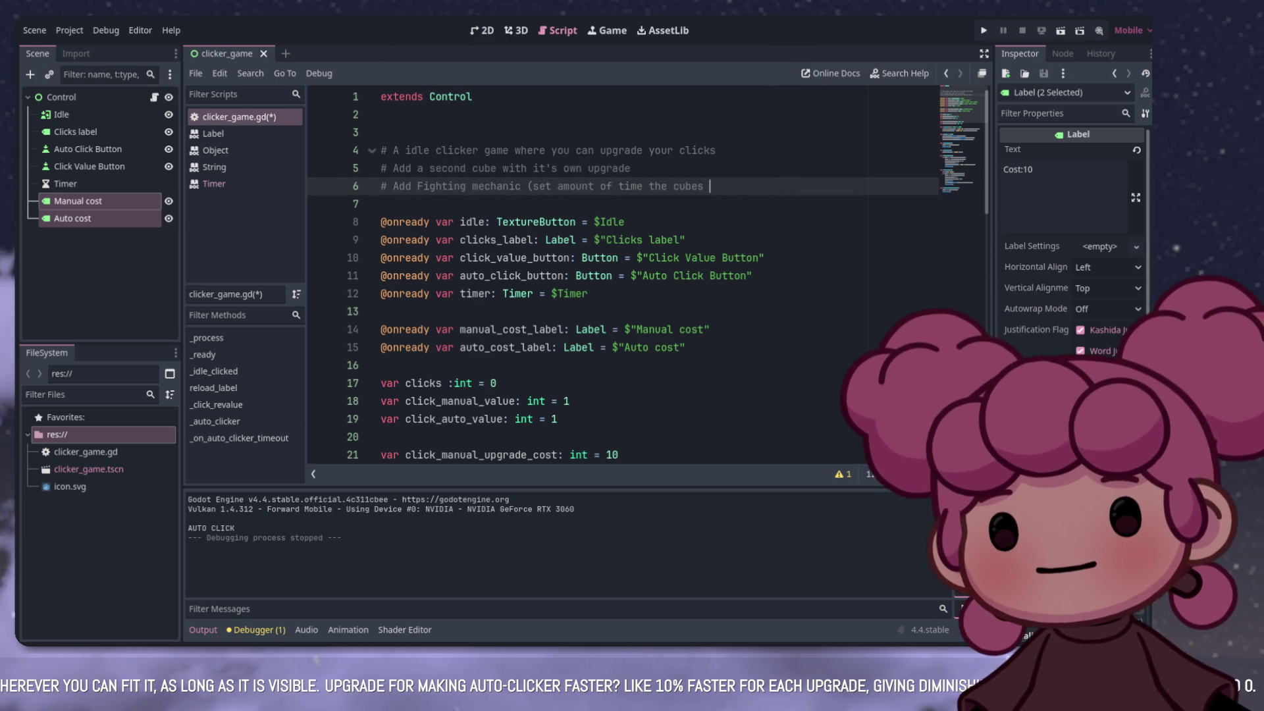
pyautogui.write(')')
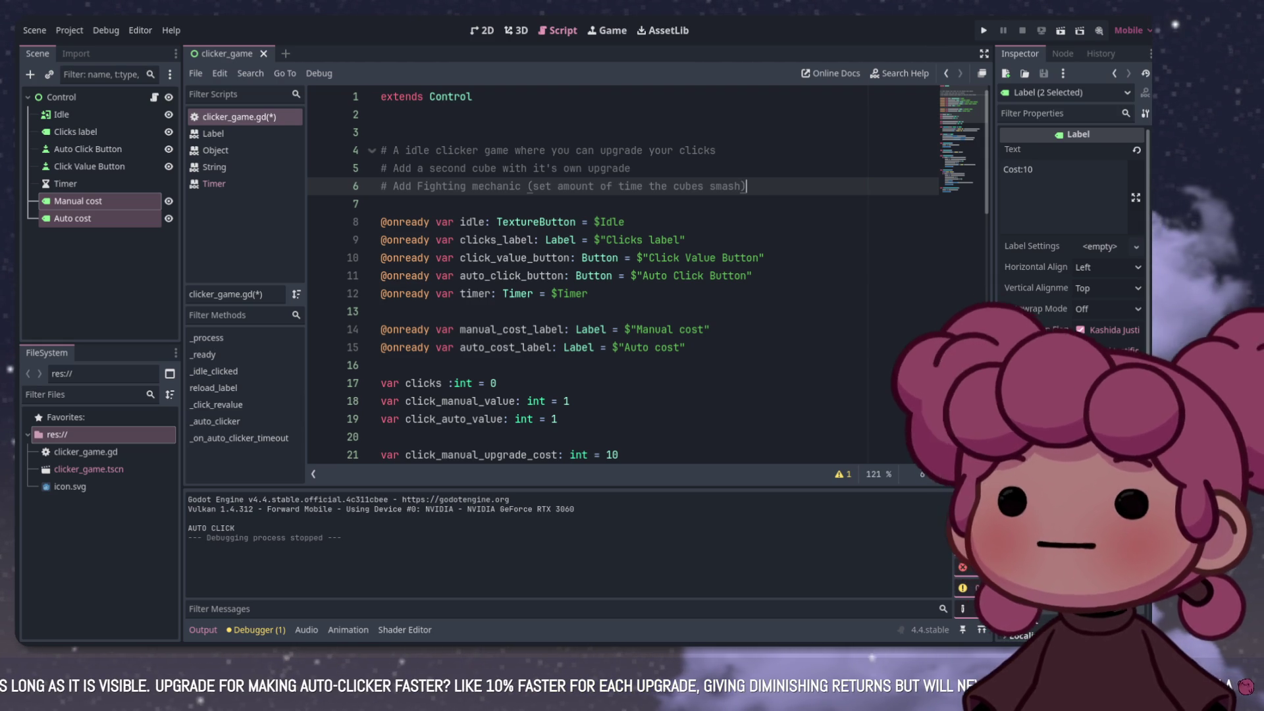
pyautogui.press('Return')
pyautogui.press('Return')
pyautogui.write('#Upgrade ide')
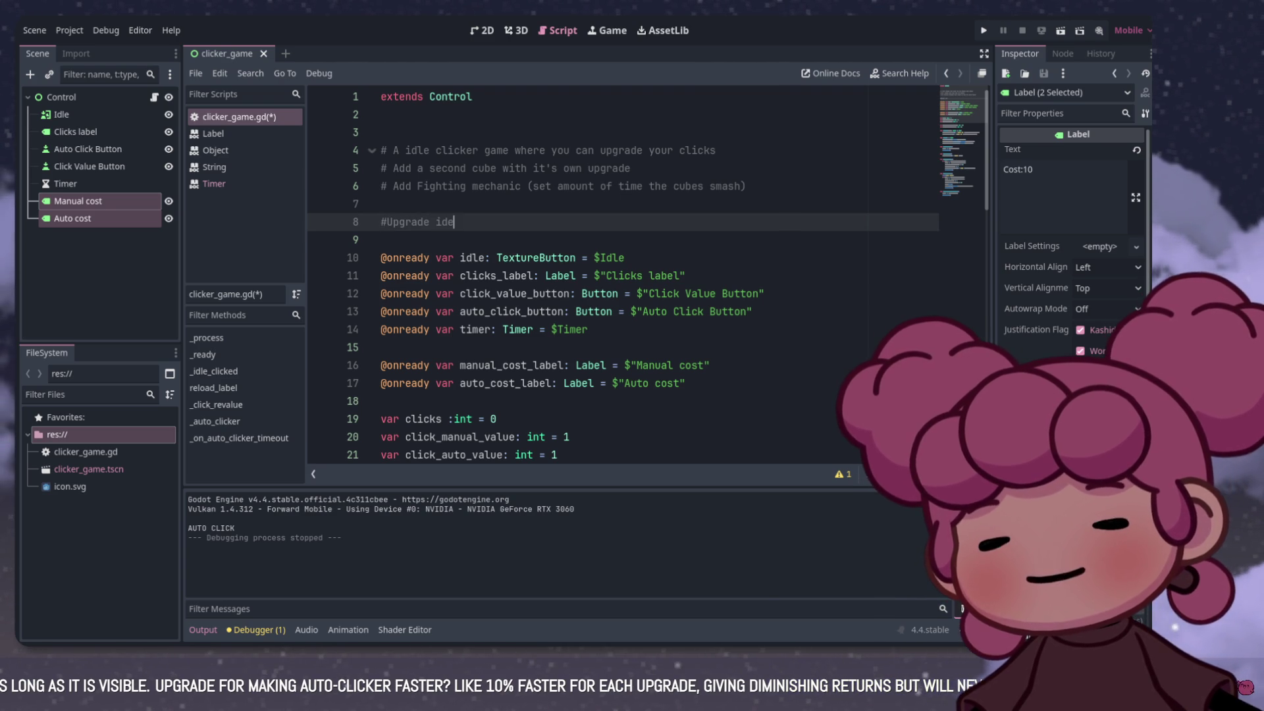
# Step: Write the '# Upgrade ideas: Auto clicker time,' comment, then save and run the game with F5
pyautogui.write('as:')
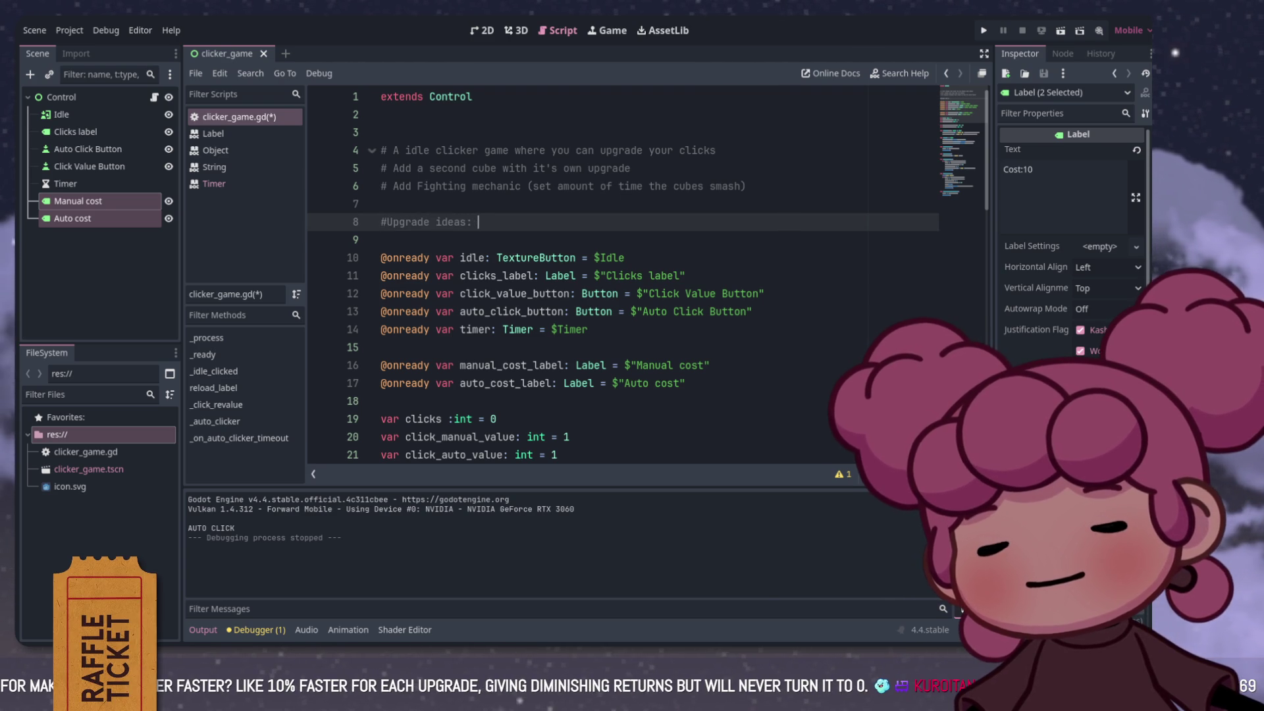
pyautogui.hotkey('ctrl', 'k')
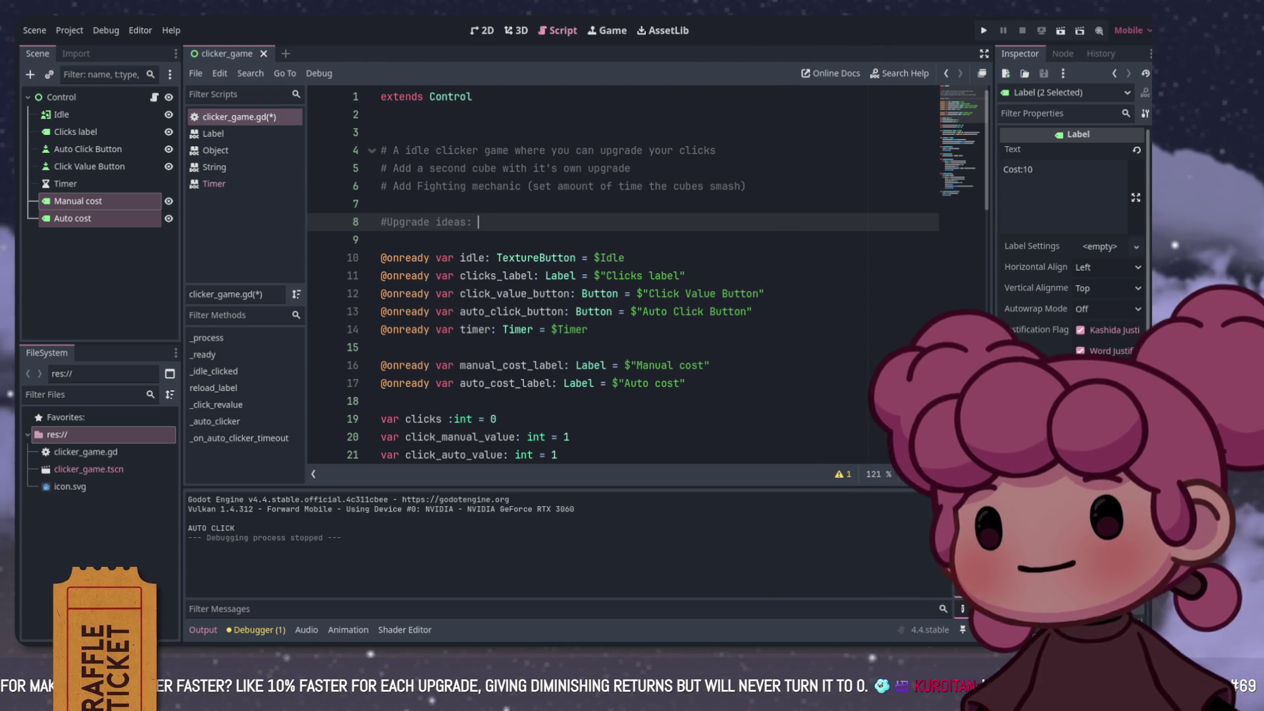
pyautogui.hotkey('ctrl', 'k')
pyautogui.write('Auto clicker time')
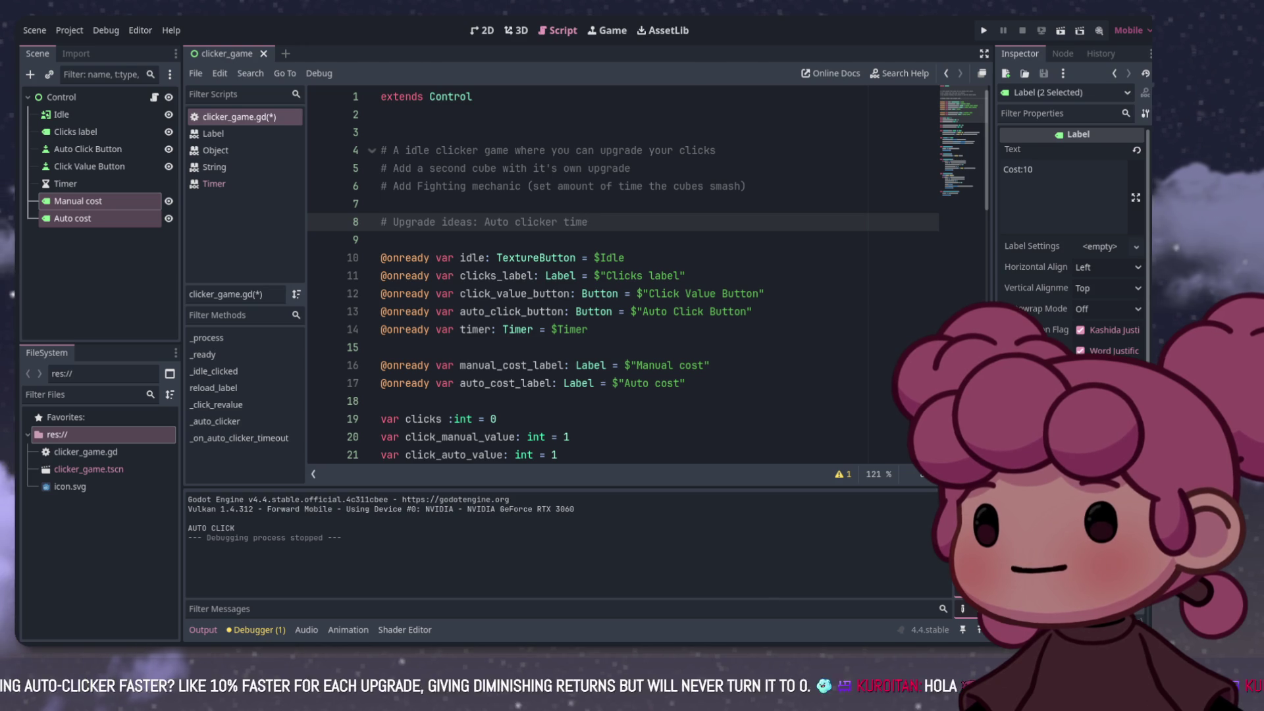
pyautogui.write(',')
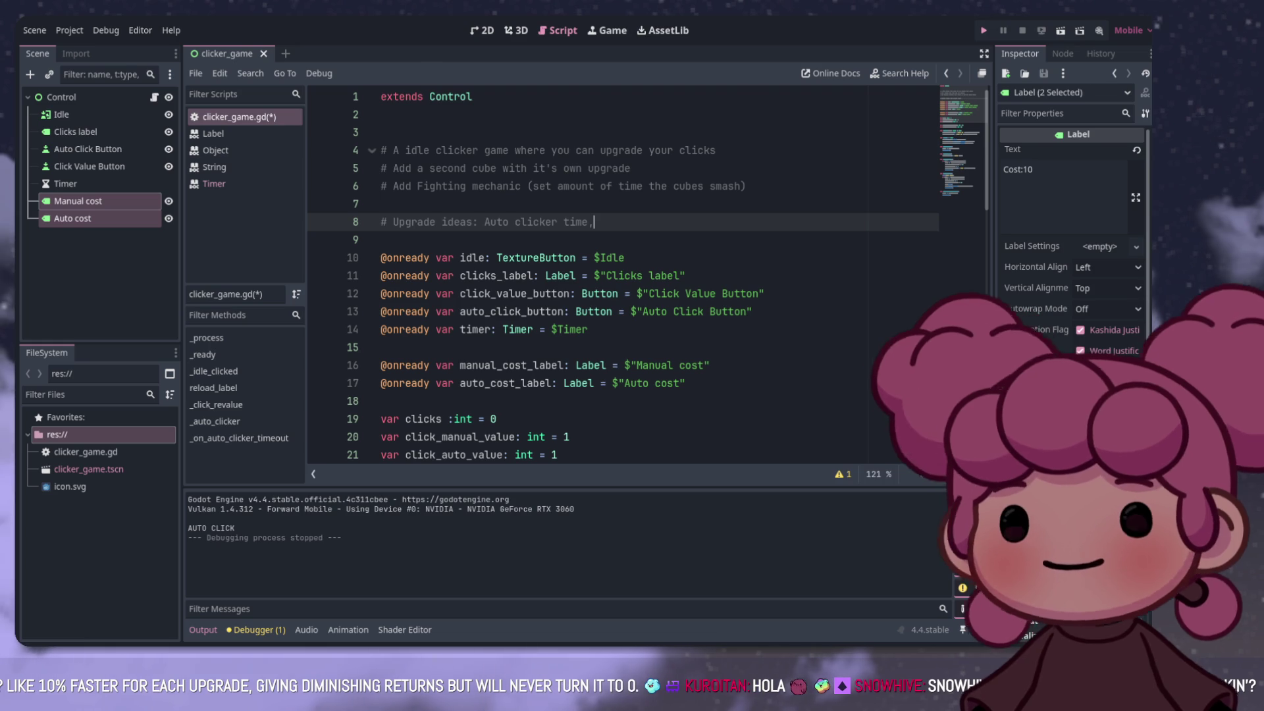
pyautogui.press('F5')
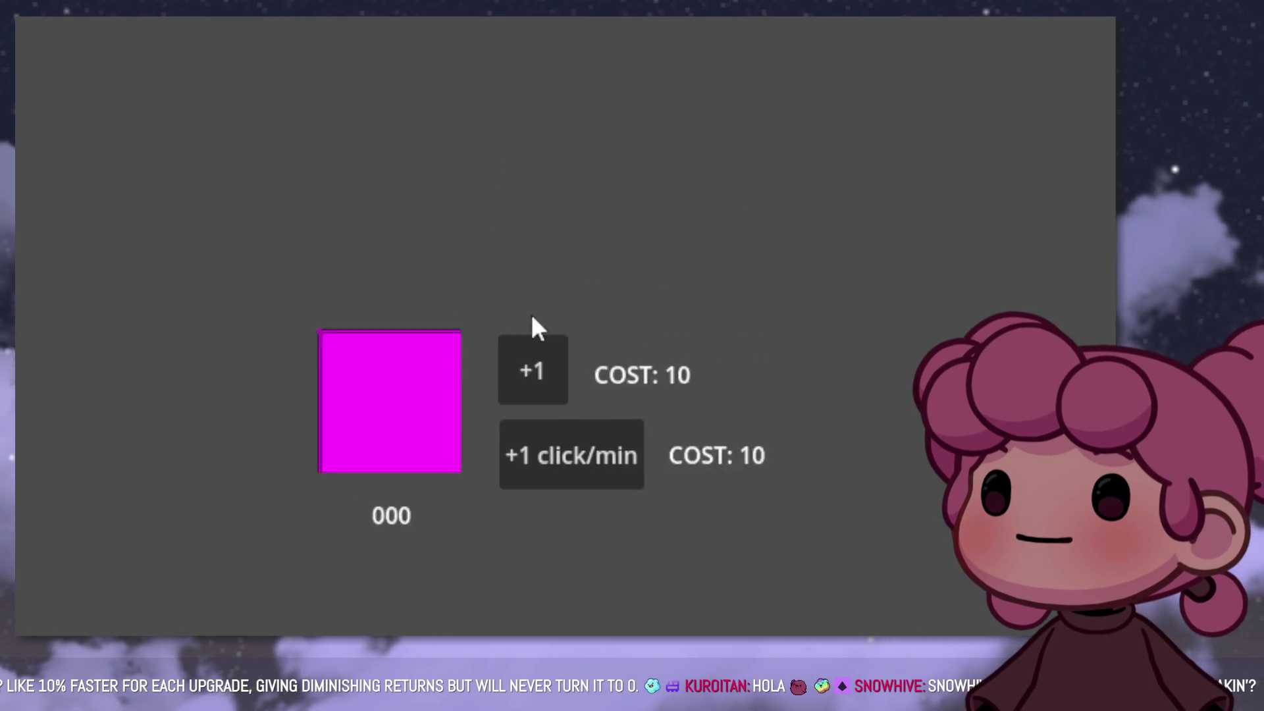
# Step: Click the cube to 10 and buy the per-click upgrade, making clicks give +2
pyautogui.click(579, 313)
pyautogui.click(579, 313)
pyautogui.click(578, 303)
pyautogui.click(578, 304)
pyautogui.click(577, 303)
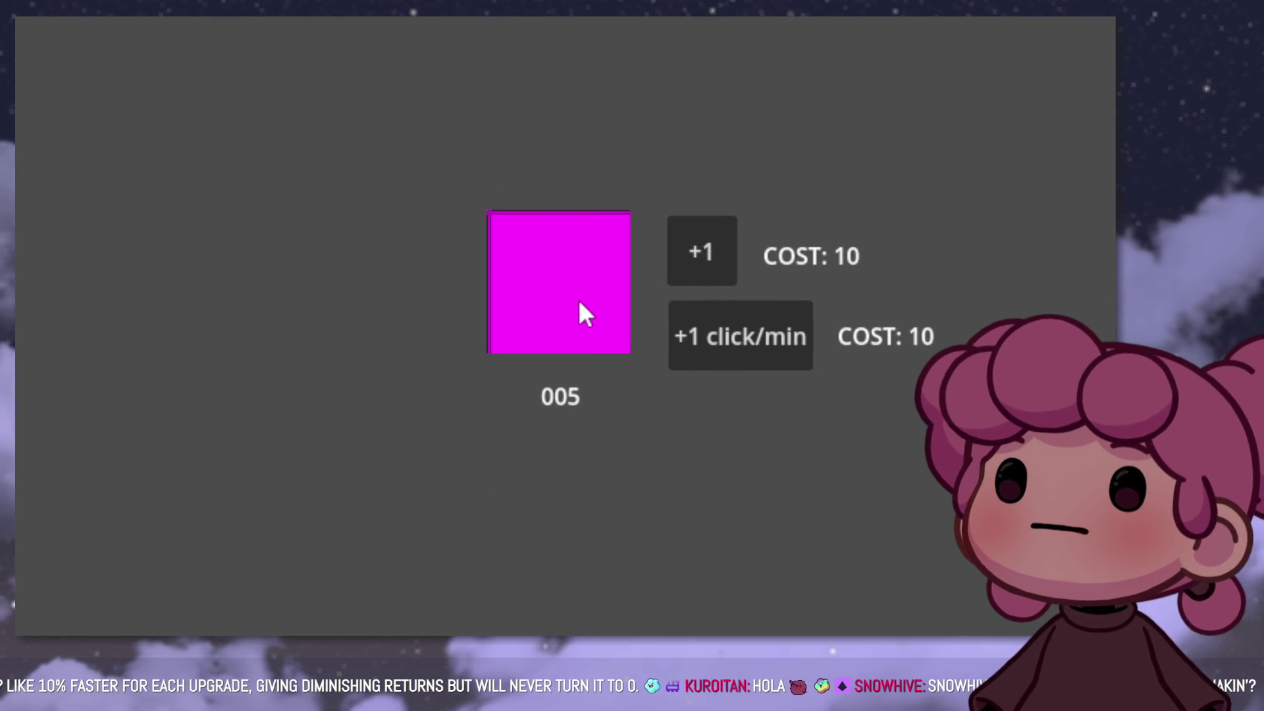
pyautogui.click(578, 304)
pyautogui.click(579, 305)
pyautogui.click(578, 305)
pyautogui.click(578, 304)
pyautogui.click(580, 305)
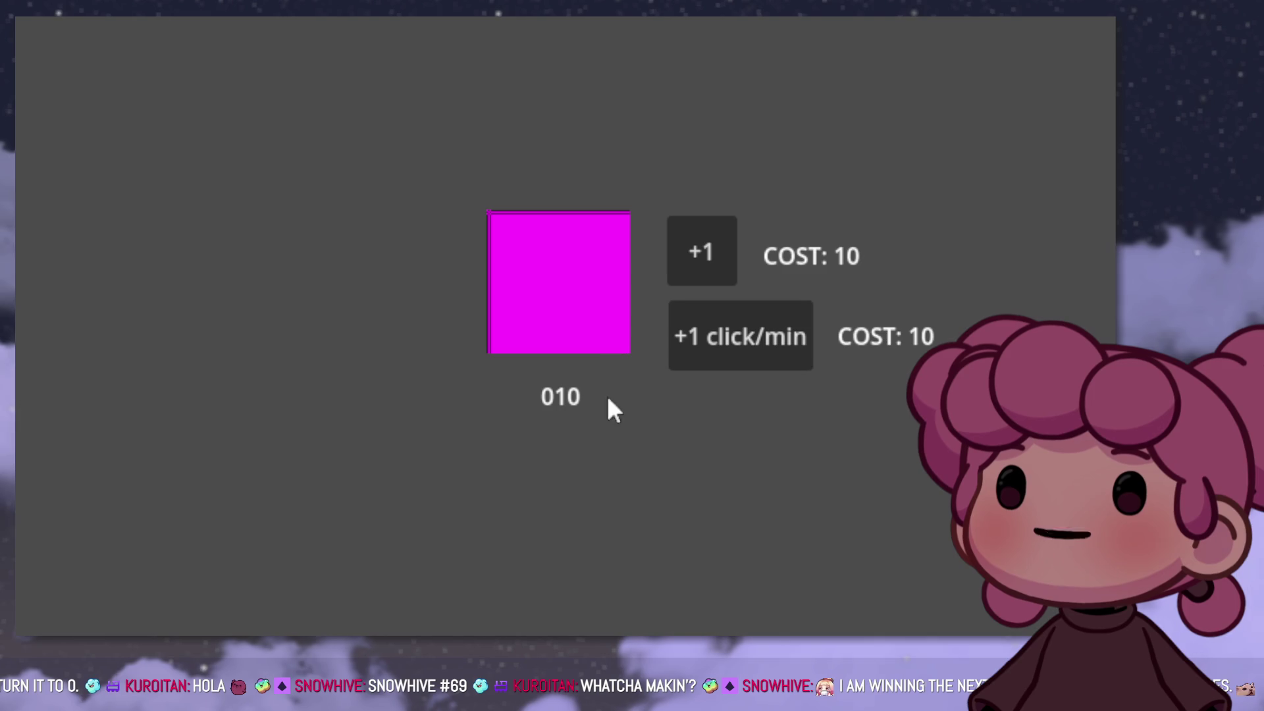
pyautogui.click(702, 259)
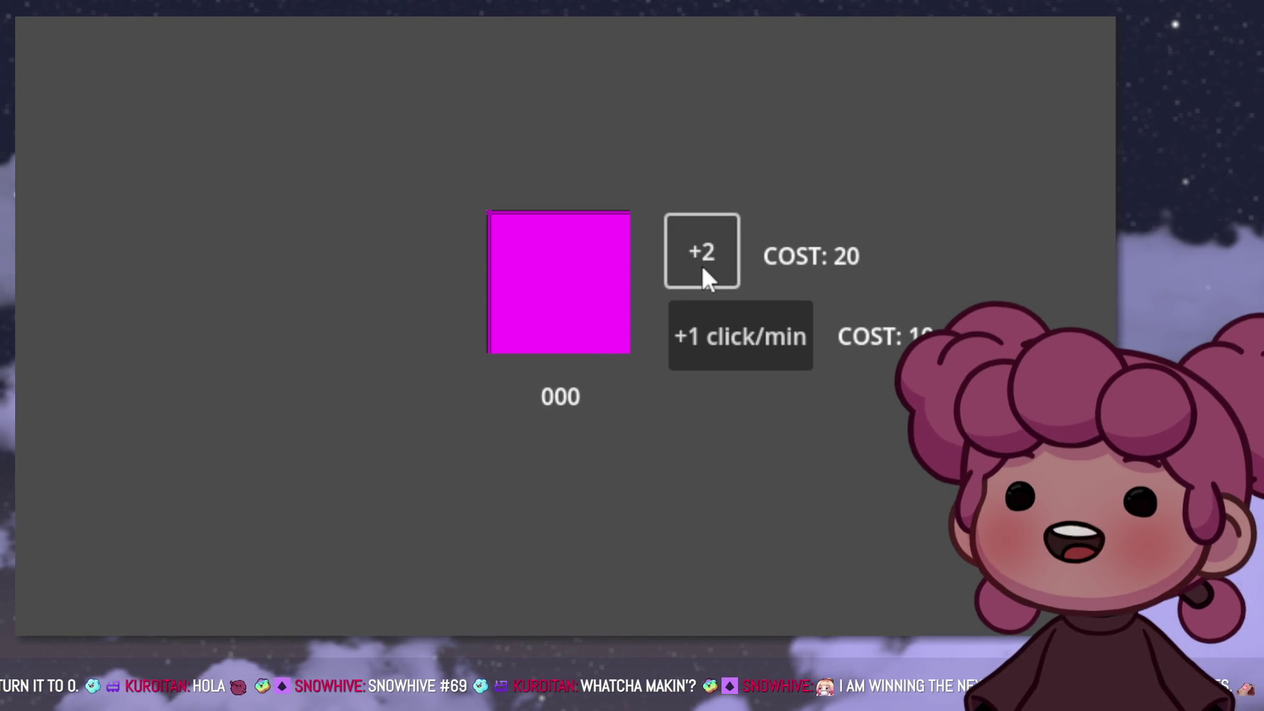
# Step: Earn 20 clicks, buy the +1 click/min auto-clicker upgrade, then stop the game with F8
pyautogui.tripleClick(528, 308)
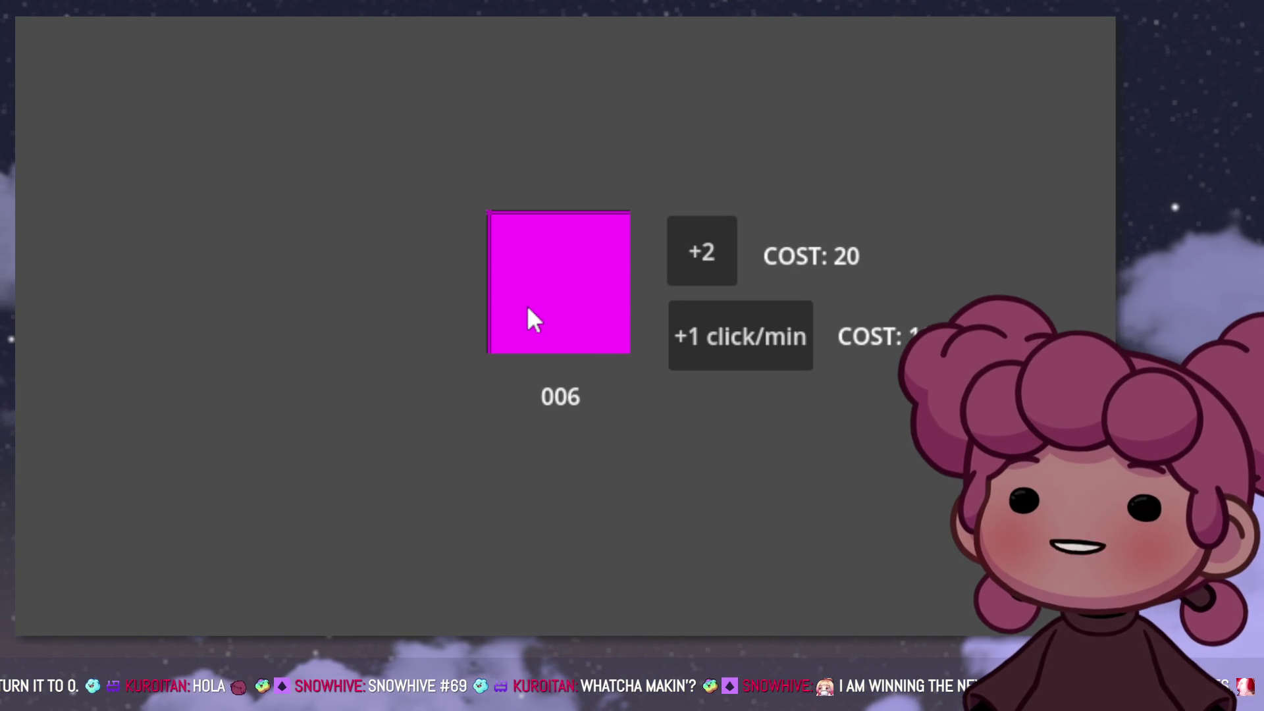
pyautogui.tripleClick(528, 308)
pyautogui.doubleClick(528, 309)
pyautogui.doubleClick(528, 309)
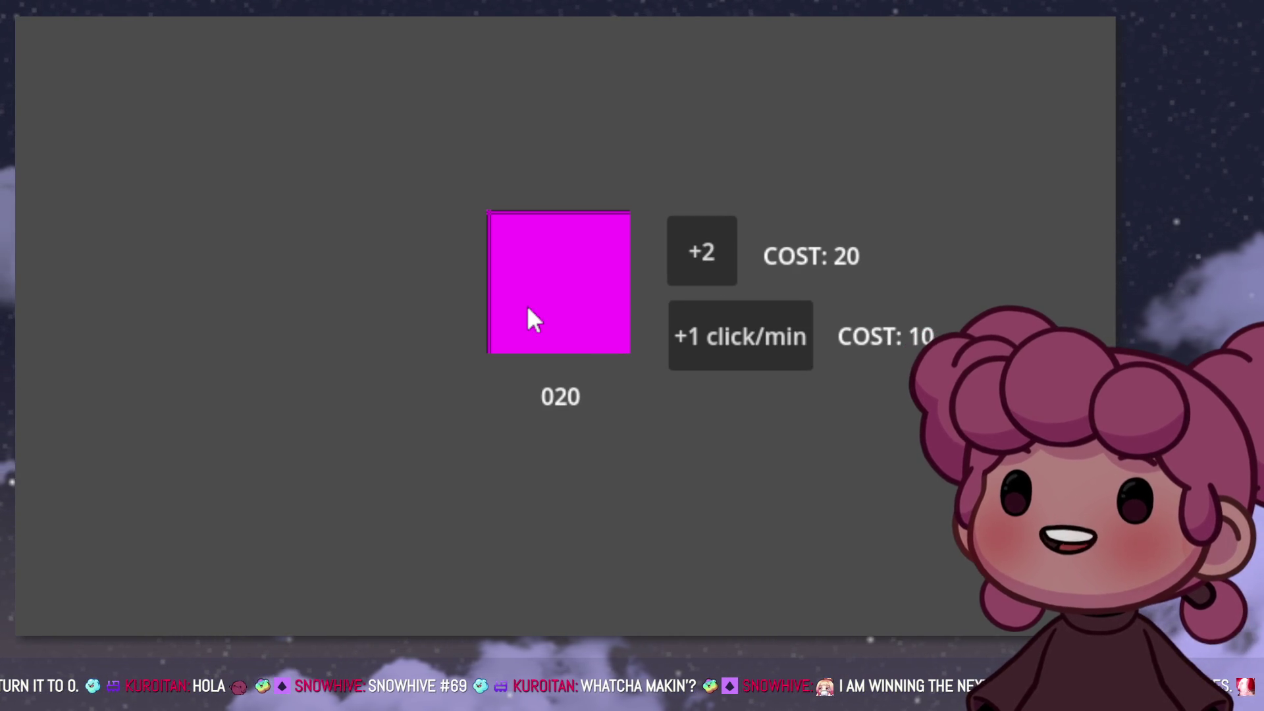
pyautogui.click(792, 368)
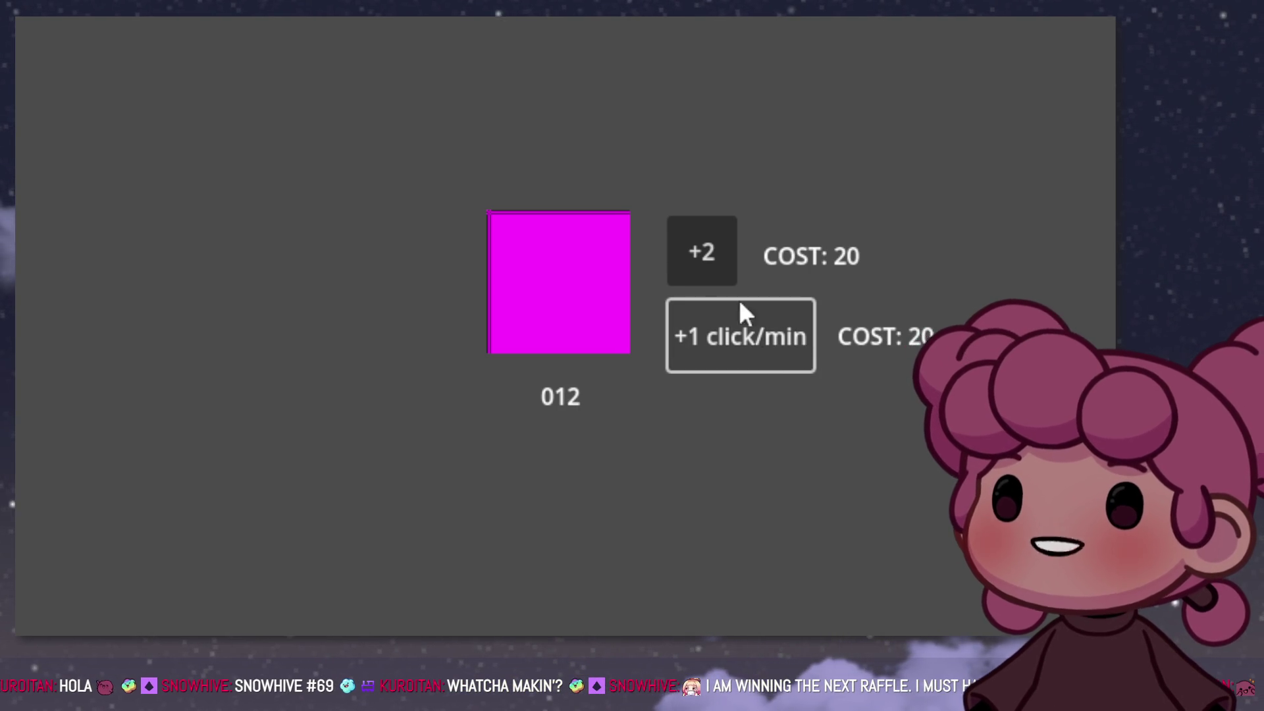
pyautogui.click(514, 283)
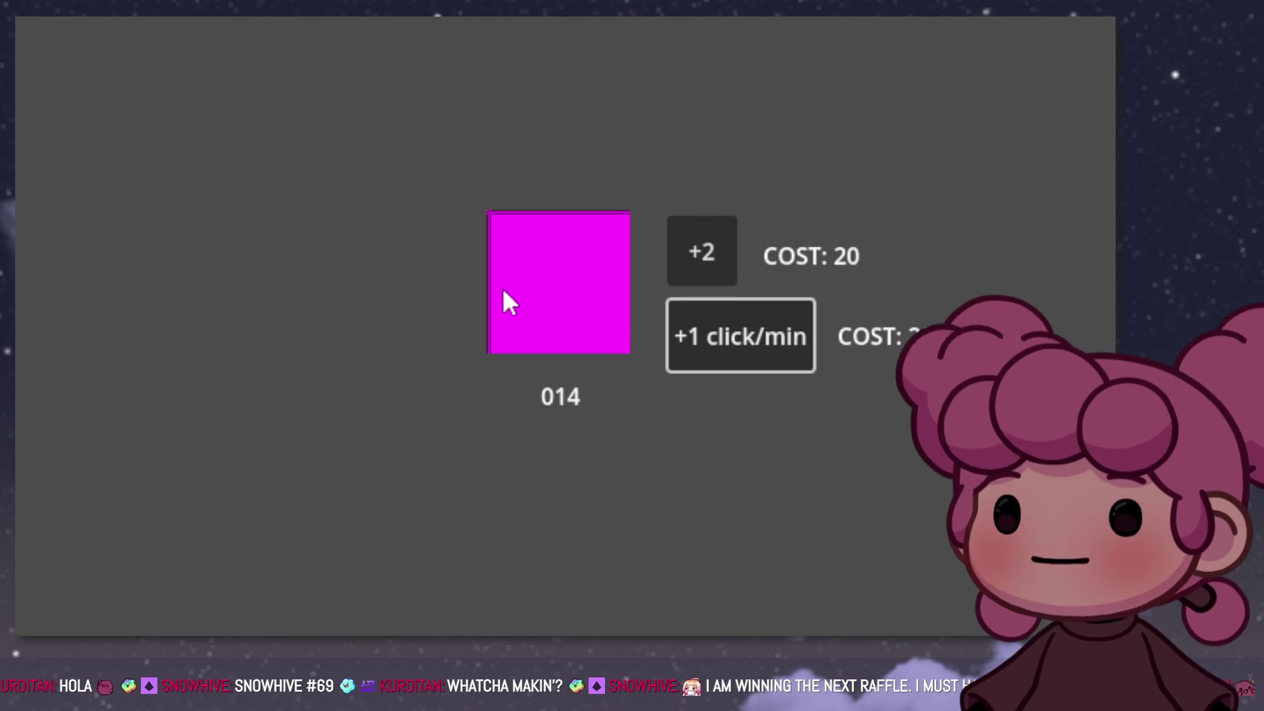
pyautogui.press('F8')
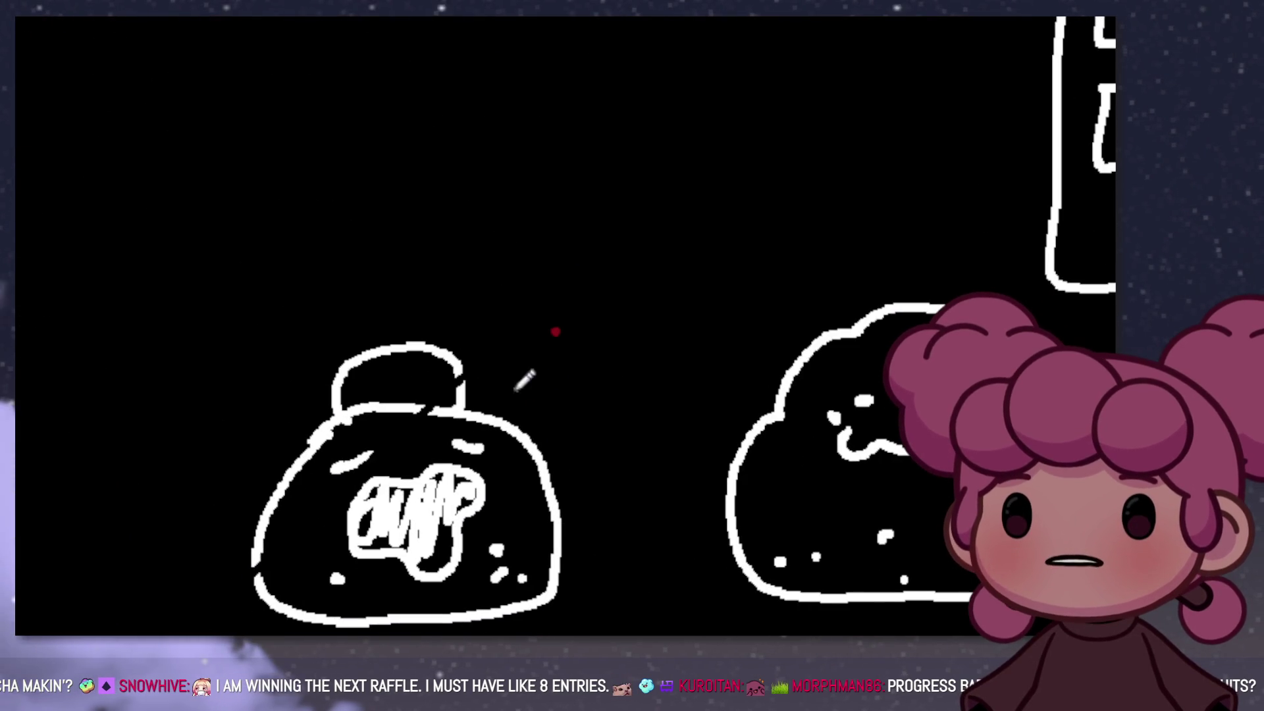
# Step: Cross out the bag doodle with a red X and dot the cloud doodle
pyautogui.moveTo(555, 330); pyautogui.dragTo(345, 550)
pyautogui.moveTo(322, 322); pyautogui.dragTo(550, 598)
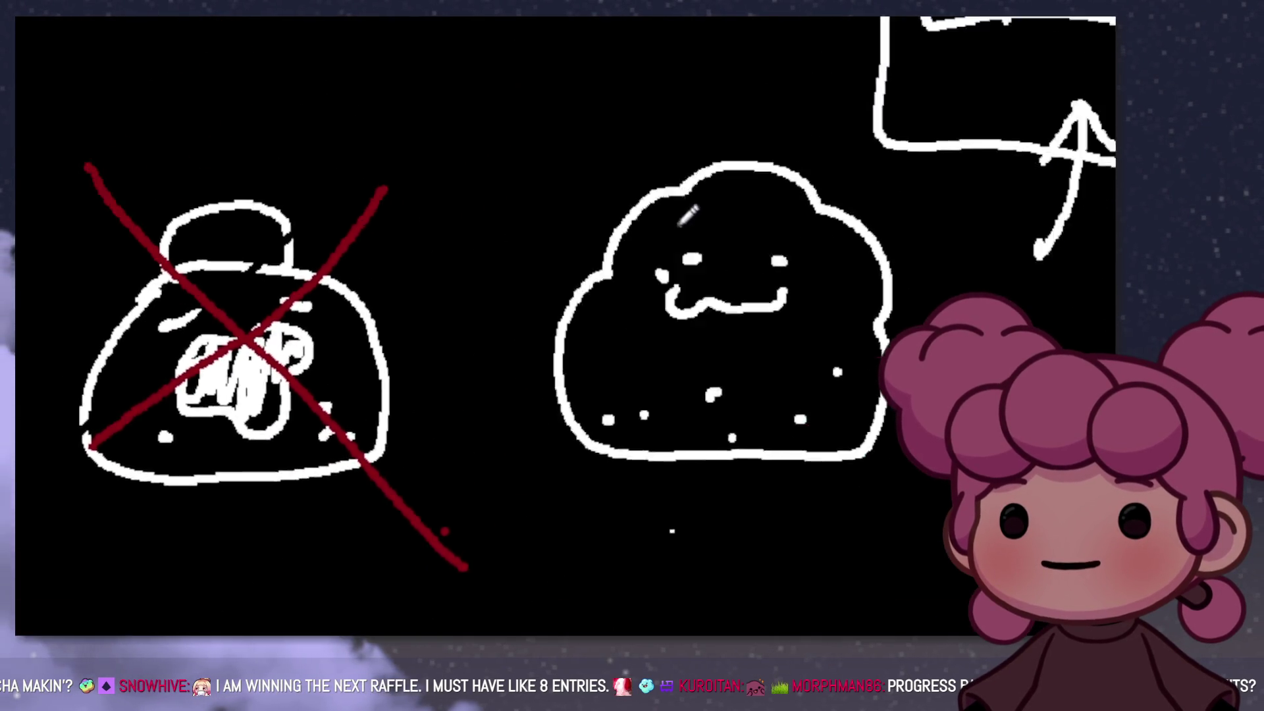
pyautogui.click(616, 232)
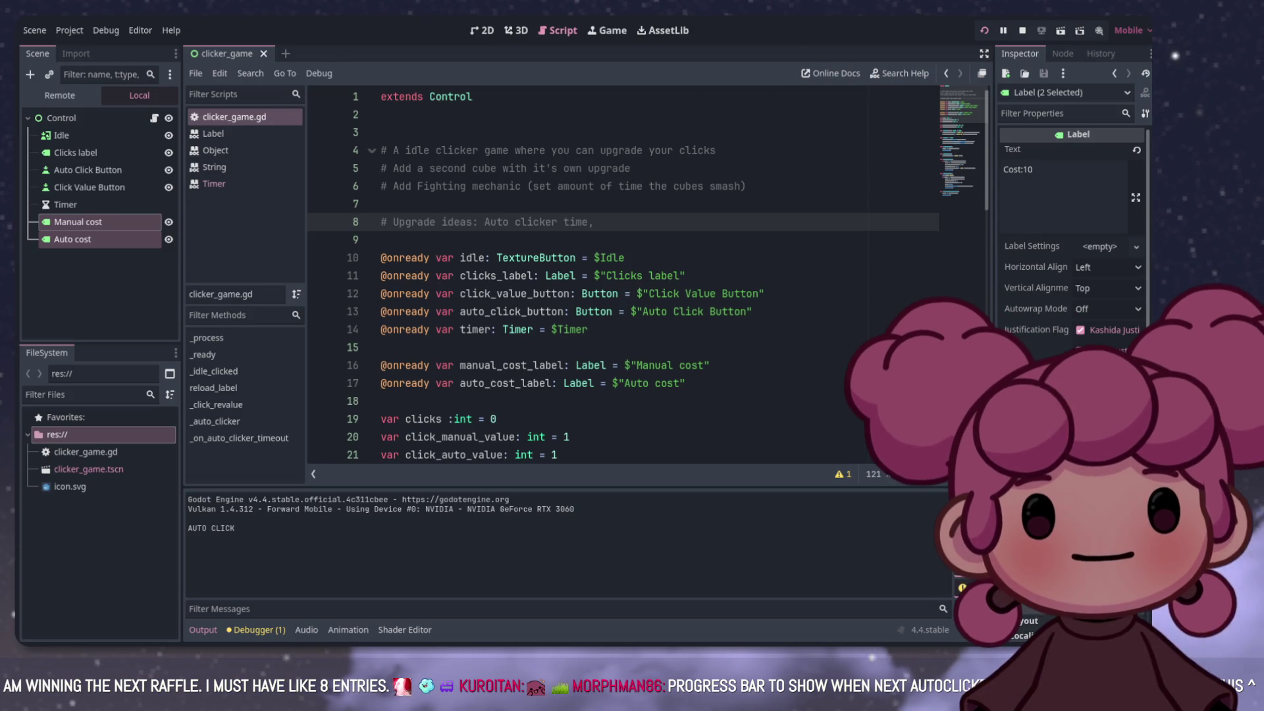
# Step: Glance at the AssetLib and 2D views, then return to the clicker_game.gd script
pyautogui.click(662, 31)
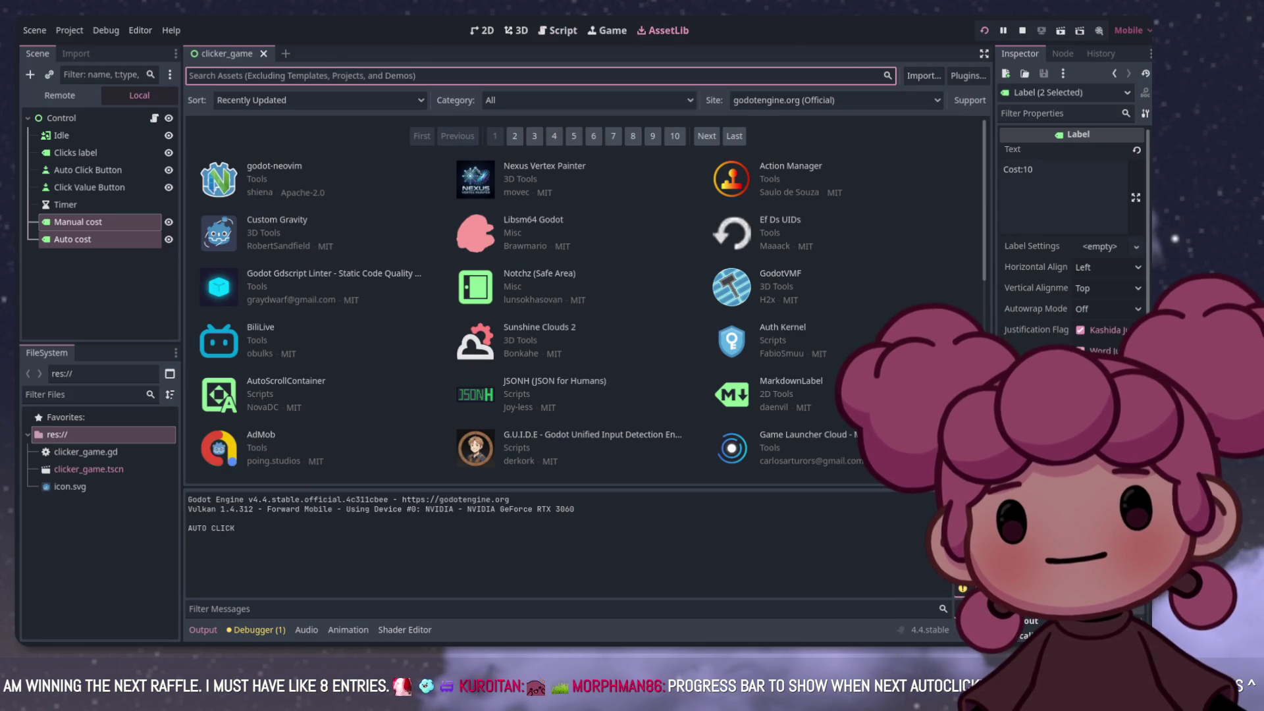
pyautogui.click(482, 31)
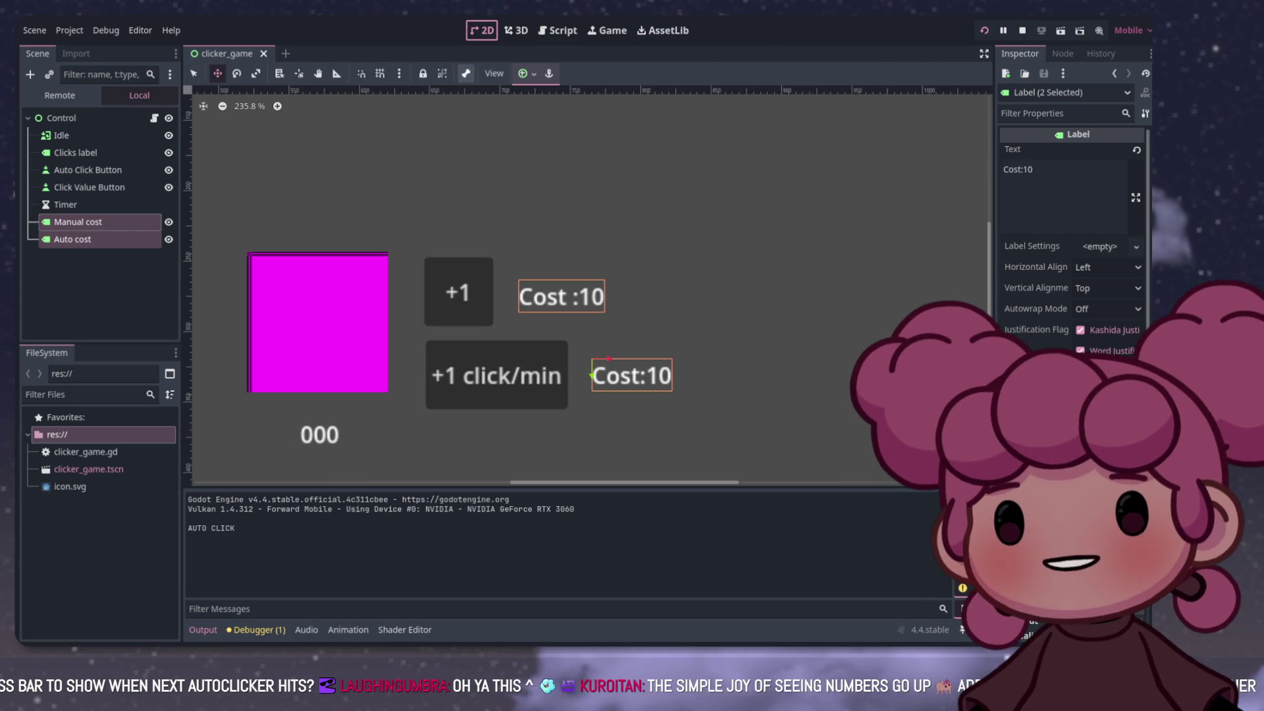
pyautogui.click(558, 31)
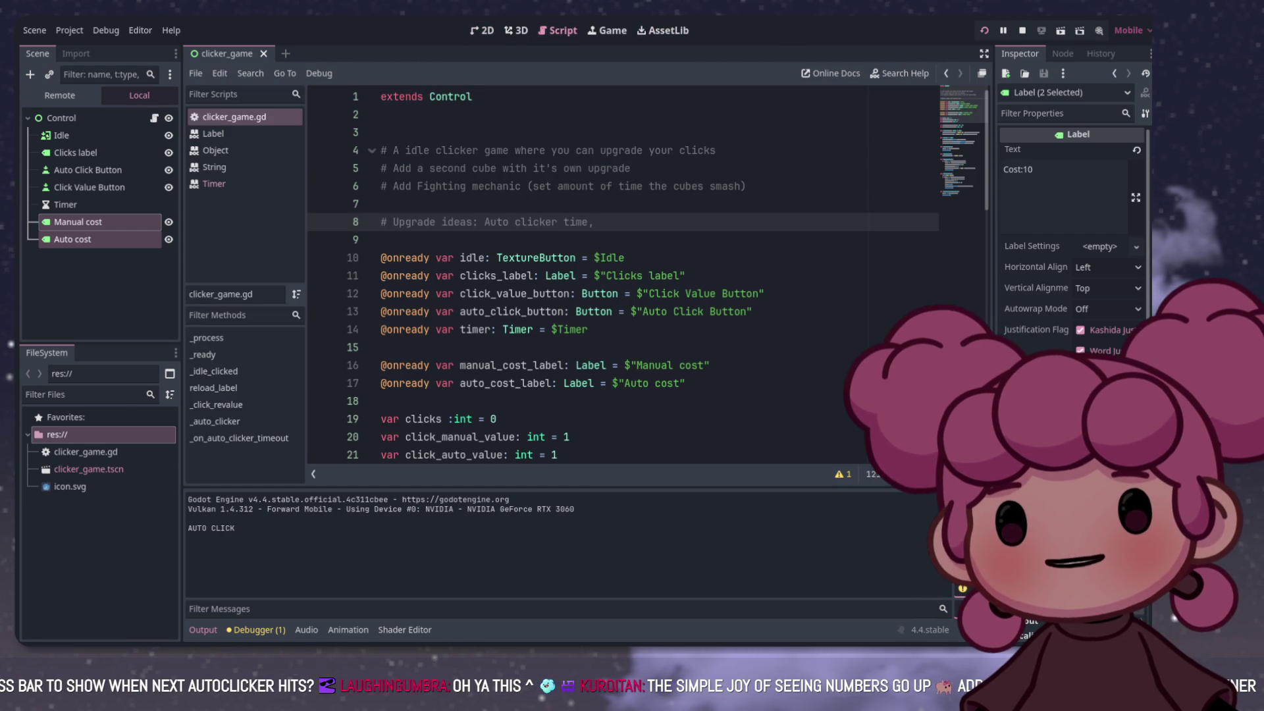
# Step: Add '# Visualiser of when the next click will hit' as line 7 under the fighting-mechanic comment
pyautogui.click(632, 168)
pyautogui.press('Return')
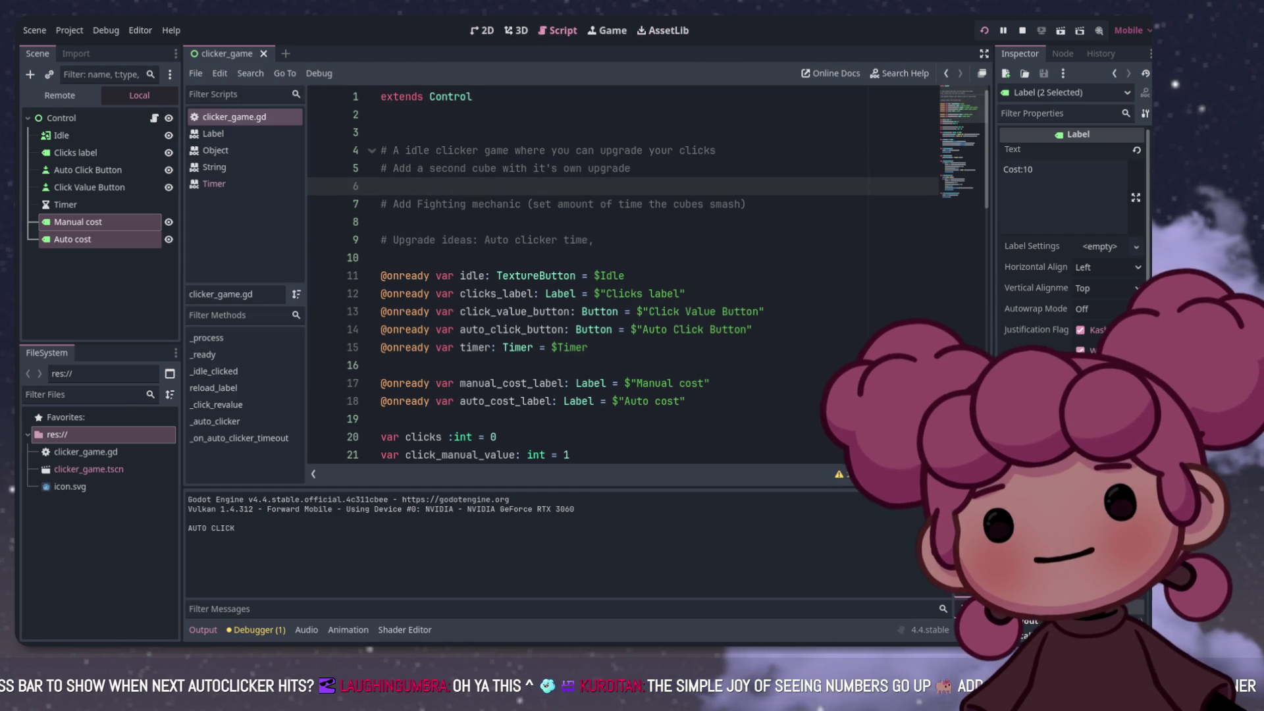
pyautogui.press('Delete')
pyautogui.press('End')
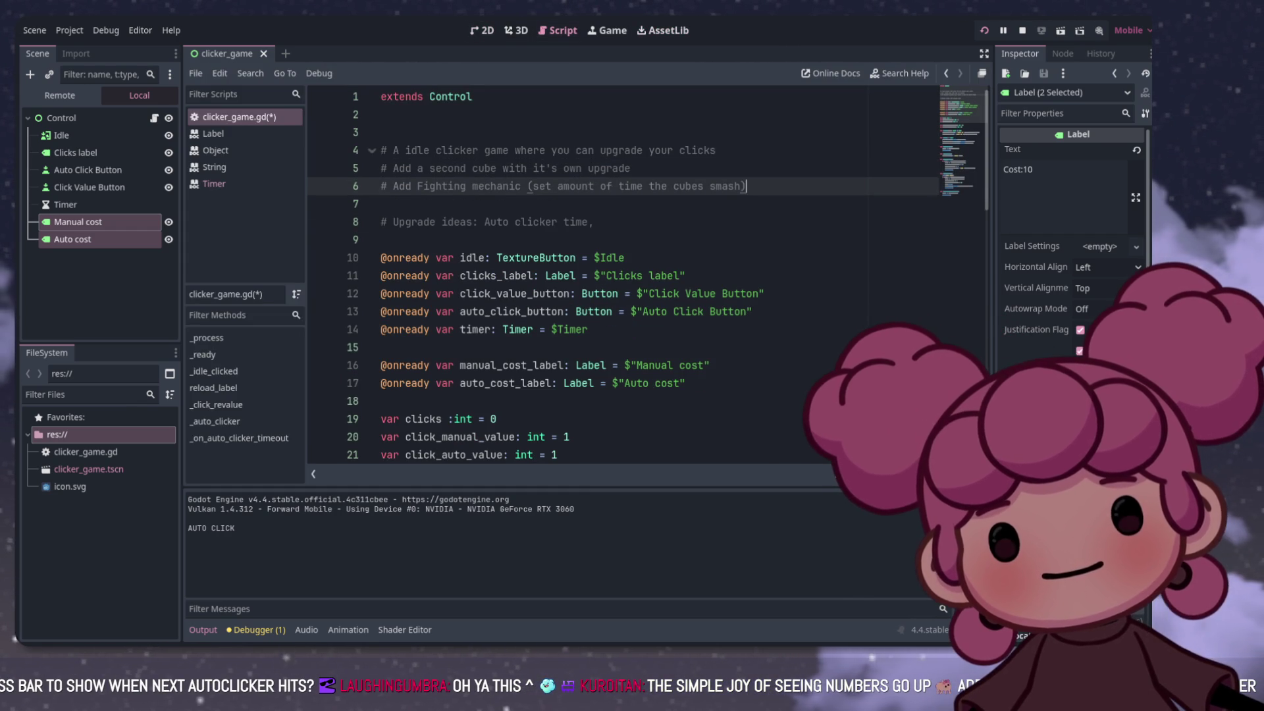
pyautogui.press('Return')
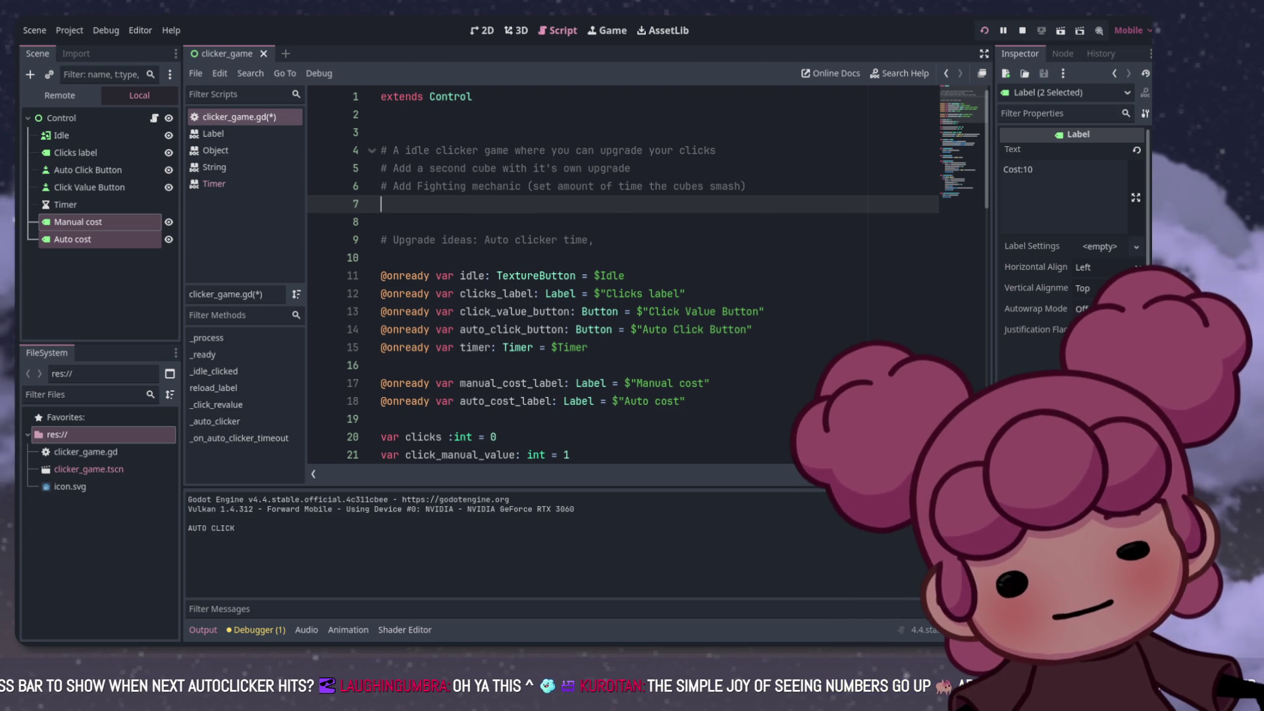
pyautogui.write('#')
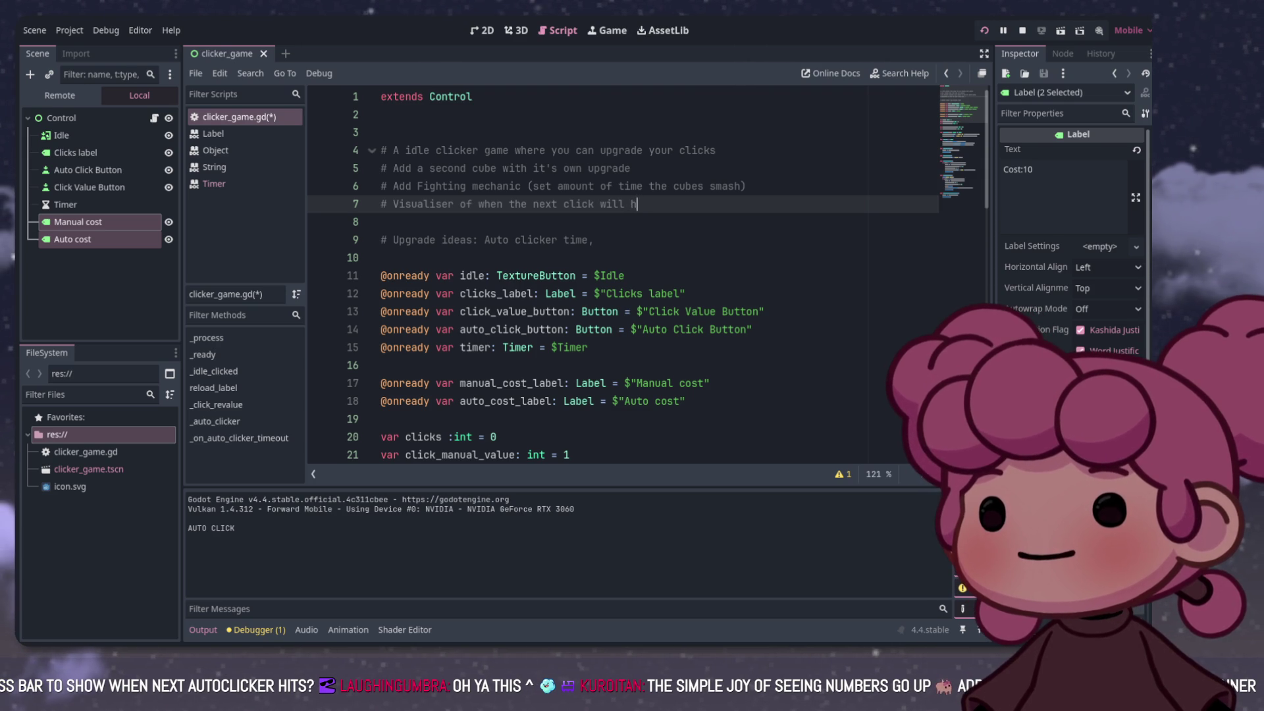
pyautogui.write('it')
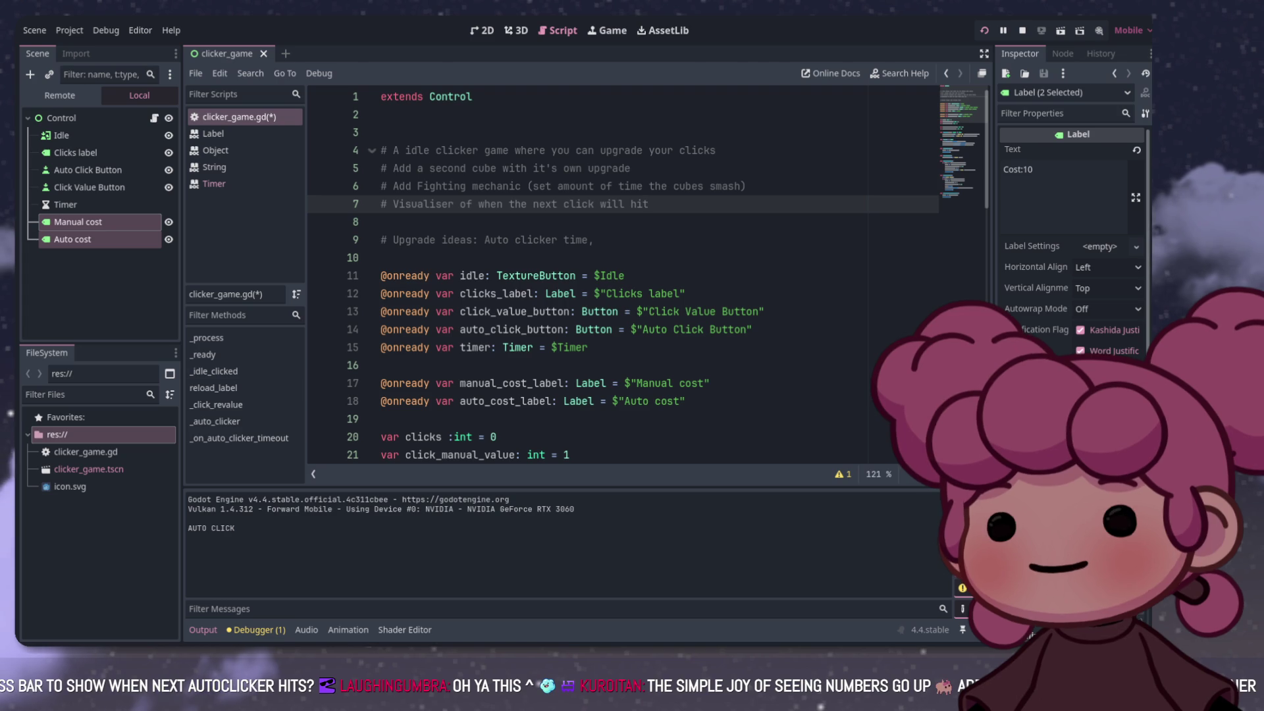
pyautogui.click(380, 222)
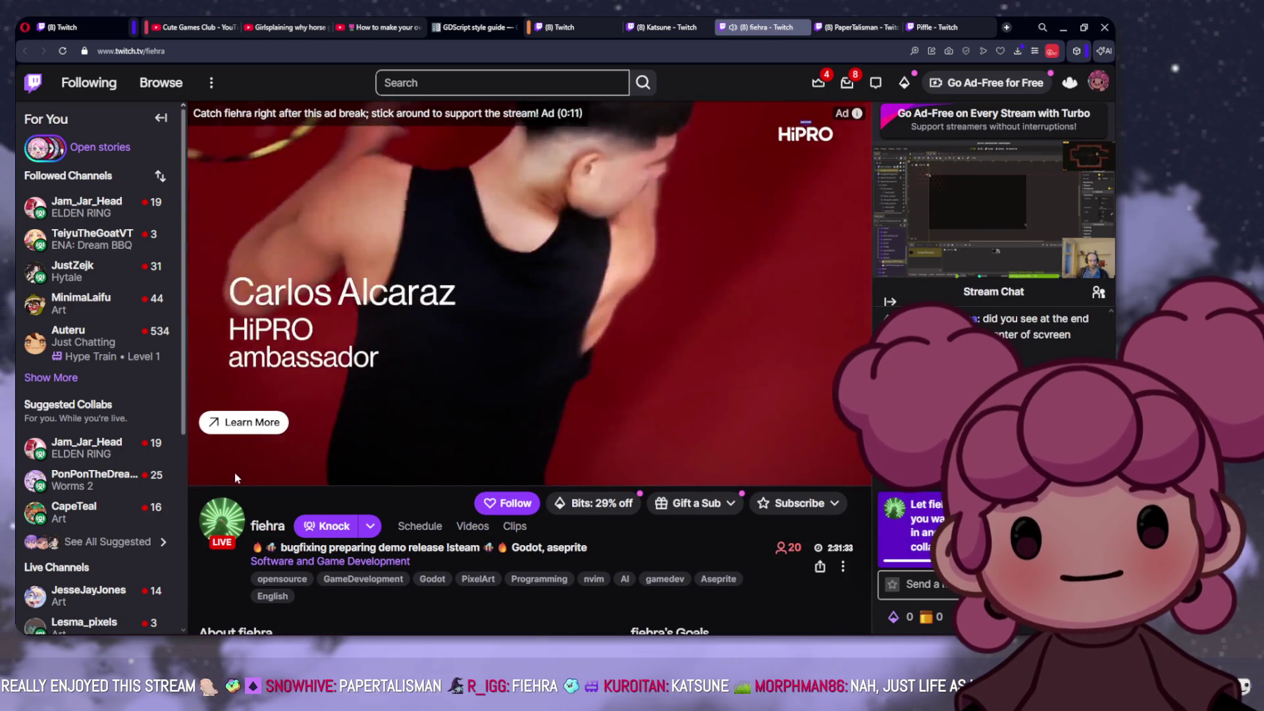
# Step: Pop the Godot stream video into a floating window and enlarge it
pyautogui.moveTo(229, 473)
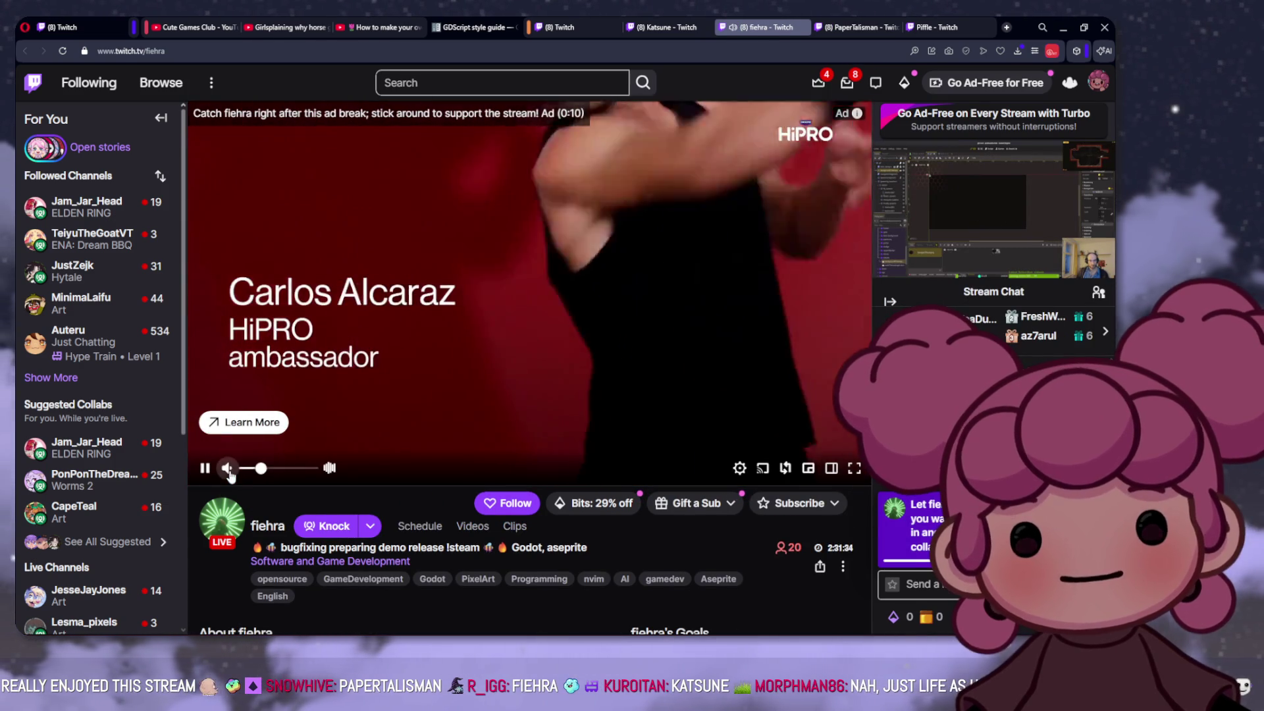
pyautogui.click(995, 164)
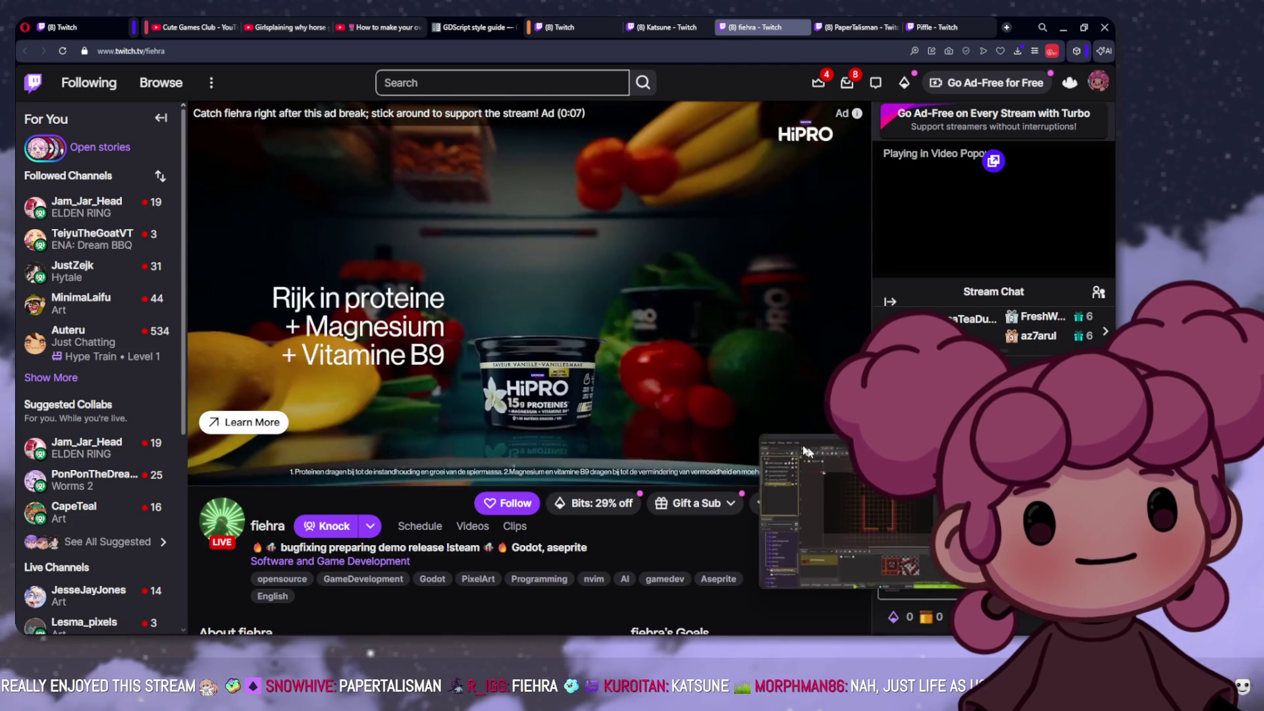
pyautogui.moveTo(681, 477); pyautogui.dragTo(343, 291)
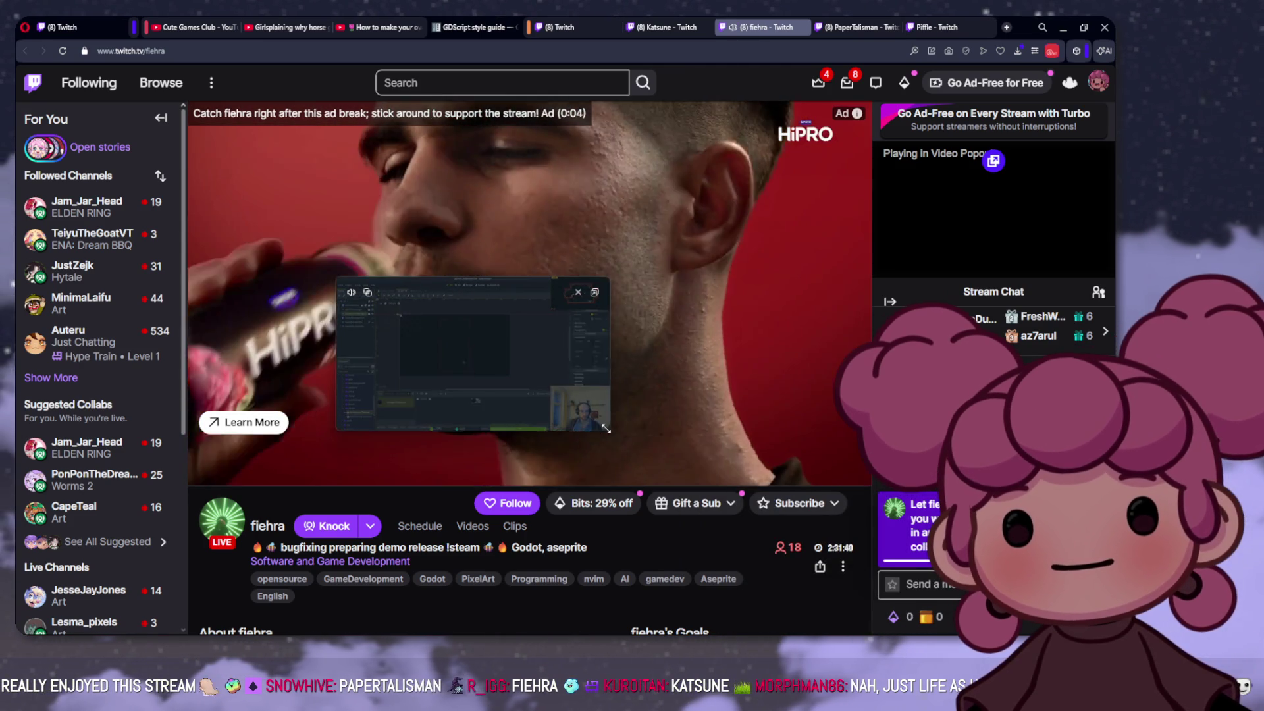
pyautogui.moveTo(605, 428)
pyautogui.mouseDown()
pyautogui.moveTo(816, 534)
pyautogui.moveTo(868, 538)
pyautogui.moveTo(868, 479)
pyautogui.moveTo(763, 441)
pyautogui.moveTo(869, 520)
pyautogui.moveTo(1027, 591)
pyautogui.mouseUp()
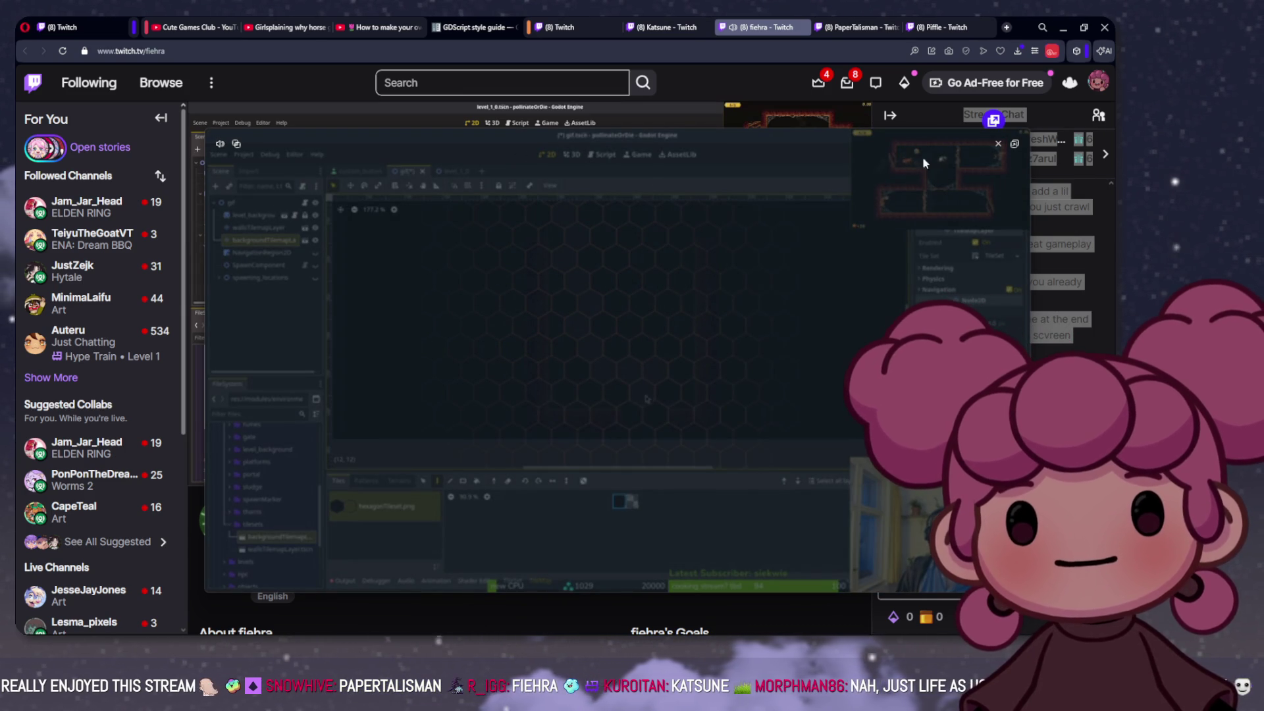
# Step: Close the floating video, pause the Godot stream and switch to the We Happy Few tab
pyautogui.click(1015, 144)
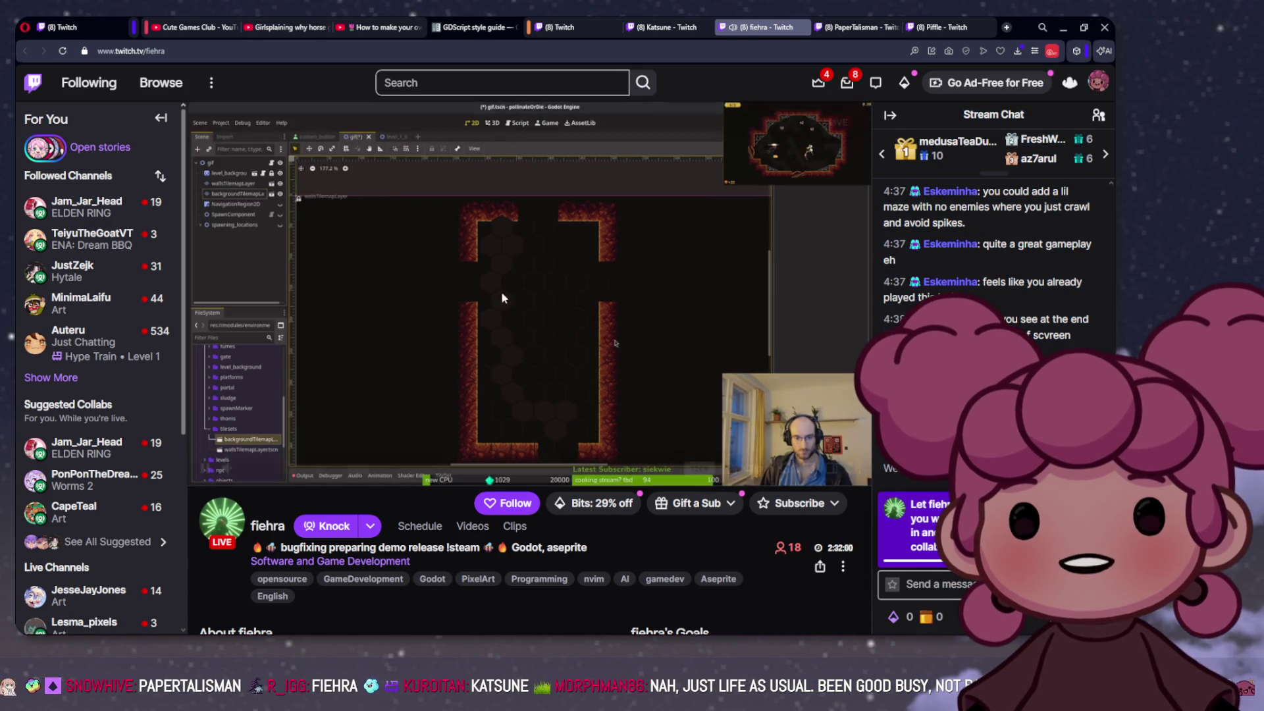
pyautogui.press('space')
pyautogui.hotkey('ctrl', 'Tab')
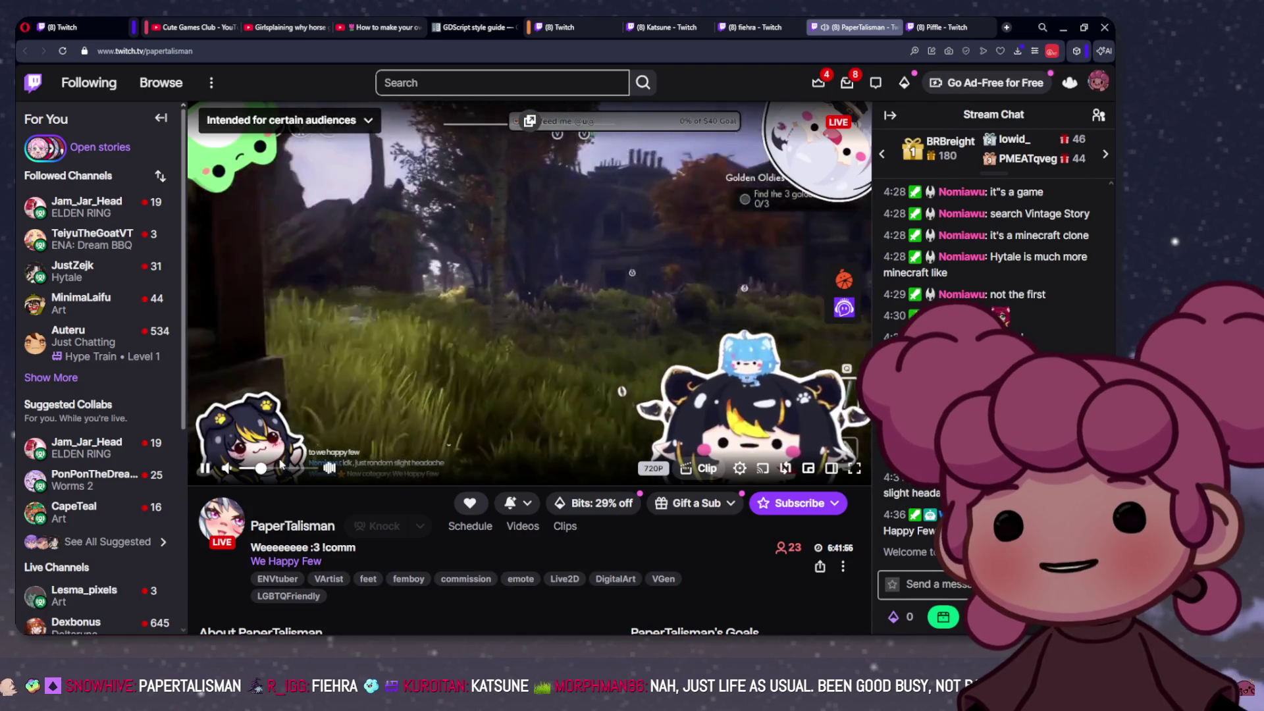
# Step: Pause the We Happy Few stream and select the channel names on the art and We Happy Few tabs
pyautogui.moveTo(277, 468)
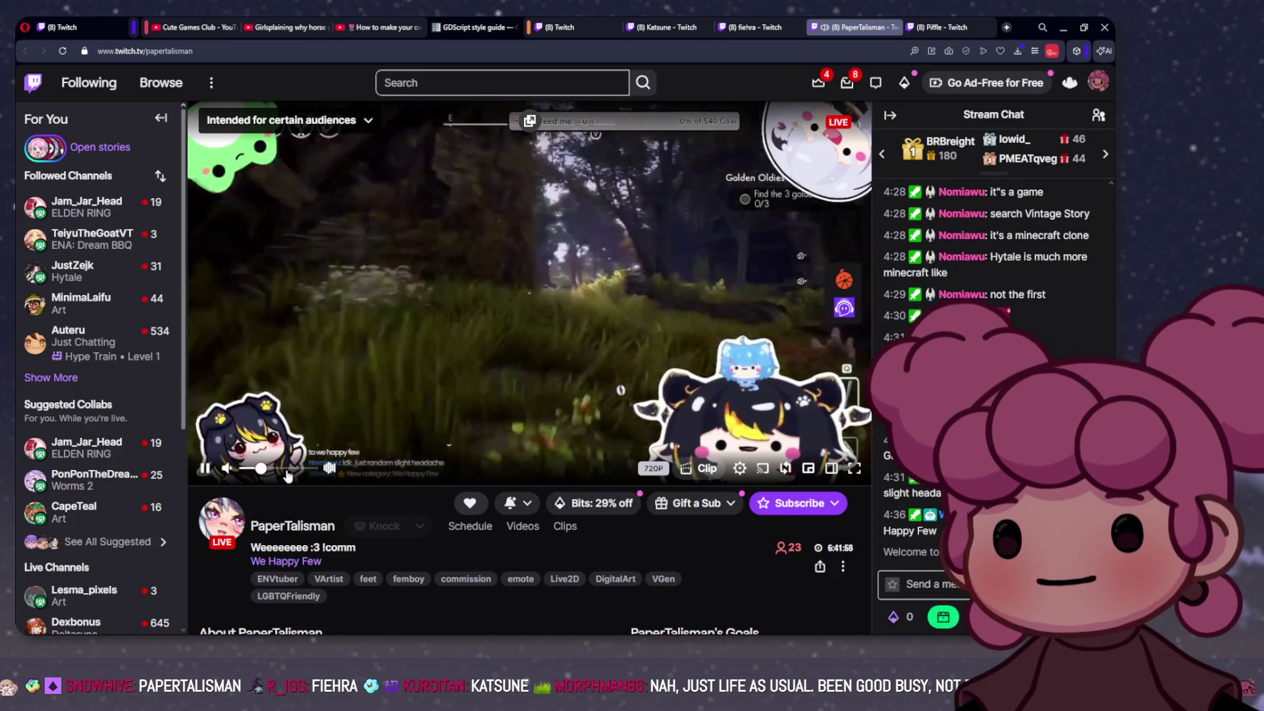
pyautogui.click(205, 467)
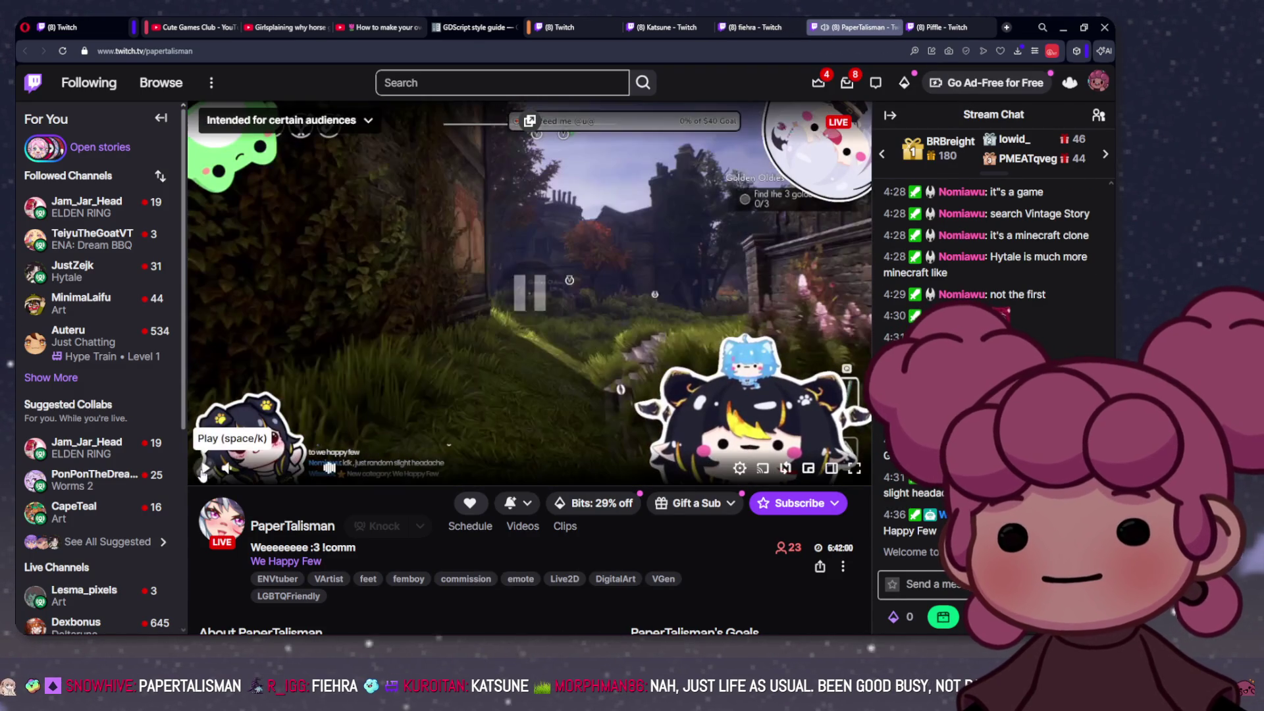
pyautogui.click(935, 27)
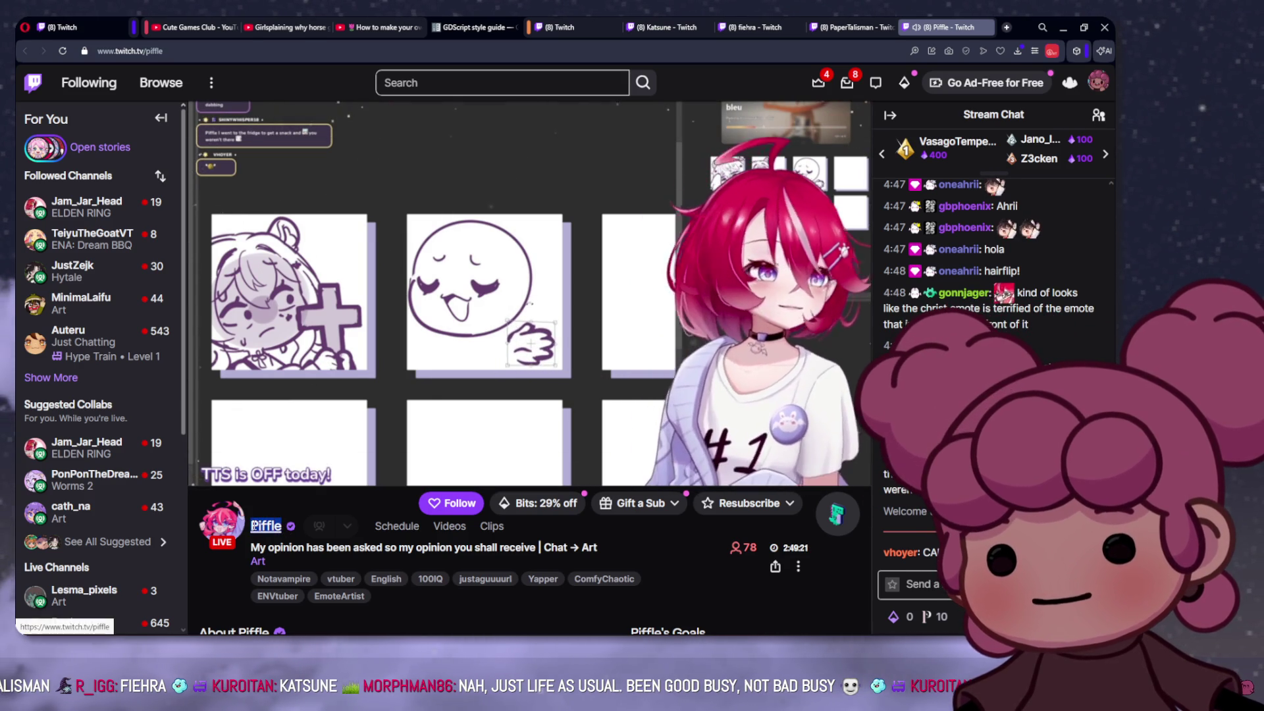
pyautogui.moveTo(273, 505); pyautogui.dragTo(205, 504)
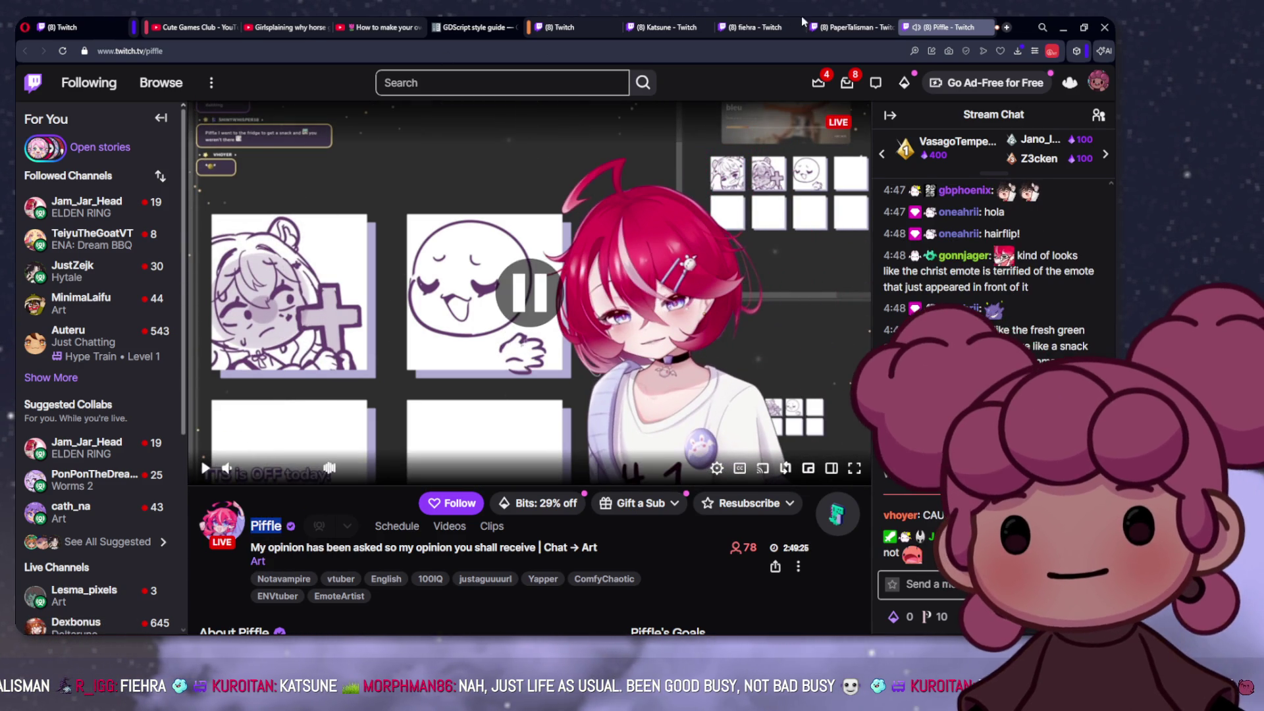
pyautogui.click(821, 33)
pyautogui.moveTo(336, 526); pyautogui.dragTo(255, 533)
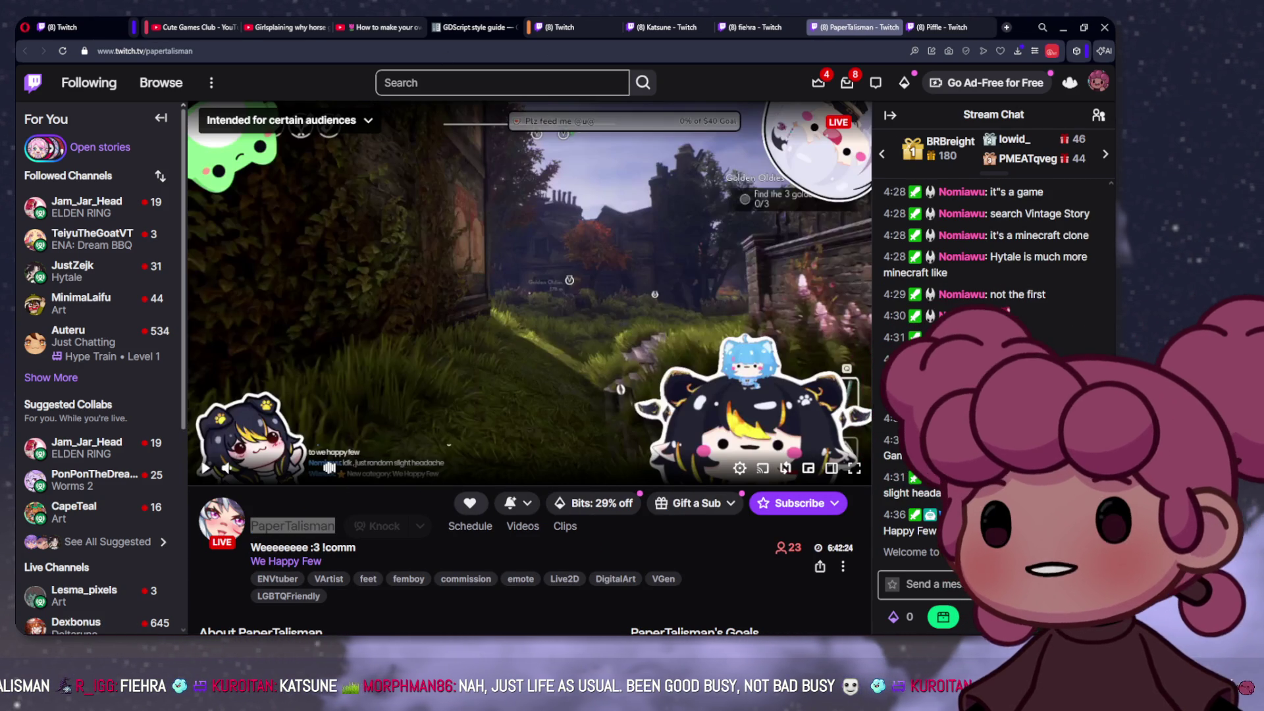
# Step: Select the channel names on the Godot and Marvel Rivals tabs, then return to the Godot stream
pyautogui.hotkey('ctrl', 'shift', 'Tab')
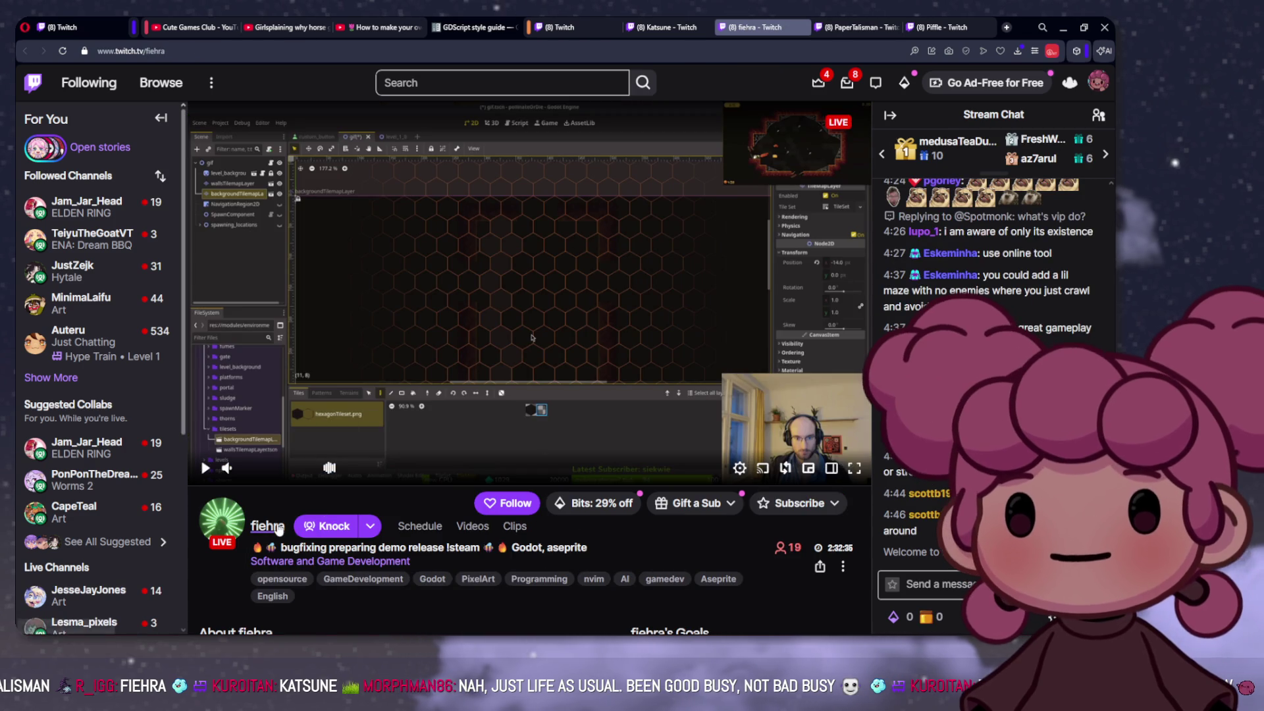
pyautogui.moveTo(285, 531); pyautogui.dragTo(251, 531)
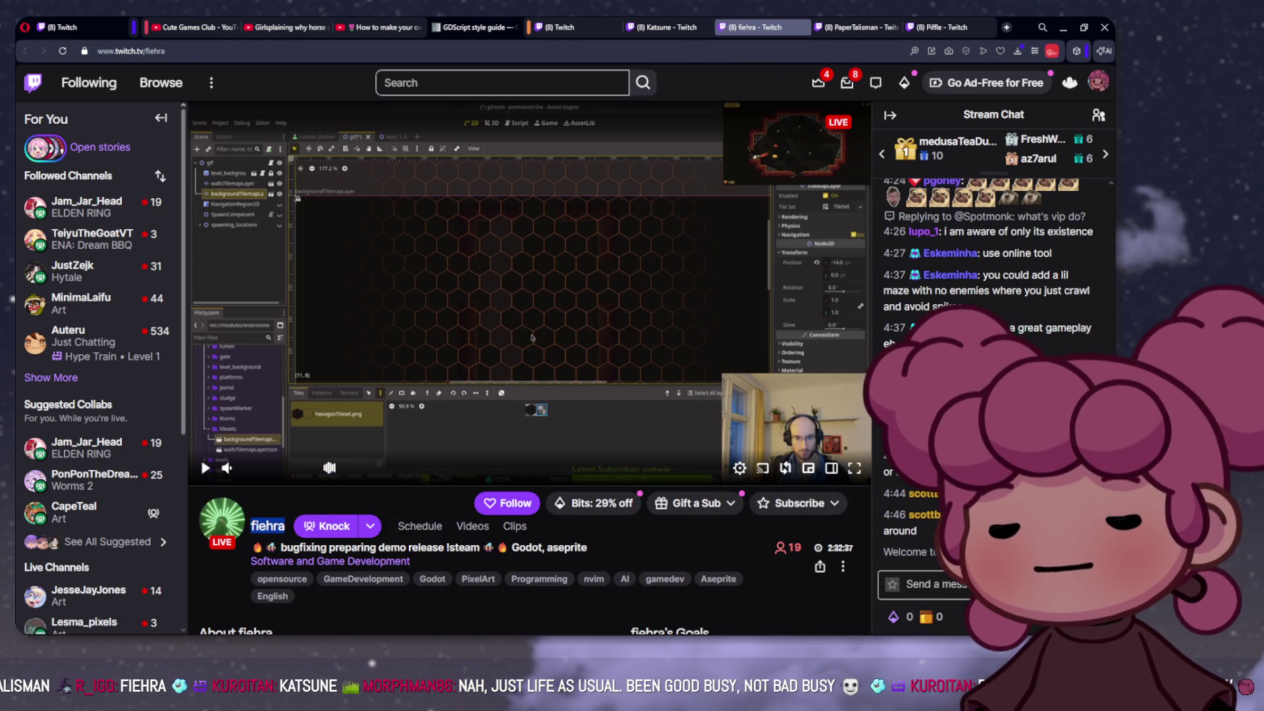
pyautogui.hotkey('ctrl', 'shift', 'Tab')
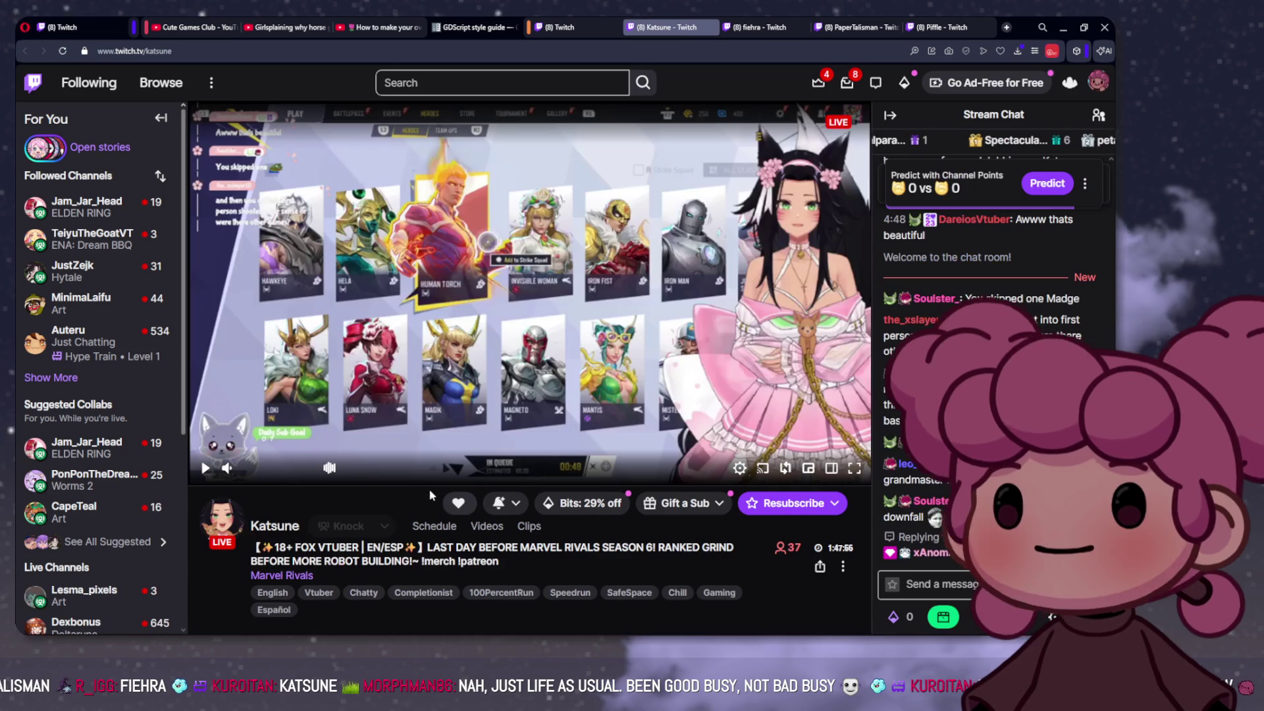
pyautogui.doubleClick(298, 526)
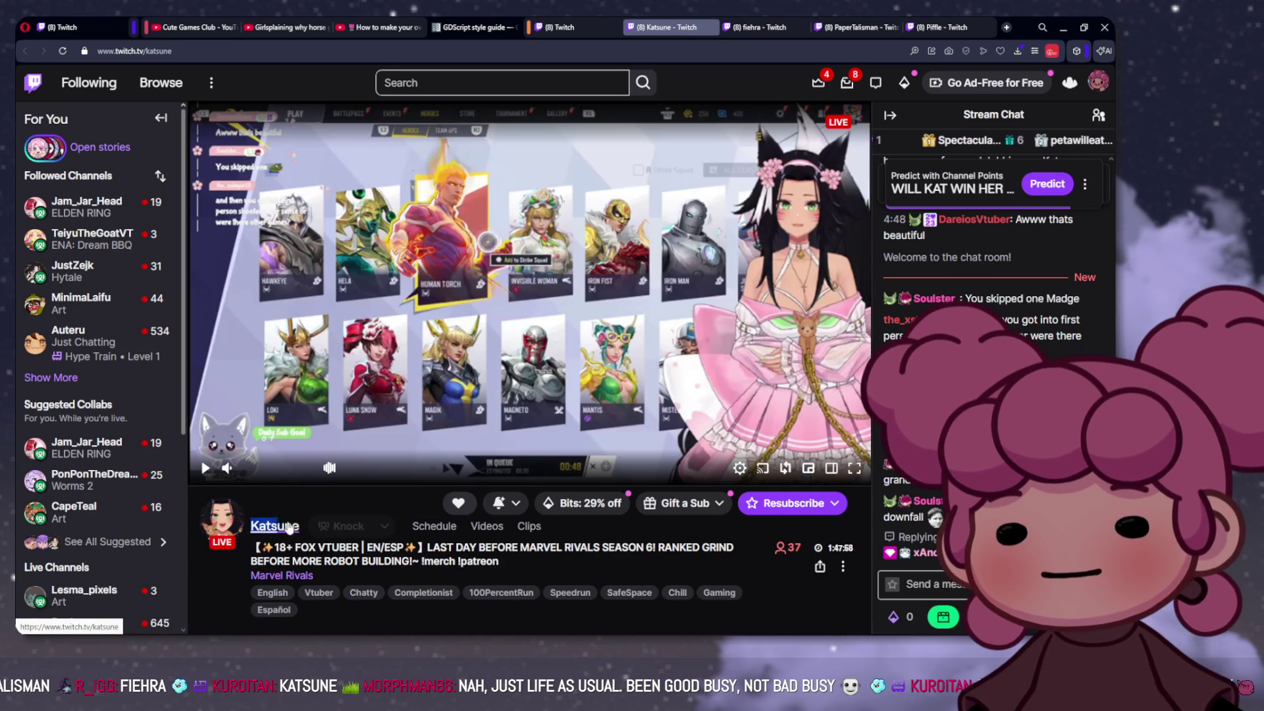
pyautogui.hotkey('alt', 'Tab')
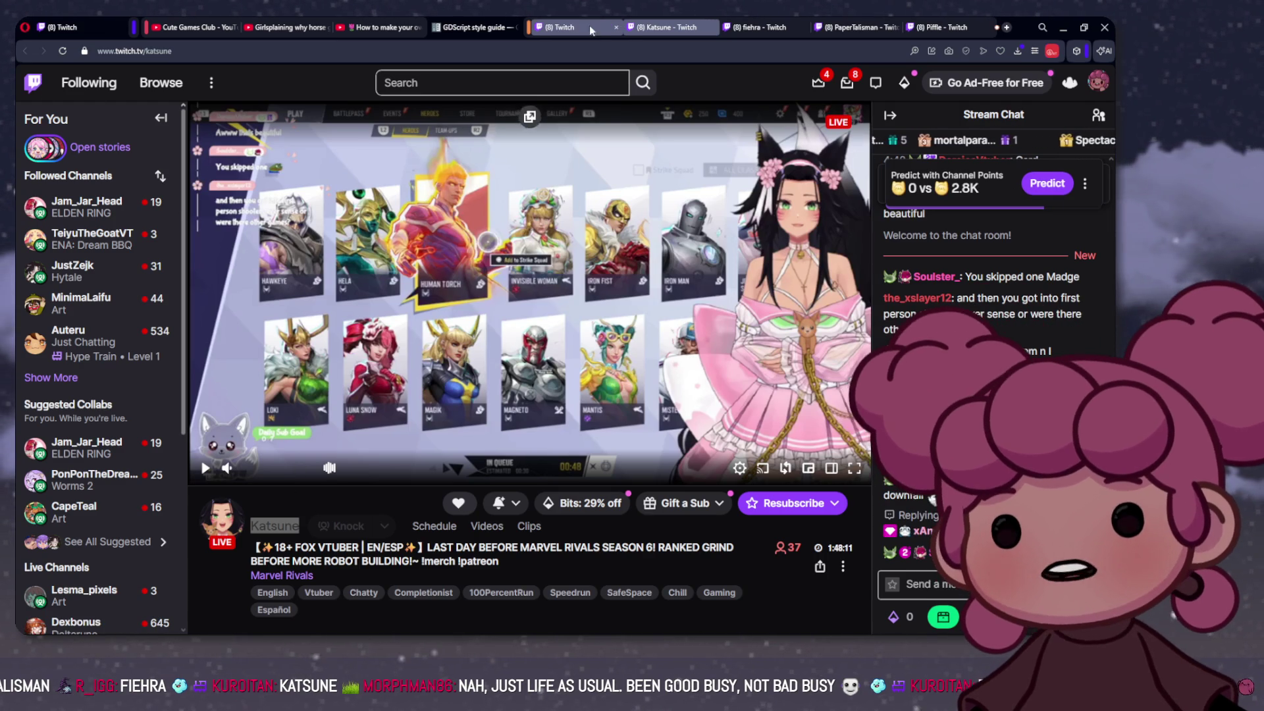
pyautogui.click(751, 27)
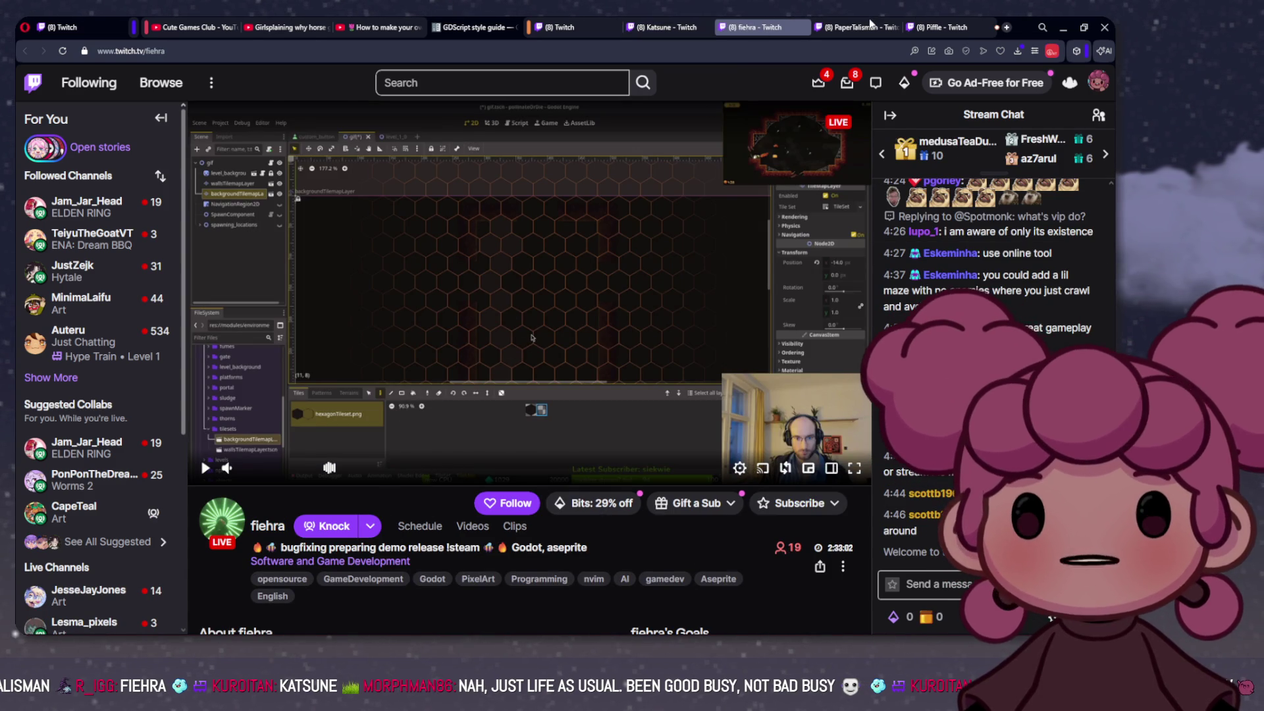
pyautogui.click(870, 25)
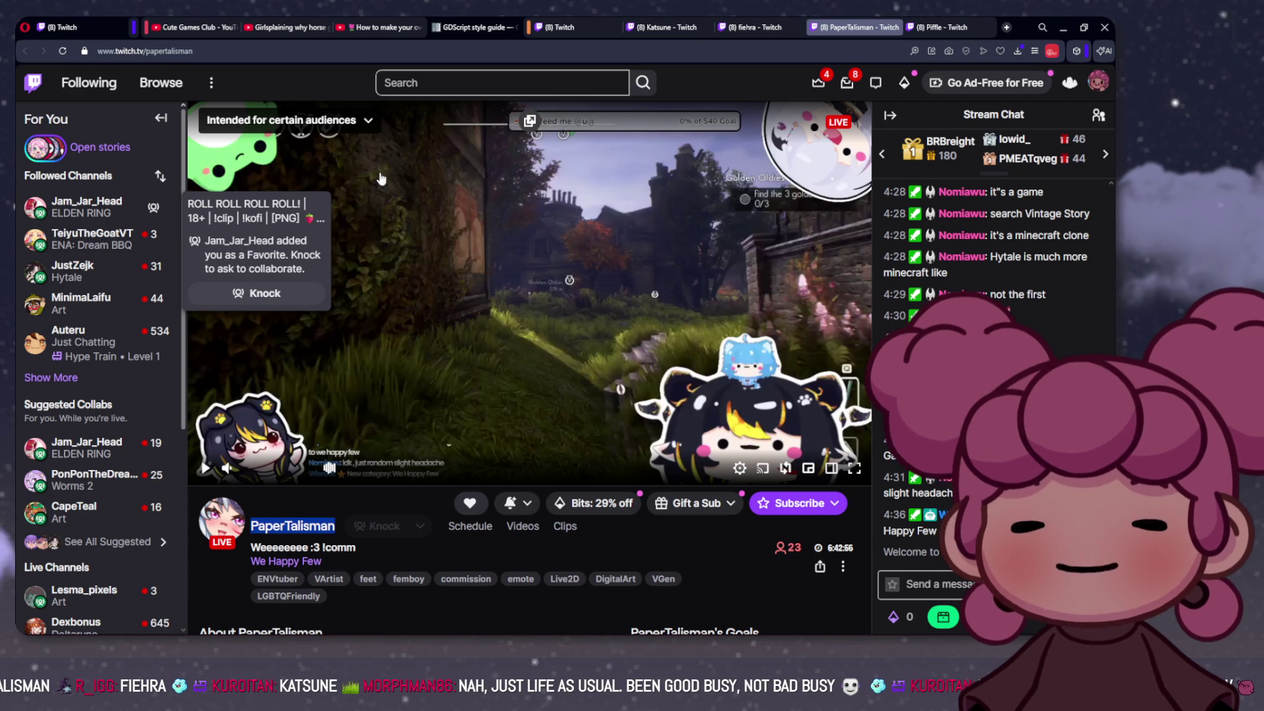
pyautogui.click(925, 24)
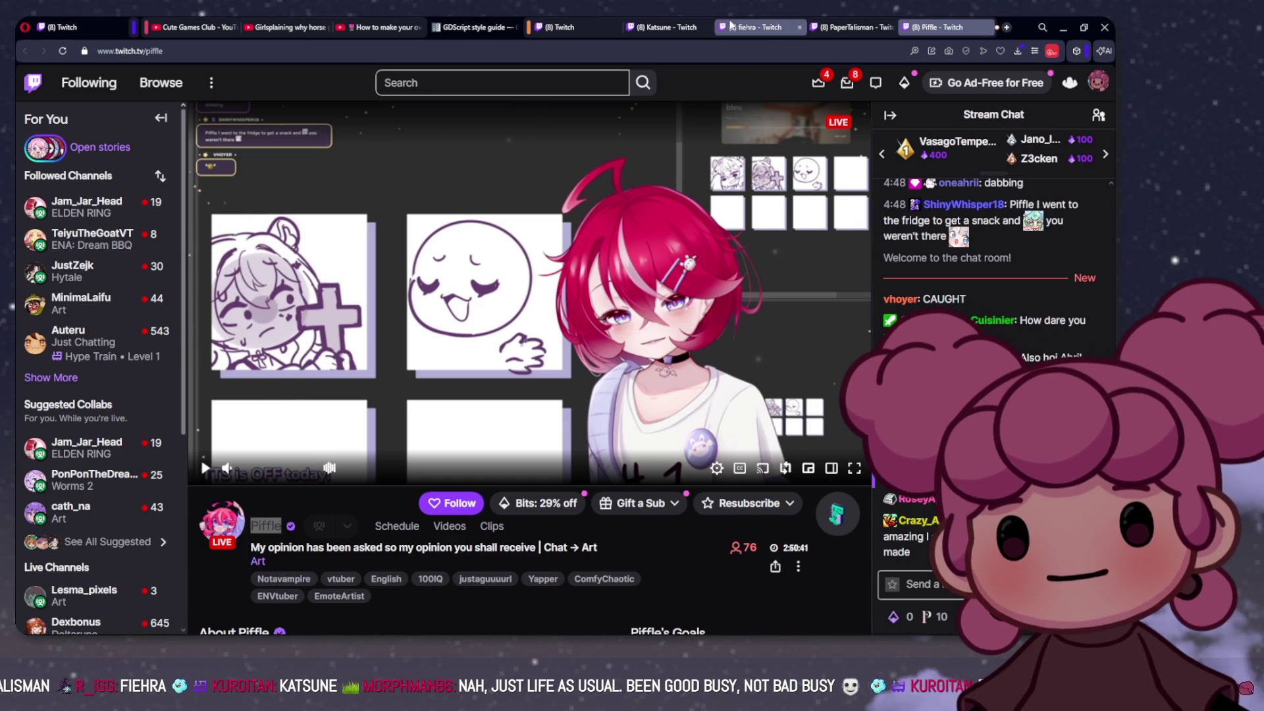
pyautogui.click(766, 29)
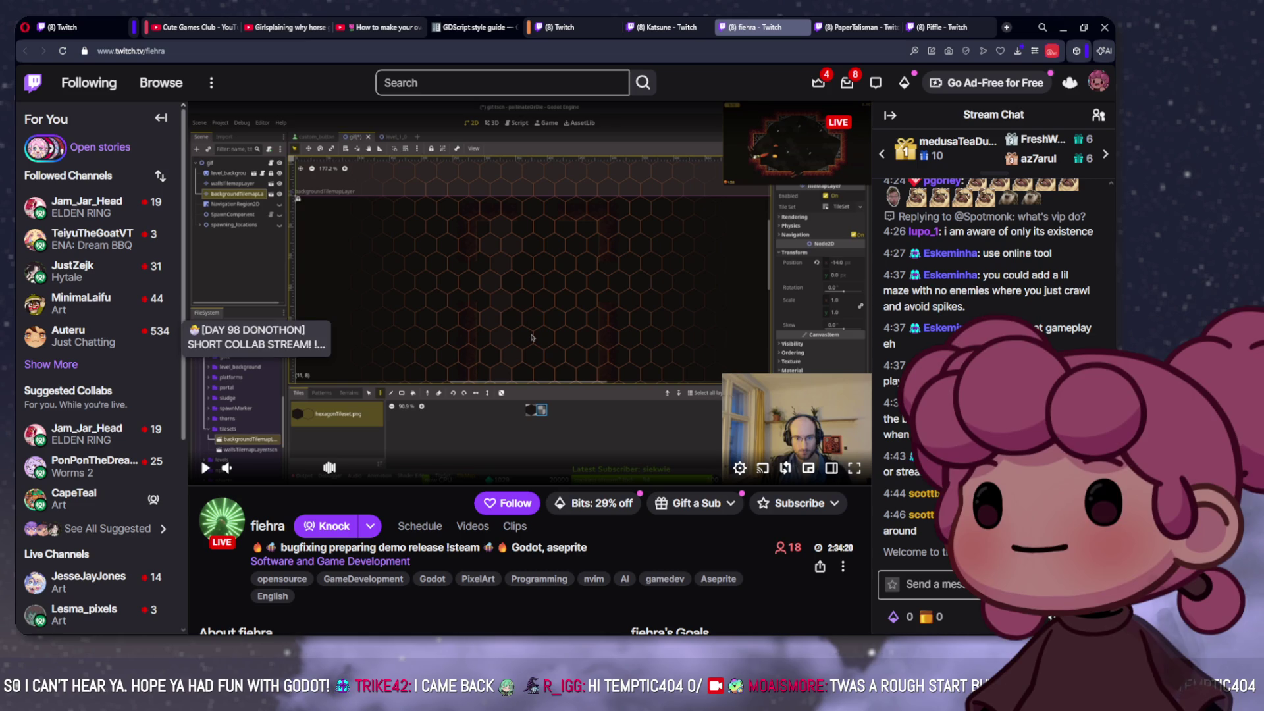
pyautogui.moveTo(20, 97); pyautogui.dragTo(408, 135)
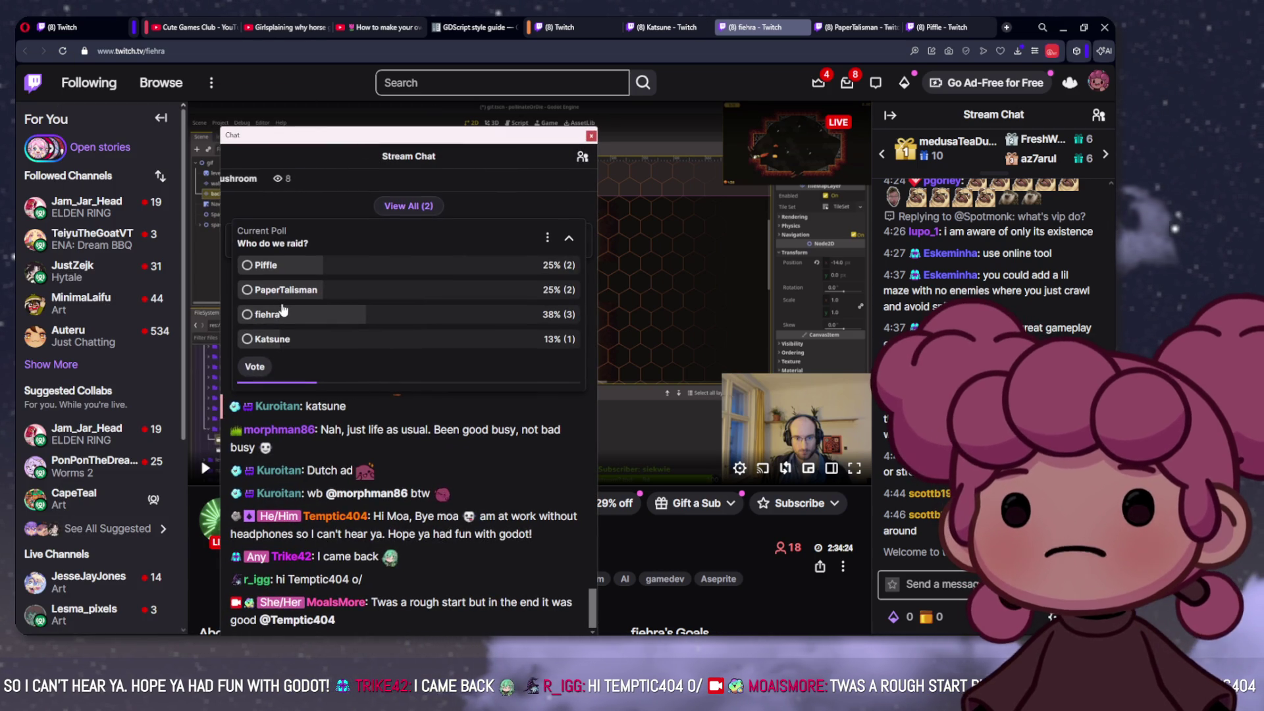
pyautogui.moveTo(230, 146); pyautogui.dragTo(0, 145)
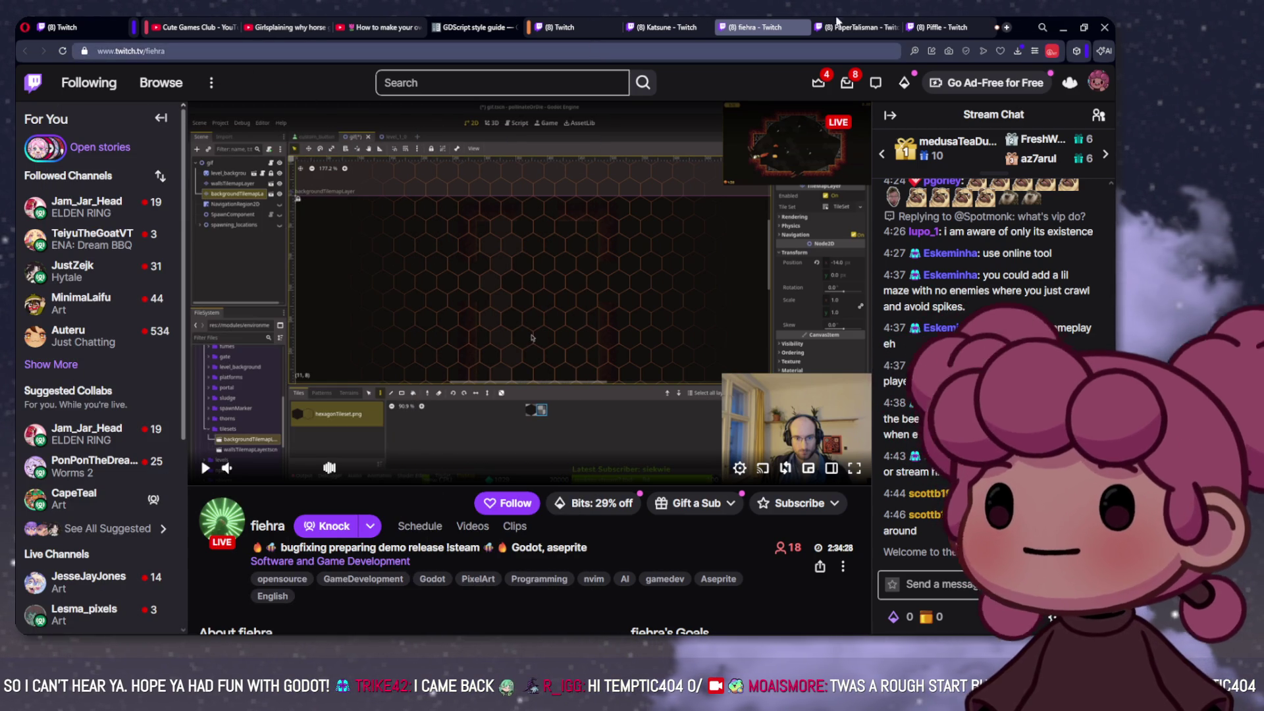
pyautogui.hotkey('ctrl', 'Tab')
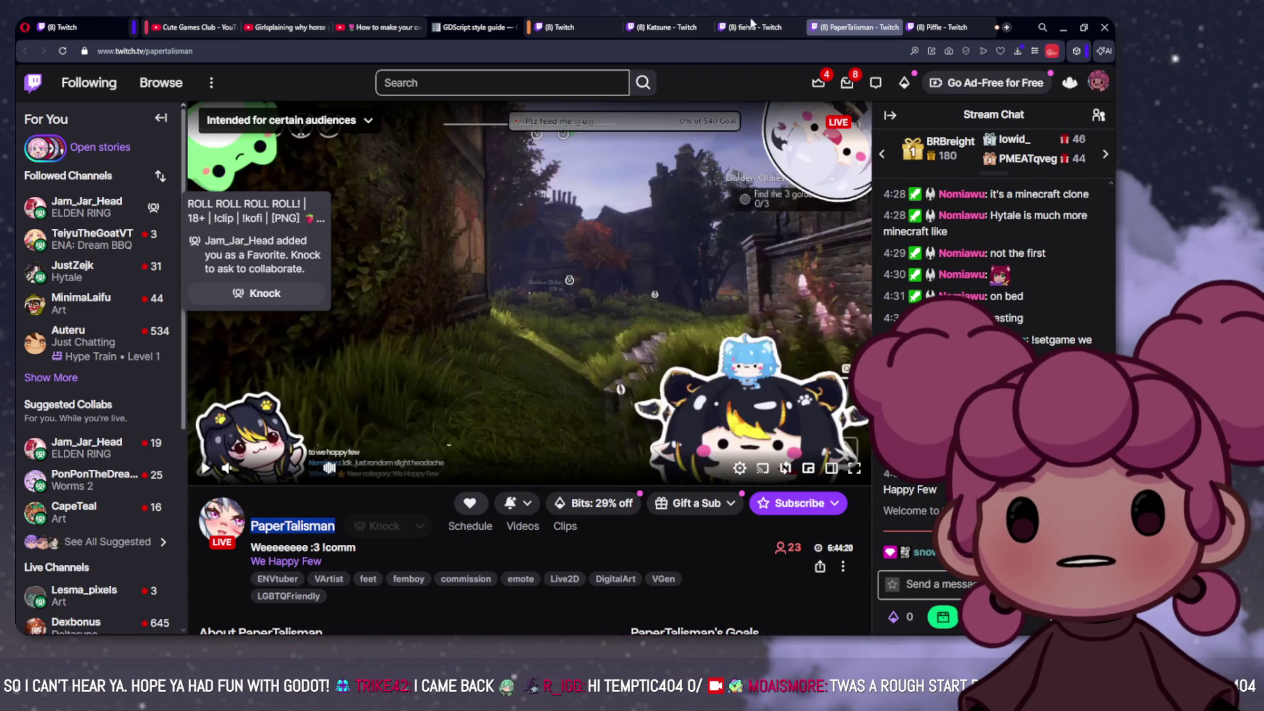
pyautogui.hotkey('ctrl', 'shift', 'Tab')
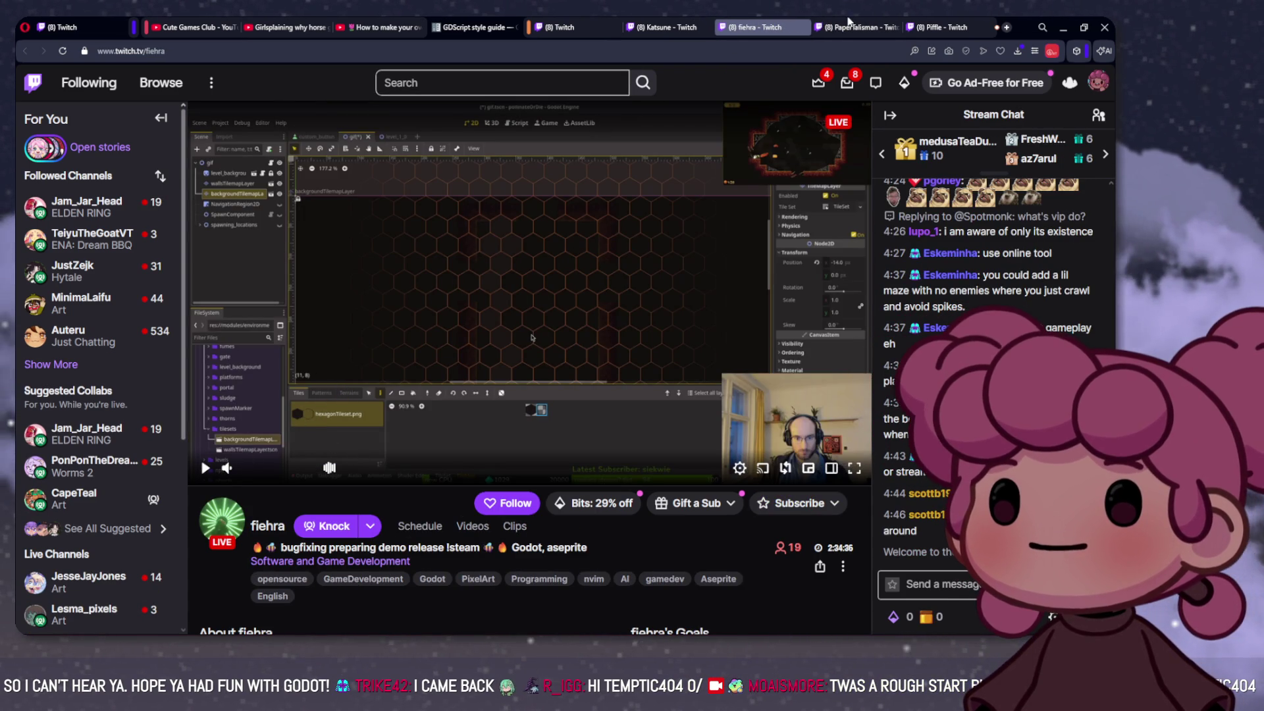
pyautogui.click(849, 26)
pyautogui.click(942, 27)
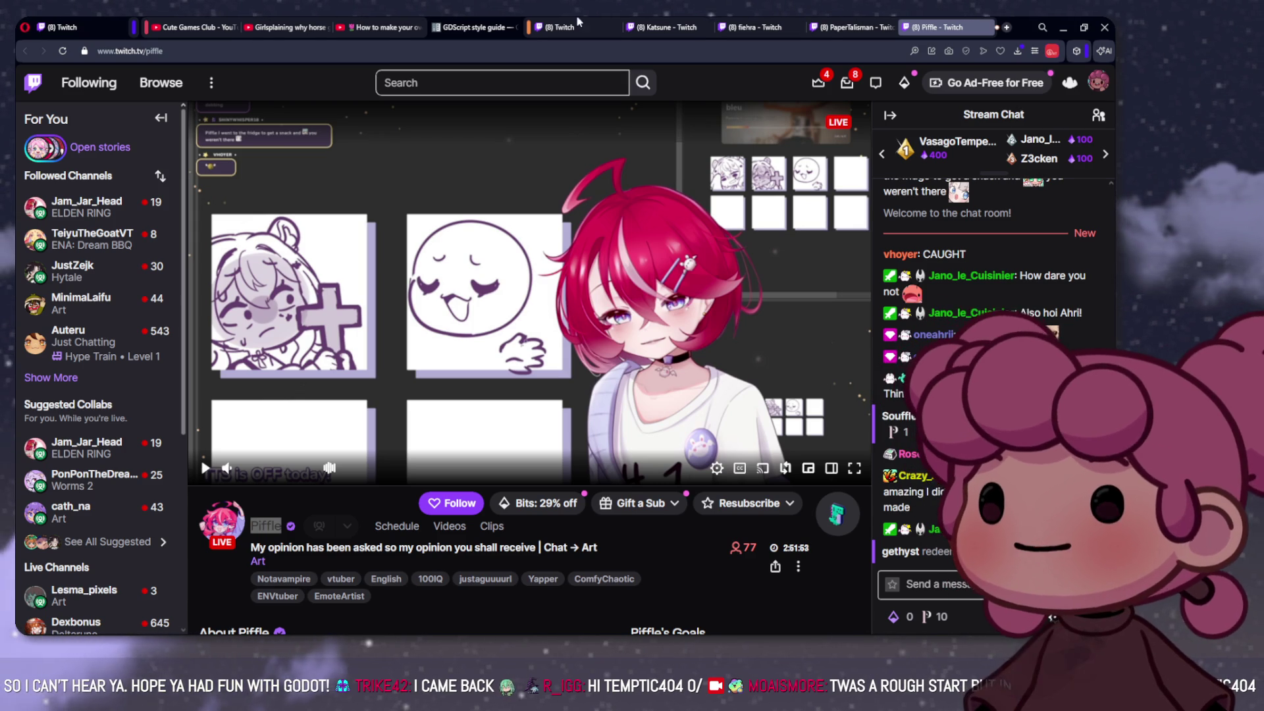
pyautogui.click(759, 25)
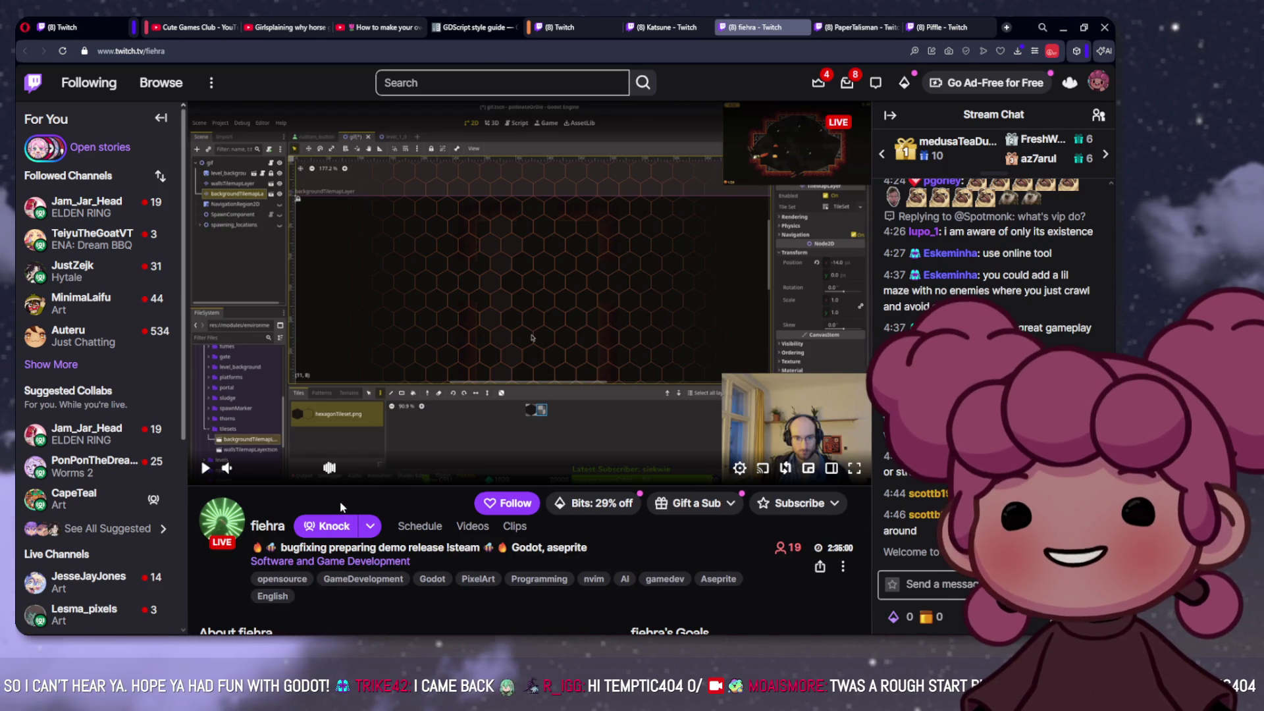